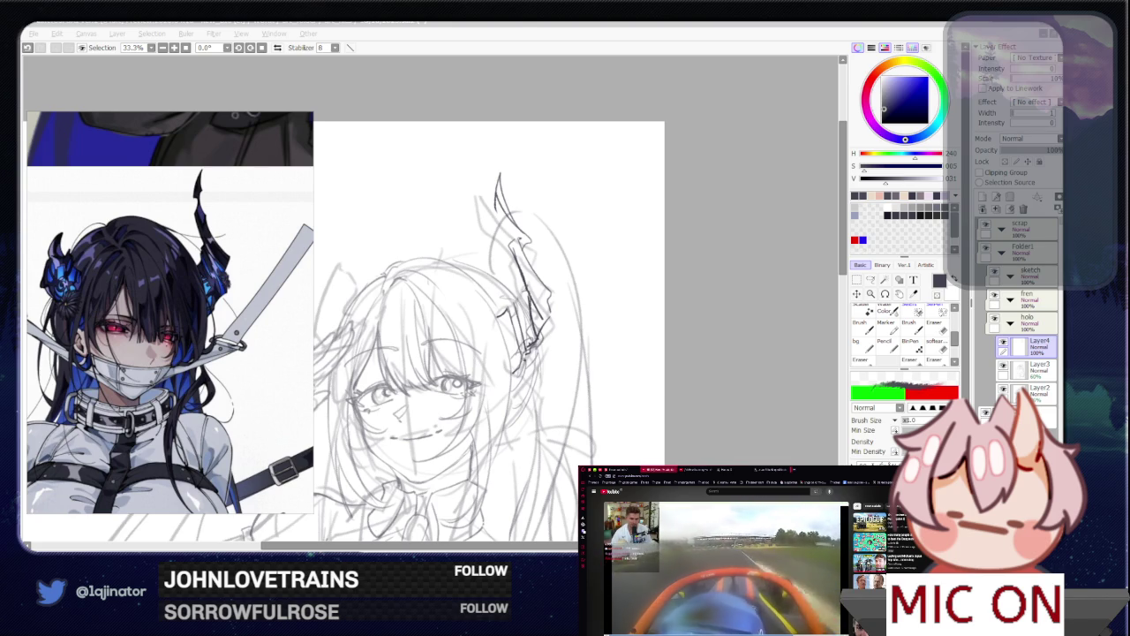
# Step: Erase the old horn strokes beside the girl's head
pyautogui.hotkey('alt', 'Tab')
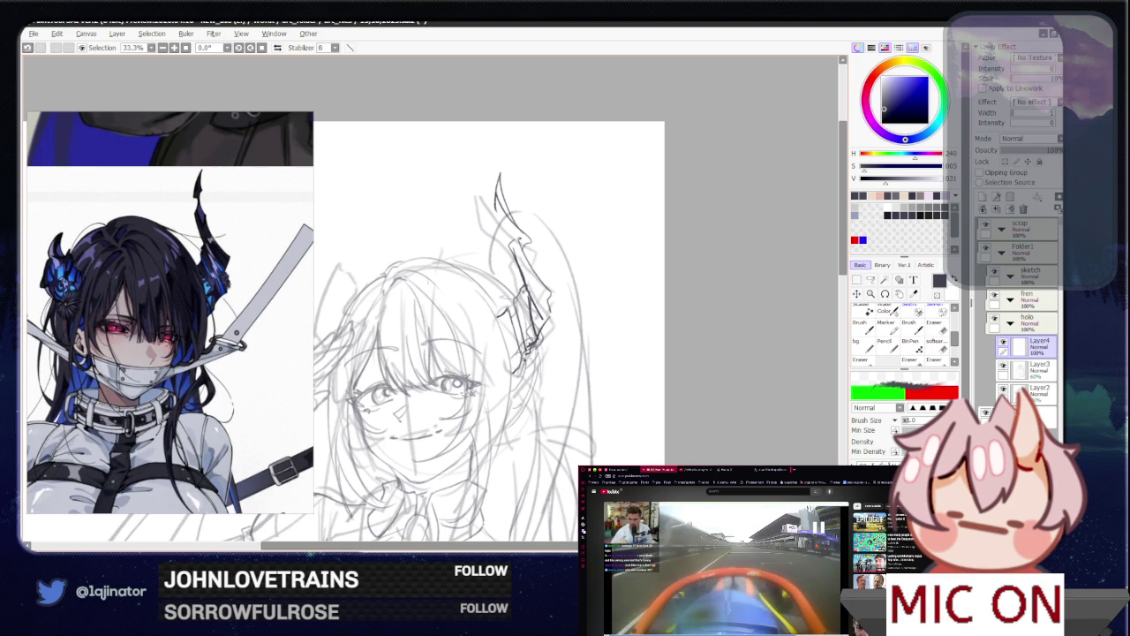
pyautogui.press('e')
pyautogui.press('e')
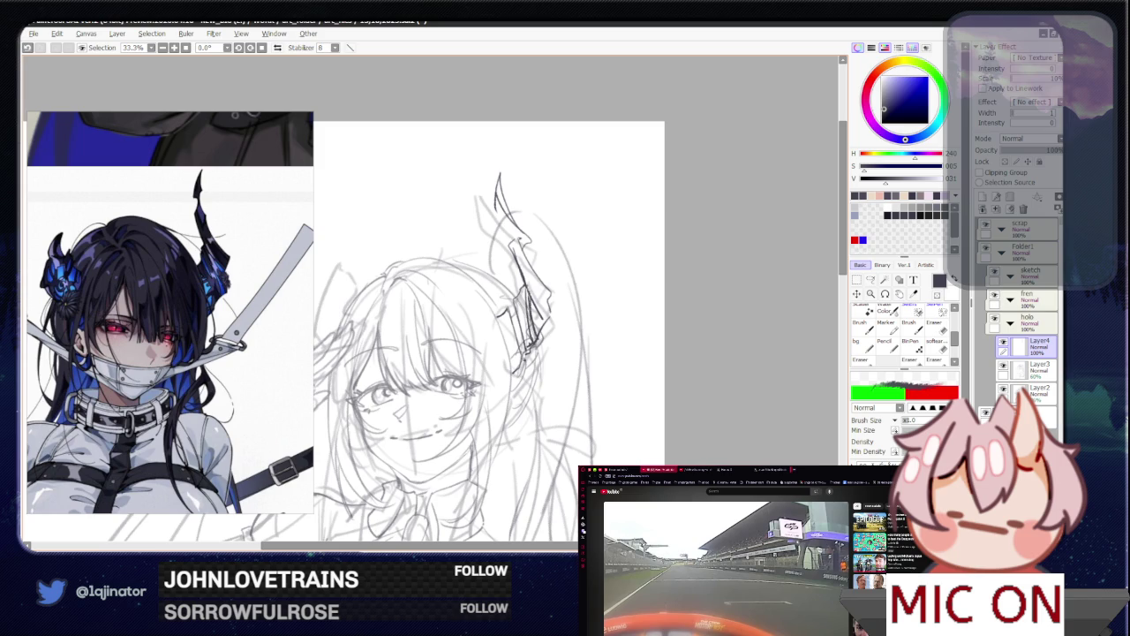
pyautogui.press('e')
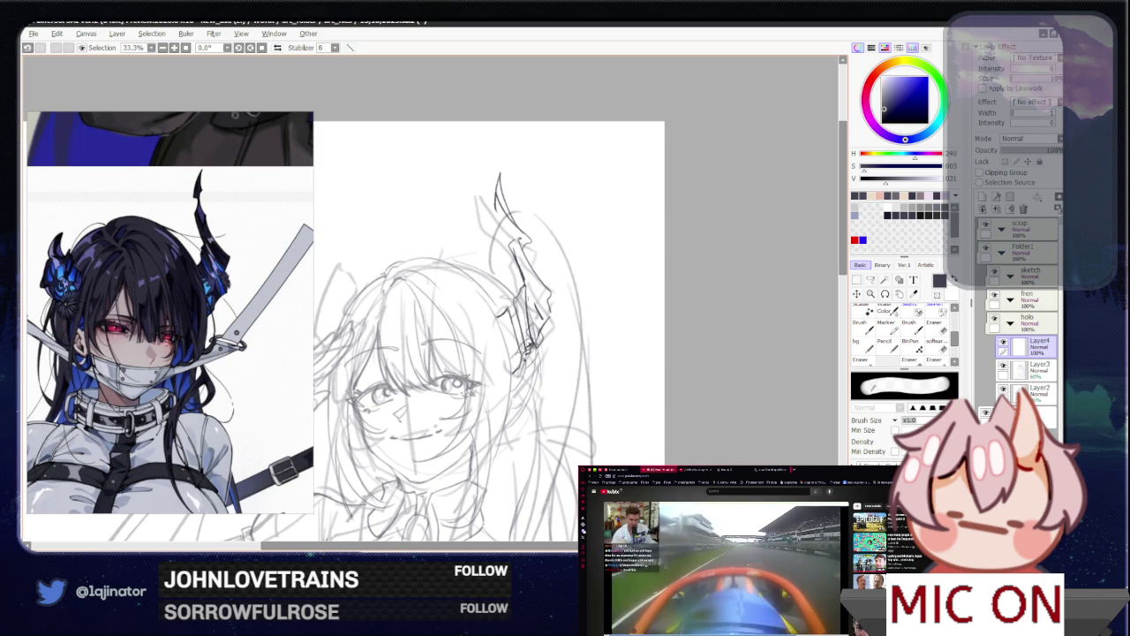
pyautogui.press('e')
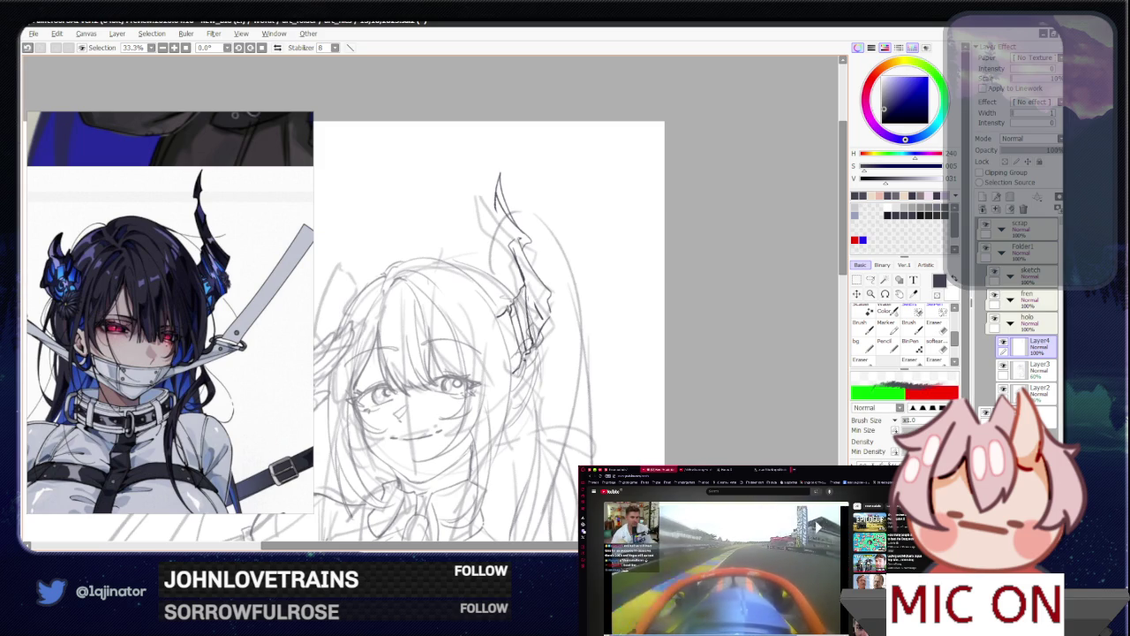
pyautogui.press('e')
pyautogui.press('e')
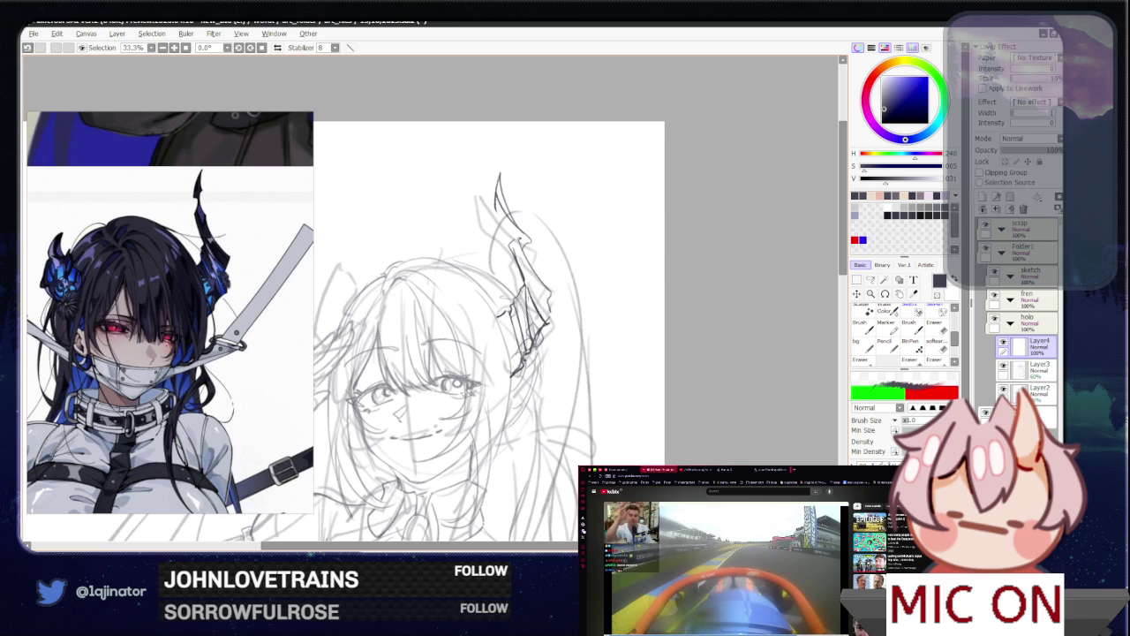
pyautogui.press('e')
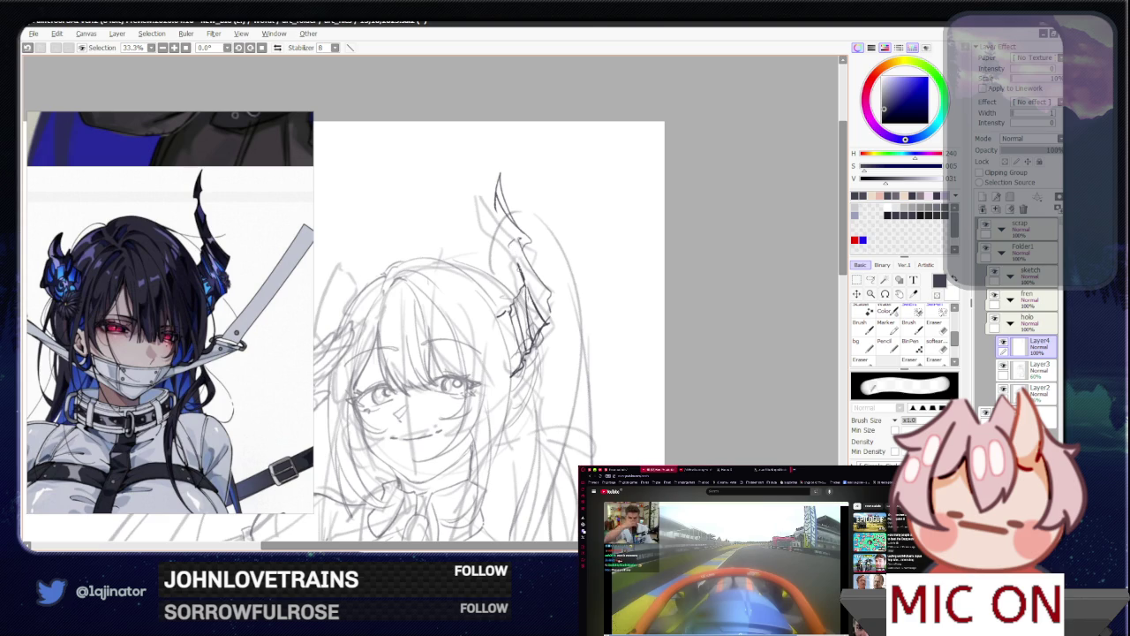
pyautogui.moveTo(525, 269)
pyautogui.mouseDown()
pyautogui.moveTo(495, 167)
pyautogui.moveTo(537, 244)
pyautogui.mouseUp()
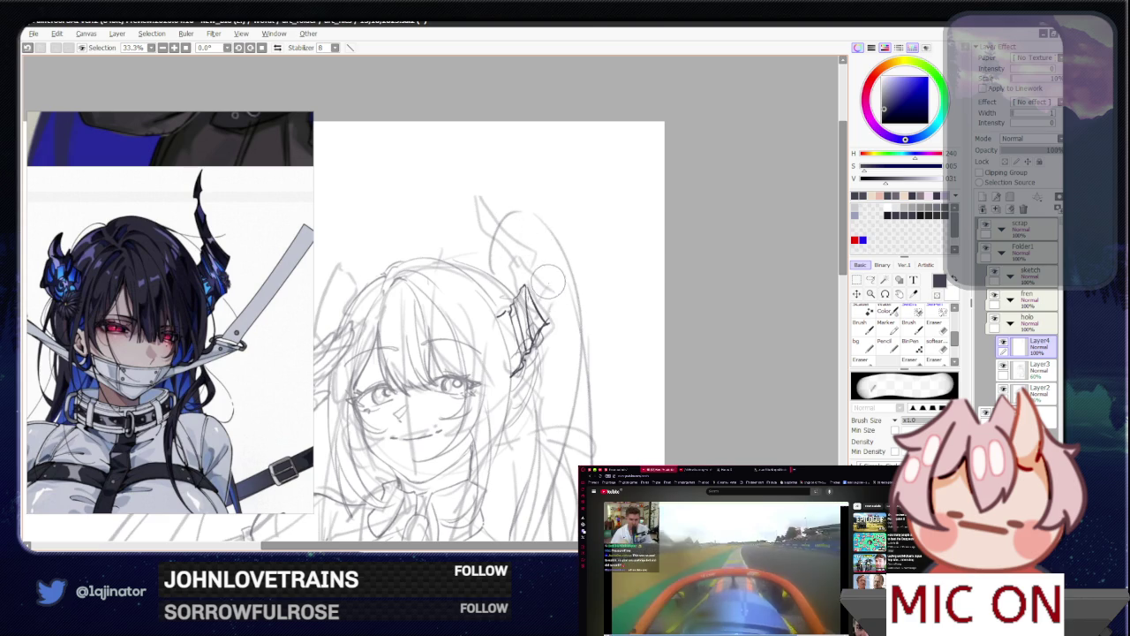
# Step: Redraw the horn with a curving outer edge and a sharp pointed tip
pyautogui.press('b')
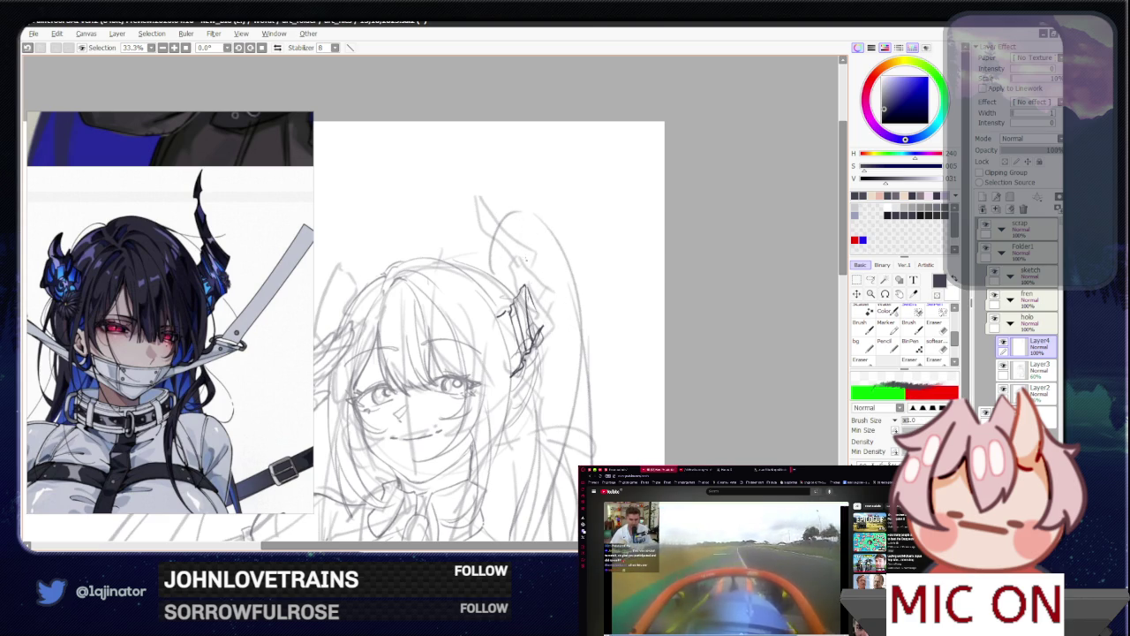
pyautogui.press('e')
pyautogui.press('b')
pyautogui.press('e')
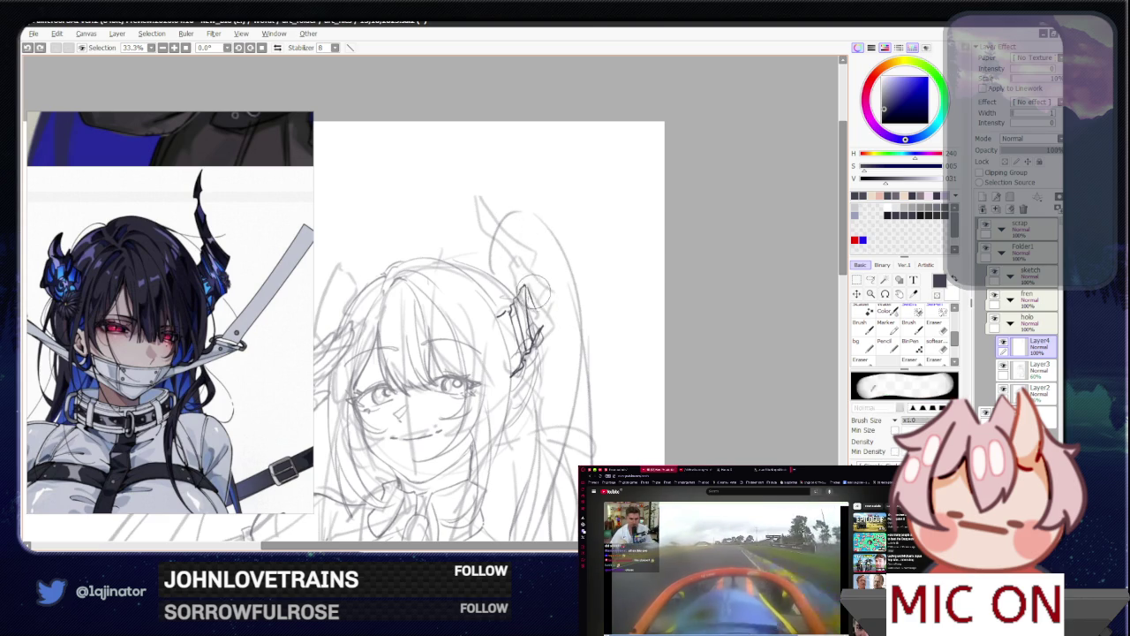
pyautogui.press('b')
pyautogui.hotkey('ctrl', 'z')
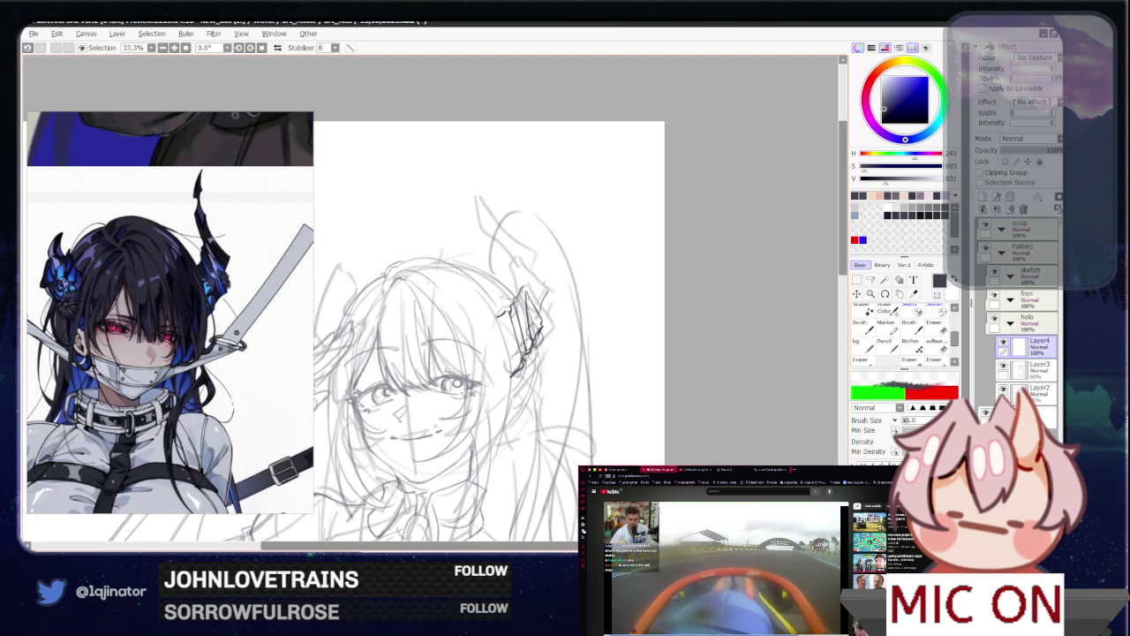
pyautogui.moveTo(505, 219)
pyautogui.mouseDown()
pyautogui.moveTo(545, 284)
pyautogui.moveTo(512, 297)
pyautogui.mouseUp()
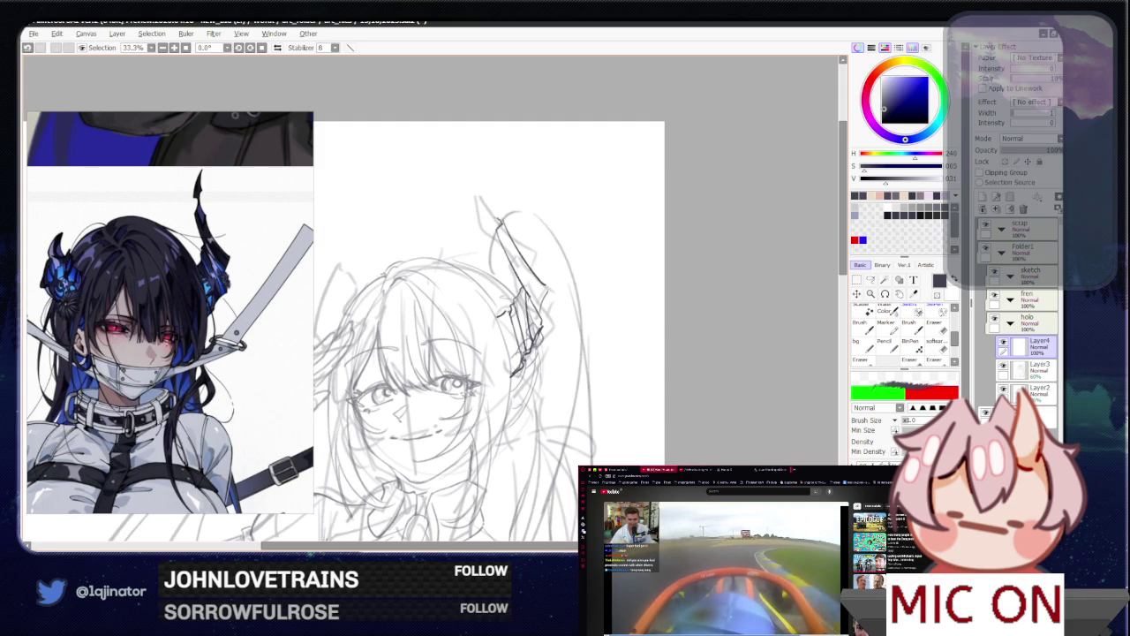
pyautogui.moveTo(493, 211)
pyautogui.mouseDown()
pyautogui.moveTo(503, 171)
pyautogui.moveTo(506, 208)
pyautogui.mouseUp()
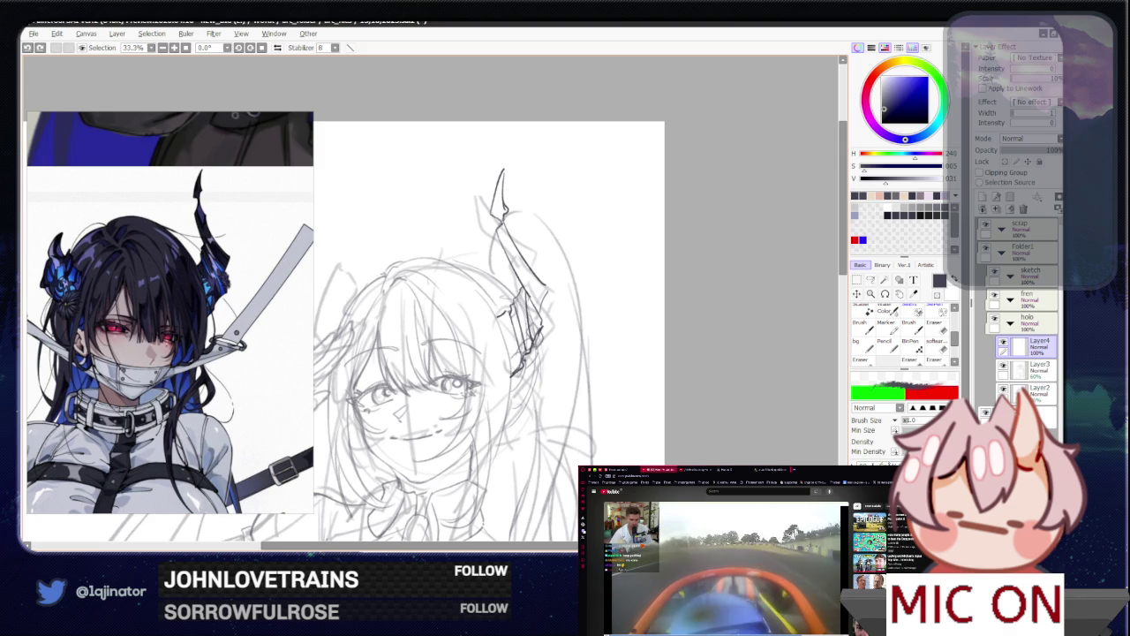
pyautogui.scroll(2, 514, 391)
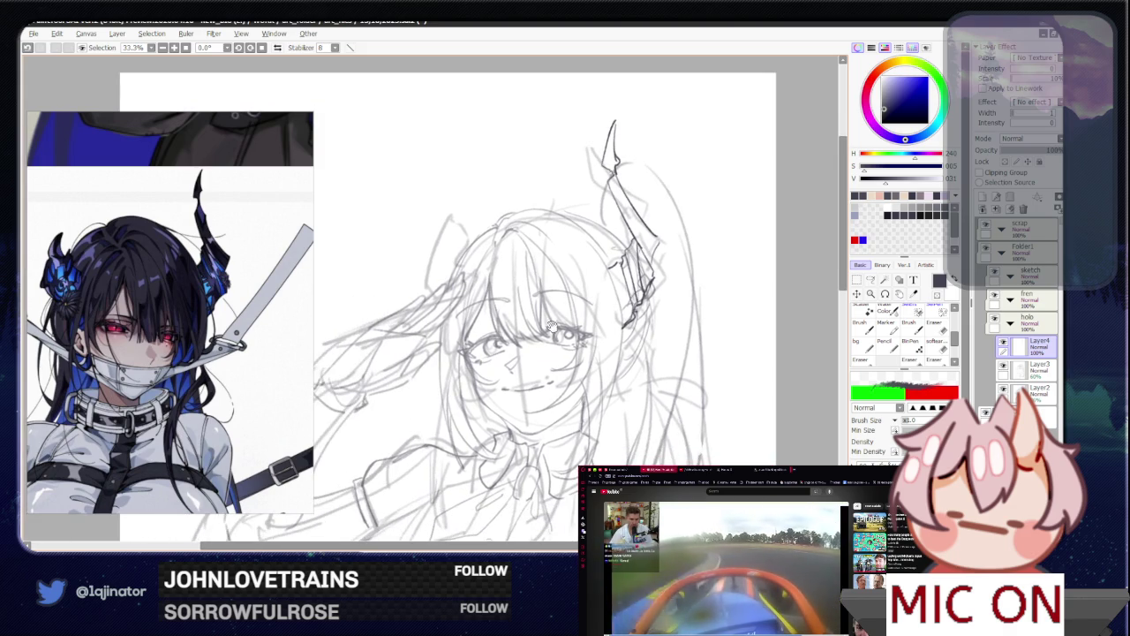
# Step: Zoom in and use undo/redo to keep the short strokes on the left horn and hair top
pyautogui.scroll(1, 498, 425)
pyautogui.scroll(1, 490, 412)
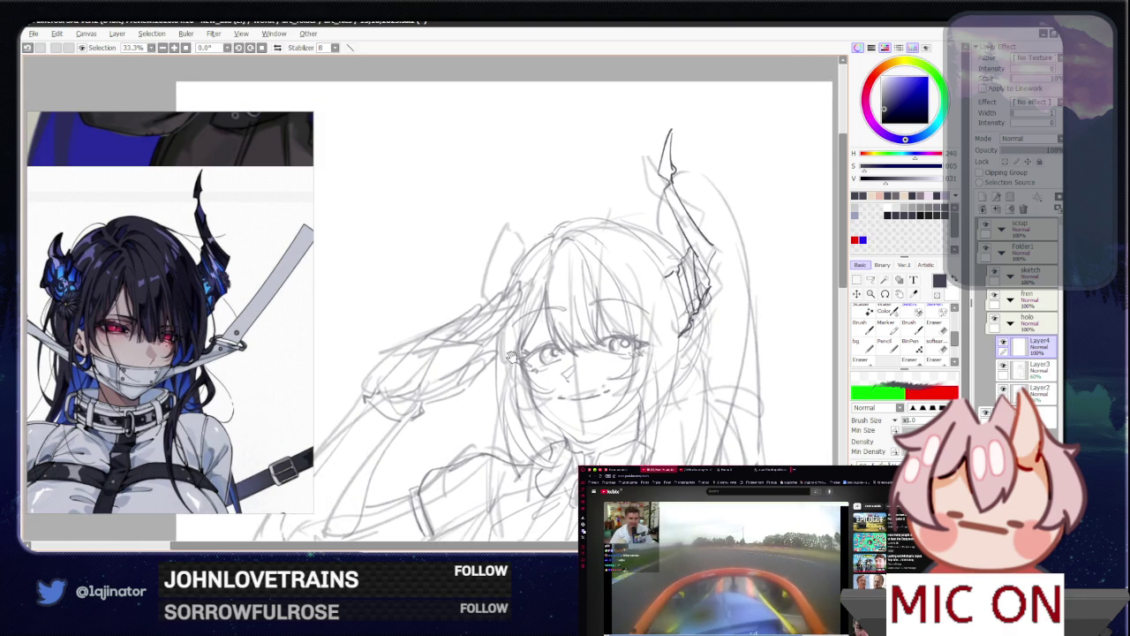
pyautogui.scroll(1, 483, 398)
pyautogui.scroll(1, 468, 372)
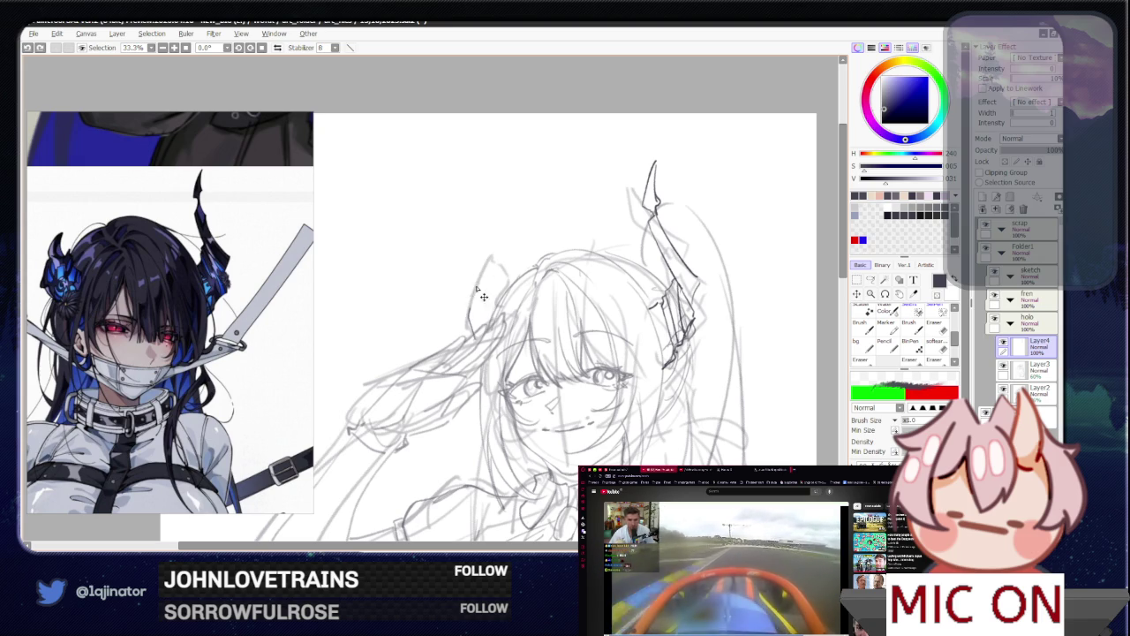
pyautogui.hotkey('ctrl', 'z')
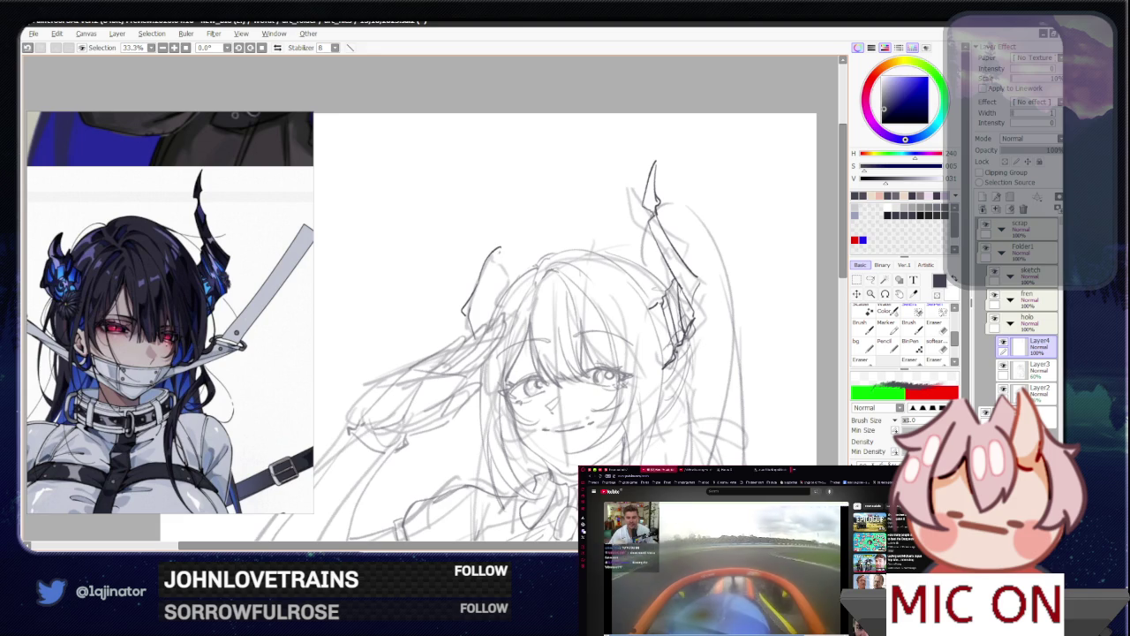
pyautogui.hotkey('ctrl', 'y')
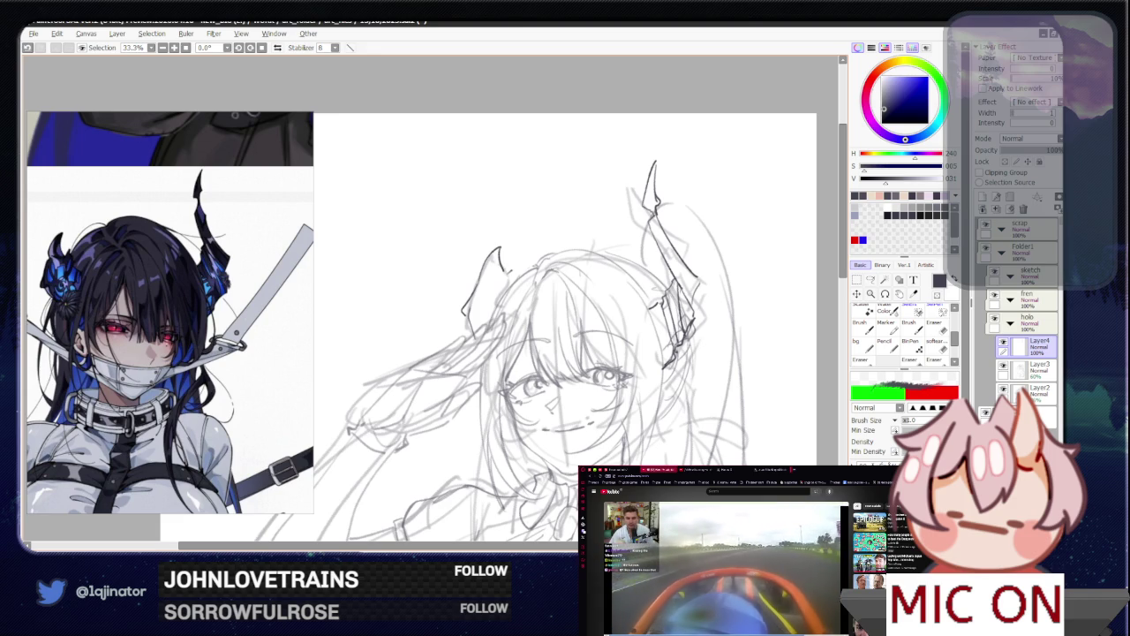
pyautogui.hotkey('ctrl', 'z')
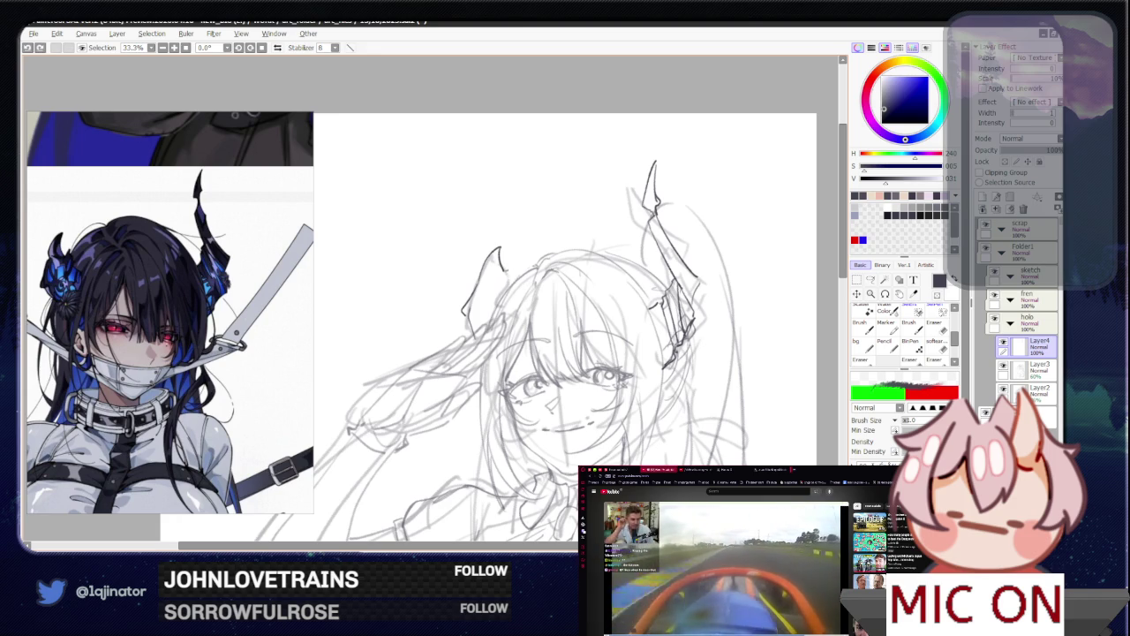
pyautogui.hotkey('ctrl', 'y')
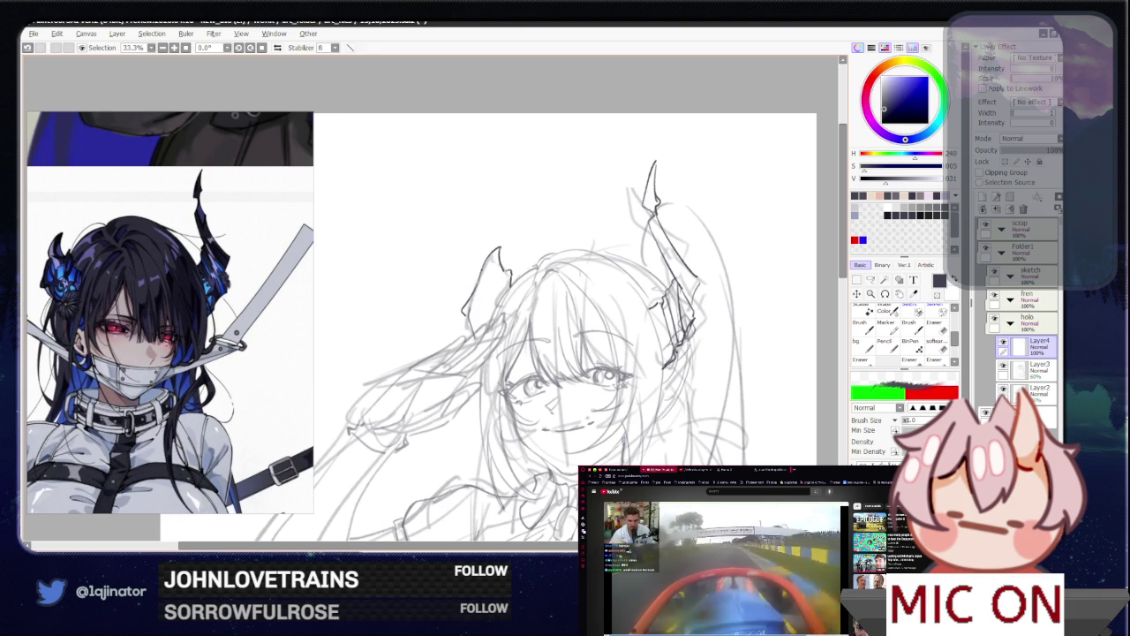
pyautogui.hotkey('ctrl', 'y')
pyautogui.hotkey('ctrl', 'y')
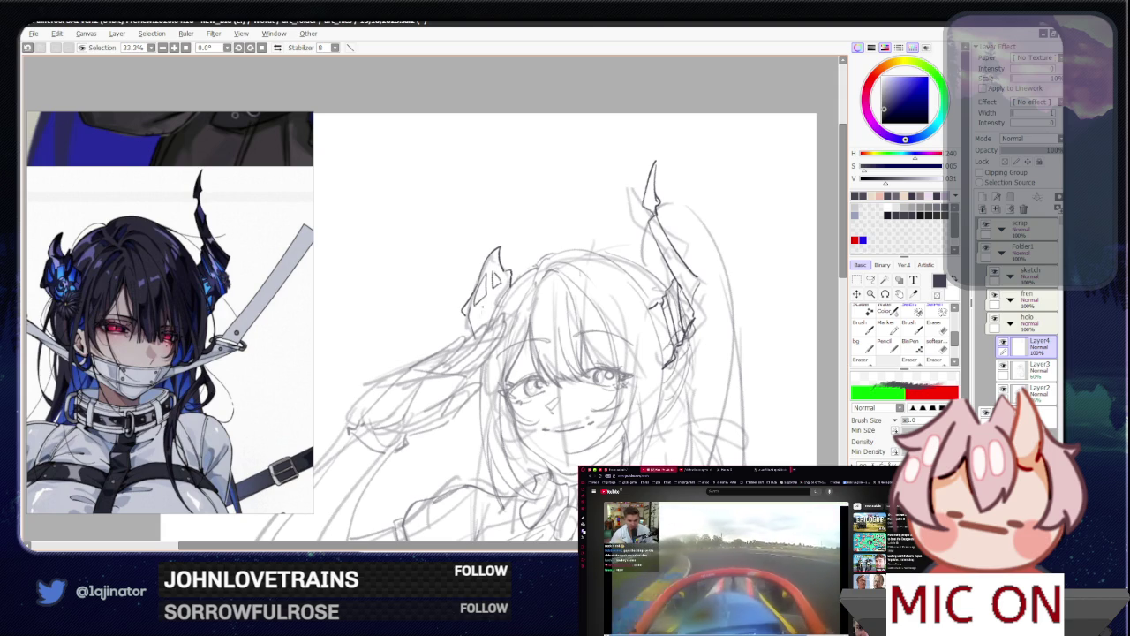
pyautogui.hotkey('alt', 'Tab')
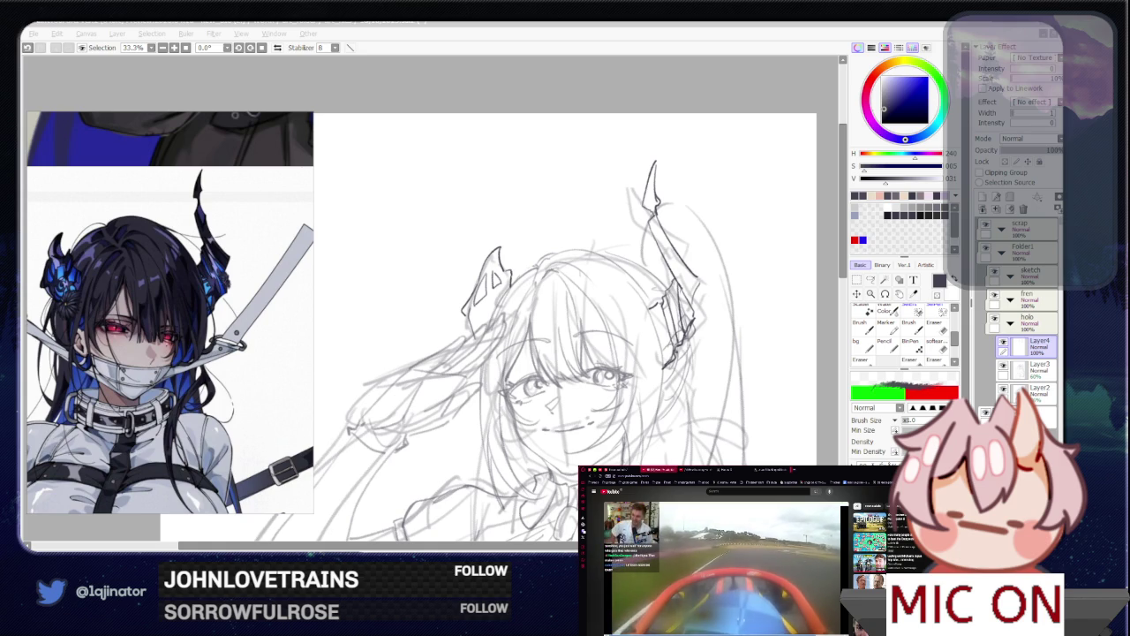
pyautogui.click(579, 98)
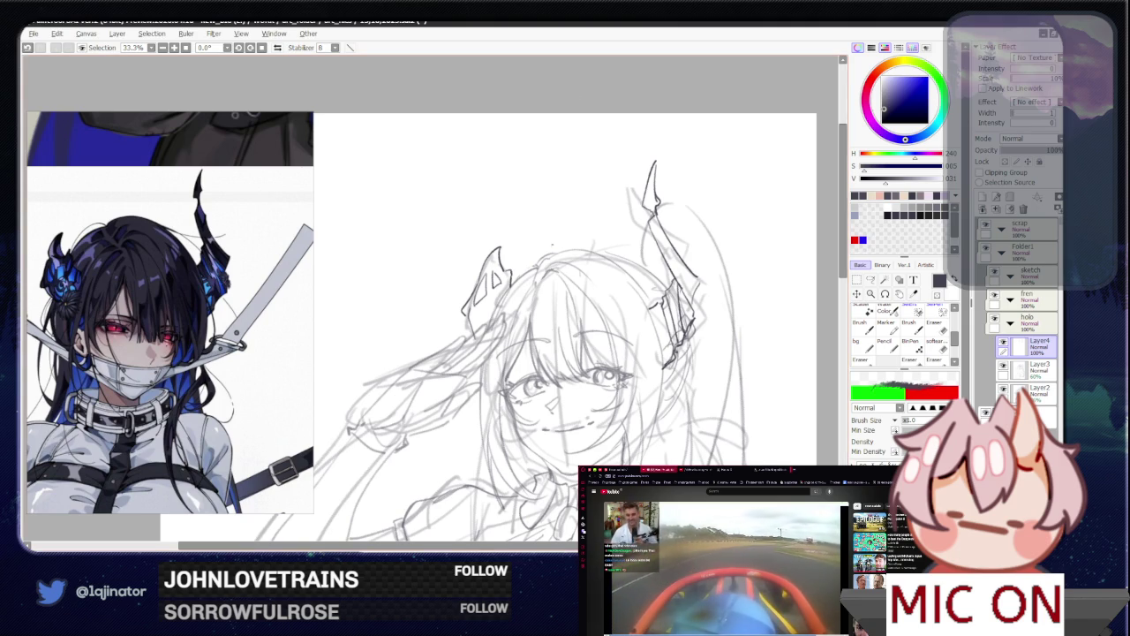
# Step: Add short strokes forming a small star-shaped ornament at the base of the right horn
pyautogui.moveTo(548, 364); pyautogui.dragTo(497, 393)
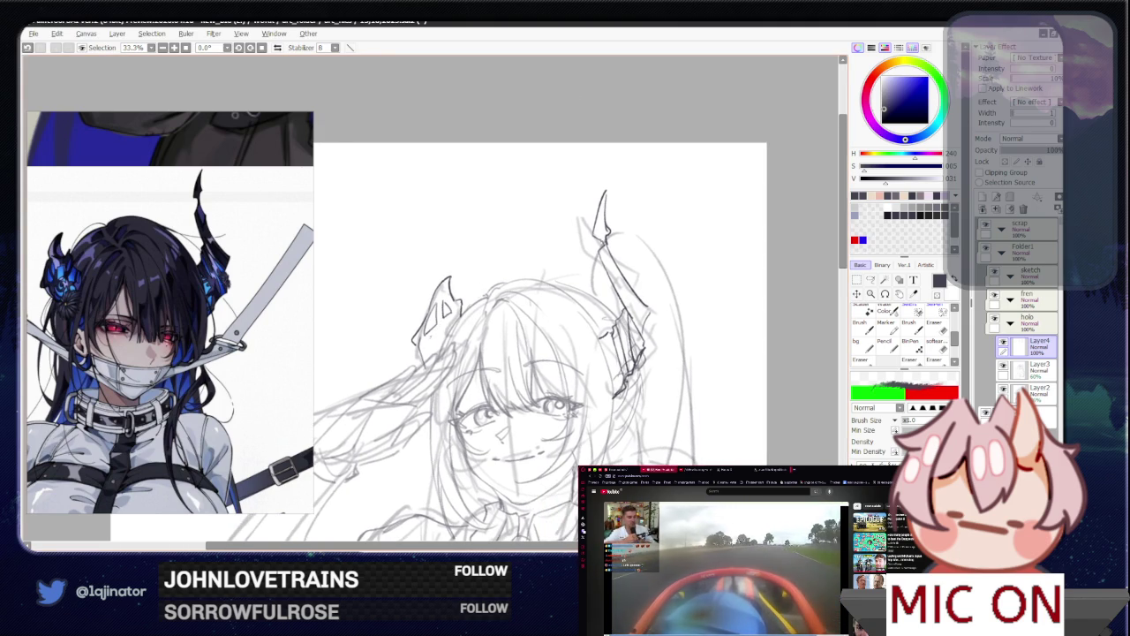
pyautogui.press('e')
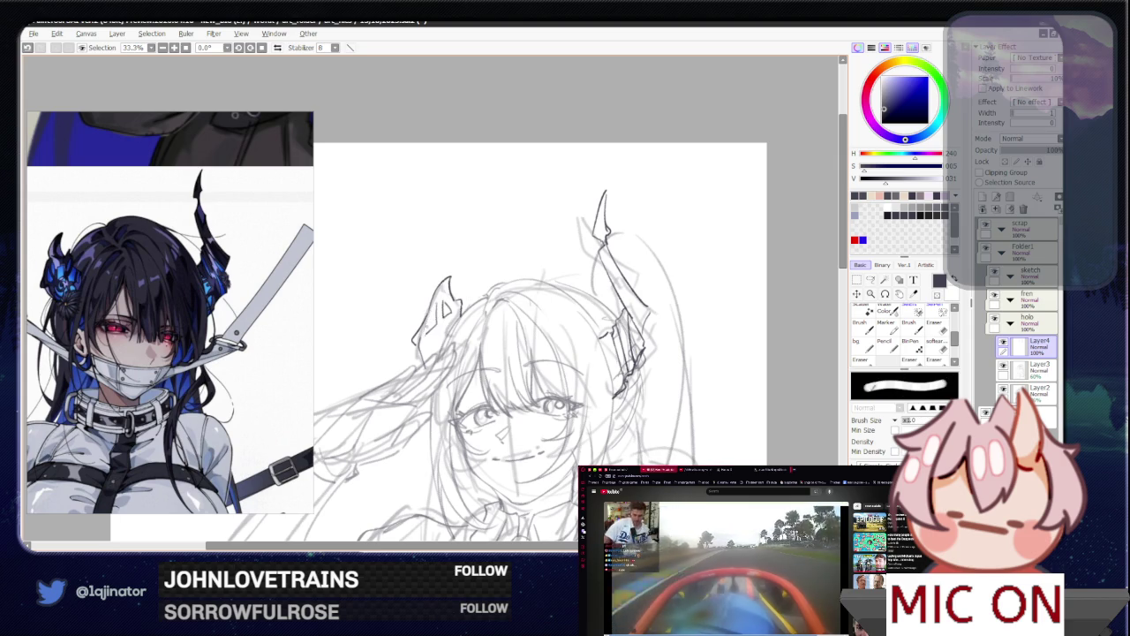
pyautogui.press('e')
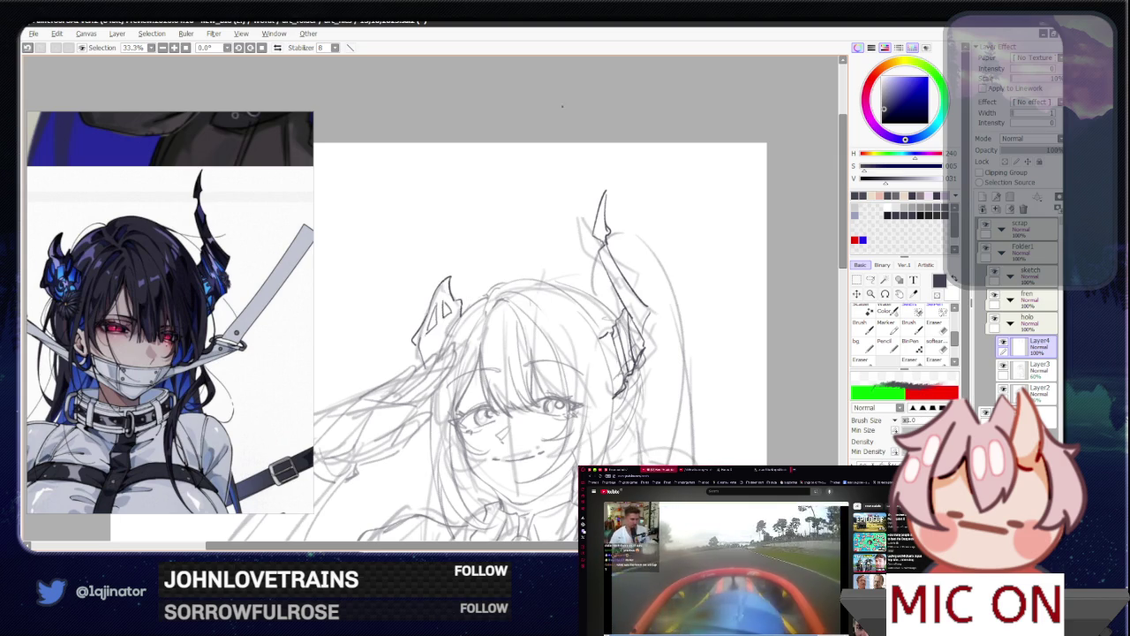
pyautogui.moveTo(636, 283); pyautogui.dragTo(608, 265)
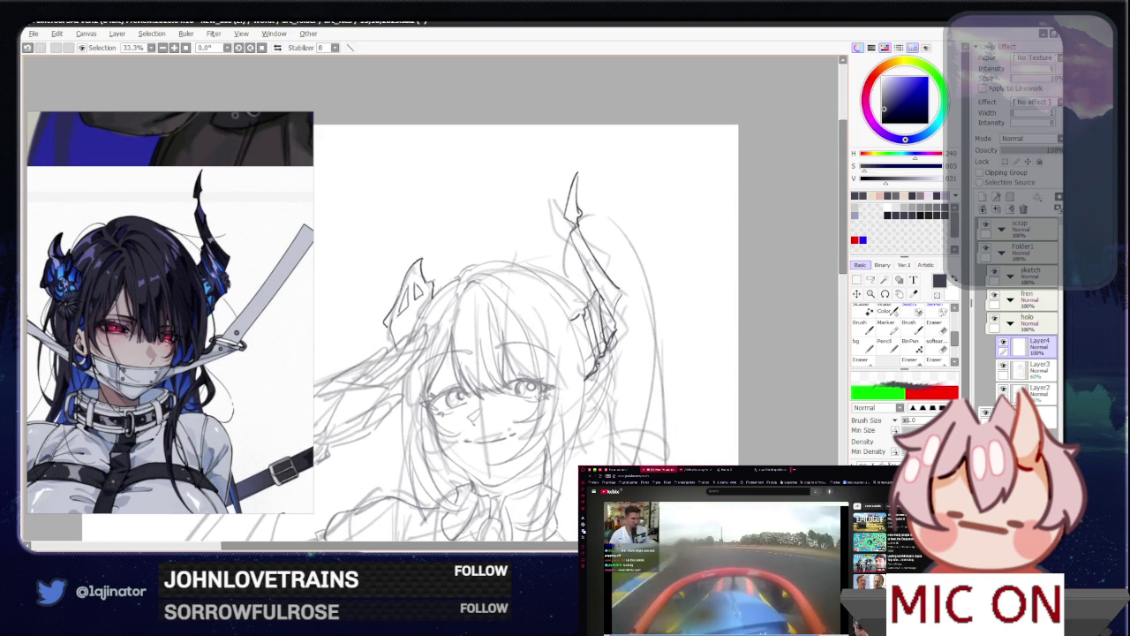
pyautogui.press('e')
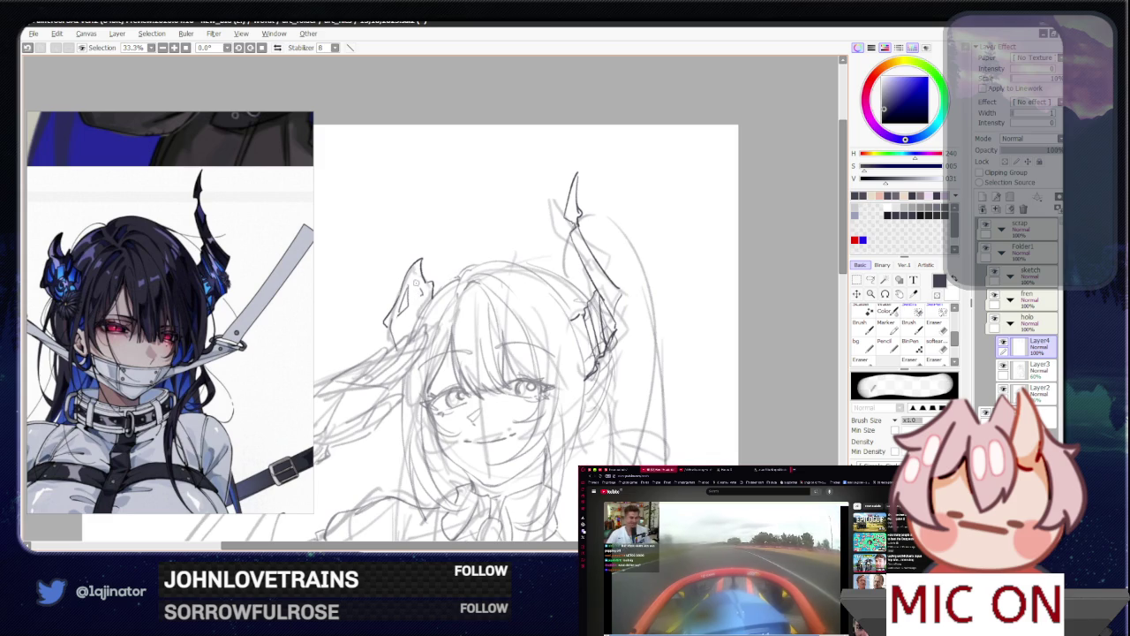
pyautogui.press('e')
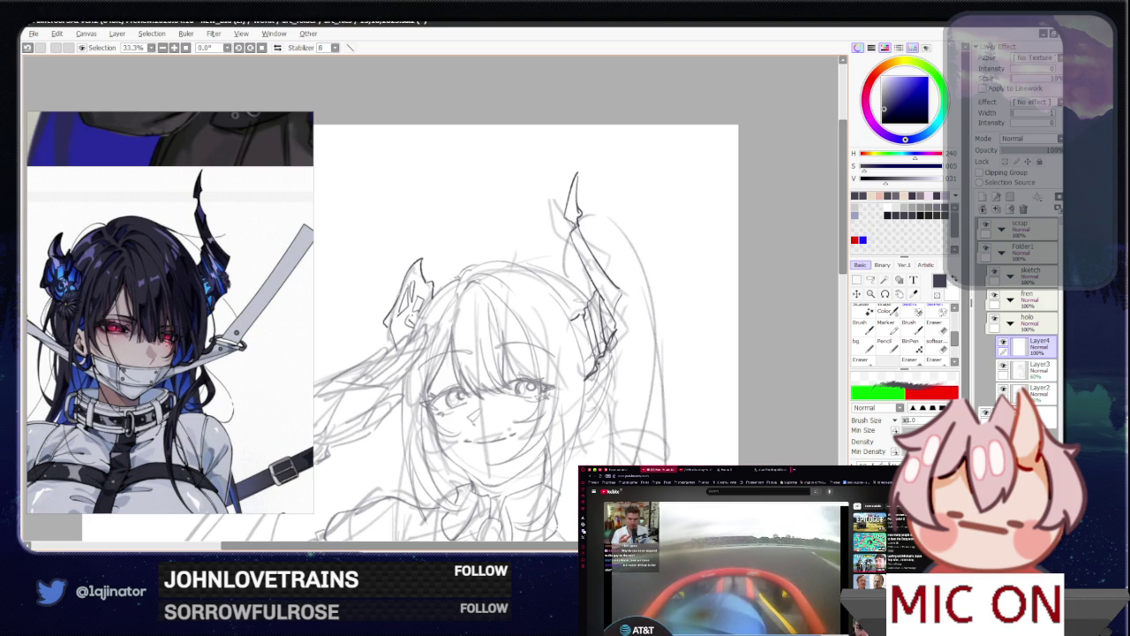
pyautogui.hscroll(2, 576, 311)
pyautogui.moveTo(575, 310); pyautogui.dragTo(584, 315)
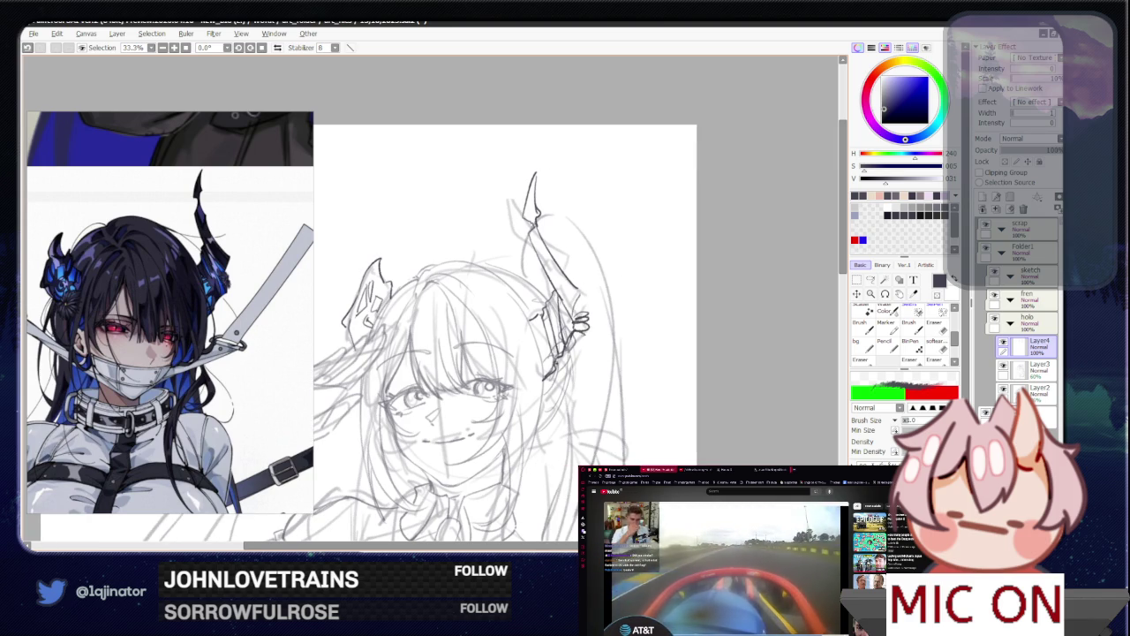
pyautogui.moveTo(576, 316)
pyautogui.mouseDown()
pyautogui.moveTo(586, 323)
pyautogui.moveTo(564, 327)
pyautogui.mouseUp()
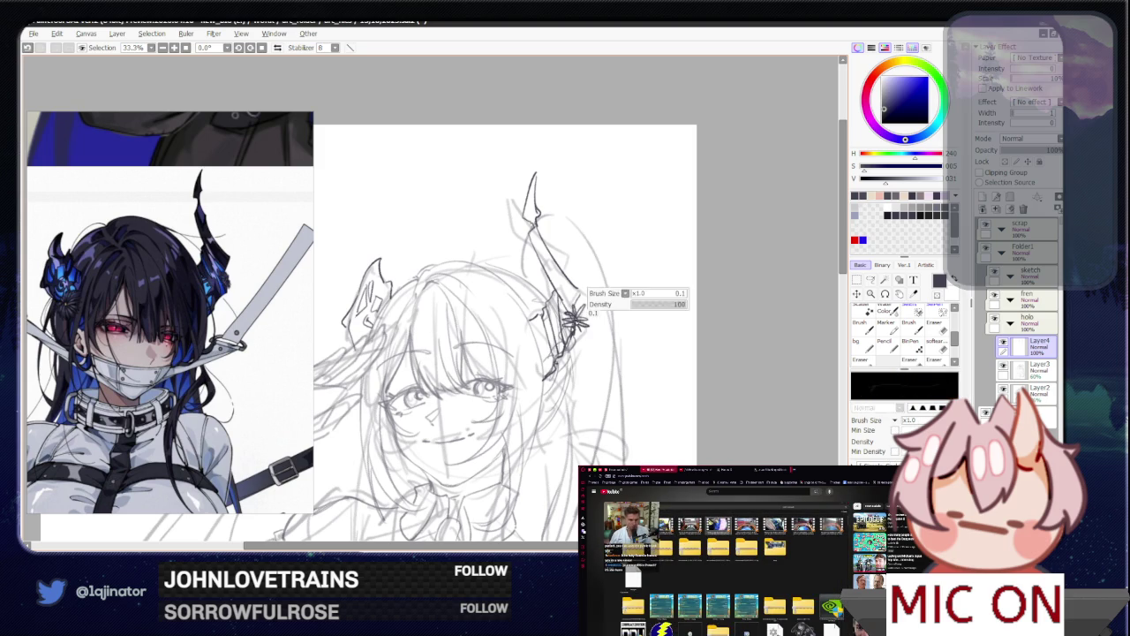
pyautogui.moveTo(442, 353); pyautogui.dragTo(561, 338)
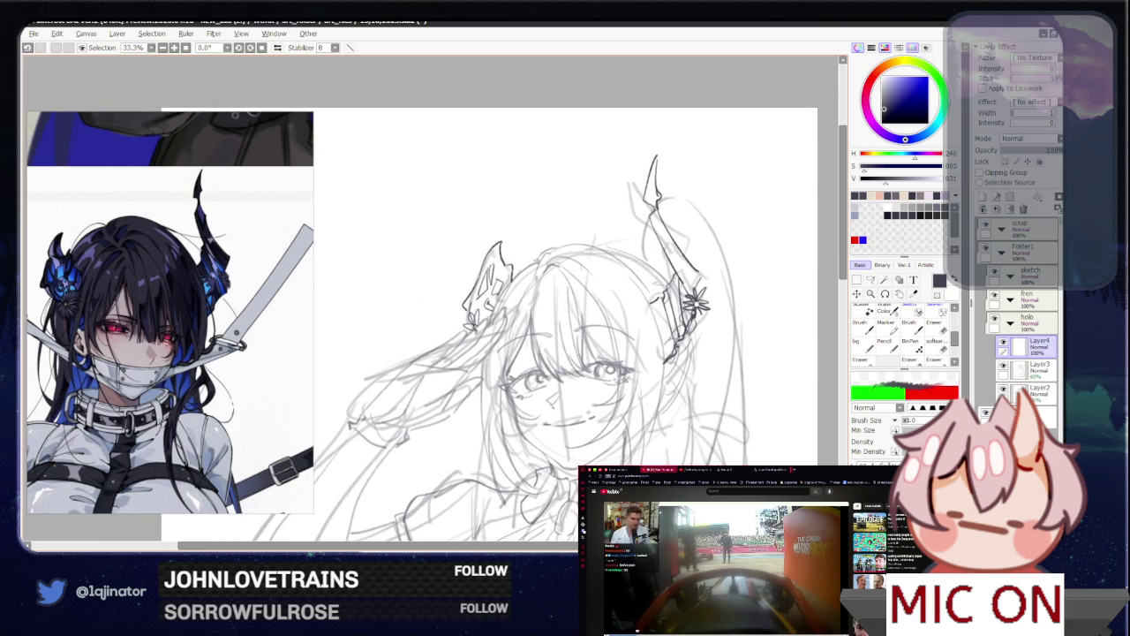
pyautogui.press('-')
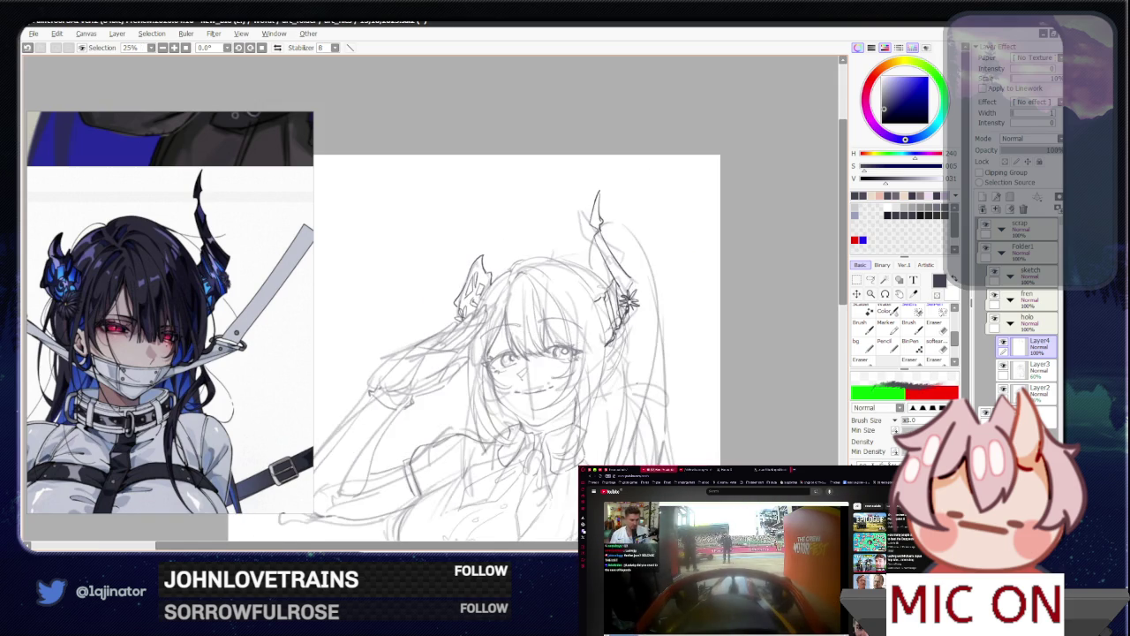
# Step: Set Layer3 to 100% opacity and move Layer2 into the collapsed scrap folder
pyautogui.press('-')
pyautogui.click(1015, 369)
pyautogui.moveTo(1045, 152); pyautogui.dragTo(1064, 151)
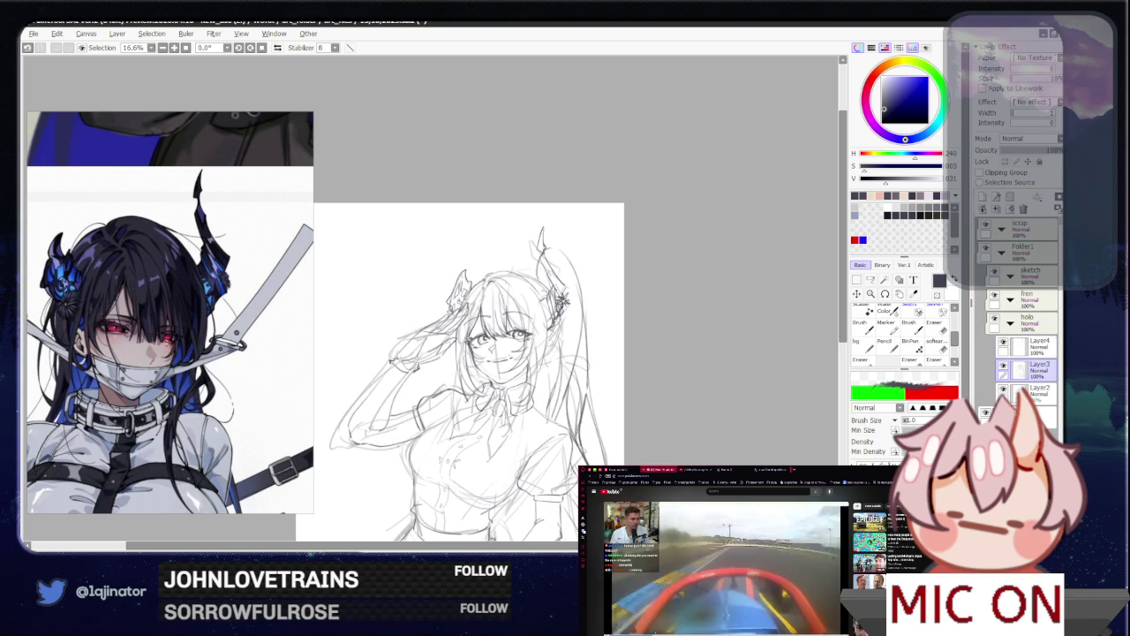
pyautogui.moveTo(1020, 389); pyautogui.dragTo(1020, 230)
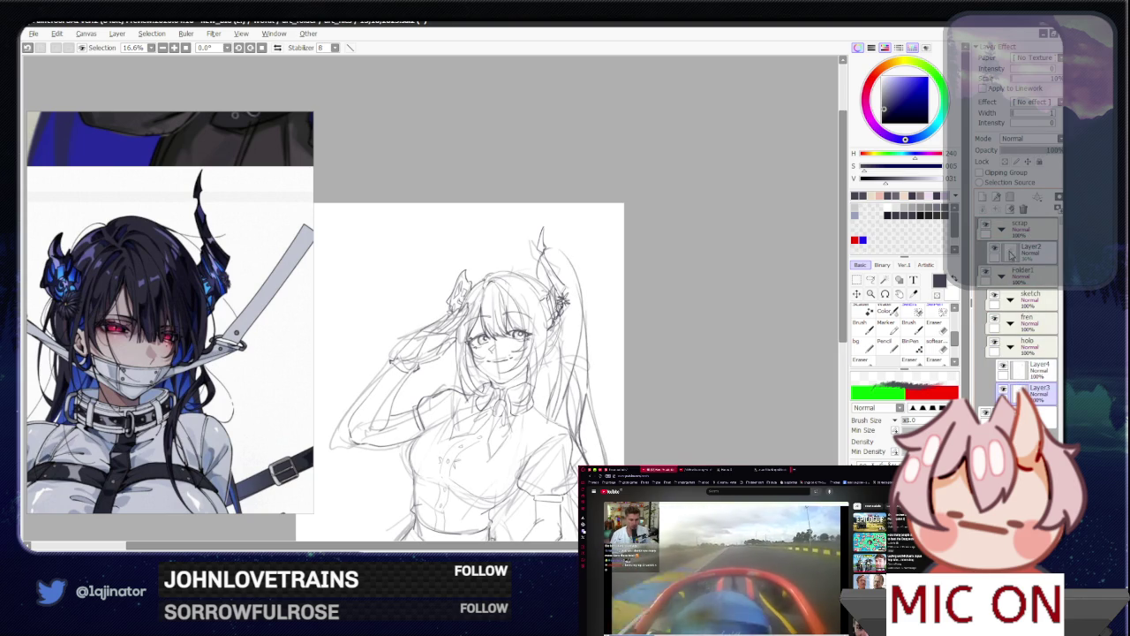
pyautogui.click(994, 248)
pyautogui.click(1002, 229)
# Step: Toggle the sketch layer and Layer4 visibility to compare the horn strokes
pyautogui.click(1003, 364)
pyautogui.click(1004, 365)
pyautogui.scroll(2, 530, 336)
pyautogui.scroll(2, 432, 318)
pyautogui.scroll(-2, 433, 318)
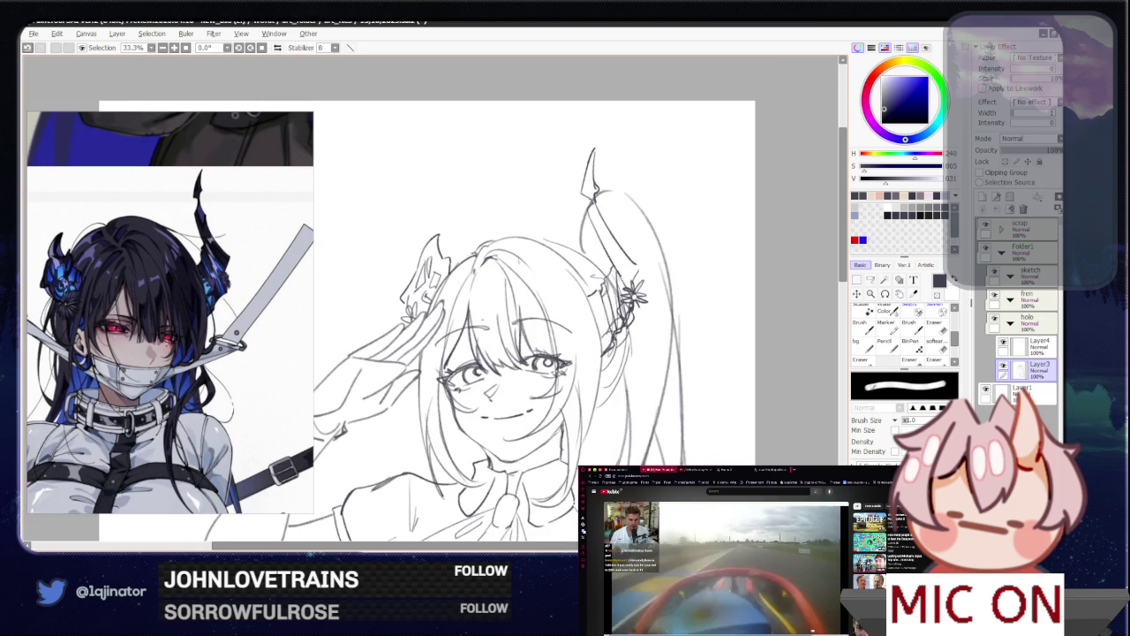
pyautogui.moveTo(779, 305); pyautogui.dragTo(642, 312)
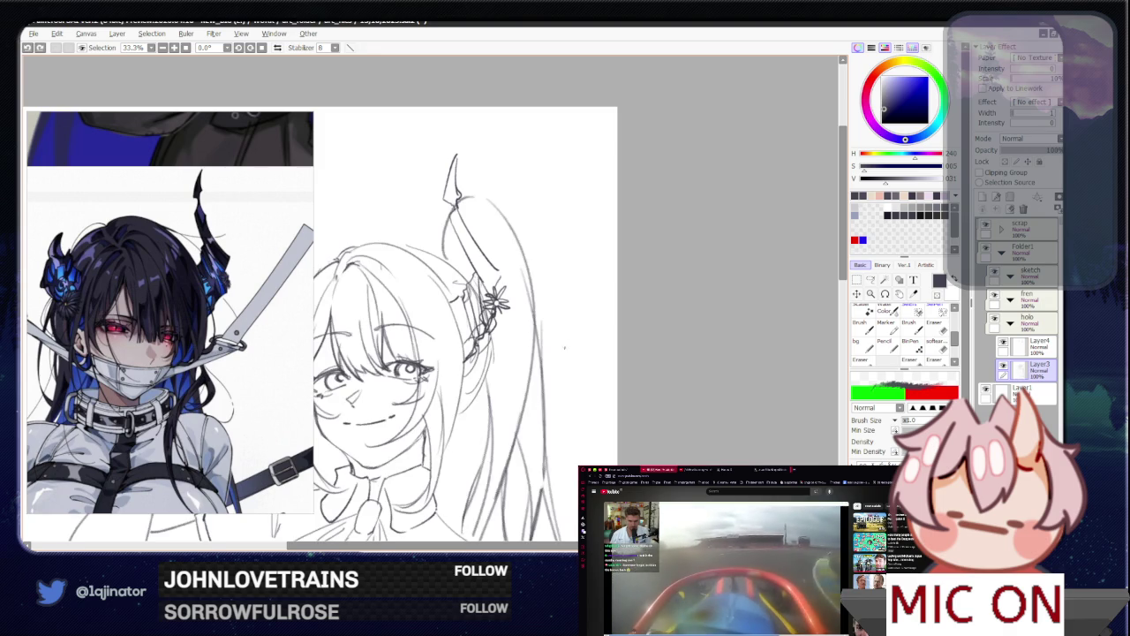
pyautogui.click(1004, 343)
pyautogui.click(1005, 345)
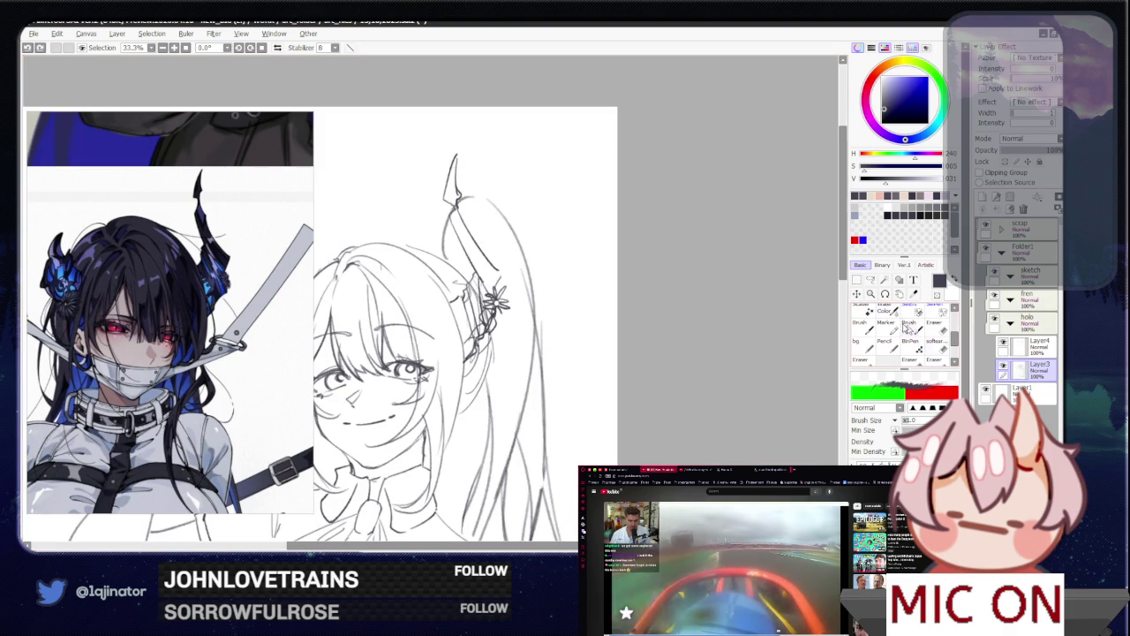
# Step: Lasso the strokes around the hair ornament, then mirror the view to check proportions
pyautogui.click(871, 279)
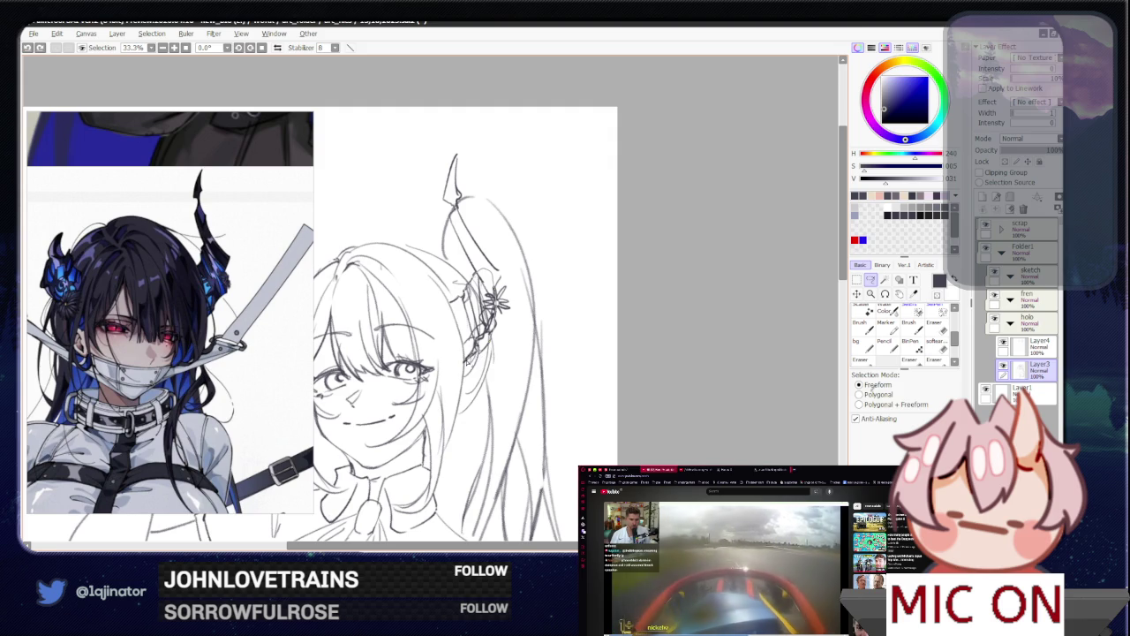
pyautogui.moveTo(462, 326); pyautogui.dragTo(686, 280)
pyautogui.moveTo(542, 288); pyautogui.dragTo(565, 302)
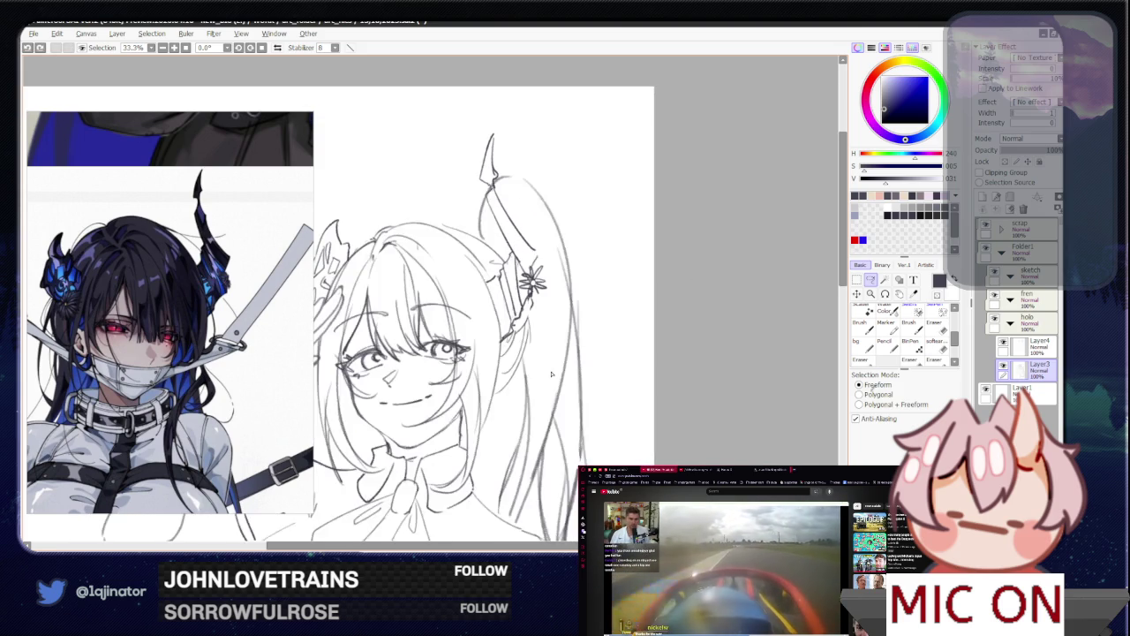
pyautogui.moveTo(503, 415); pyautogui.dragTo(566, 382)
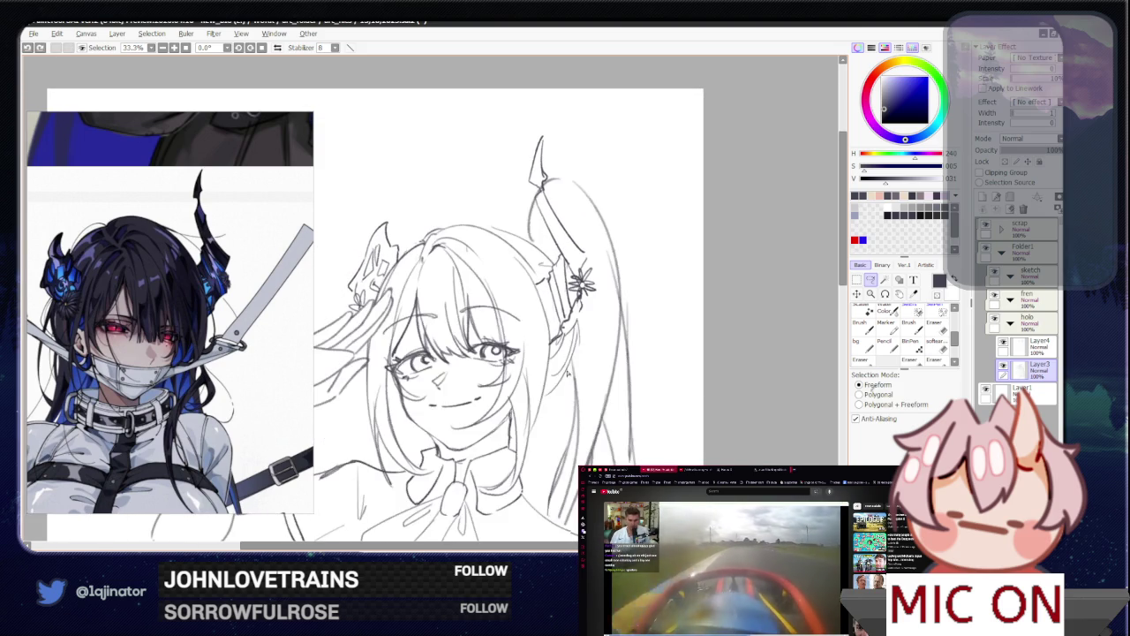
pyautogui.press('b')
pyautogui.scroll(-1, 598, 387)
pyautogui.scroll(-1, 598, 387)
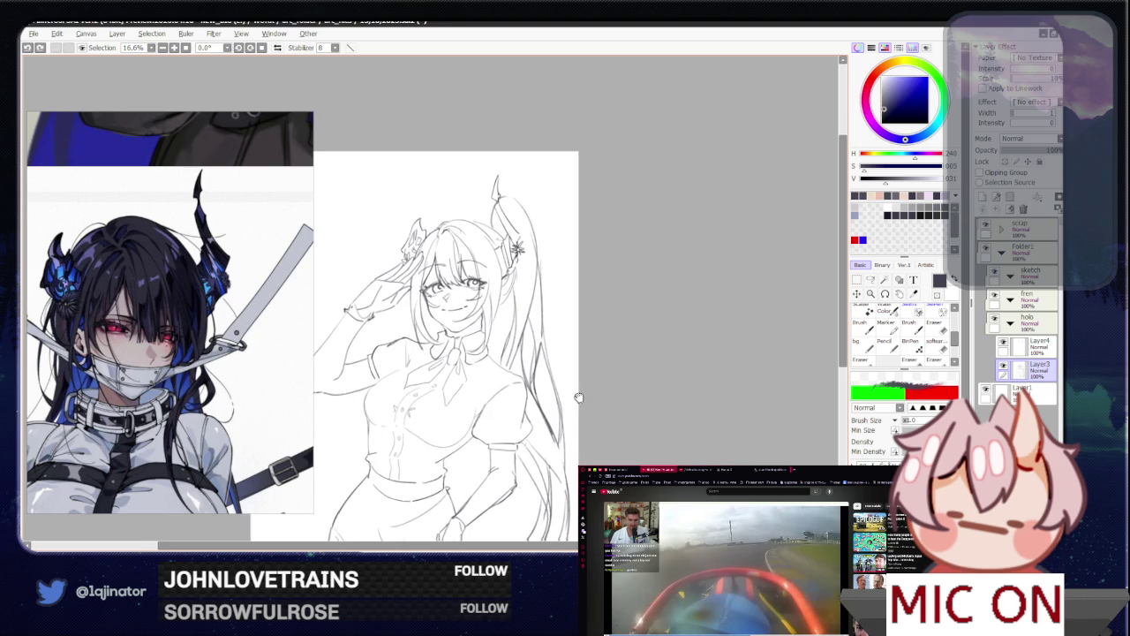
pyautogui.scroll(-1, 609, 371)
pyautogui.press('h')
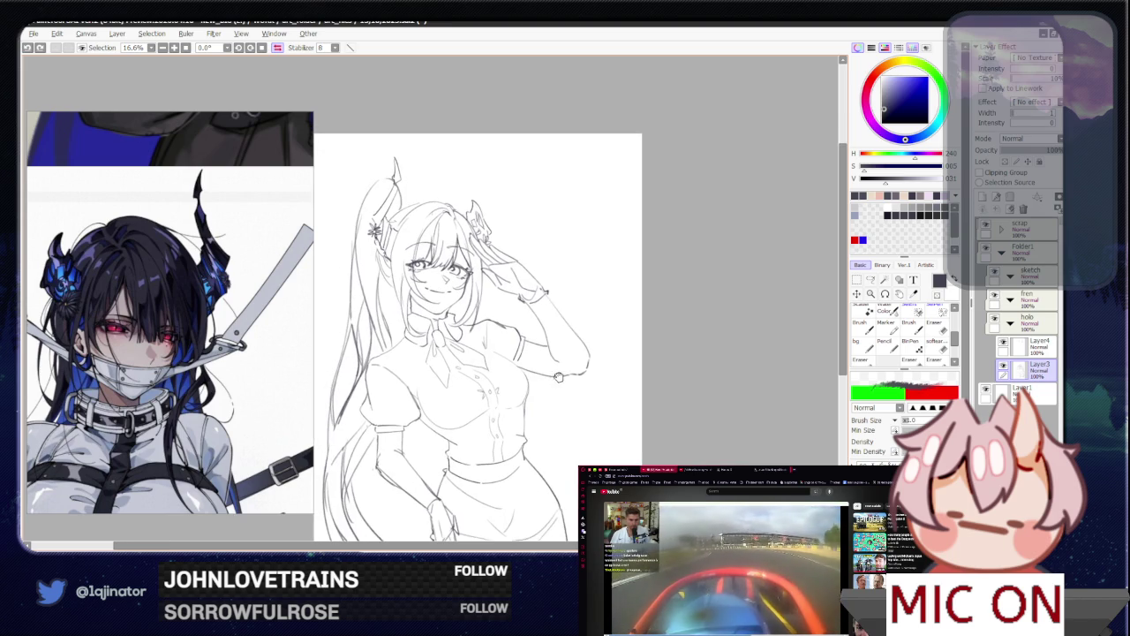
pyautogui.scroll(2, 531, 313)
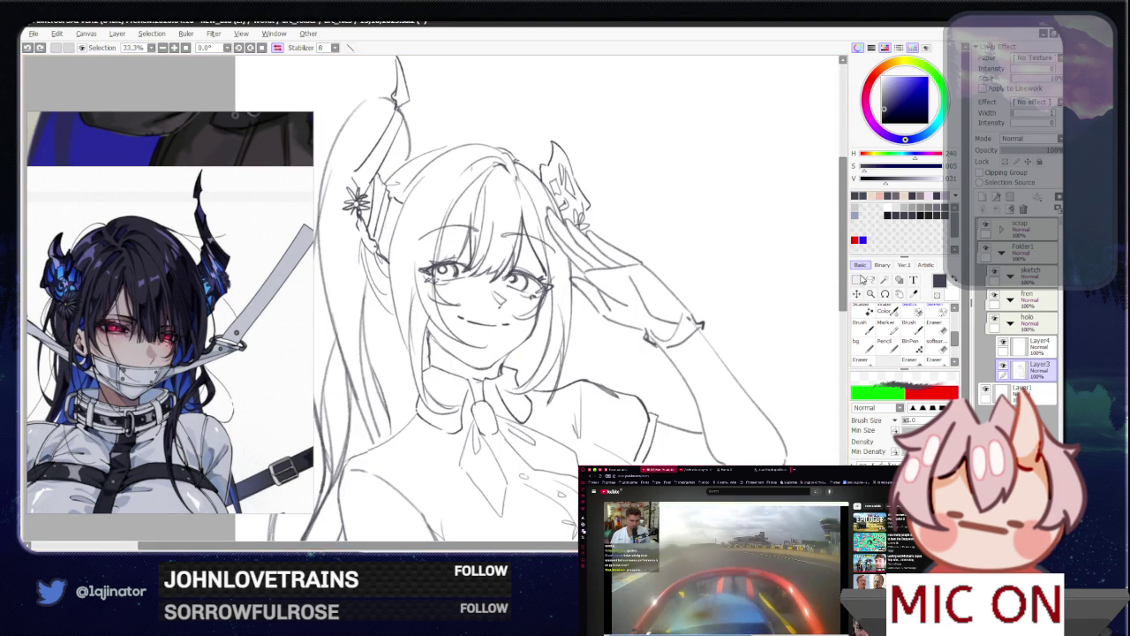
# Step: Lasso the mouth and chin area, clear the selection, and mirror the view back
pyautogui.press('l')
pyautogui.moveTo(511, 321); pyautogui.dragTo(495, 323)
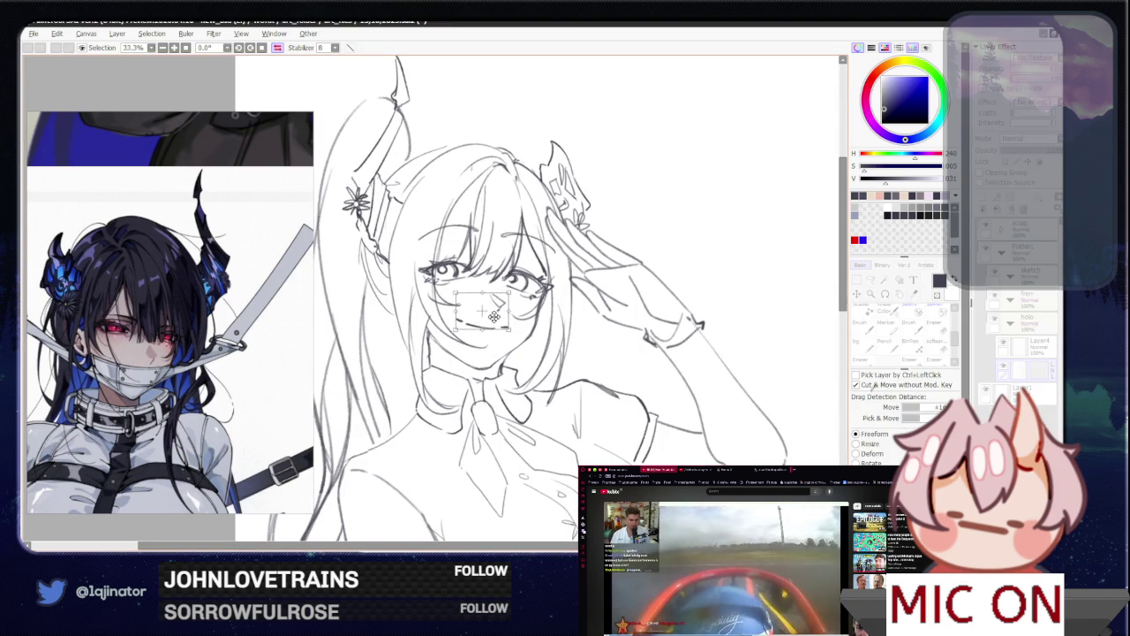
pyautogui.hotkey('ctrl', 'd')
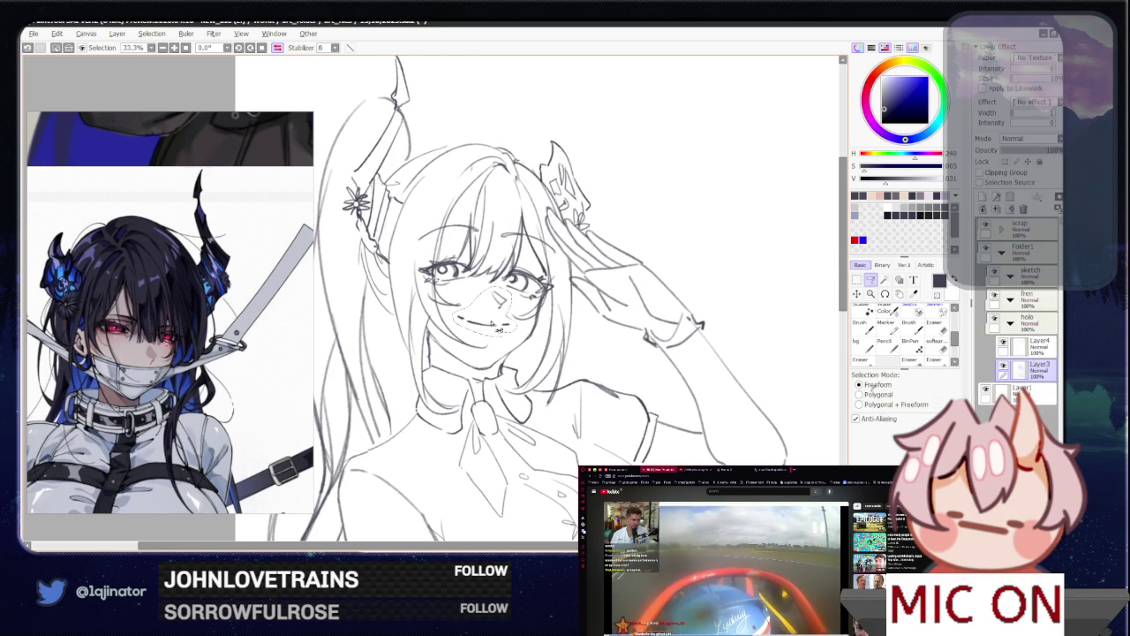
pyautogui.scroll(-1, 512, 321)
pyautogui.scroll(-1, 521, 324)
pyautogui.scroll(2, 533, 325)
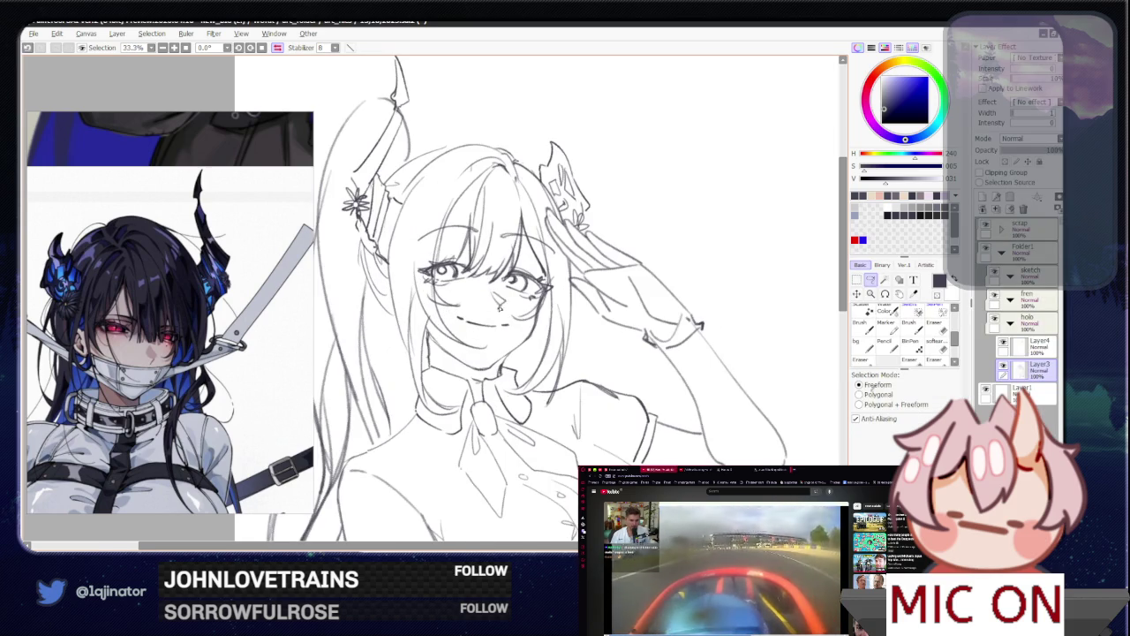
pyautogui.press('b')
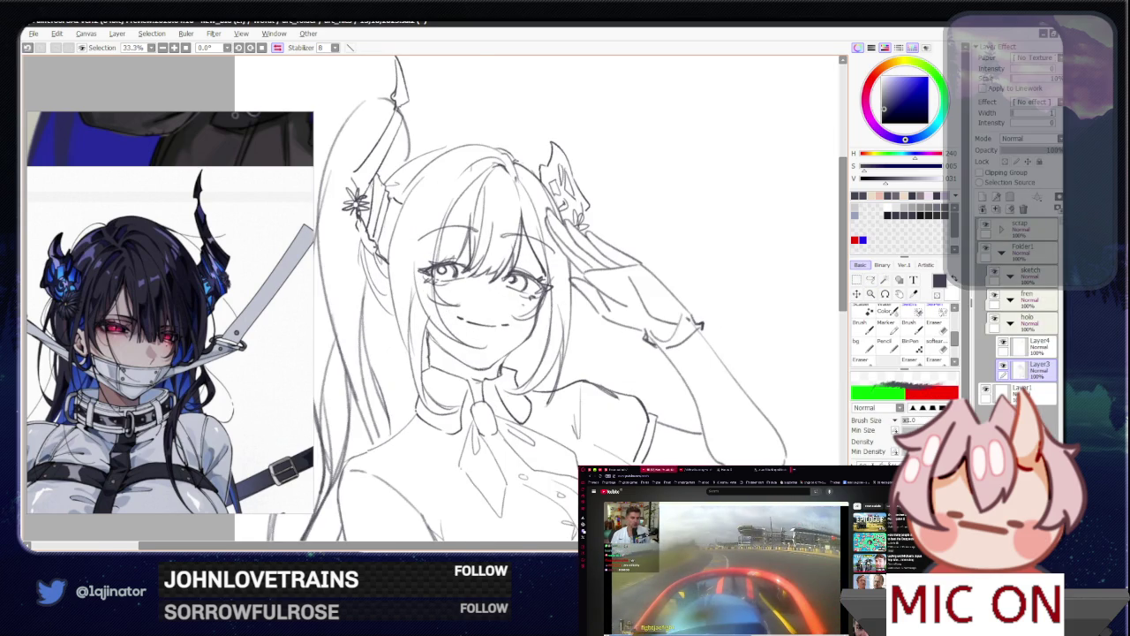
pyautogui.press('h')
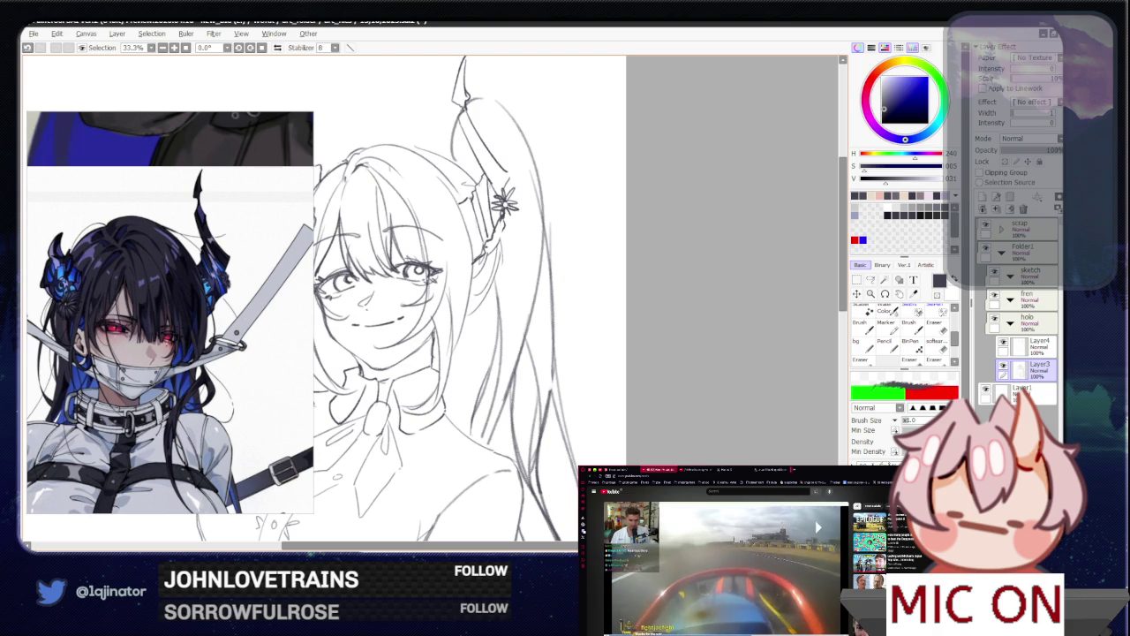
pyautogui.moveTo(398, 315); pyautogui.dragTo(469, 315)
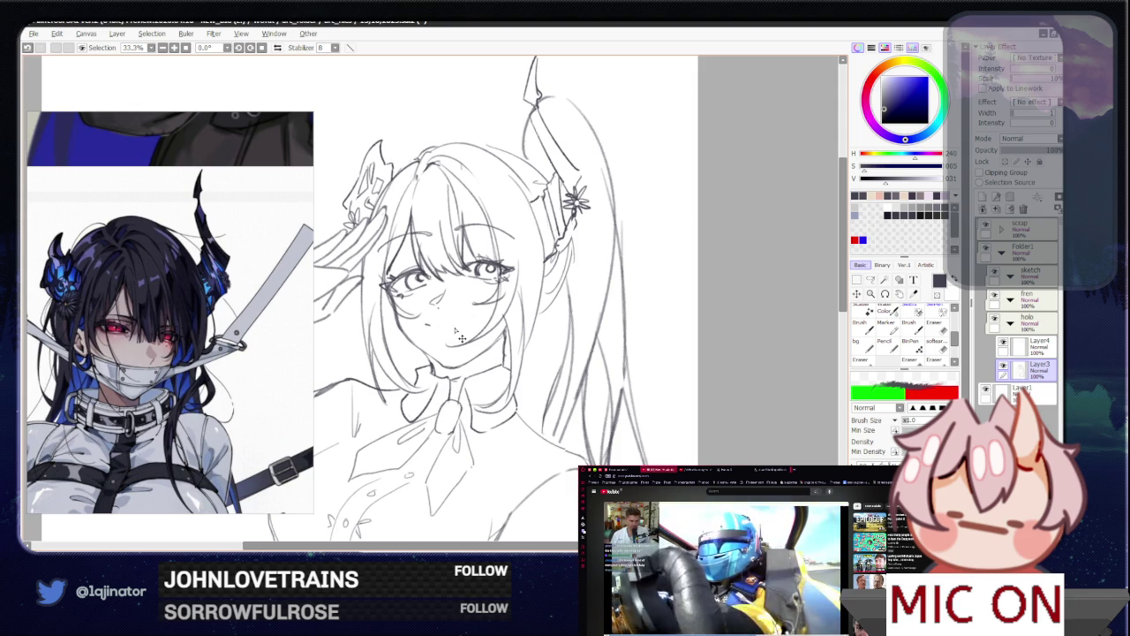
# Step: Draw a new smiling mouth, clean it up with the eraser, and mirror the view to check
pyautogui.moveTo(437, 327); pyautogui.dragTo(466, 324)
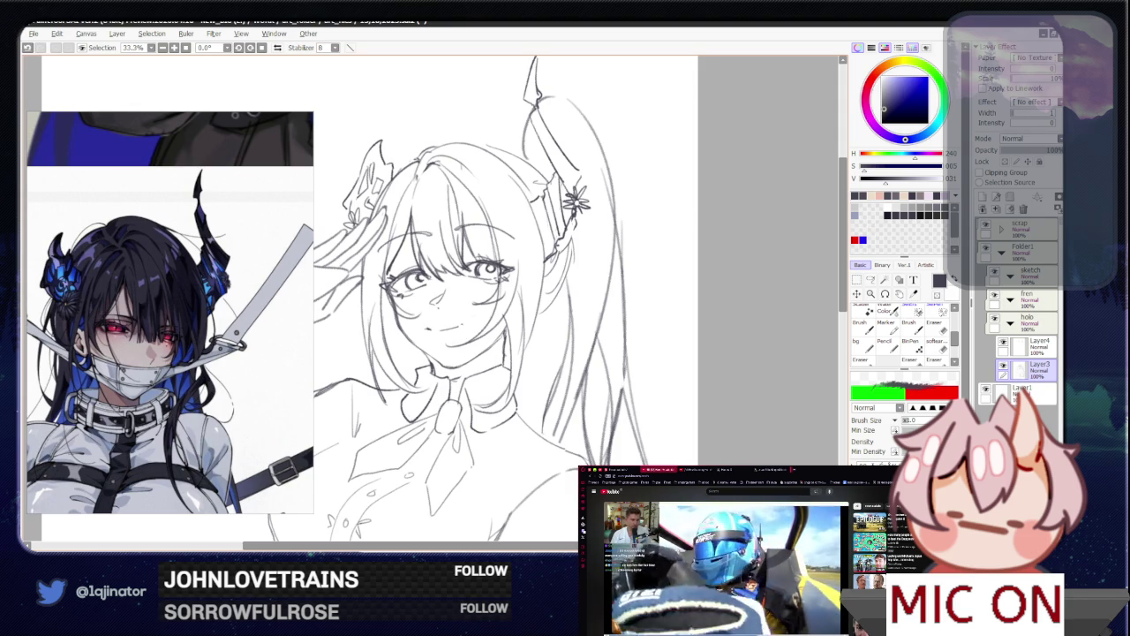
pyautogui.moveTo(569, 335)
pyautogui.mouseDown()
pyautogui.moveTo(544, 333)
pyautogui.moveTo(574, 300)
pyautogui.mouseUp()
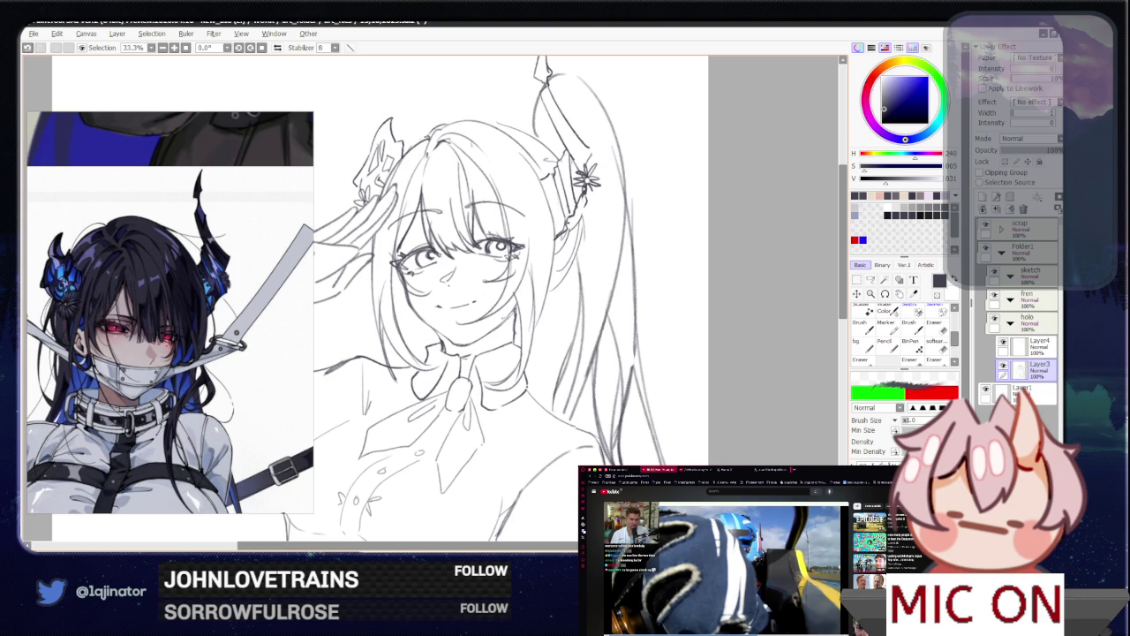
pyautogui.press('e')
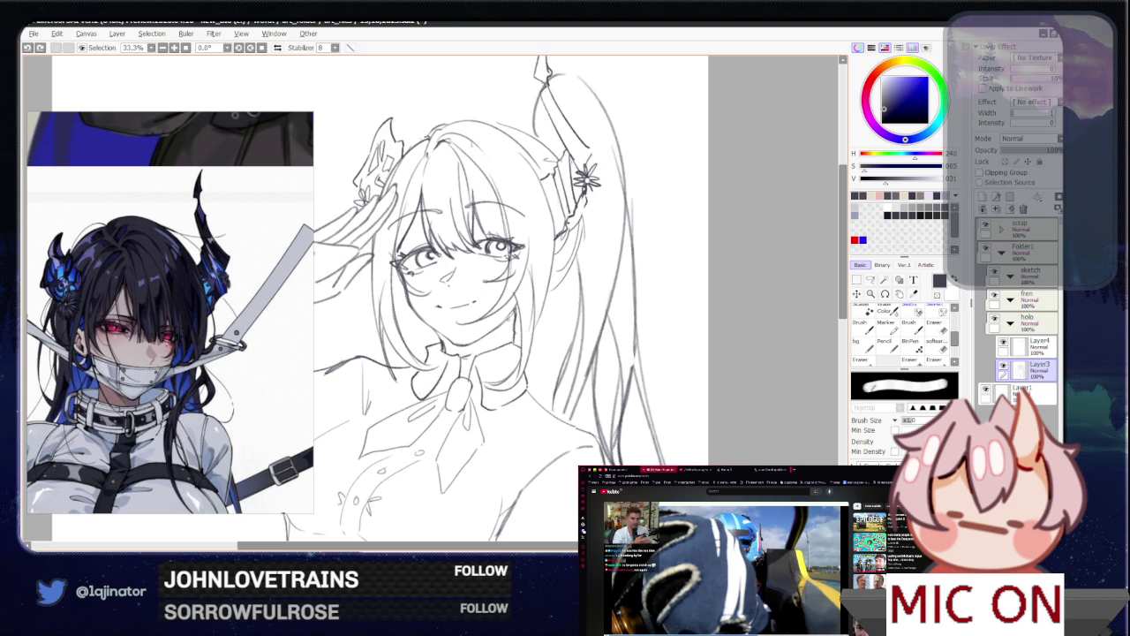
pyautogui.press('n')
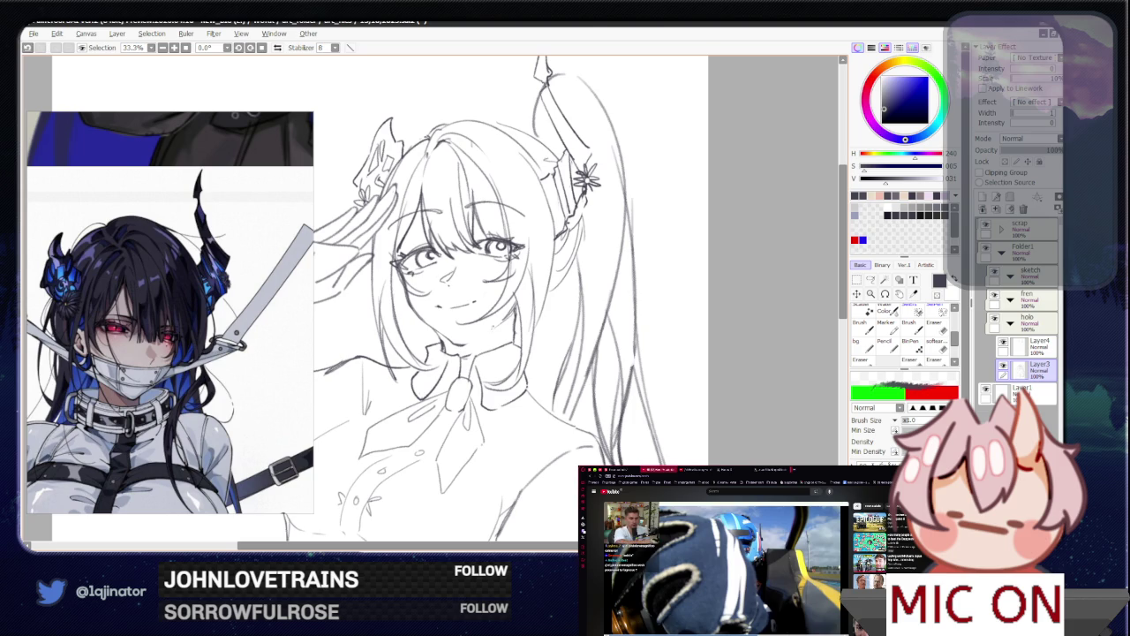
pyautogui.press('e')
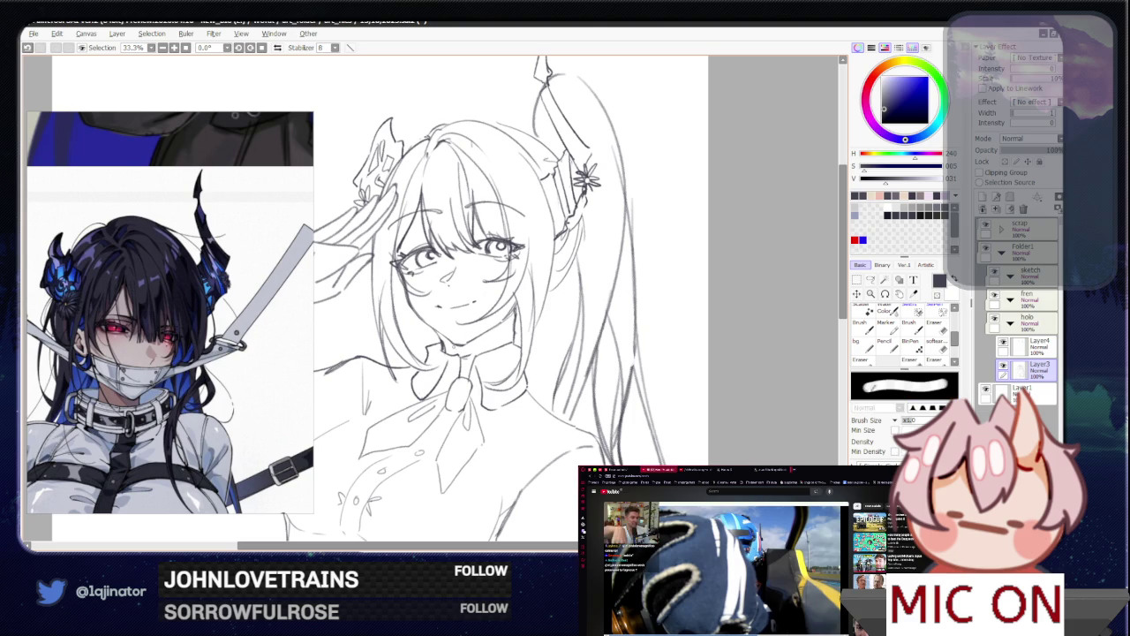
pyautogui.press('n')
pyautogui.press('e')
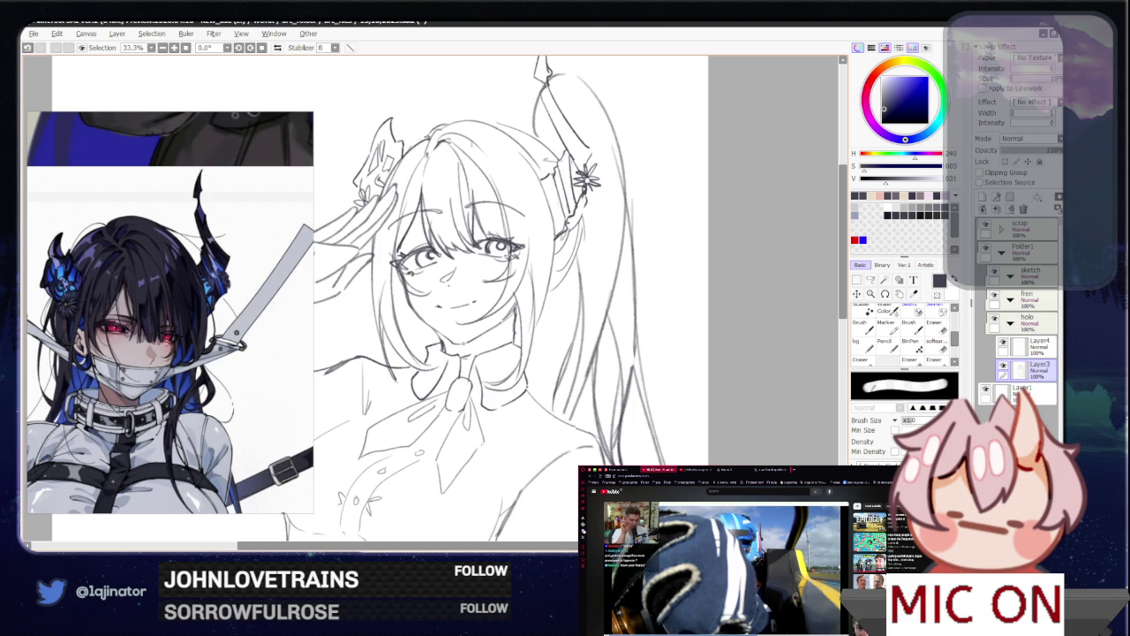
pyautogui.press('n')
pyautogui.press('Insert')
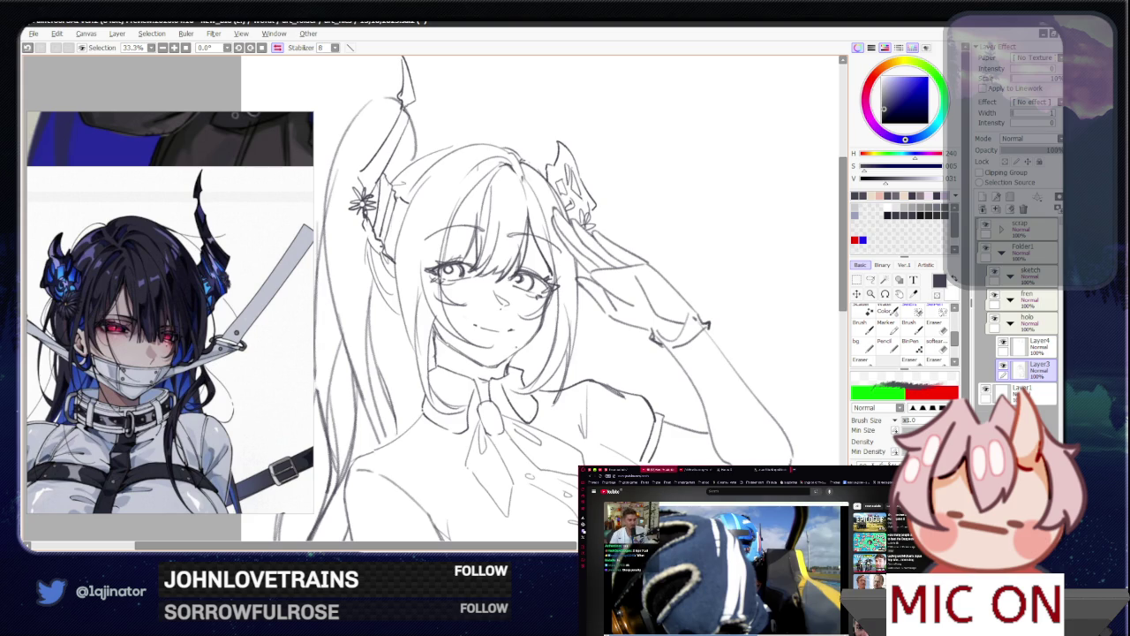
pyautogui.scroll(-2, 442, 300)
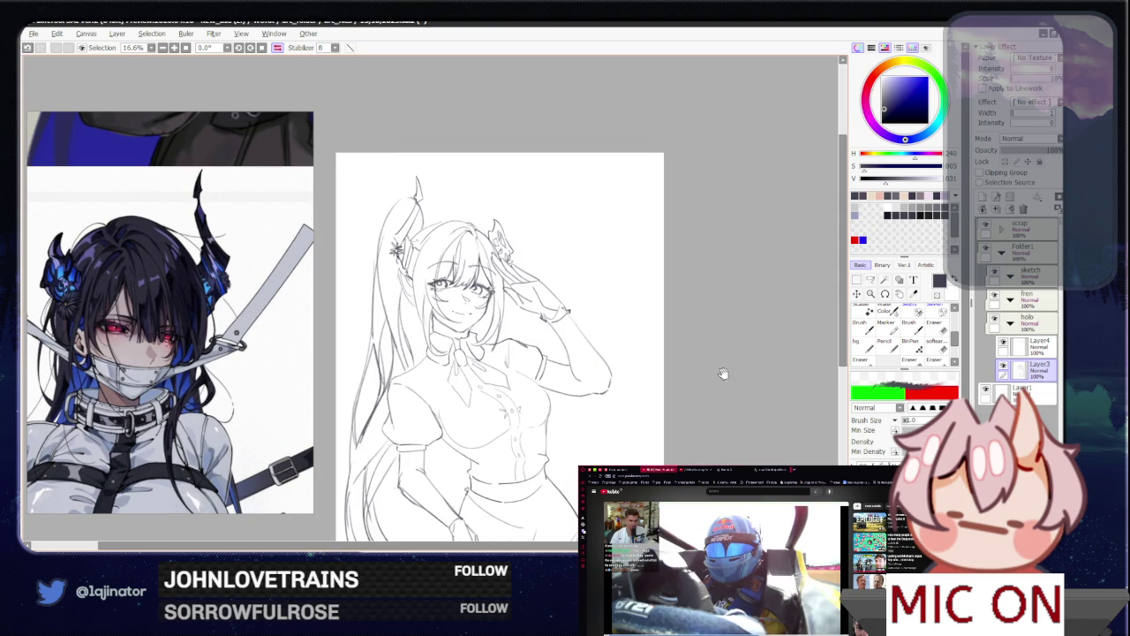
# Step: Flip the view back to normal and zoom around the face and upper body
pyautogui.moveTo(723, 374); pyautogui.dragTo(707, 317)
pyautogui.press('h')
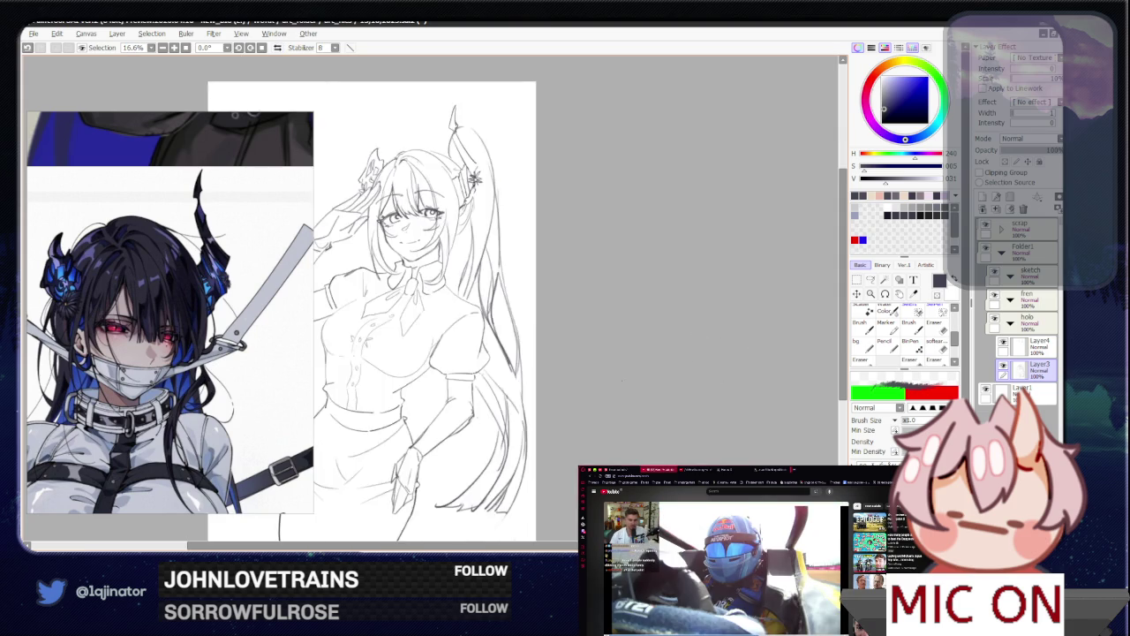
pyautogui.scroll(2, 574, 300)
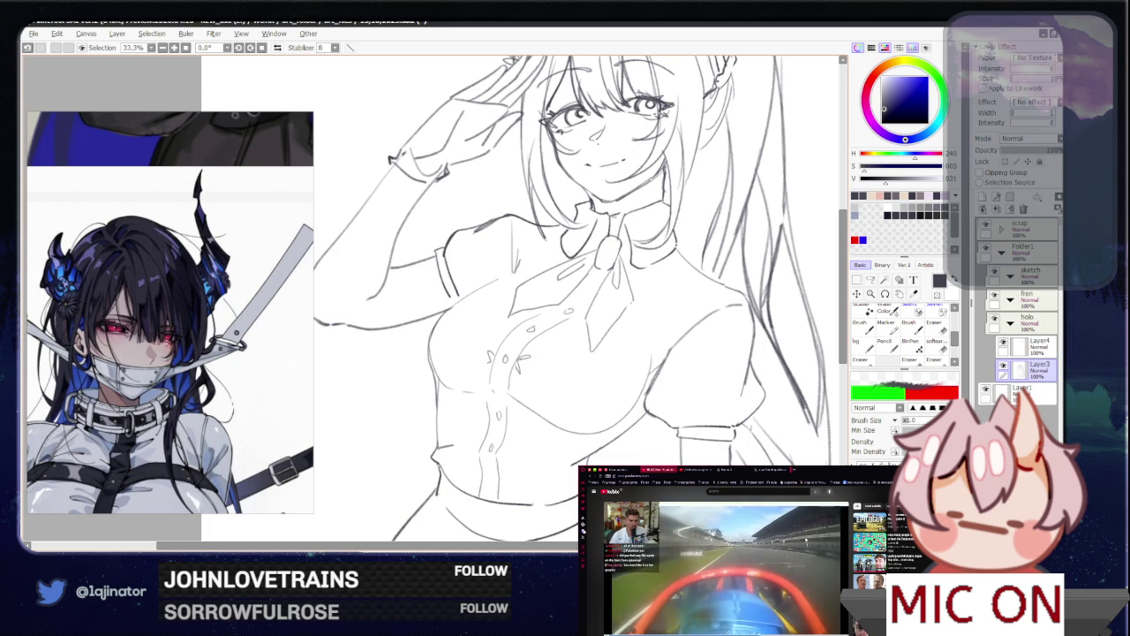
pyautogui.scroll(-1, 574, 301)
pyautogui.scroll(-1, 574, 300)
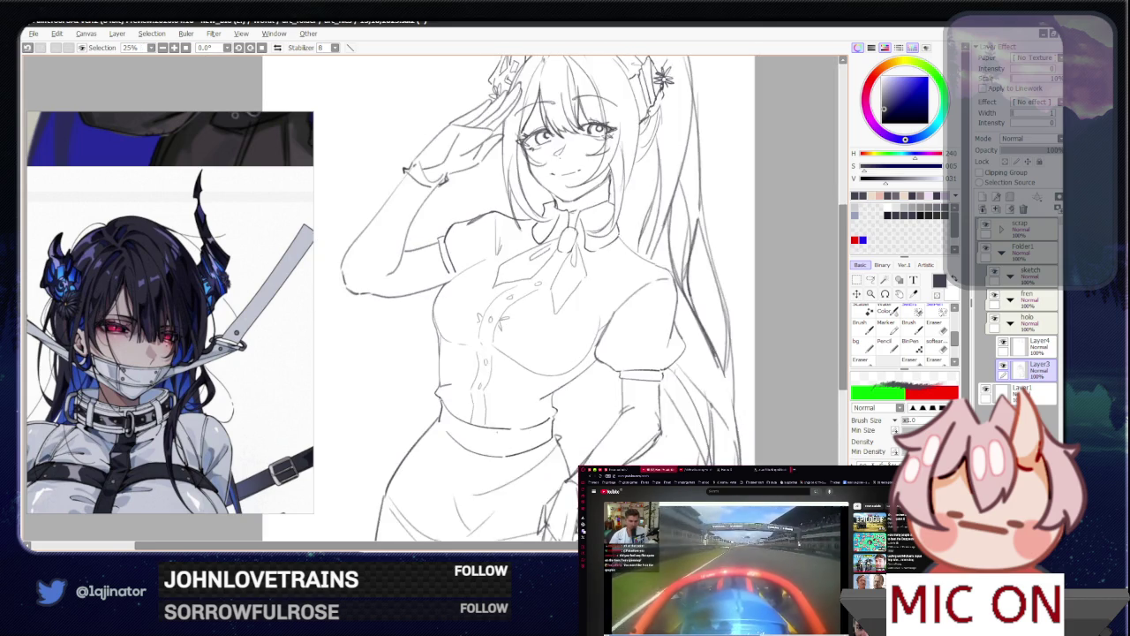
pyautogui.scroll(-1, 574, 301)
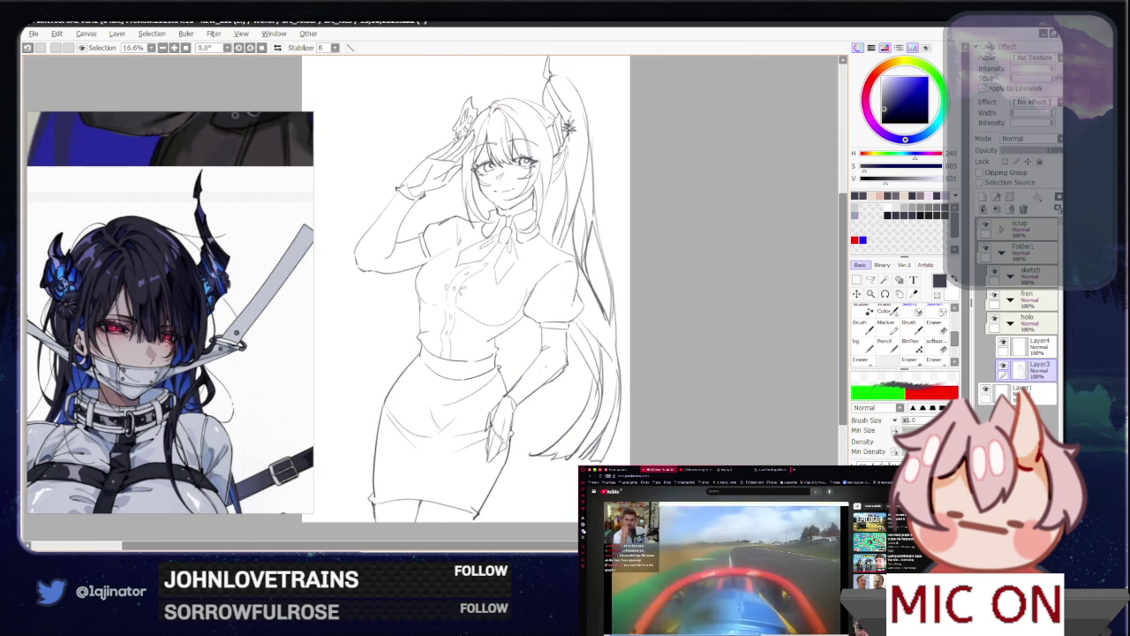
pyautogui.scroll(1, 609, 111)
pyautogui.scroll(1, 609, 111)
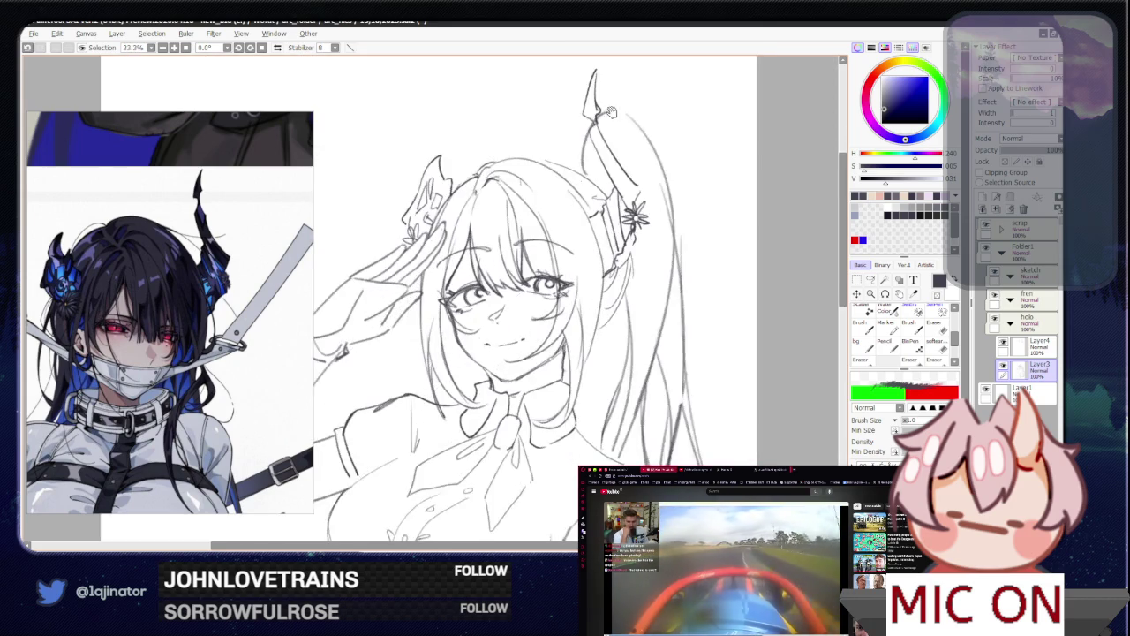
pyautogui.moveTo(610, 111); pyautogui.dragTo(576, 160)
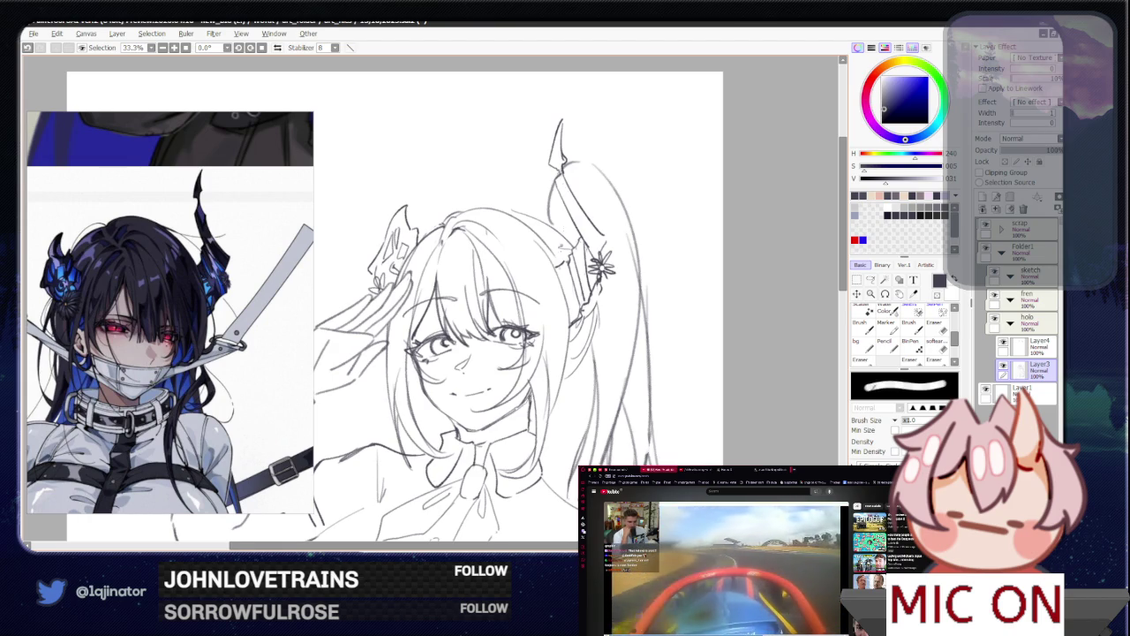
pyautogui.scroll(-2, 785, 236)
pyautogui.scroll(1, 784, 236)
pyautogui.scroll(1, 784, 235)
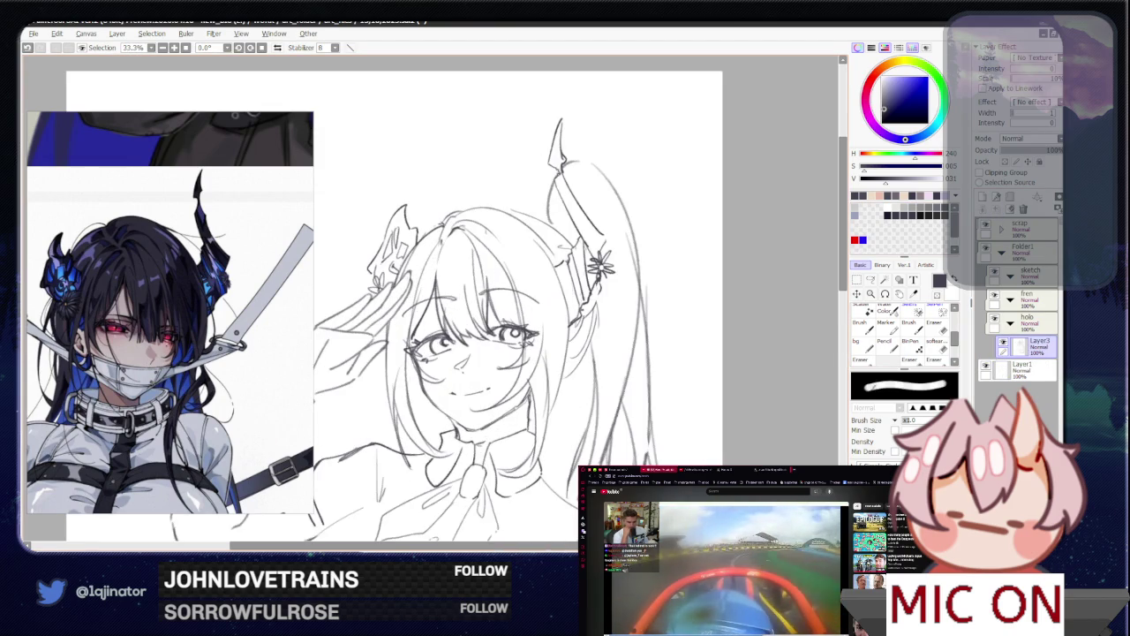
pyautogui.scroll(-1, 828, 309)
pyautogui.scroll(-1, 828, 309)
pyautogui.scroll(1, 828, 309)
pyautogui.scroll(1, 828, 309)
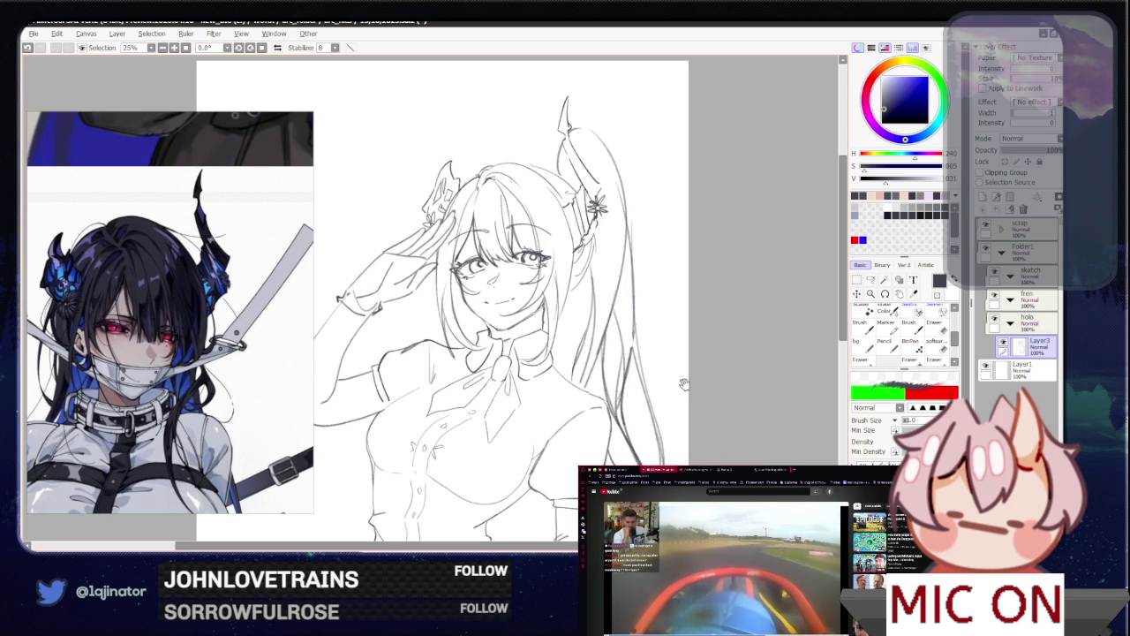
# Step: Start a free transform on the sketch layer and rotate the figure slightly clockwise
pyautogui.moveTo(693, 369); pyautogui.dragTo(694, 340)
pyautogui.scroll(-2, 671, 371)
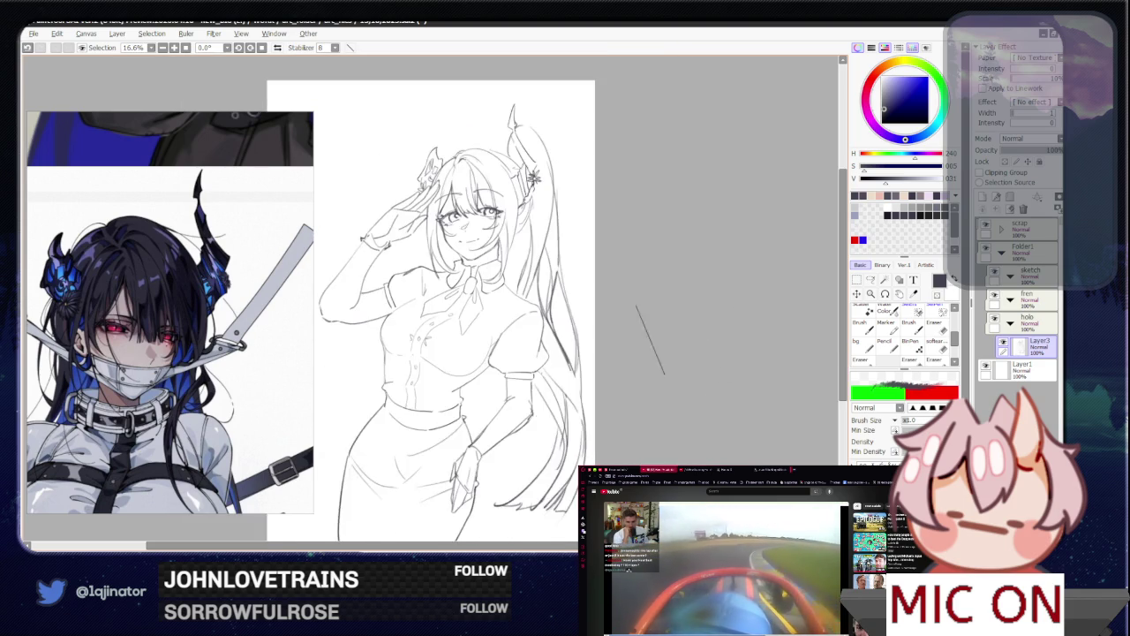
pyautogui.scroll(-1, 653, 371)
pyautogui.scroll(-1, 653, 371)
pyautogui.hotkey('ctrl', 't')
pyautogui.moveTo(562, 143); pyautogui.dragTo(574, 220)
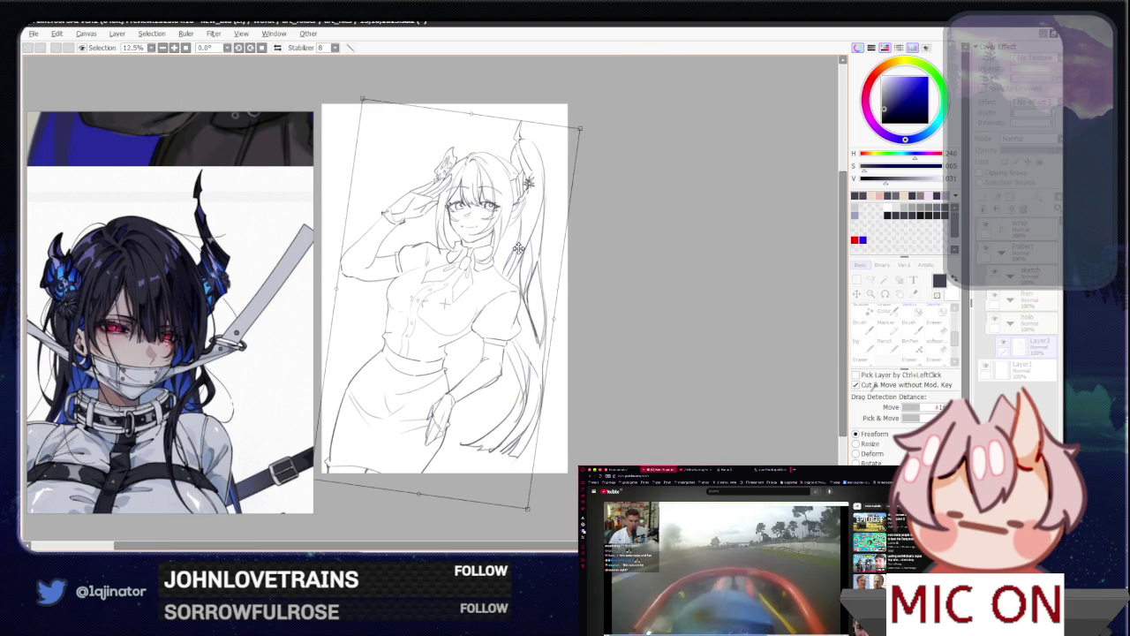
# Step: Fine-tune the sketch's rotation and position, then apply the transform
pyautogui.moveTo(518, 246); pyautogui.dragTo(524, 244)
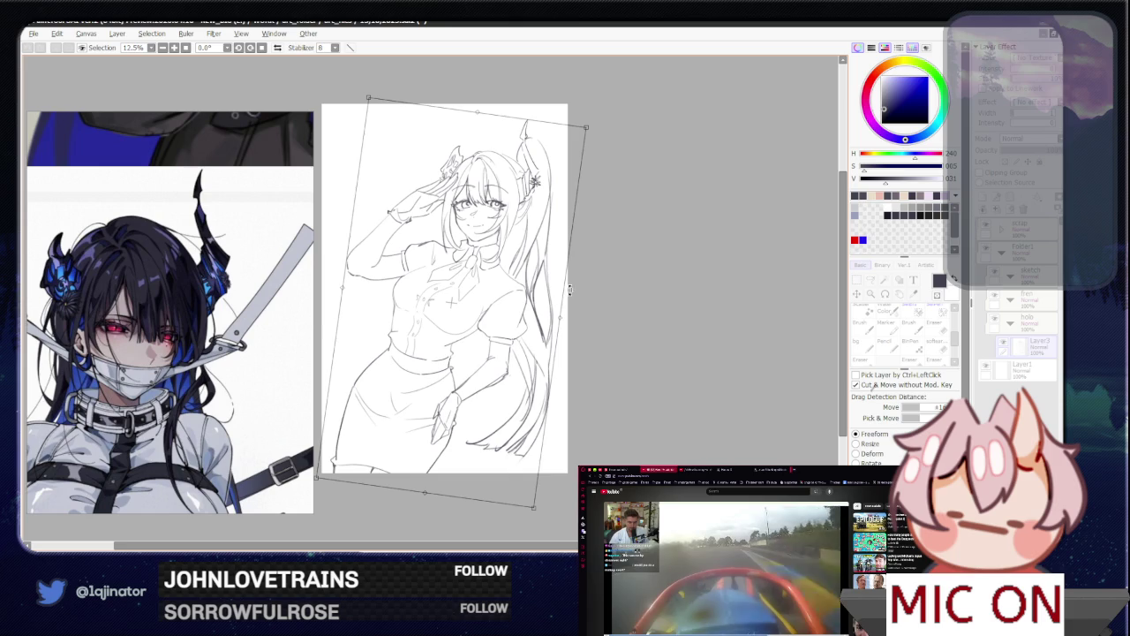
pyautogui.moveTo(613, 267); pyautogui.dragTo(611, 259)
pyautogui.moveTo(475, 362); pyautogui.dragTo(453, 374)
pyautogui.press('Return')
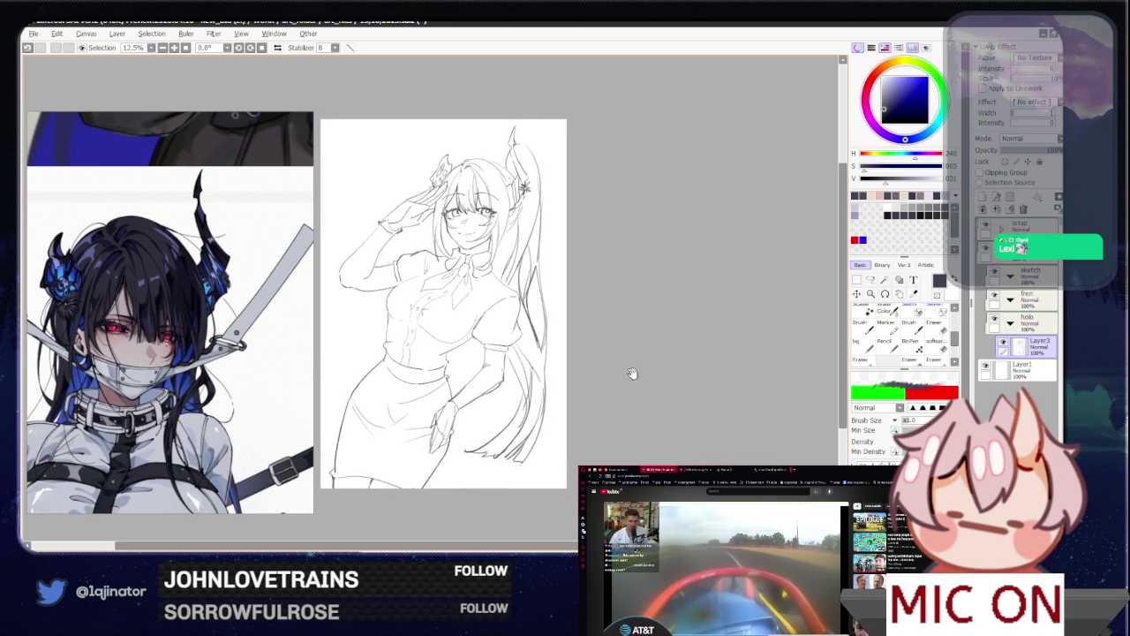
# Step: Add a new Layer4 below Layer3 and pick a light orange colour
pyautogui.moveTo(633, 374); pyautogui.dragTo(629, 396)
pyautogui.click(983, 197)
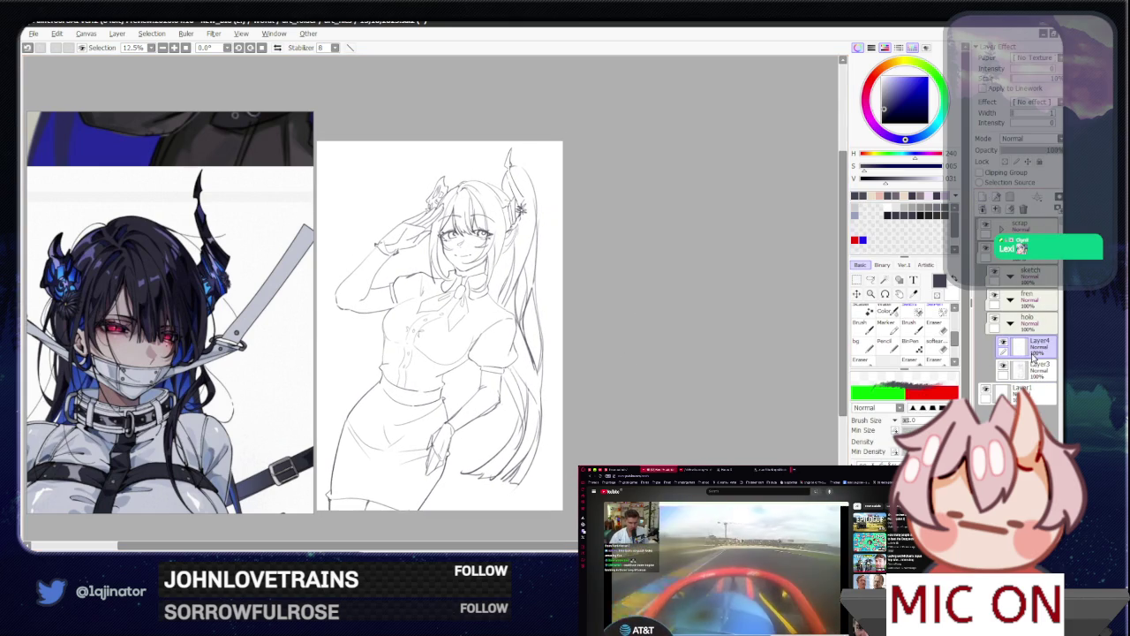
pyautogui.moveTo(1040, 382); pyautogui.dragTo(1041, 385)
pyautogui.click(903, 246)
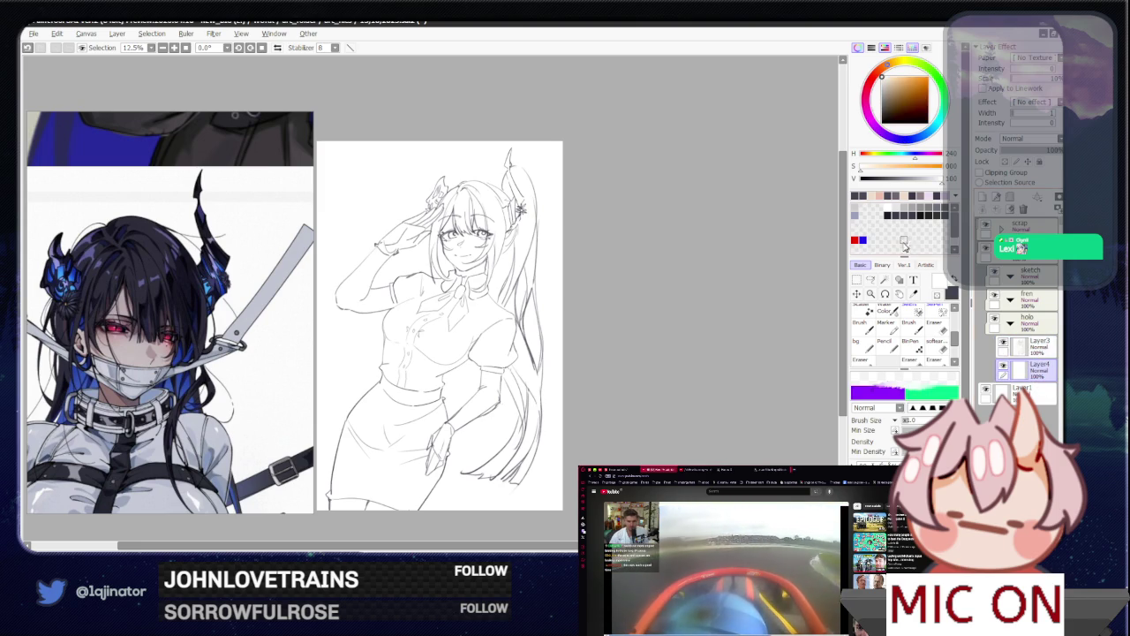
# Step: With the freeform lasso, begin outlining the skirt's right side and up around the body
pyautogui.press('l')
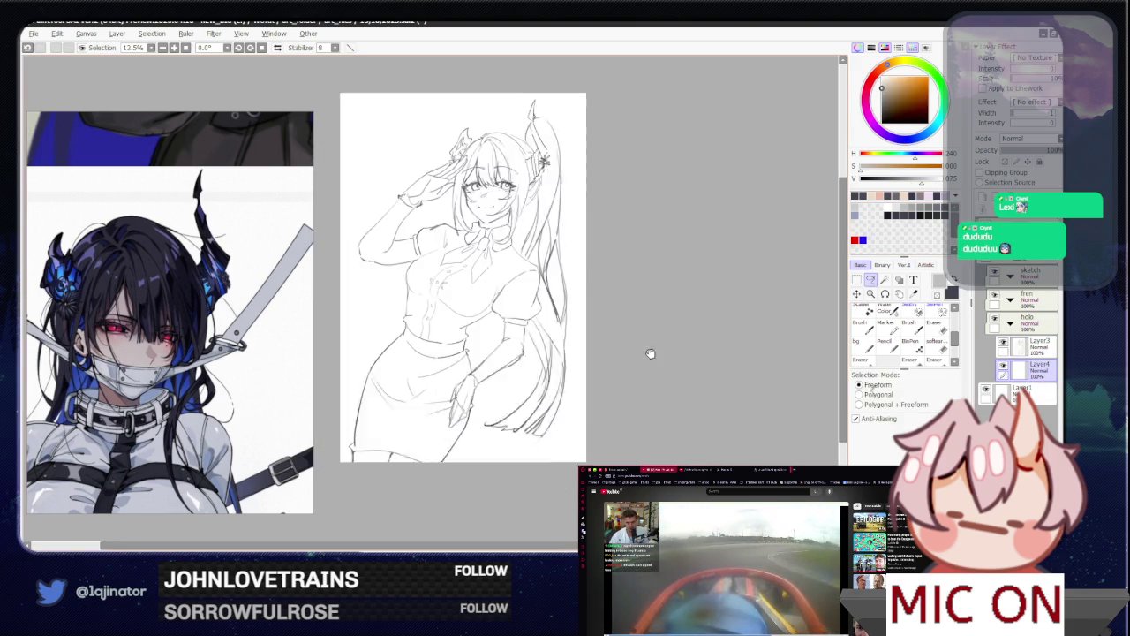
pyautogui.scroll(3, 533, 347)
pyautogui.scroll(2, 533, 347)
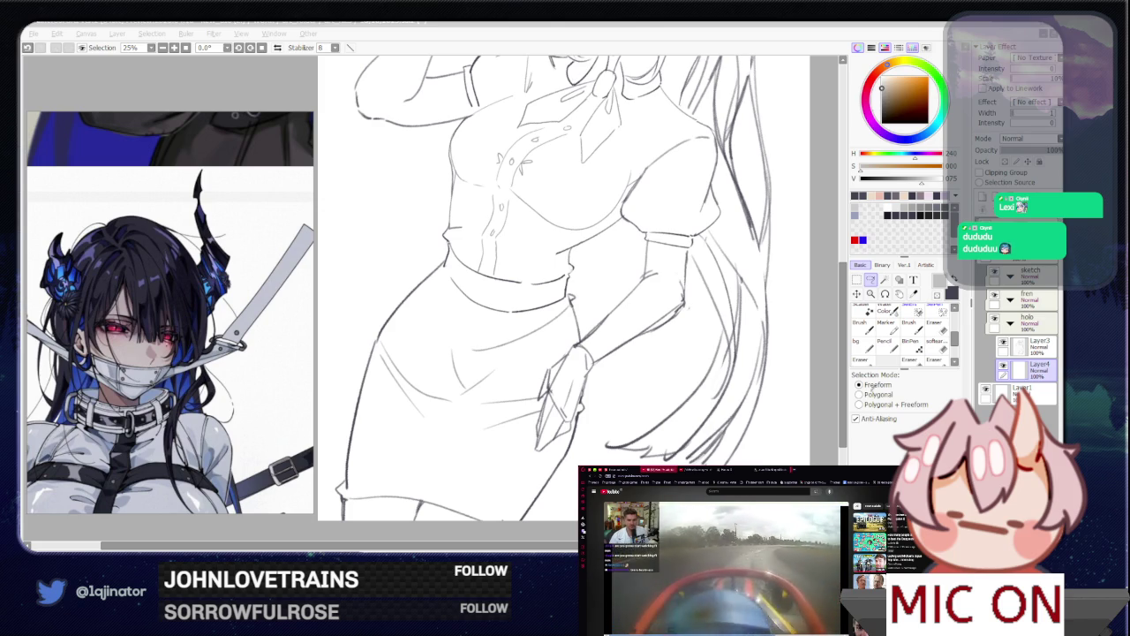
pyautogui.click(831, 326)
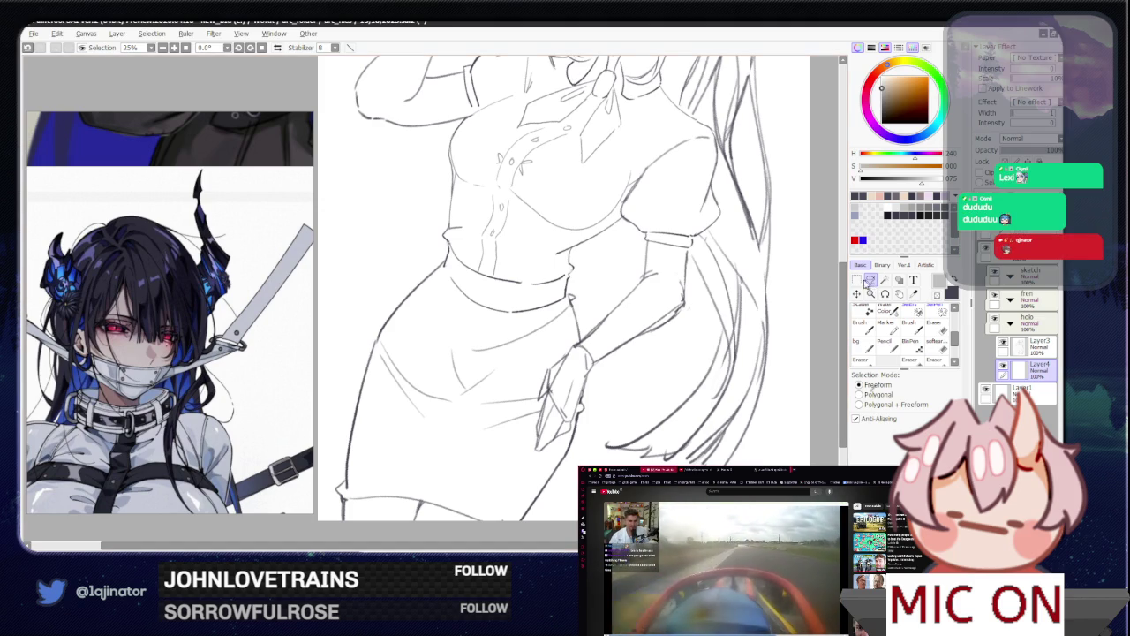
pyautogui.scroll(-3, 410, 395)
pyautogui.scroll(1, 411, 395)
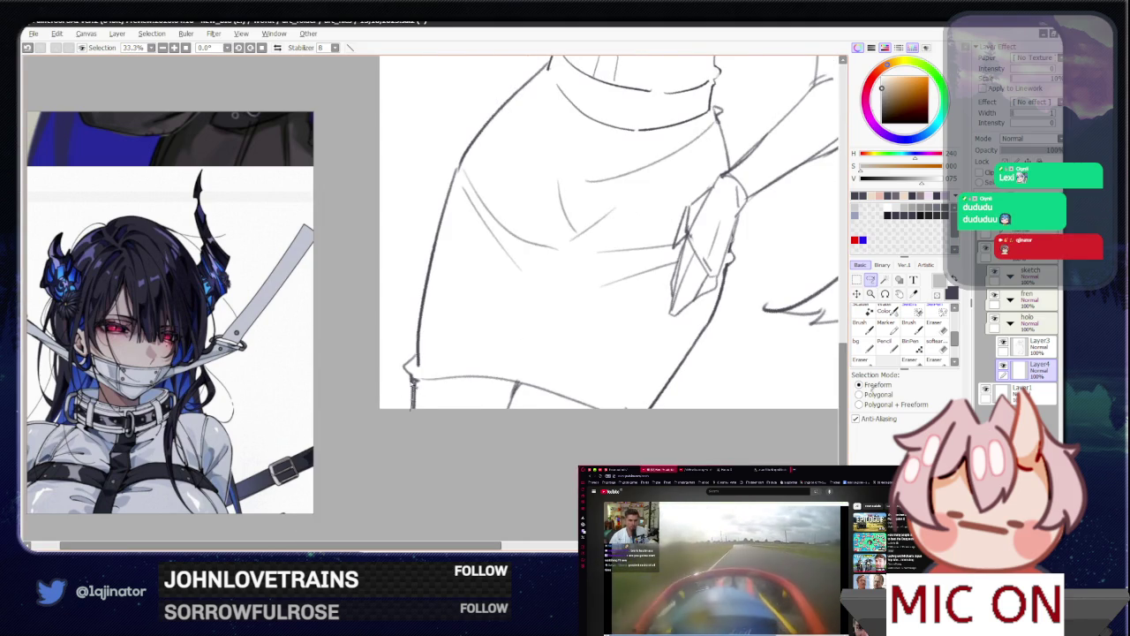
pyautogui.scroll(1, 403, 403)
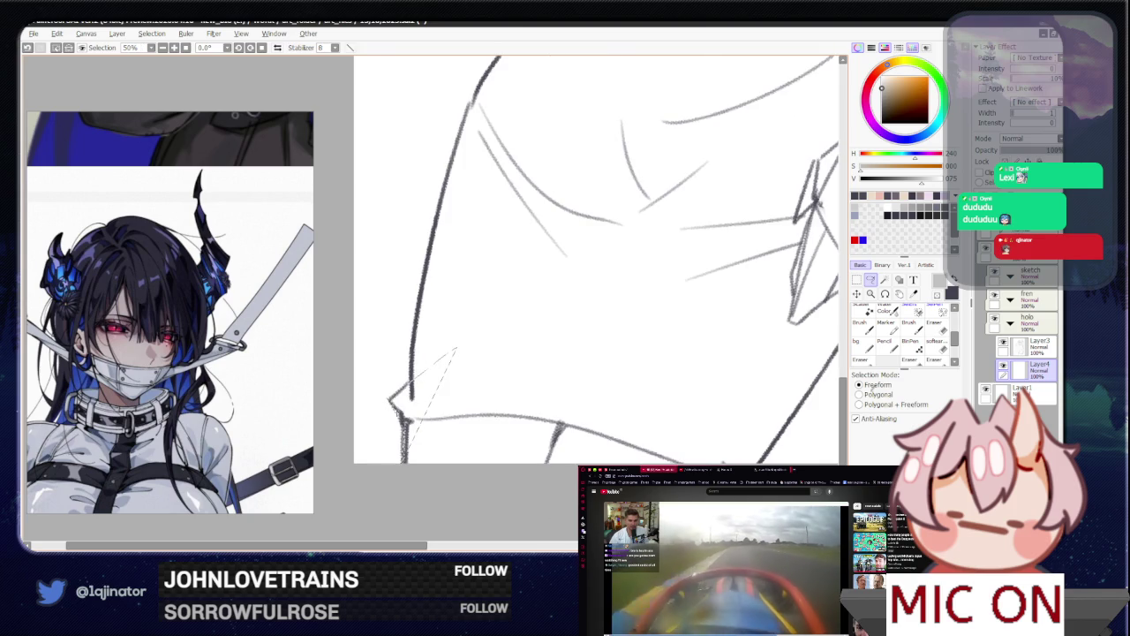
pyautogui.moveTo(411, 381)
pyautogui.mouseDown()
pyautogui.moveTo(403, 427)
pyautogui.moveTo(408, 307)
pyautogui.mouseUp()
pyautogui.scroll(1, 403, 428)
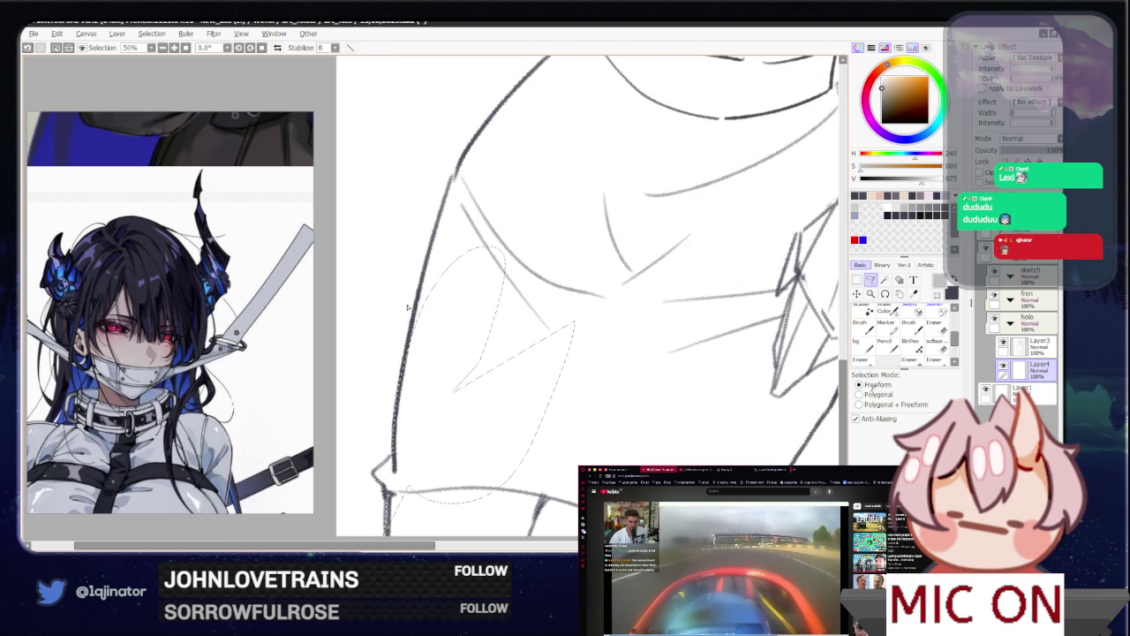
pyautogui.moveTo(558, 181); pyautogui.dragTo(407, 344)
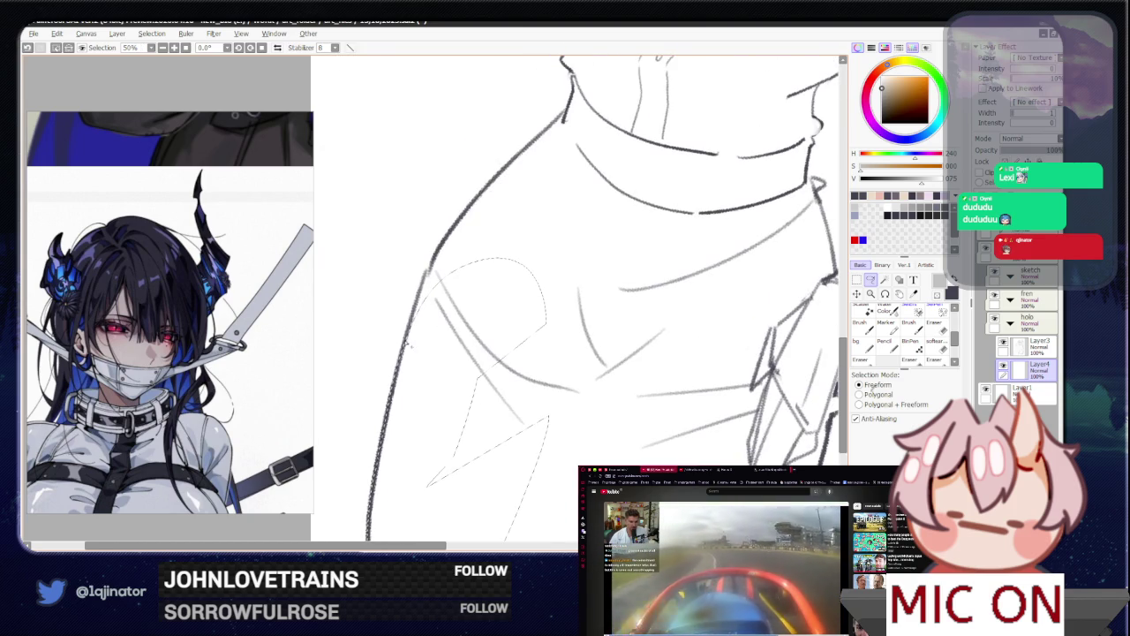
pyautogui.moveTo(460, 219)
pyautogui.mouseDown()
pyautogui.moveTo(460, 208)
pyautogui.moveTo(432, 279)
pyautogui.mouseUp()
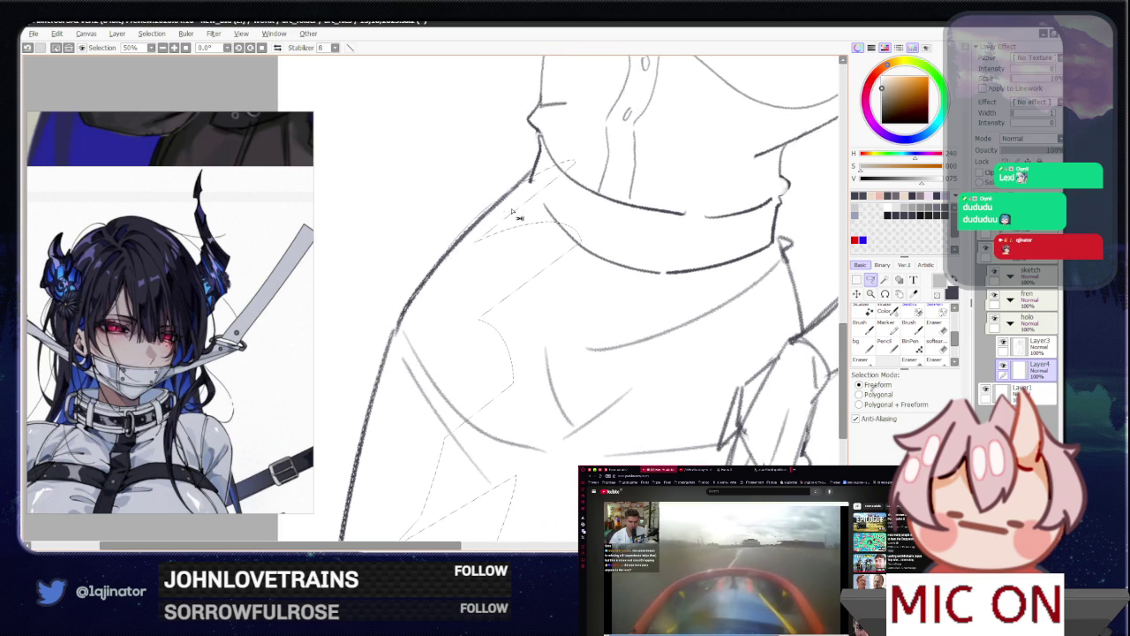
pyautogui.moveTo(461, 236); pyautogui.dragTo(448, 265)
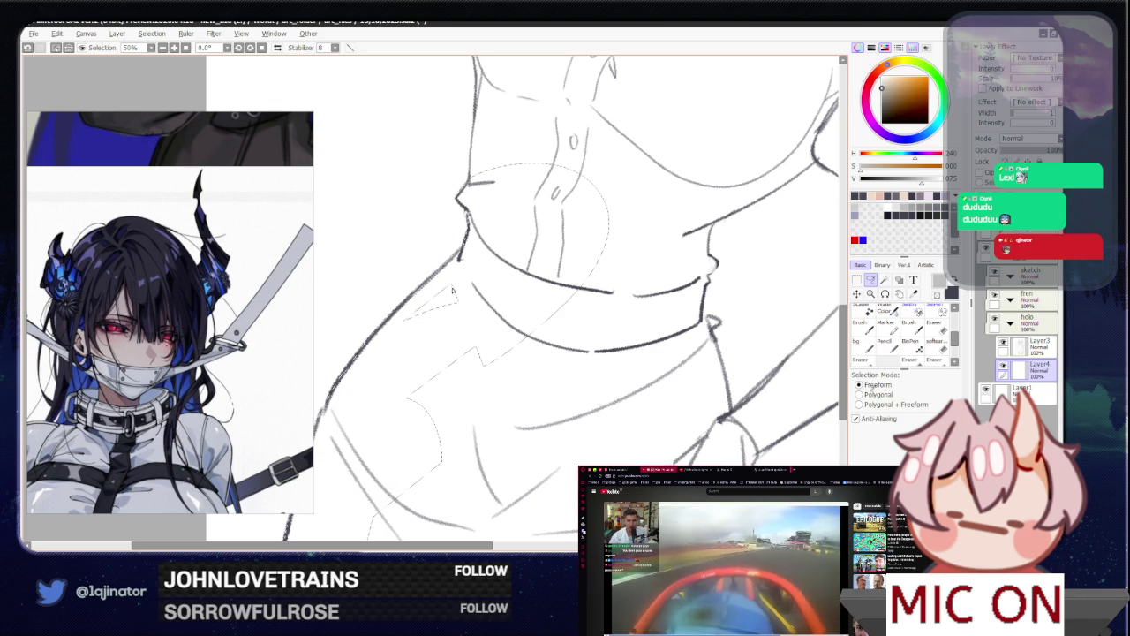
# Step: Continue the lasso outline along the jacket's left contour up toward the wrist and hand
pyautogui.scroll(-1, 508, 349)
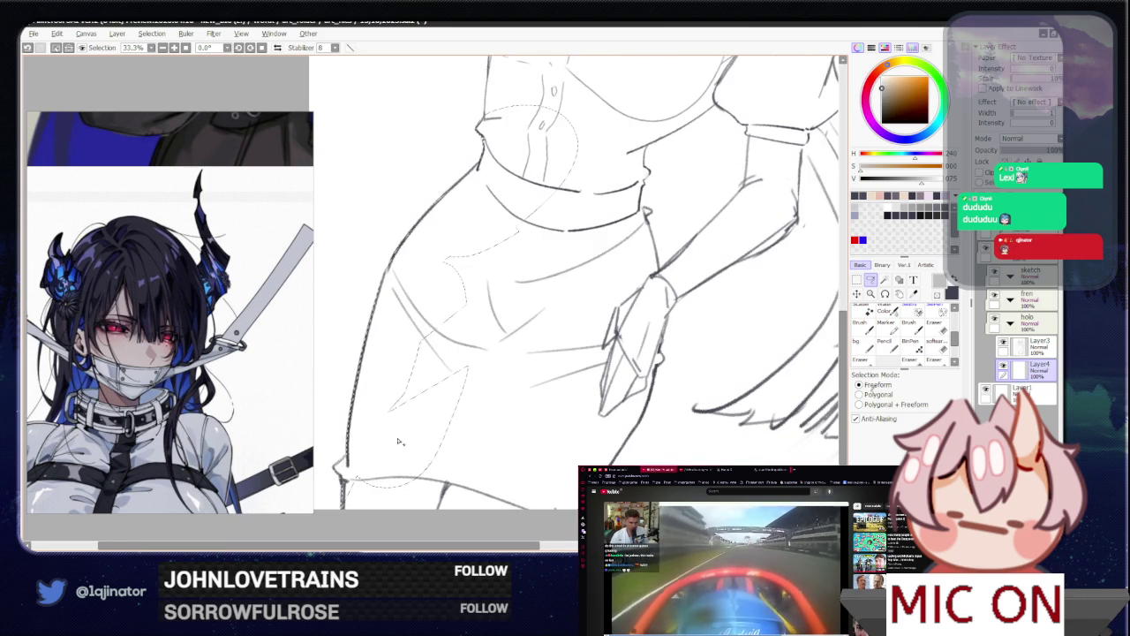
pyautogui.moveTo(468, 173)
pyautogui.mouseDown()
pyautogui.moveTo(343, 488)
pyautogui.moveTo(522, 536)
pyautogui.mouseUp()
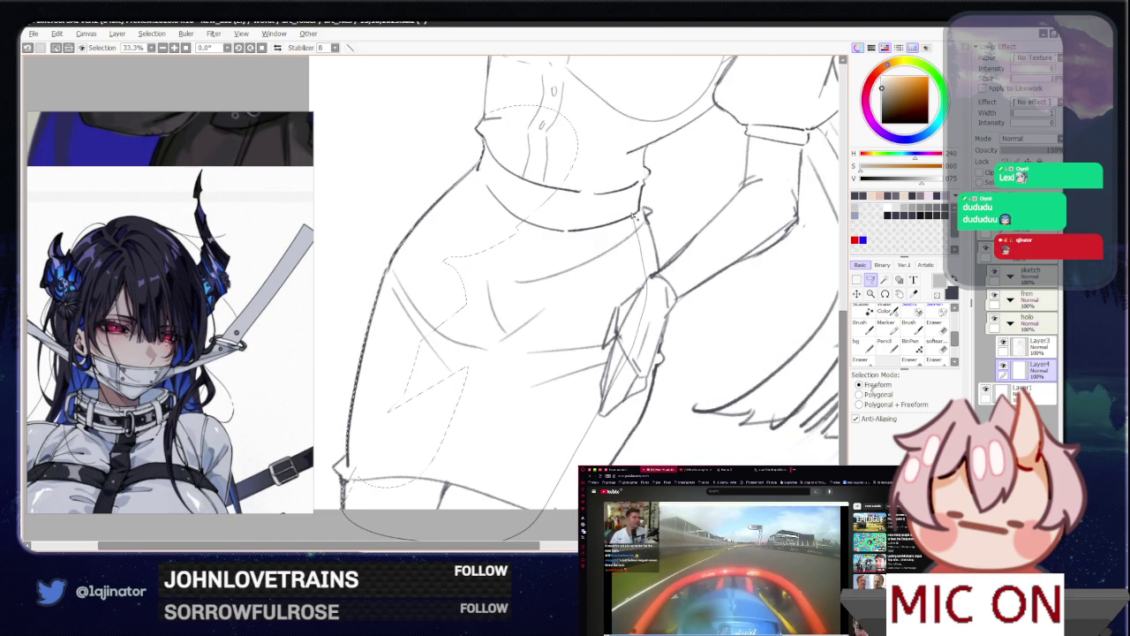
pyautogui.scroll(1, 521, 322)
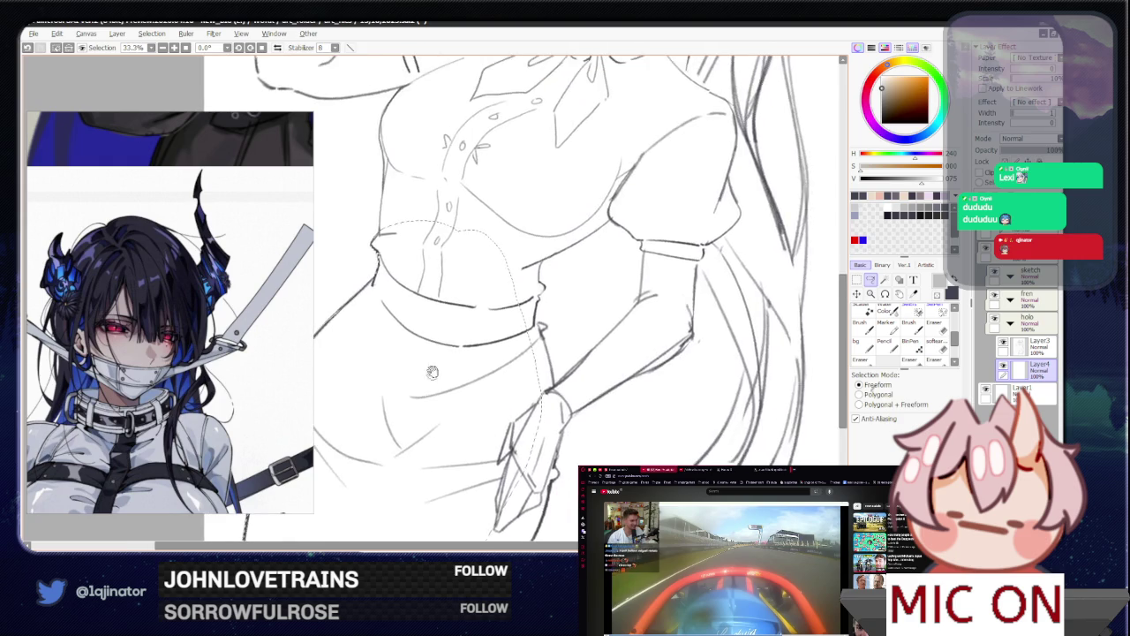
pyautogui.scroll(1, 530, 327)
pyautogui.scroll(1, 537, 331)
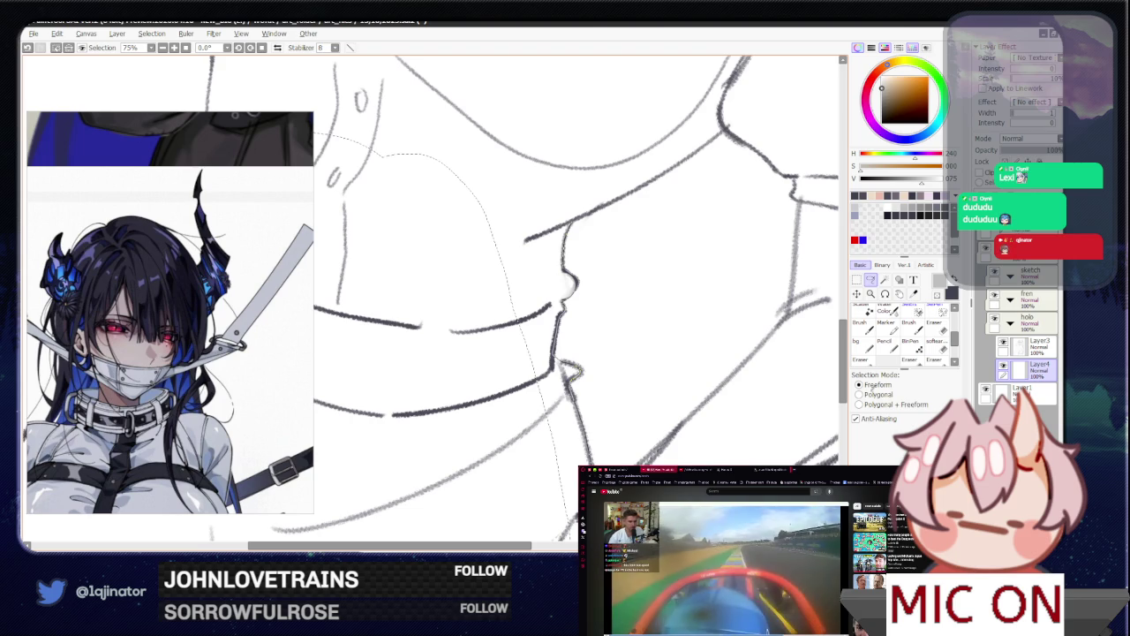
pyautogui.moveTo(591, 455)
pyautogui.mouseDown()
pyautogui.moveTo(409, 407)
pyautogui.moveTo(547, 190)
pyautogui.mouseUp()
pyautogui.scroll(-2, 548, 189)
pyautogui.moveTo(495, 371)
pyautogui.mouseDown()
pyautogui.moveTo(526, 397)
pyautogui.moveTo(564, 263)
pyautogui.mouseUp()
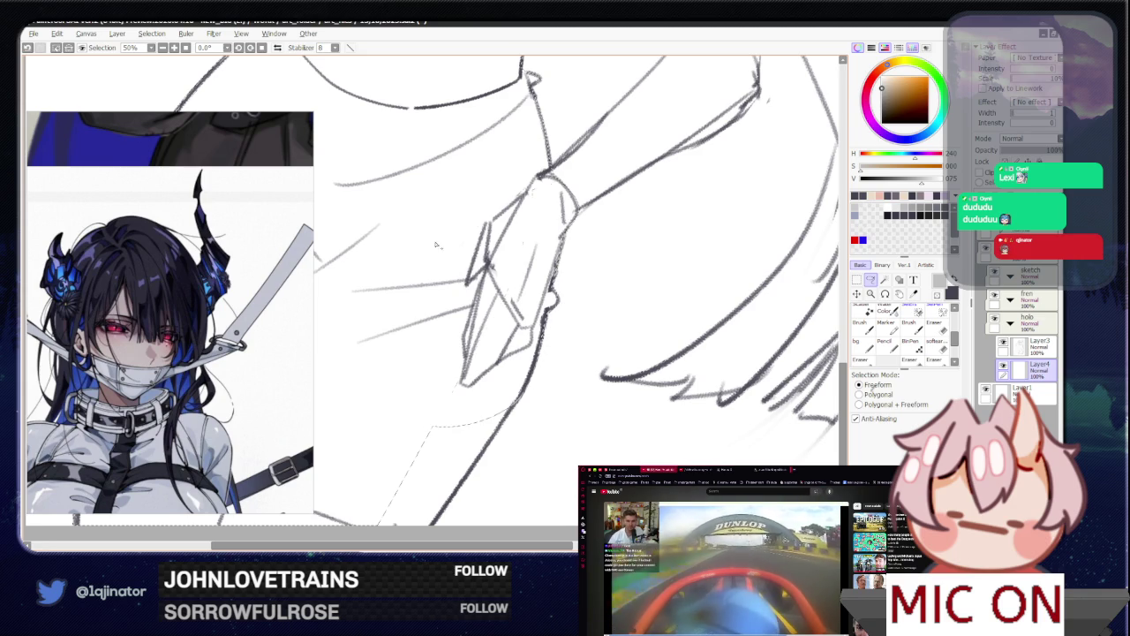
pyautogui.moveTo(499, 407); pyautogui.dragTo(527, 371)
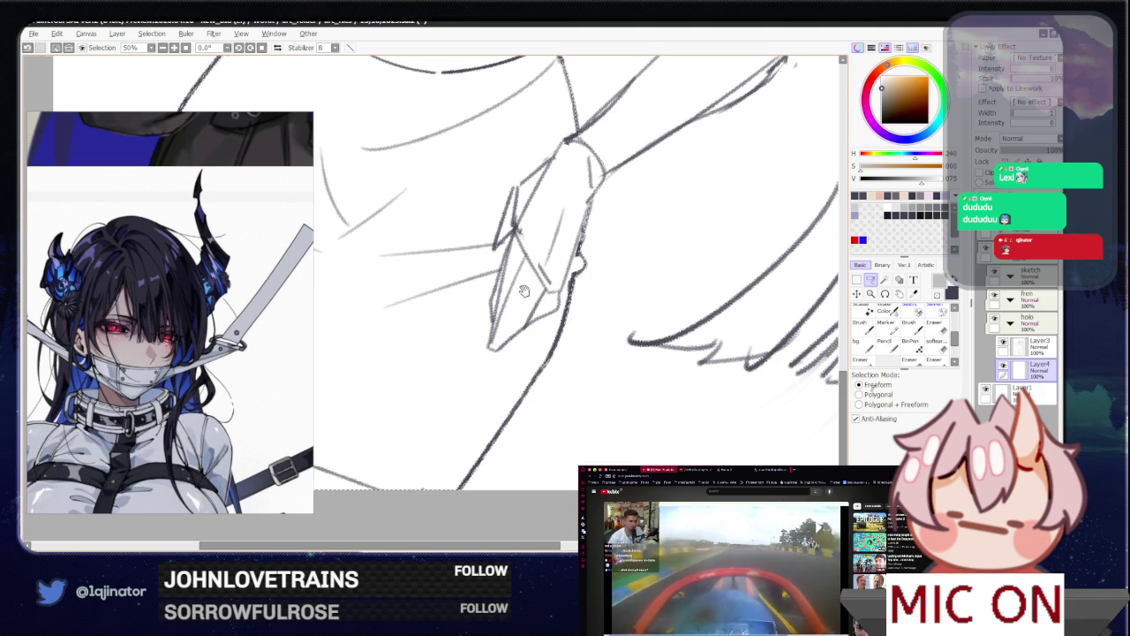
pyautogui.scroll(5, 461, 492)
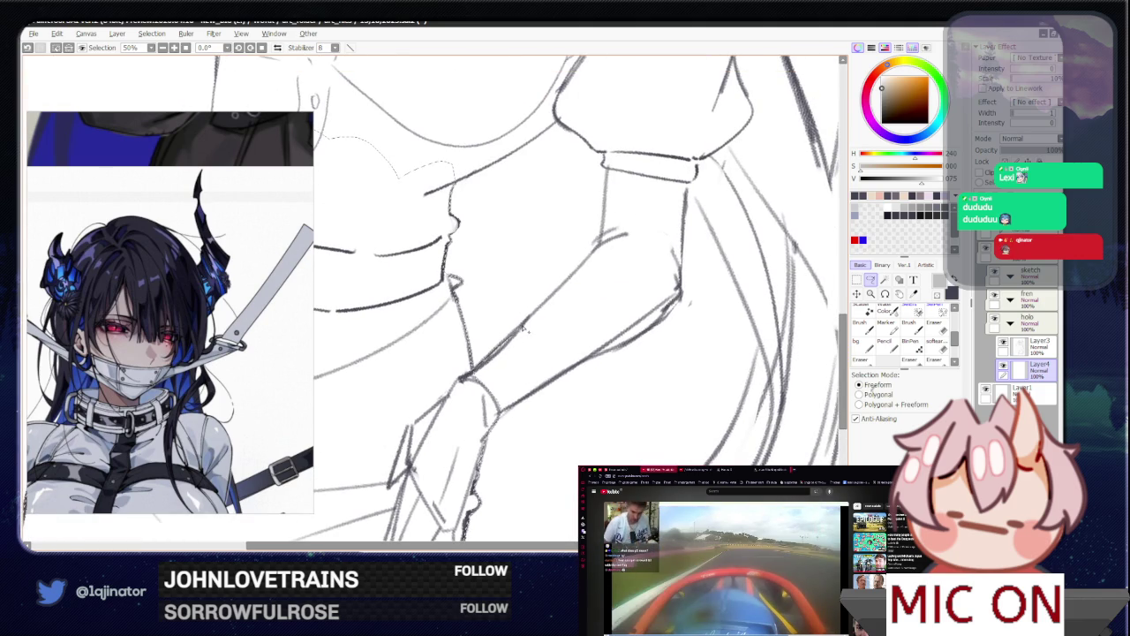
# Step: Scroll the view up the figure and redraw the selection diagonally across the body
pyautogui.scroll(3, 494, 318)
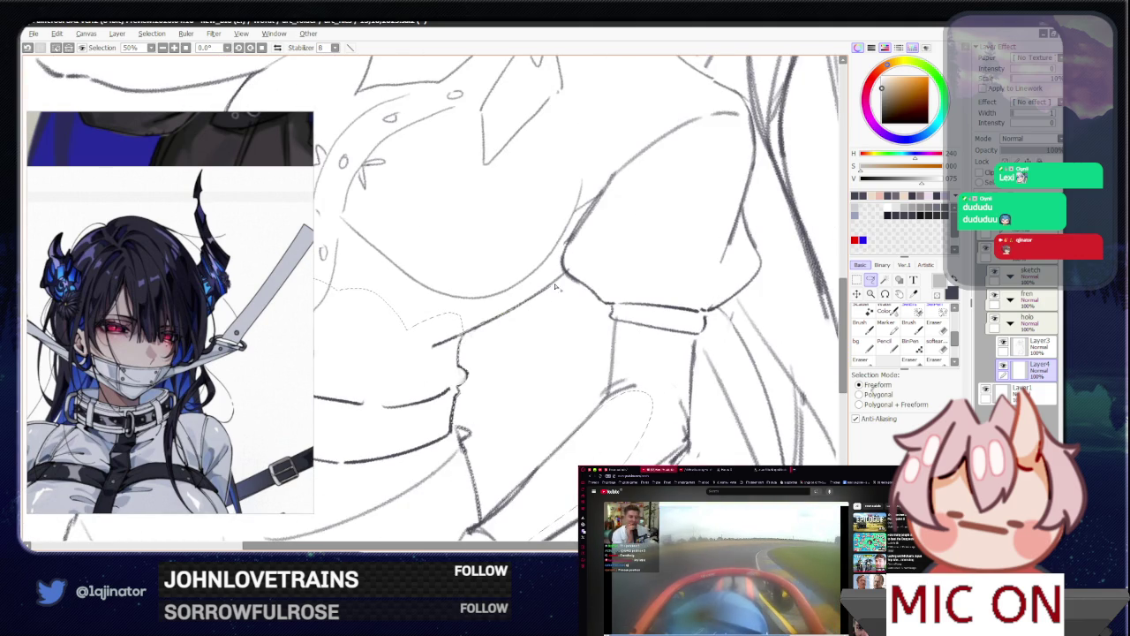
pyautogui.scroll(2, 574, 166)
pyautogui.scroll(1, 568, 361)
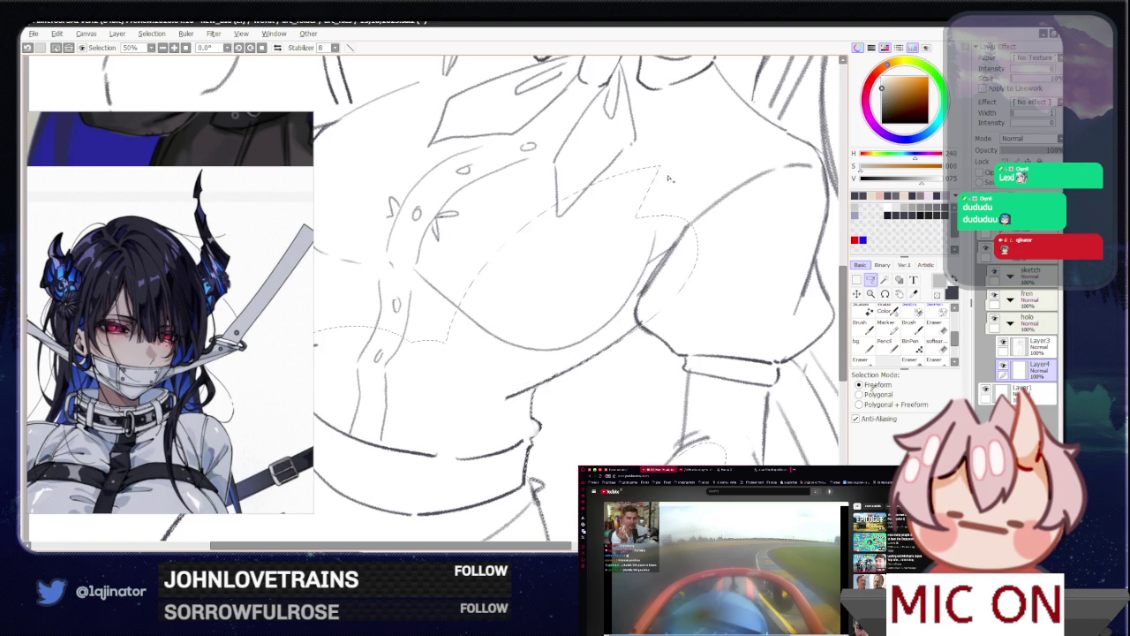
pyautogui.hscroll(-3, 618, 221)
pyautogui.scroll(1, 515, 291)
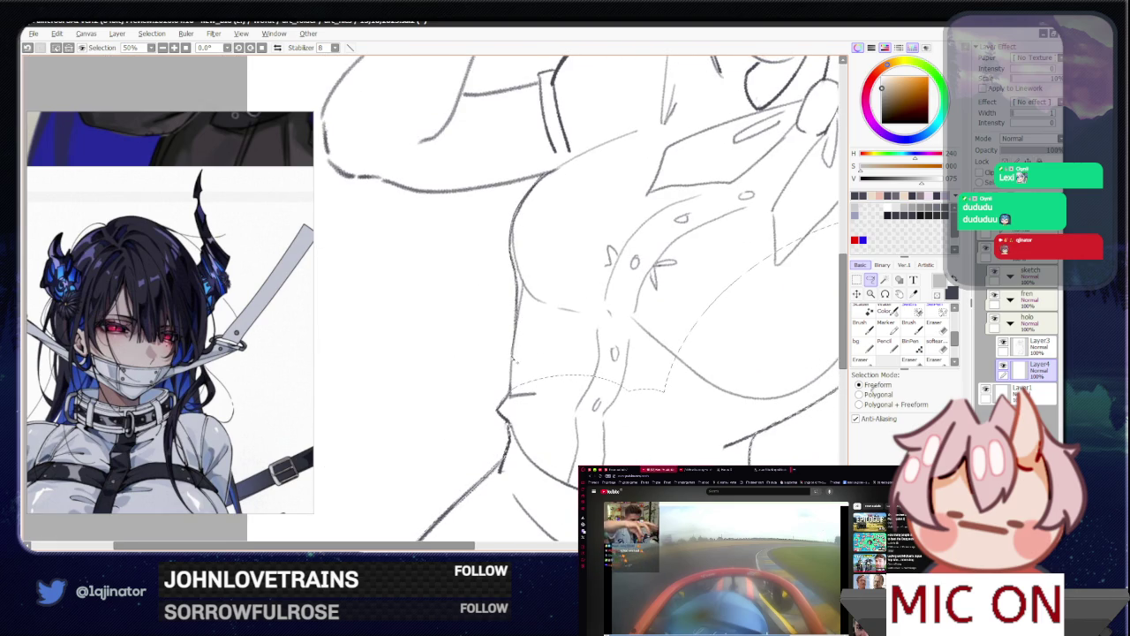
pyautogui.moveTo(512, 403); pyautogui.dragTo(508, 389)
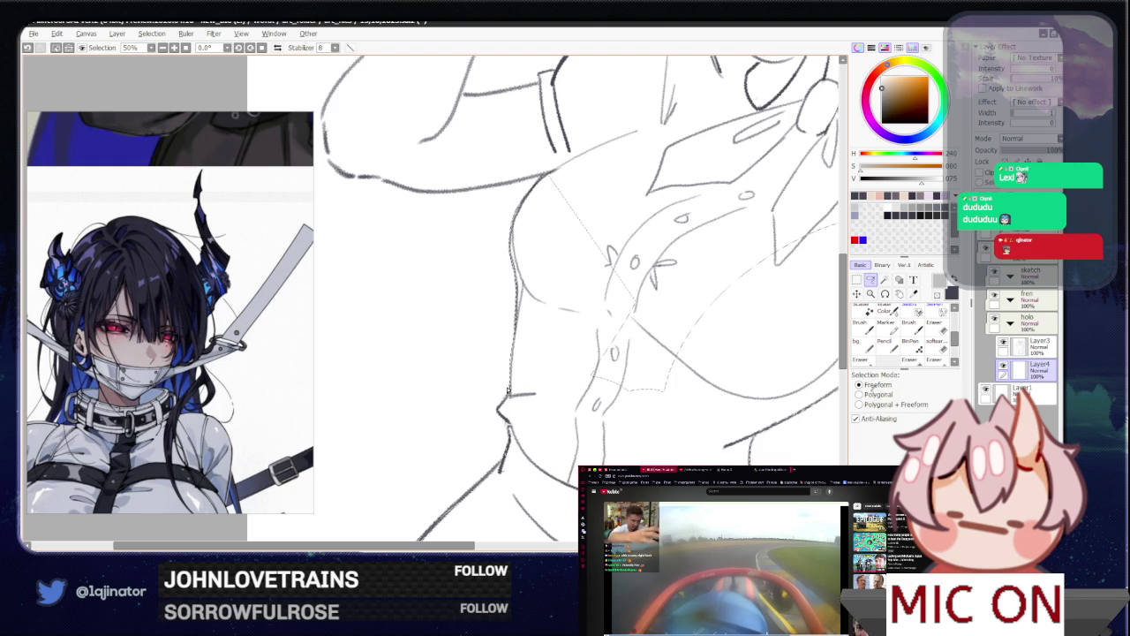
# Step: Trace a stroke along the collar line, then scroll until the face is centred and upright
pyautogui.scroll(4, 524, 362)
pyautogui.hscroll(1, 476, 373)
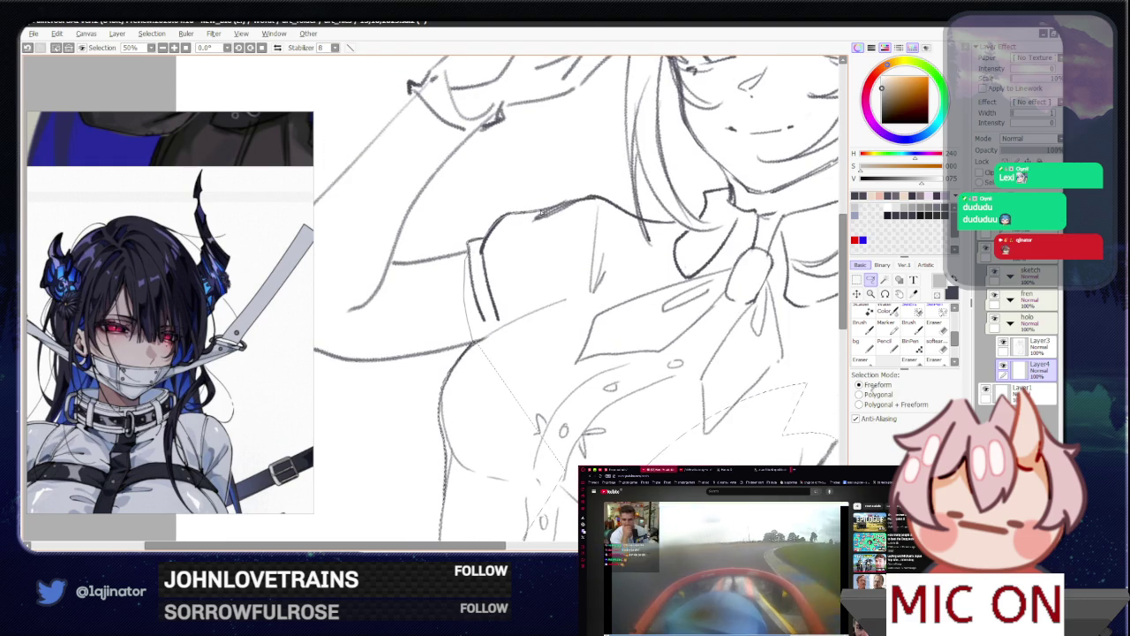
pyautogui.moveTo(515, 214); pyautogui.dragTo(609, 203)
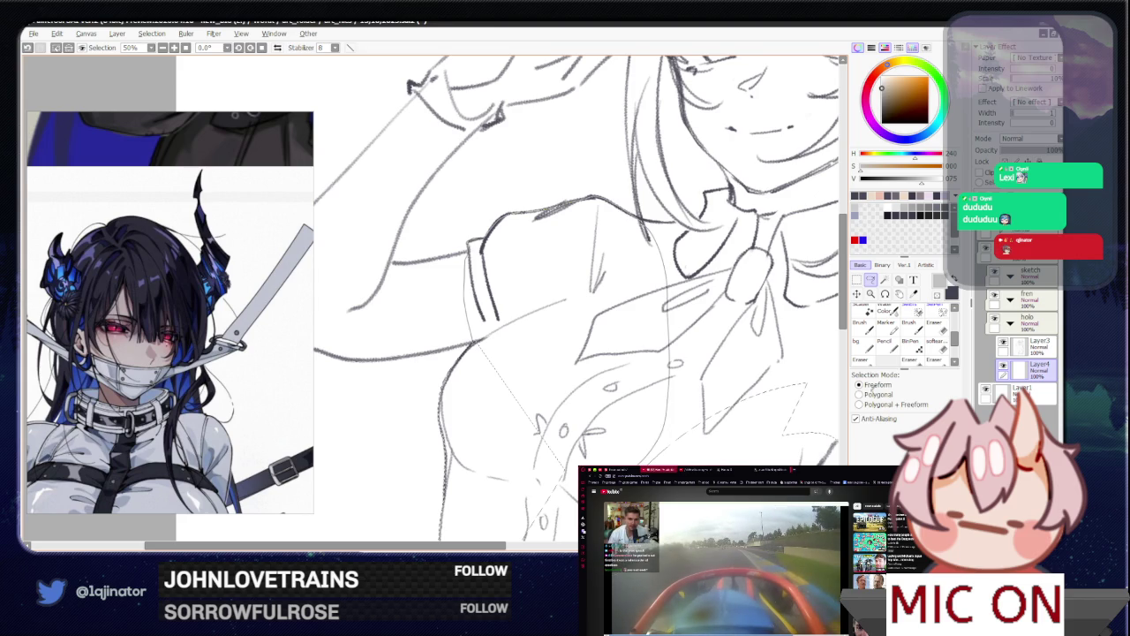
pyautogui.scroll(2, 477, 393)
pyautogui.scroll(2, 451, 386)
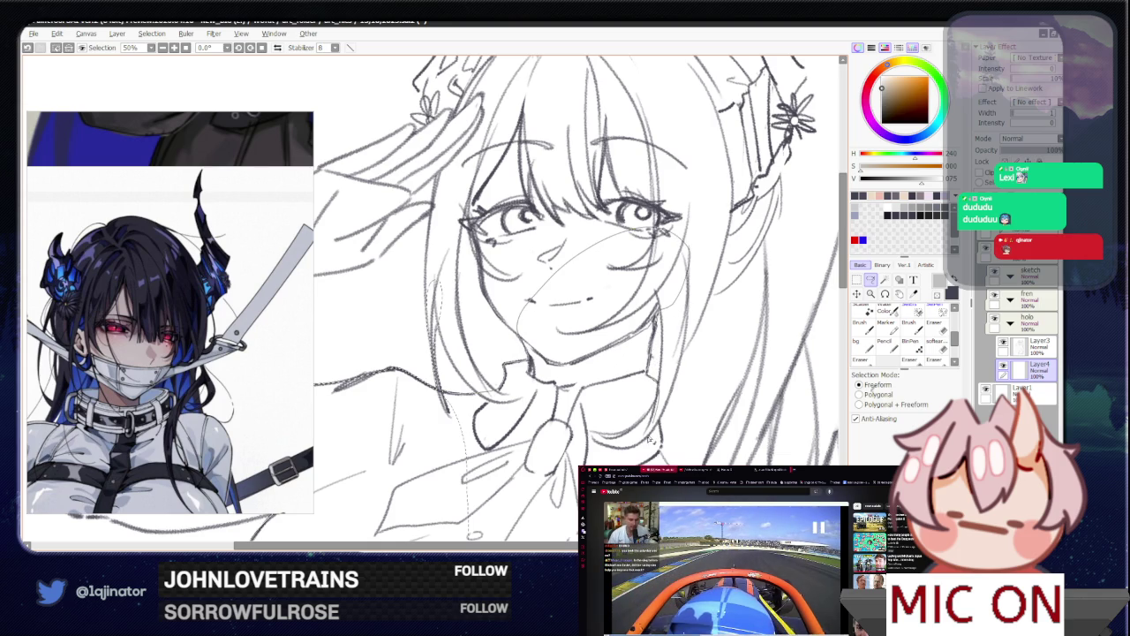
# Step: Pan over the face and bow, deselect the old lasso outline, and zoom onto the chest and sleeve
pyautogui.moveTo(649, 439); pyautogui.dragTo(559, 354)
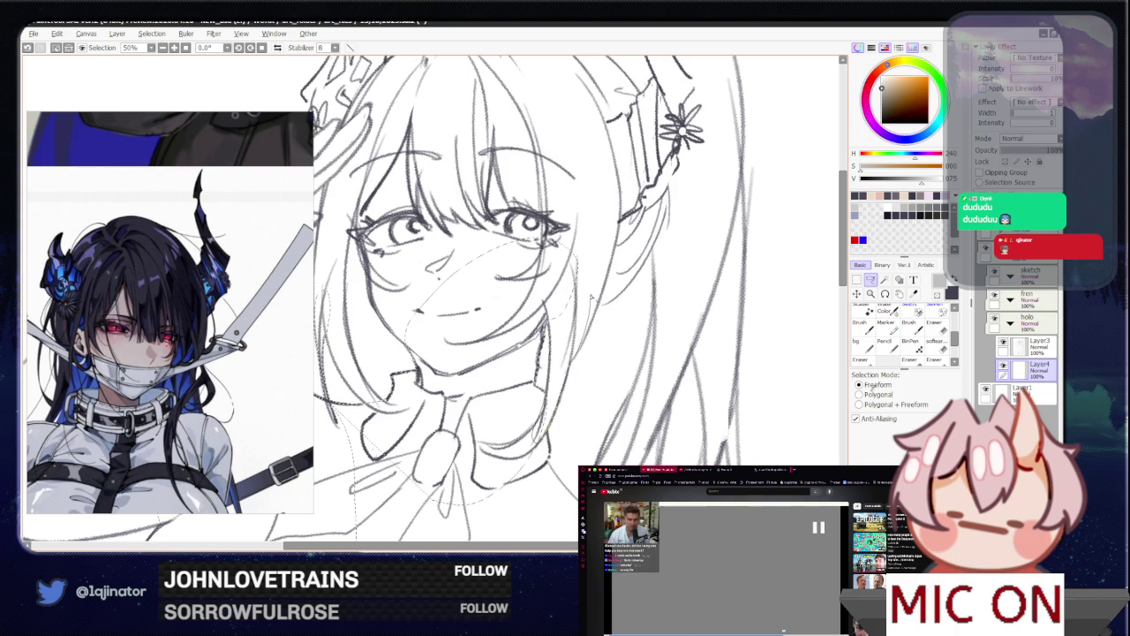
pyautogui.moveTo(396, 458)
pyautogui.mouseDown()
pyautogui.moveTo(525, 316)
pyautogui.moveTo(506, 287)
pyautogui.mouseUp()
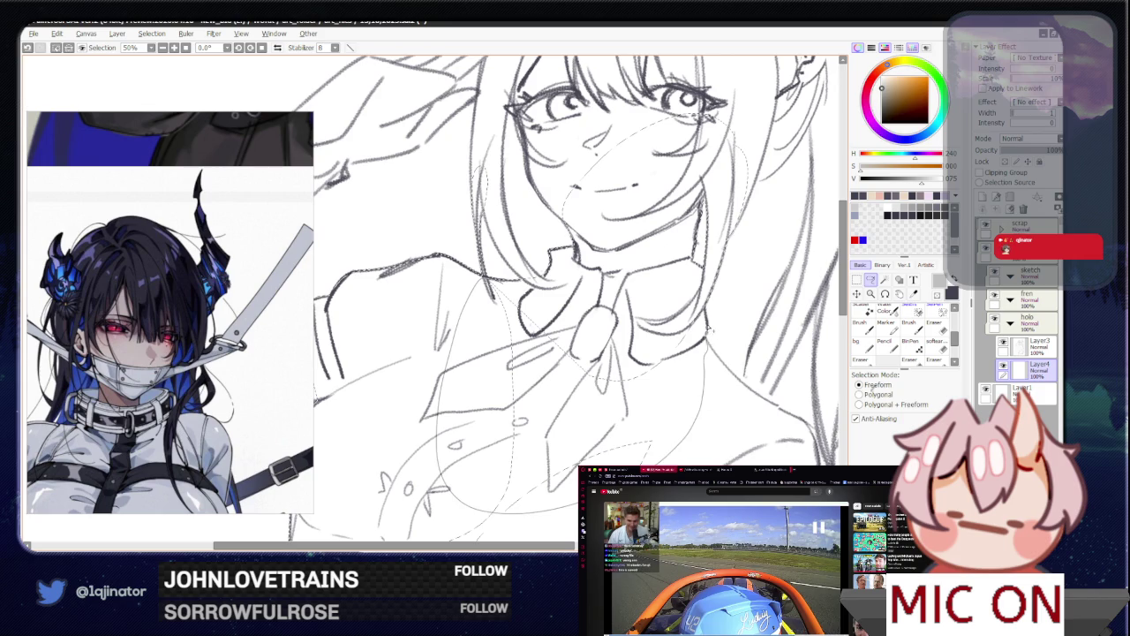
pyautogui.click(593, 318)
pyautogui.moveTo(593, 318)
pyautogui.mouseDown()
pyautogui.moveTo(517, 419)
pyautogui.moveTo(484, 393)
pyautogui.mouseUp()
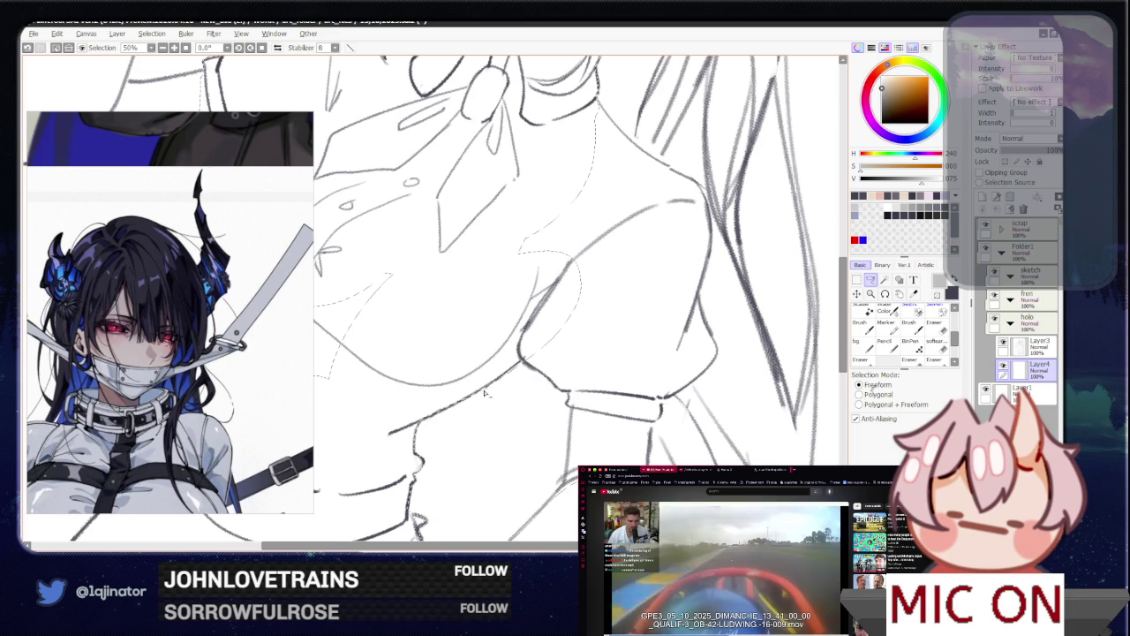
pyautogui.scroll(2, 524, 306)
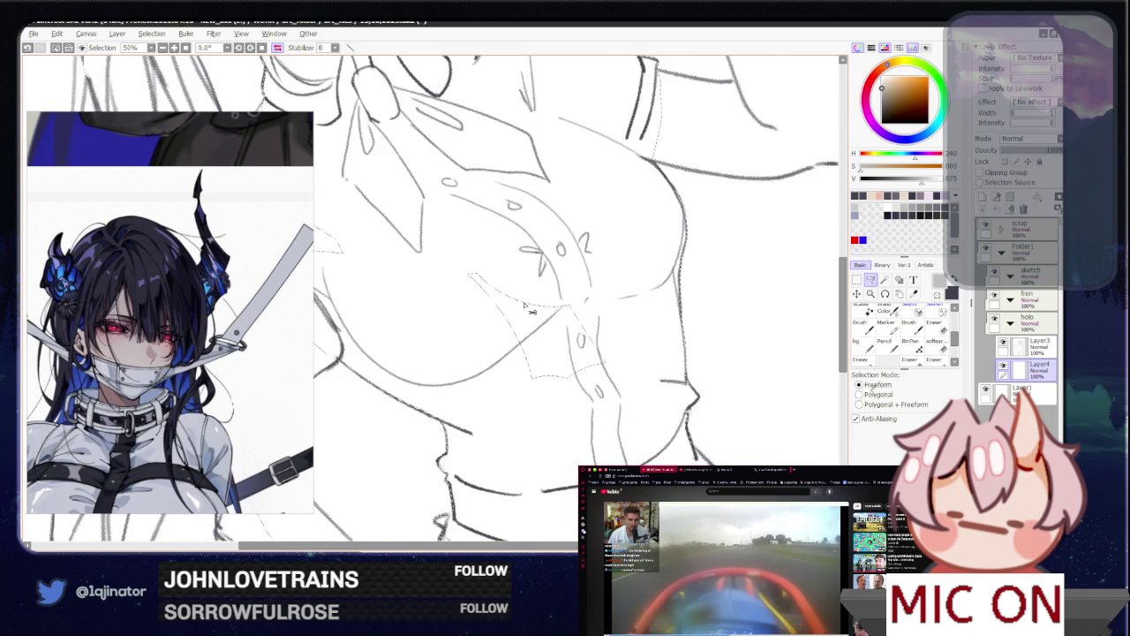
pyautogui.moveTo(524, 305)
pyautogui.mouseDown()
pyautogui.moveTo(605, 302)
pyautogui.moveTo(440, 365)
pyautogui.moveTo(480, 400)
pyautogui.mouseUp()
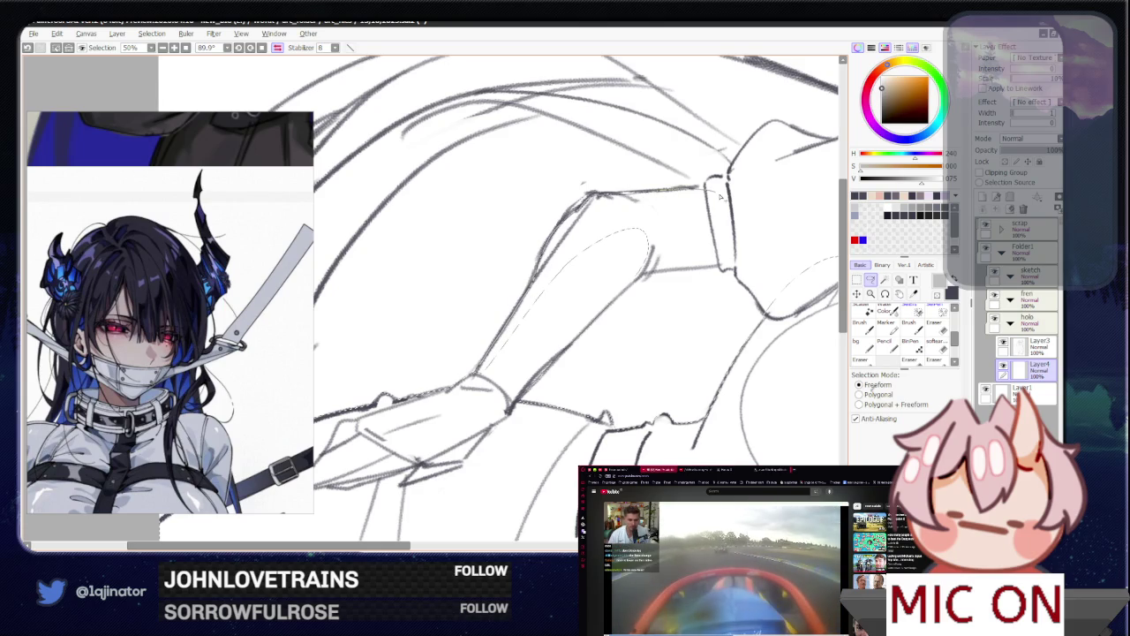
# Step: Lasso along the sleeve edge, reset canvas rotation upright, then zoom out and turn toward the face
pyautogui.moveTo(692, 255)
pyautogui.mouseDown()
pyautogui.moveTo(592, 200)
pyautogui.moveTo(702, 186)
pyautogui.moveTo(726, 273)
pyautogui.moveTo(642, 279)
pyautogui.moveTo(736, 276)
pyautogui.moveTo(519, 319)
pyautogui.mouseUp()
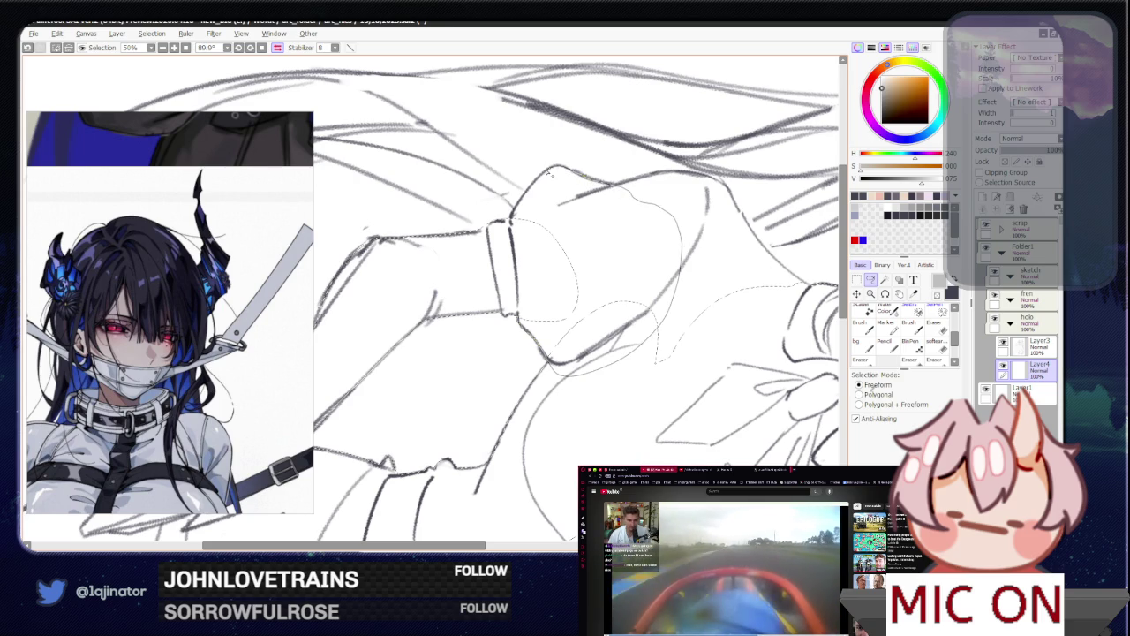
pyautogui.press('Home')
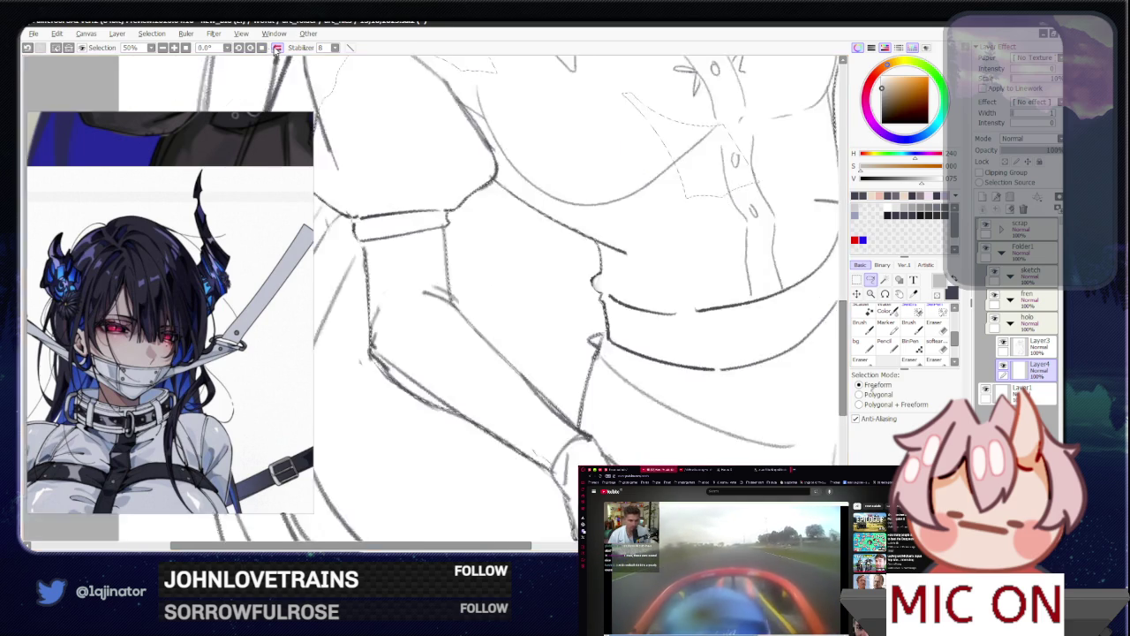
pyautogui.moveTo(494, 225)
pyautogui.mouseDown()
pyautogui.moveTo(509, 376)
pyautogui.moveTo(520, 384)
pyautogui.mouseUp()
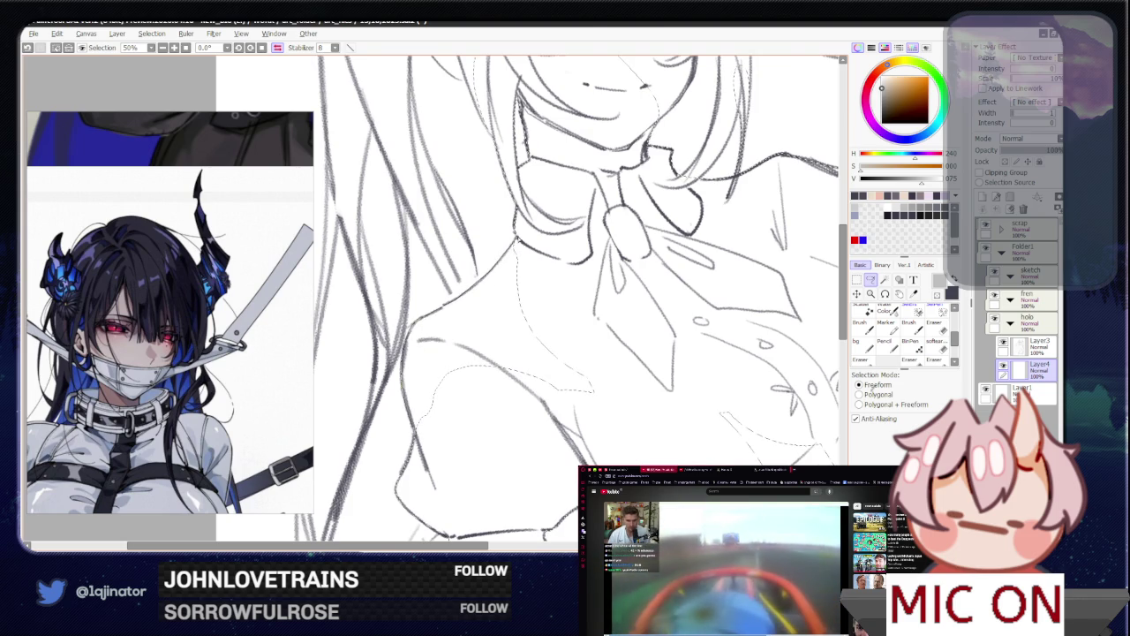
pyautogui.scroll(-2, 499, 309)
pyautogui.scroll(-3, 505, 333)
pyautogui.moveTo(505, 333); pyautogui.dragTo(502, 340)
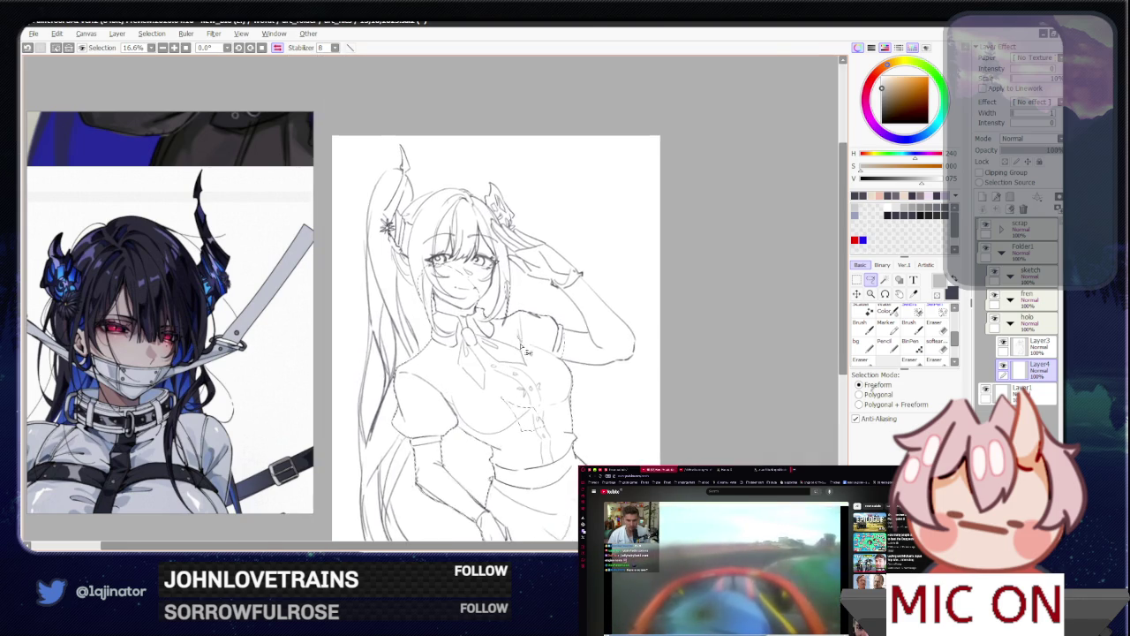
# Step: Zoom in and trace the lasso arc over the forehead, rotating toward the head's outline
pyautogui.scroll(2, 502, 340)
pyautogui.scroll(2, 499, 347)
pyautogui.scroll(2, 495, 346)
pyautogui.scroll(2, 469, 348)
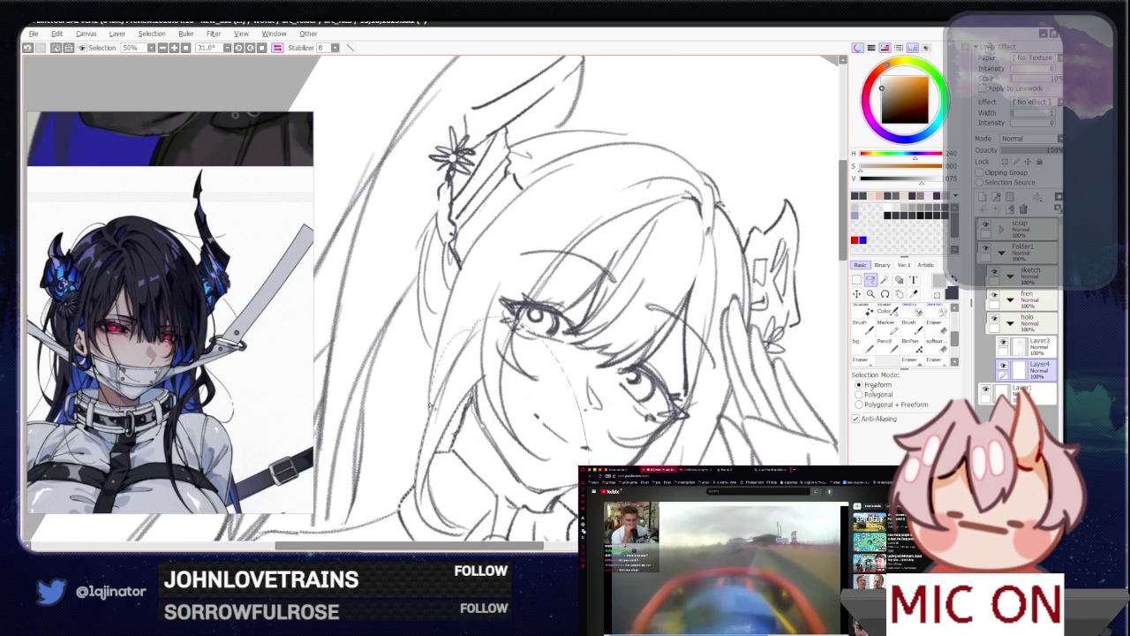
pyautogui.moveTo(447, 321); pyautogui.dragTo(525, 324)
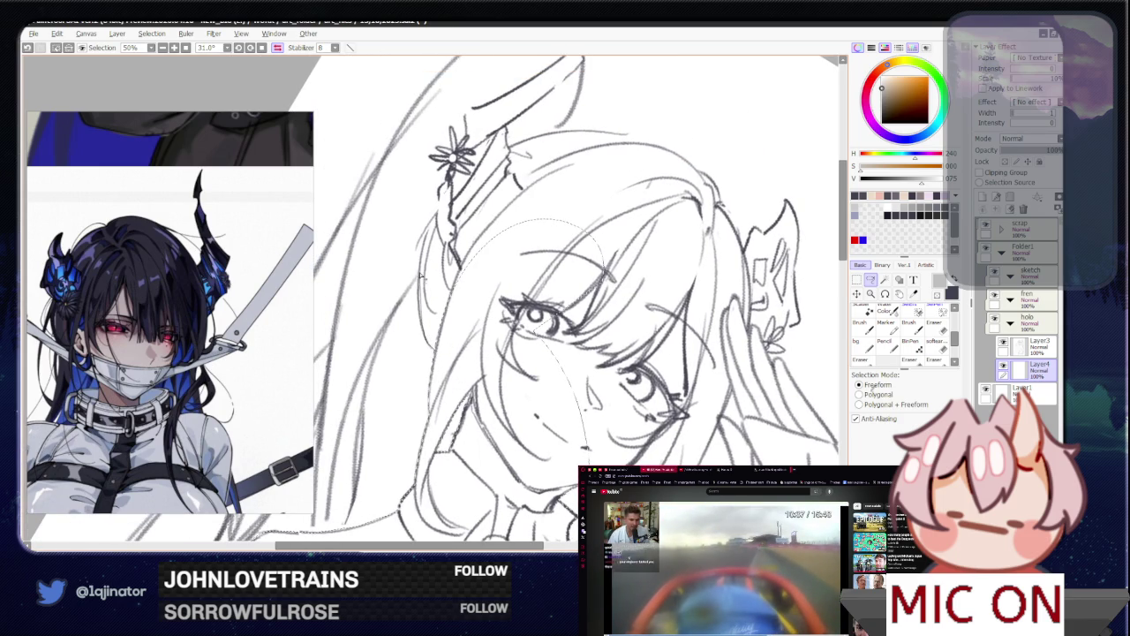
pyautogui.moveTo(421, 277)
pyautogui.mouseDown()
pyautogui.moveTo(559, 318)
pyautogui.moveTo(466, 380)
pyautogui.mouseUp()
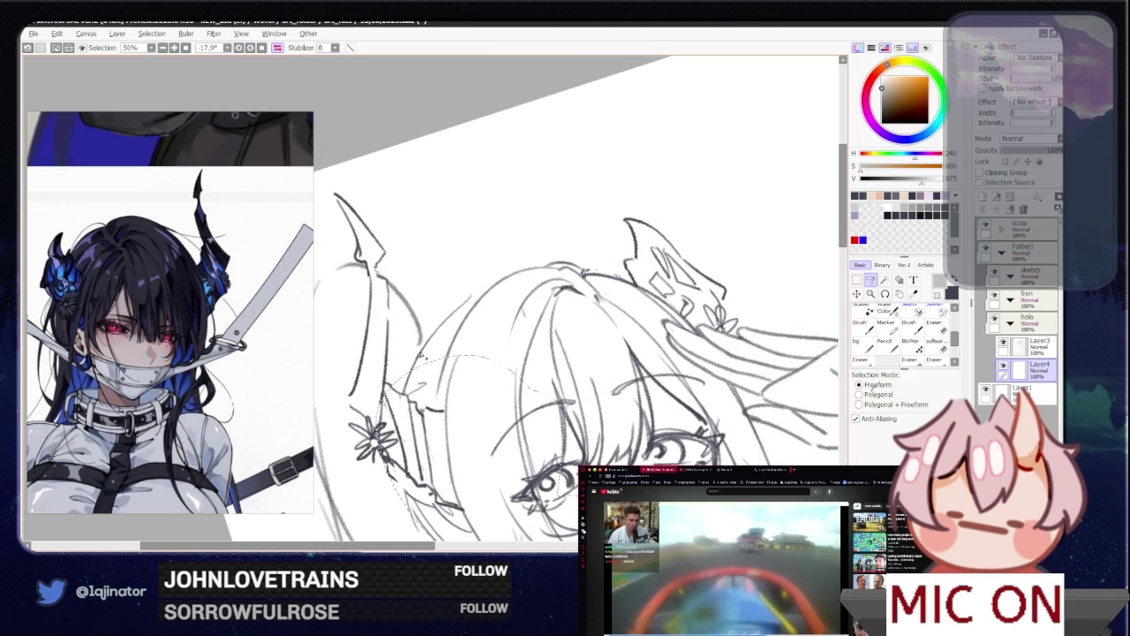
# Step: Extend the lasso around the top of the head, toward the horn and along the hair's edge
pyautogui.moveTo(562, 366)
pyautogui.mouseDown()
pyautogui.moveTo(448, 420)
pyautogui.moveTo(407, 415)
pyautogui.mouseUp()
pyautogui.scroll(1, 448, 420)
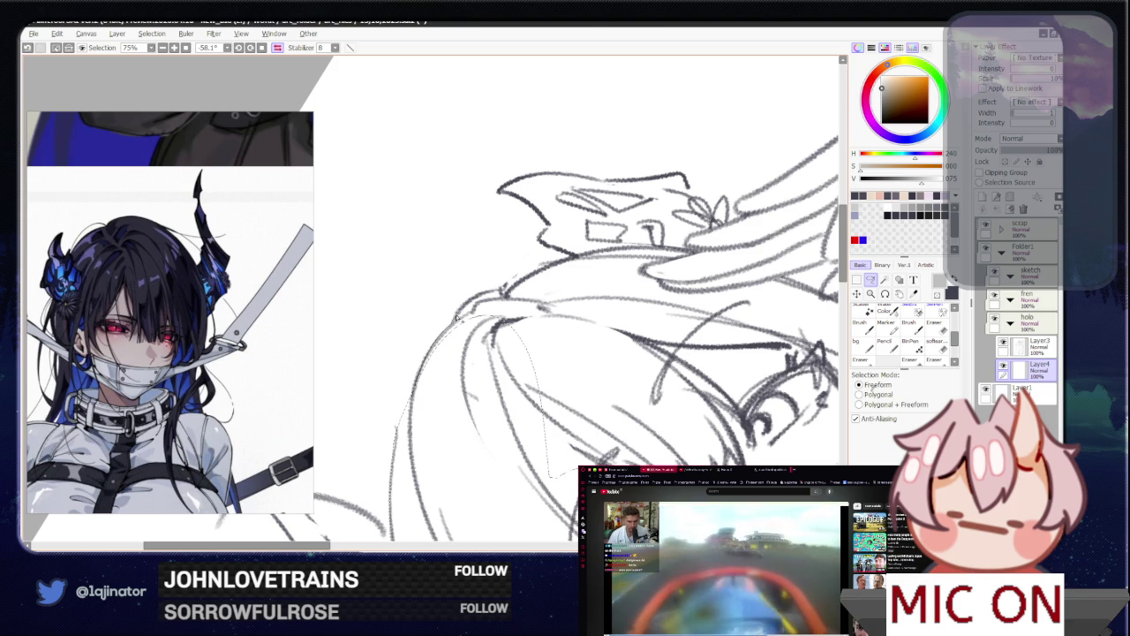
pyautogui.moveTo(457, 318)
pyautogui.mouseDown()
pyautogui.moveTo(610, 357)
pyautogui.moveTo(516, 434)
pyautogui.mouseUp()
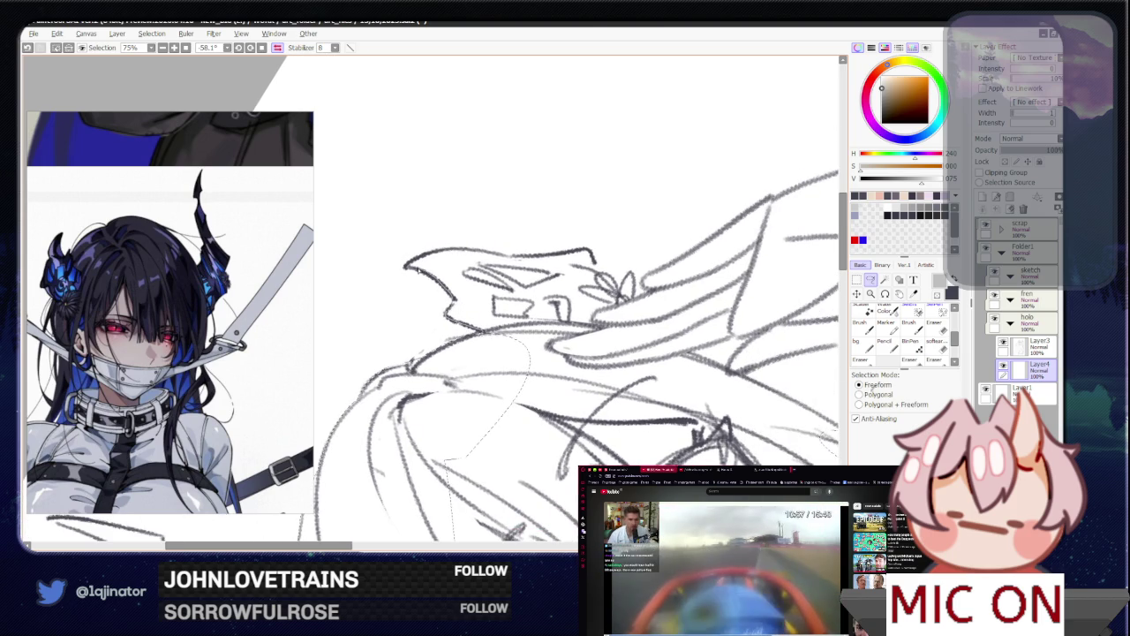
pyautogui.moveTo(528, 349); pyautogui.dragTo(442, 252)
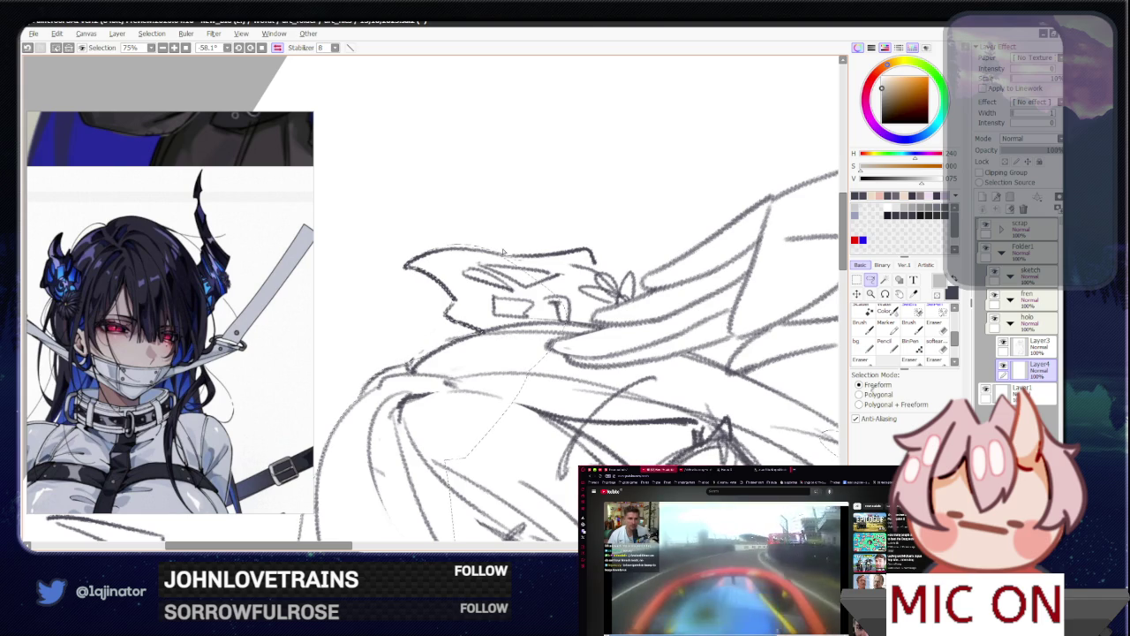
pyautogui.moveTo(524, 225); pyautogui.dragTo(426, 367)
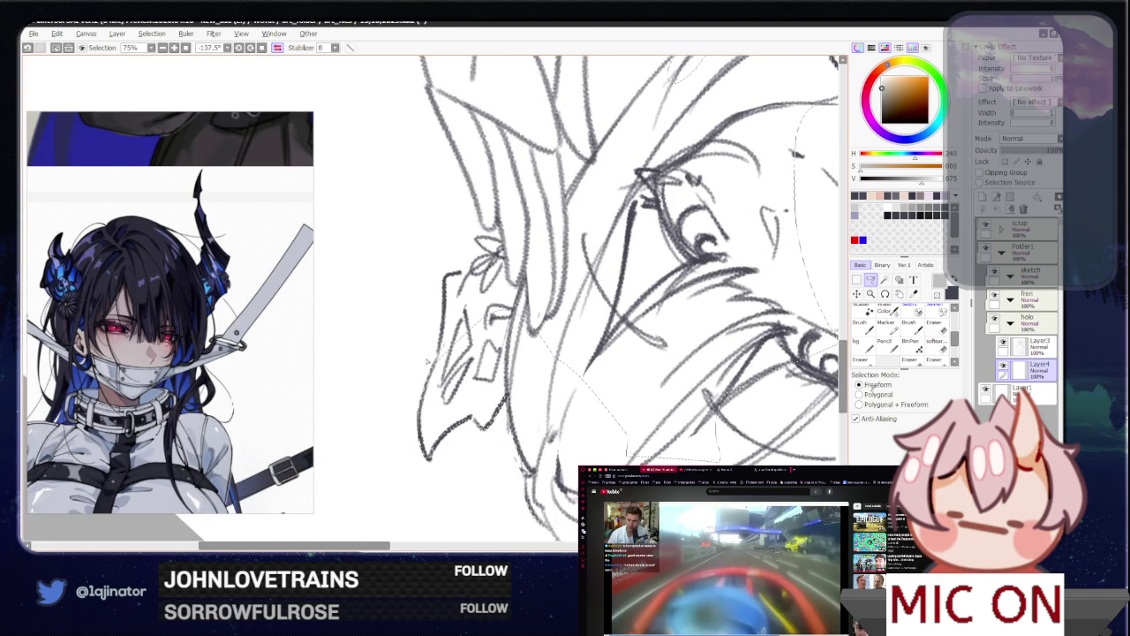
pyautogui.moveTo(422, 435); pyautogui.dragTo(433, 378)
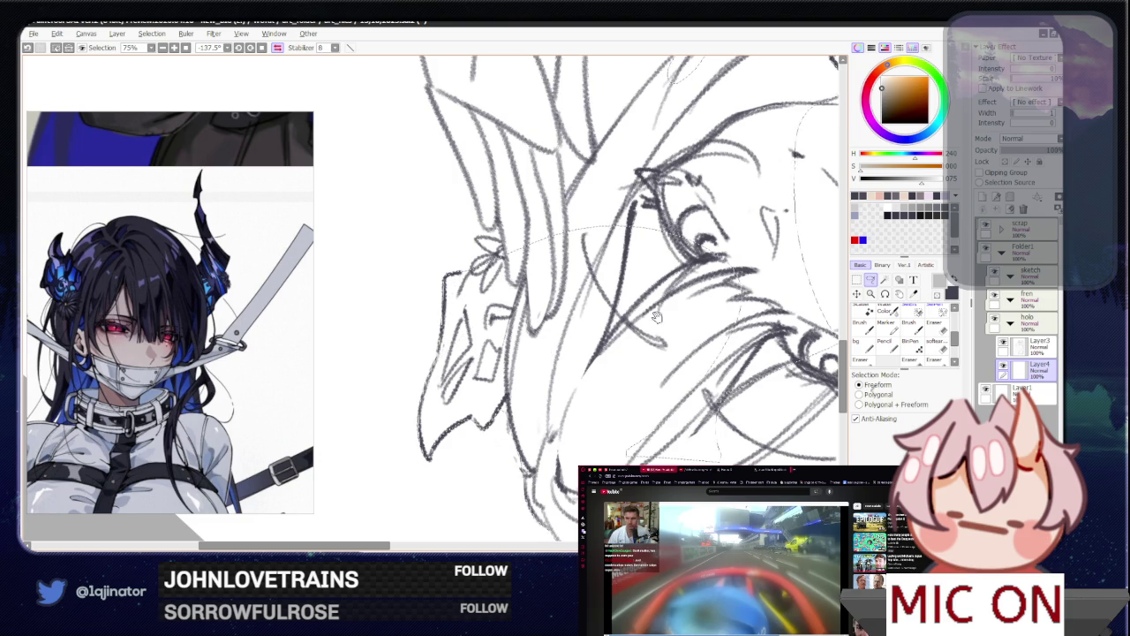
pyautogui.moveTo(639, 445); pyautogui.dragTo(433, 362)
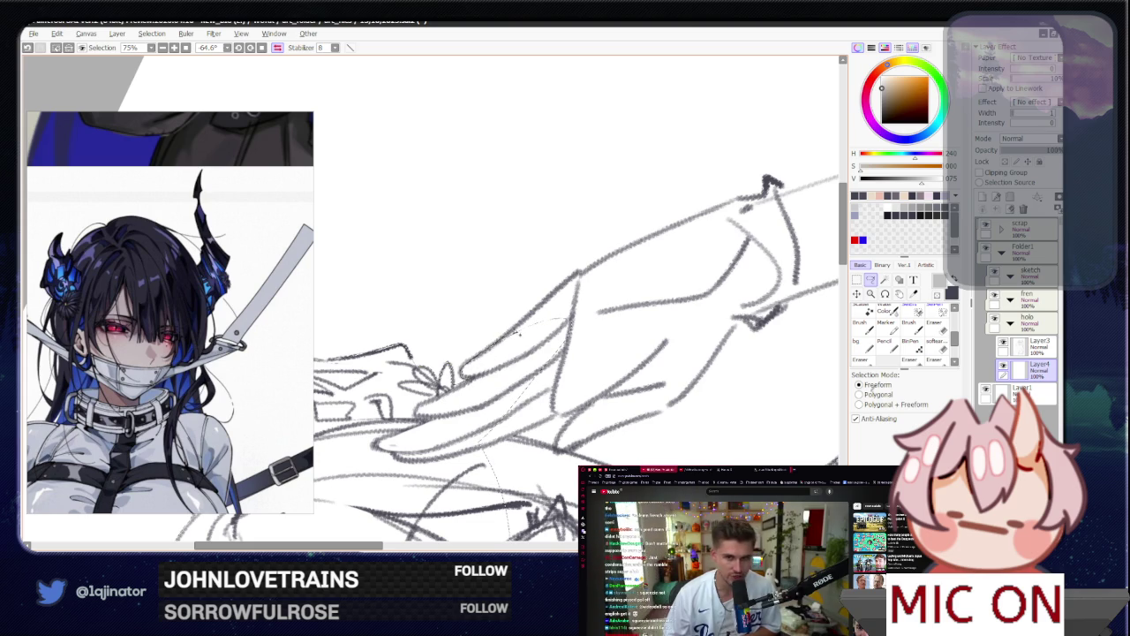
# Step: Trace the lasso around the saluting hand and its lower edge, rotating to follow the arm
pyautogui.moveTo(570, 280)
pyautogui.mouseDown()
pyautogui.moveTo(732, 336)
pyautogui.moveTo(645, 423)
pyautogui.moveTo(563, 427)
pyautogui.mouseUp()
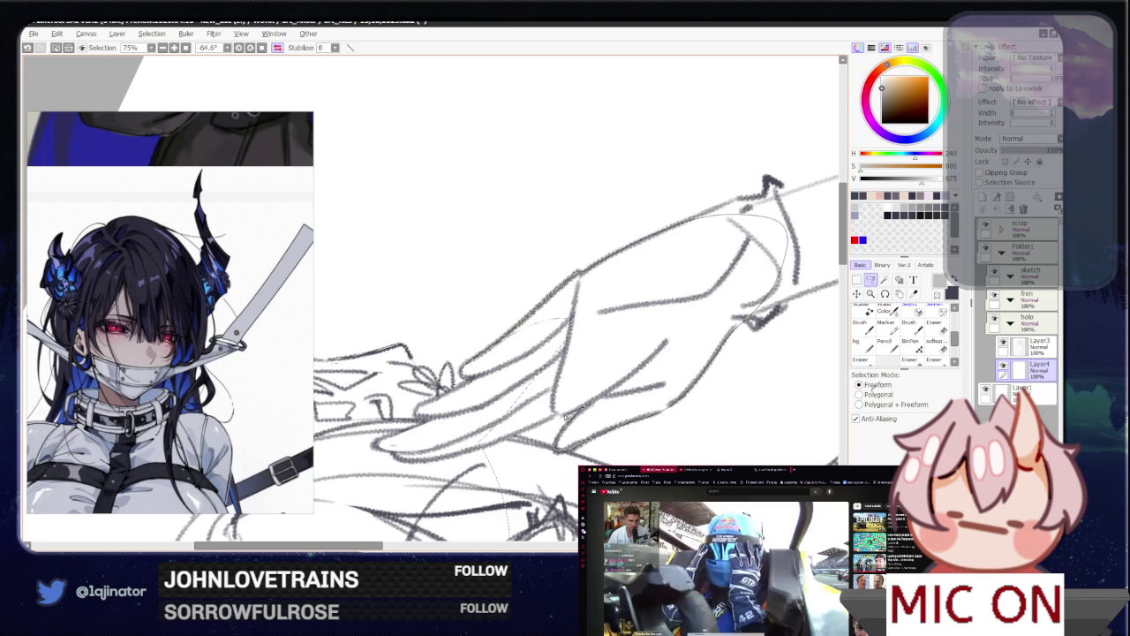
pyautogui.moveTo(586, 408); pyautogui.dragTo(546, 428)
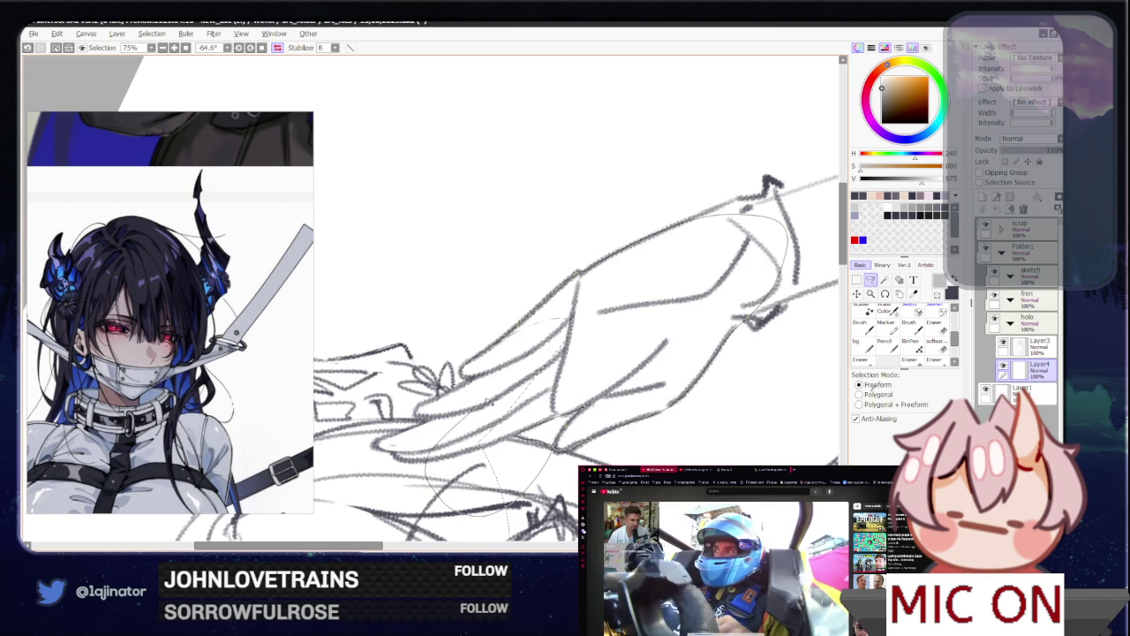
pyautogui.moveTo(614, 463); pyautogui.dragTo(590, 428)
pyautogui.moveTo(671, 328); pyautogui.dragTo(391, 467)
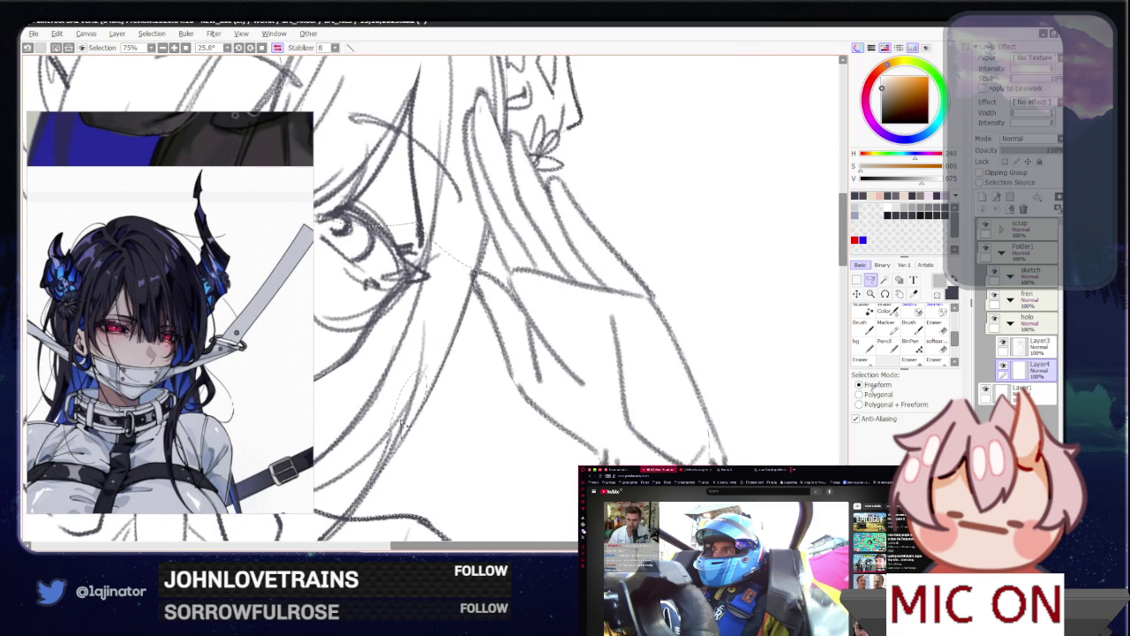
# Step: Continue the lasso up along the cheek and jawline, then reset rotation and zoom out
pyautogui.moveTo(407, 340)
pyautogui.mouseDown()
pyautogui.moveTo(552, 362)
pyautogui.moveTo(548, 343)
pyautogui.mouseUp()
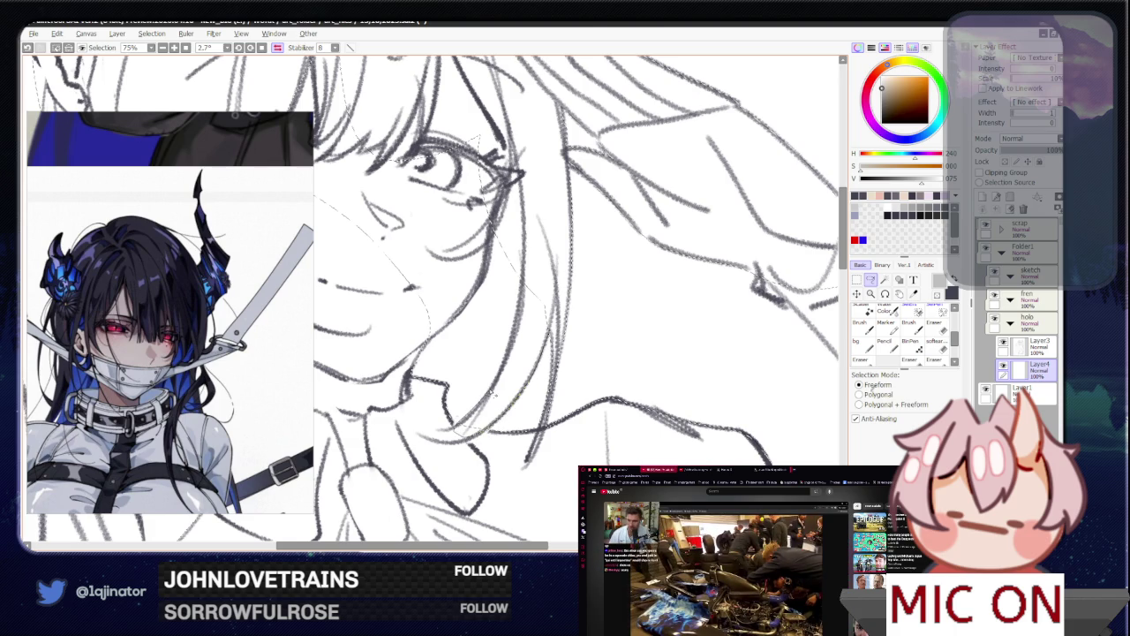
pyautogui.moveTo(521, 287); pyautogui.dragTo(494, 343)
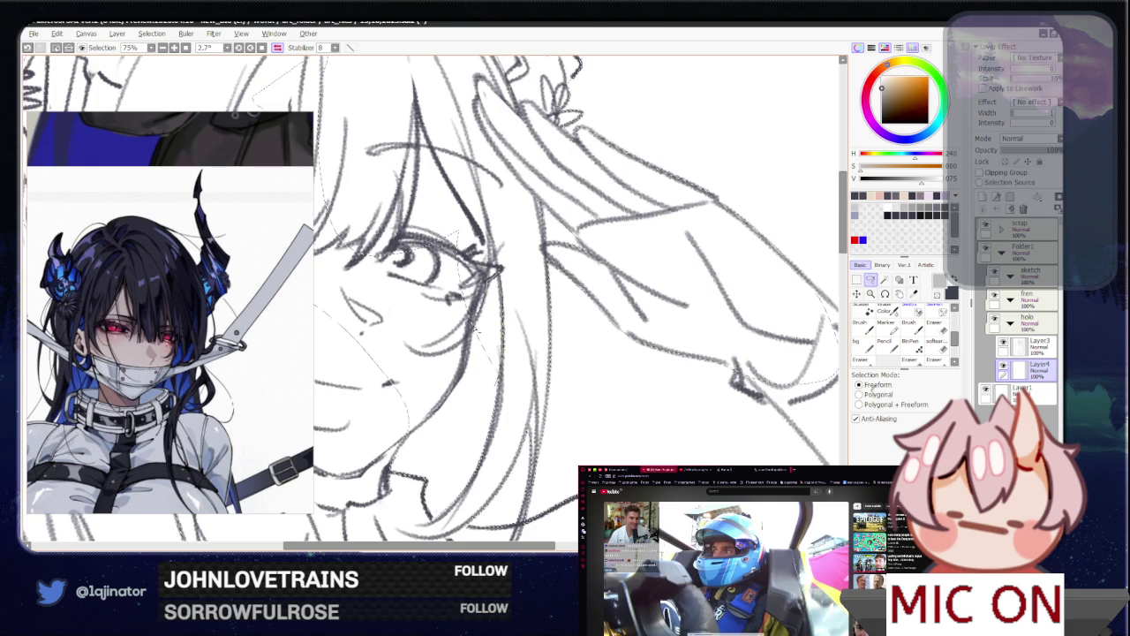
pyautogui.scroll(-4, 500, 357)
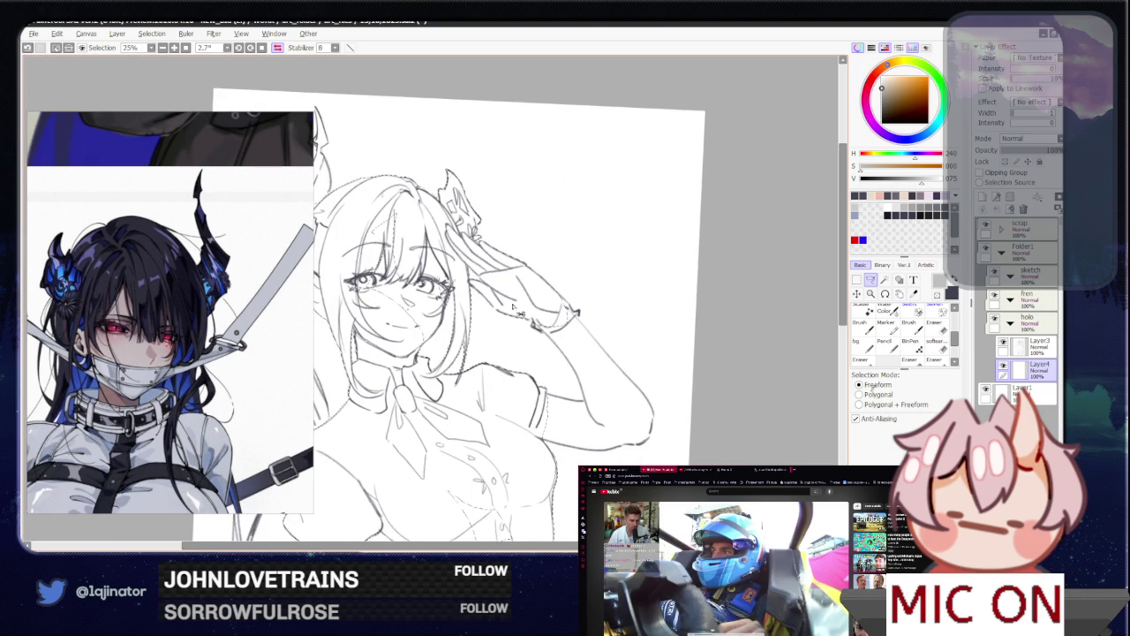
pyautogui.scroll(1, 480, 409)
pyautogui.scroll(2, 480, 409)
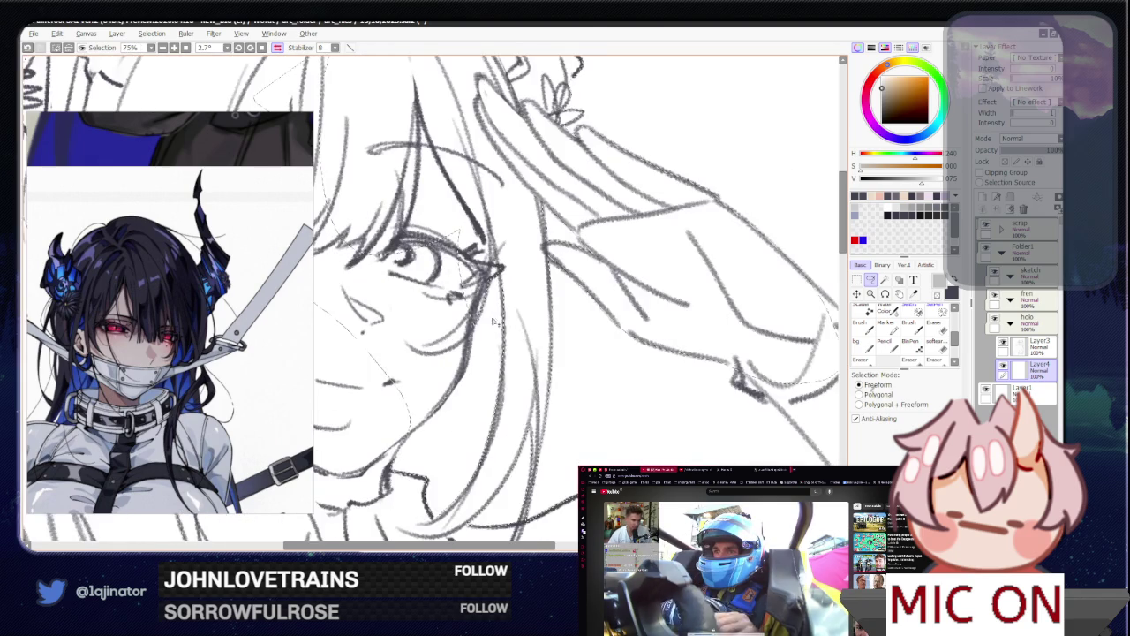
pyautogui.scroll(1, 505, 316)
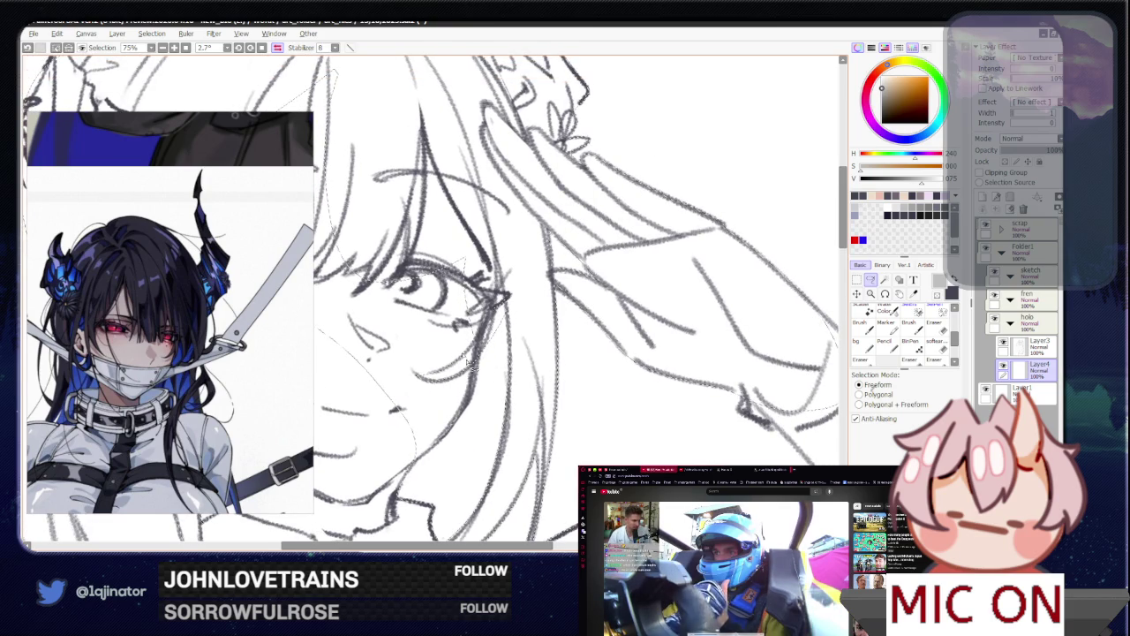
pyautogui.moveTo(436, 375); pyautogui.dragTo(496, 334)
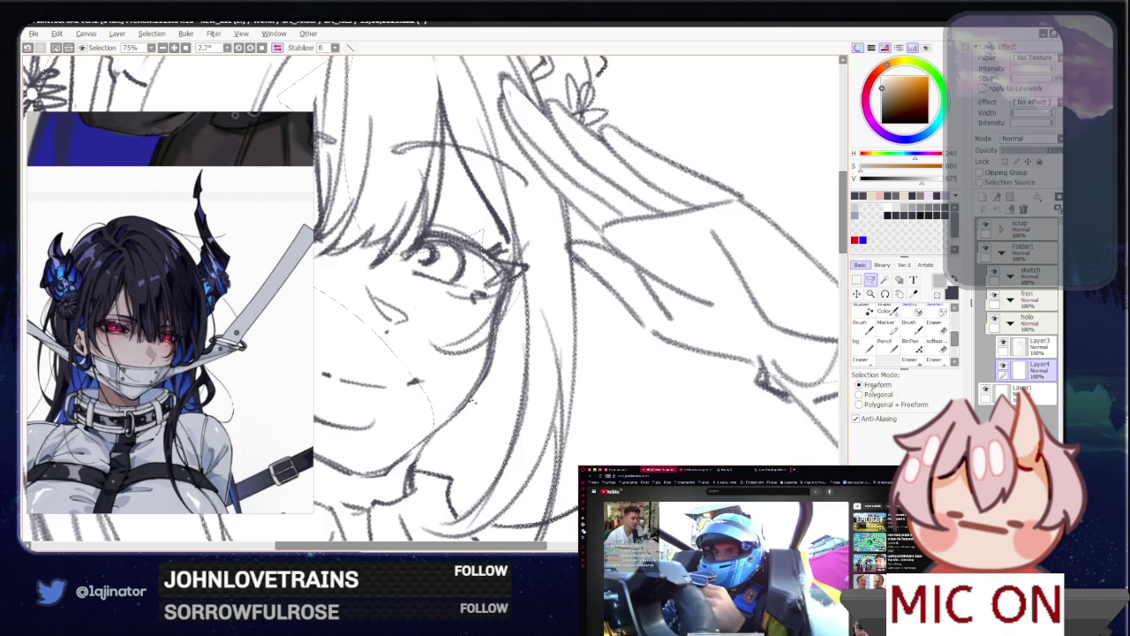
pyautogui.moveTo(358, 377); pyautogui.dragTo(486, 198)
pyautogui.press('Home')
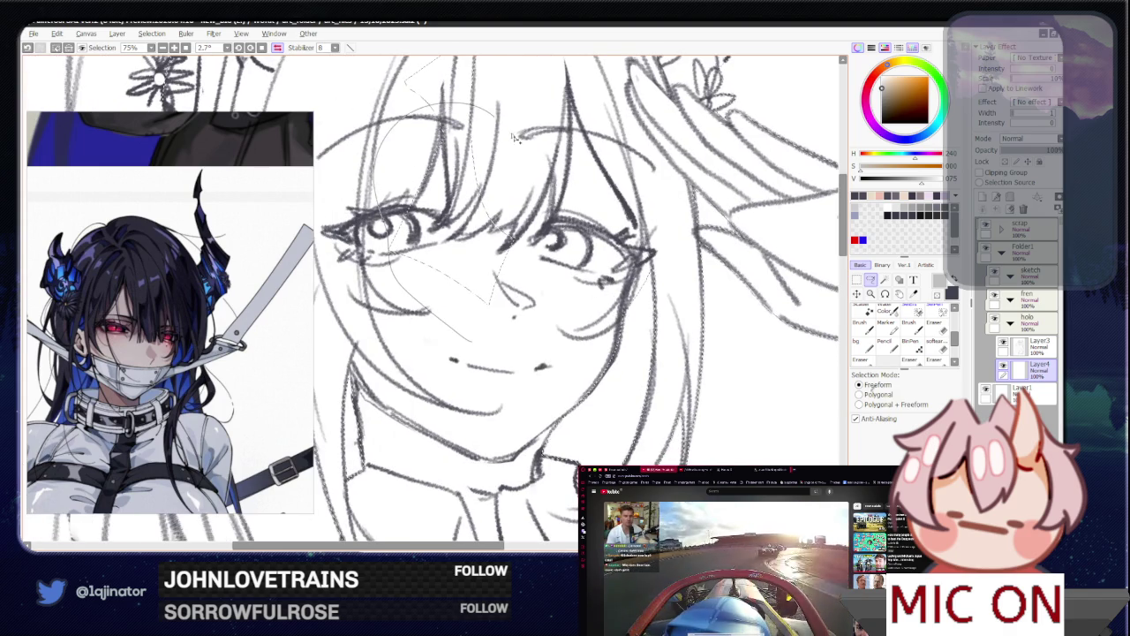
pyautogui.scroll(-3, 548, 285)
pyautogui.click(885, 279)
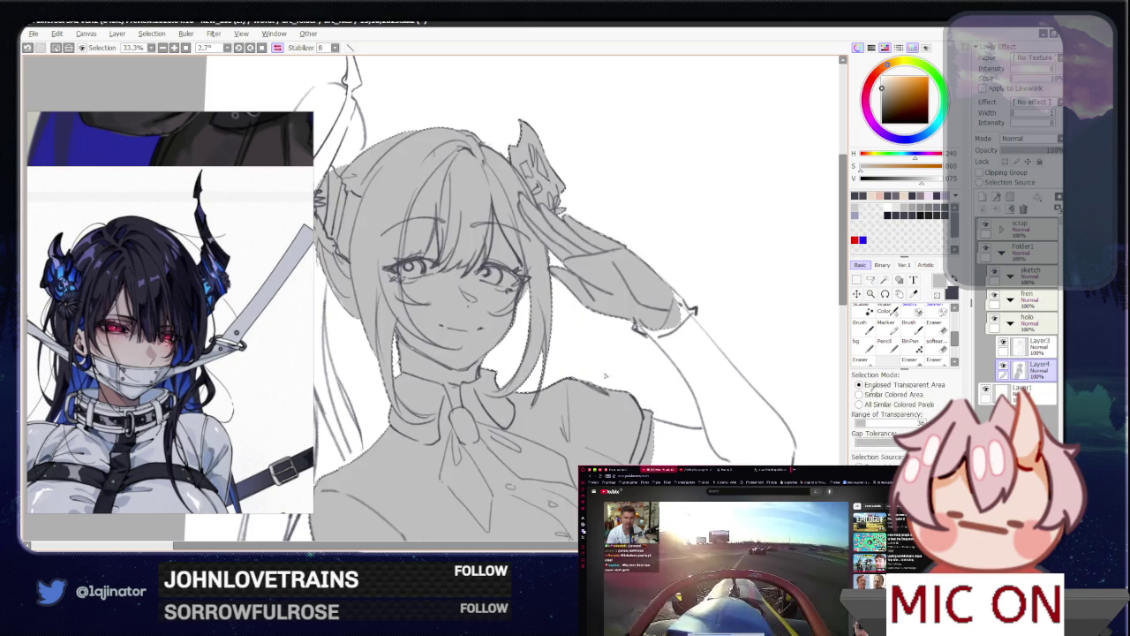
pyautogui.scroll(-2, 566, 353)
pyautogui.scroll(-2, 566, 398)
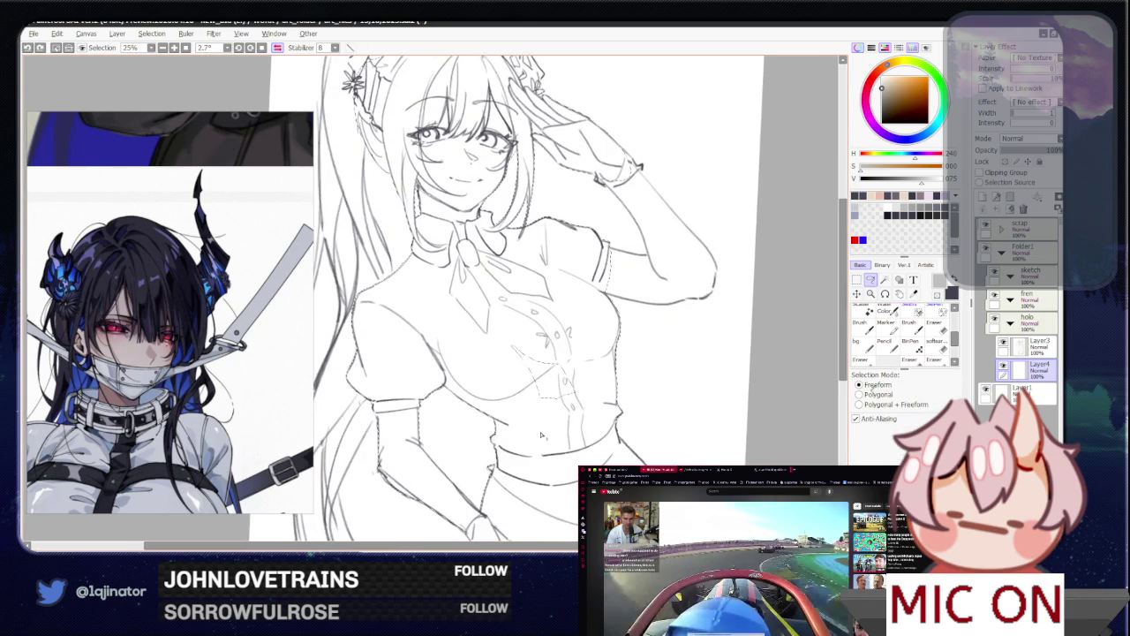
pyautogui.click(566, 461)
pyautogui.hotkey('ctrl', 'd')
pyautogui.scroll(2, 566, 353)
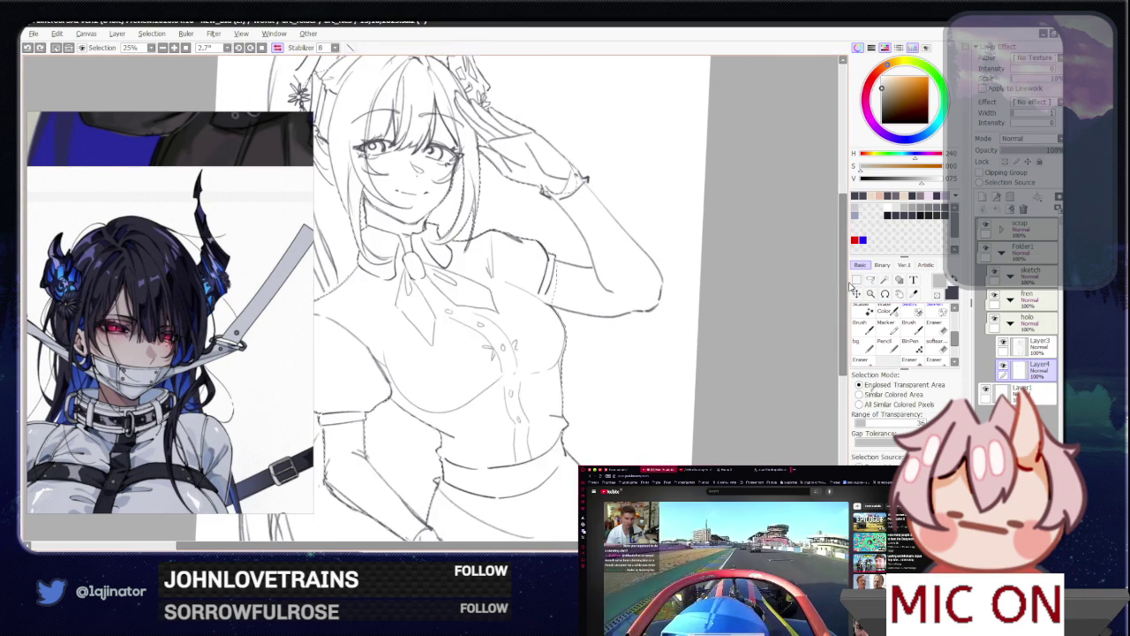
pyautogui.moveTo(647, 442); pyautogui.dragTo(646, 280)
pyautogui.scroll(1, 647, 280)
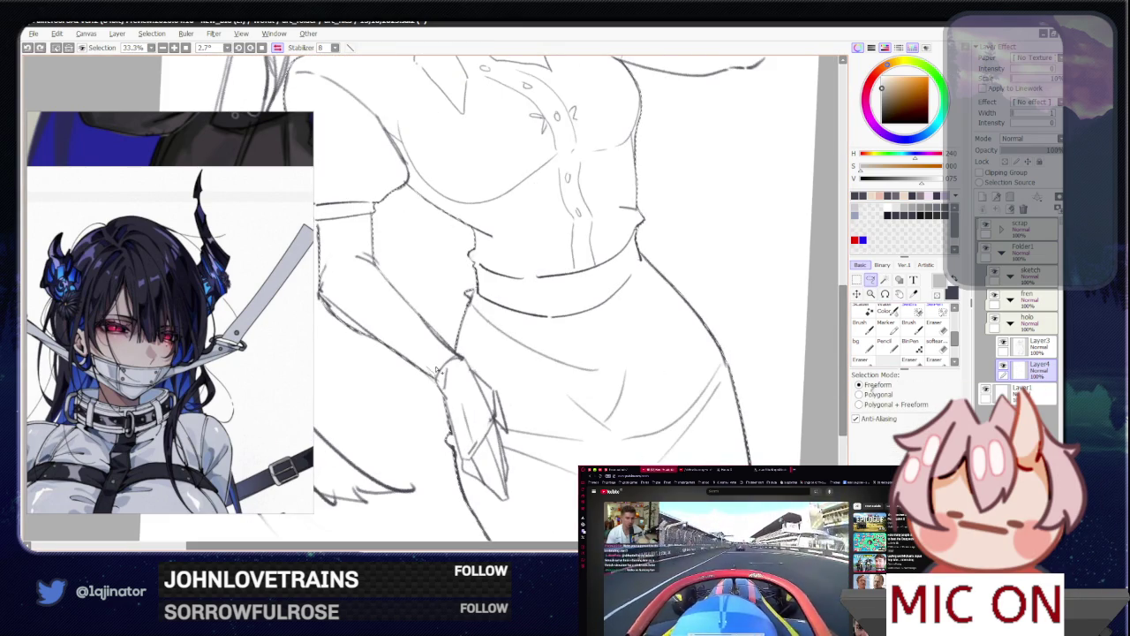
pyautogui.click(457, 387)
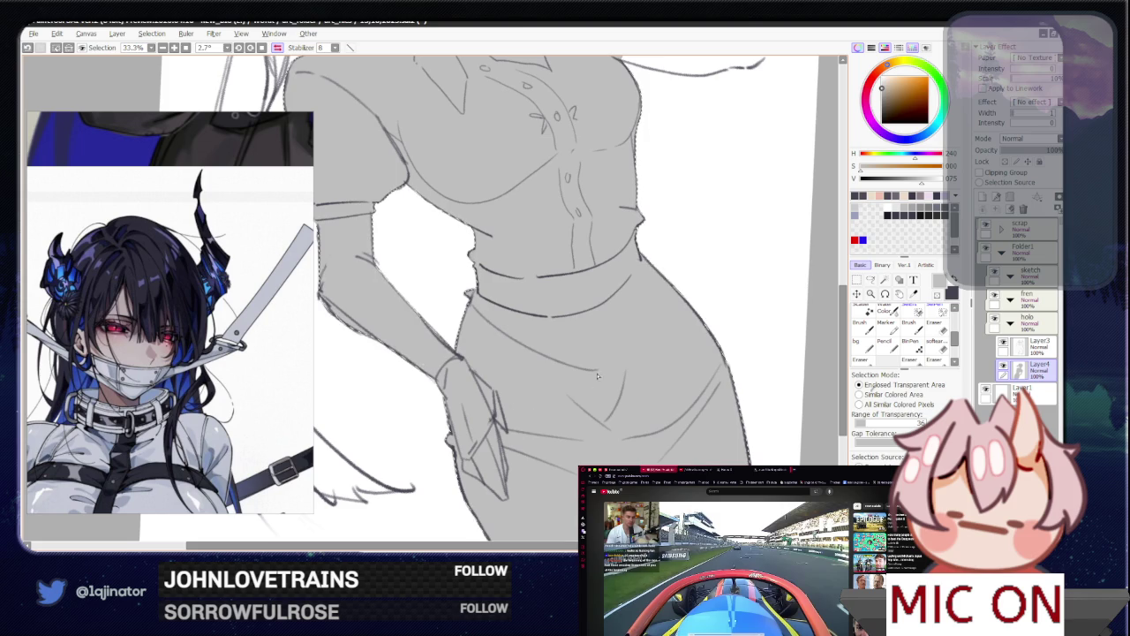
pyautogui.hotkey('ctrl', 'd')
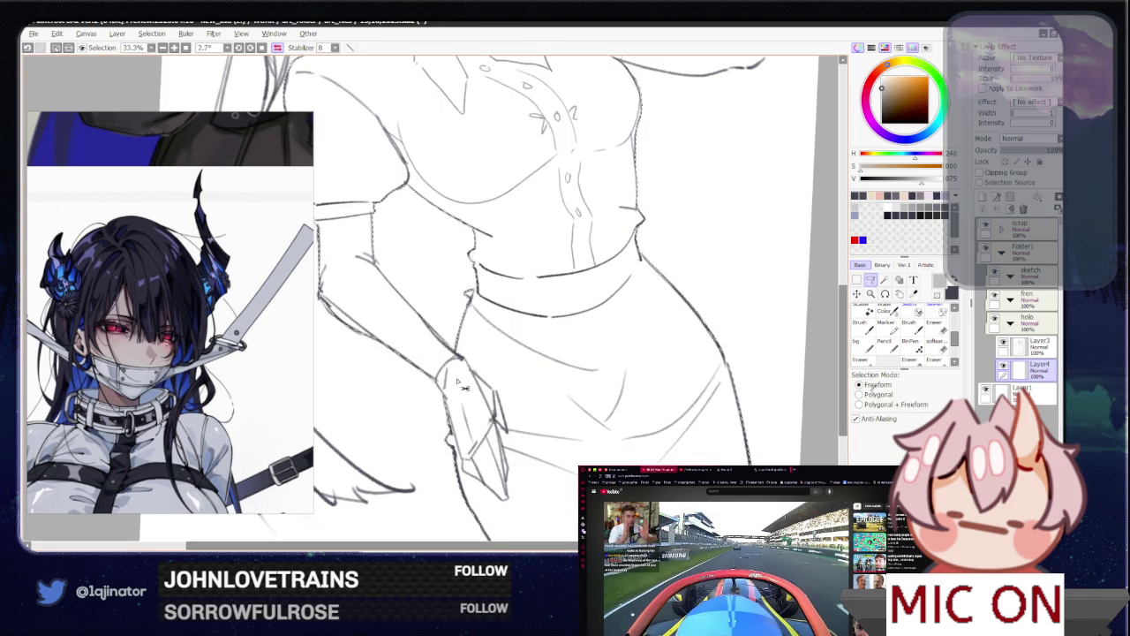
pyautogui.press('w')
pyautogui.click(463, 389)
pyautogui.scroll(-1, 688, 364)
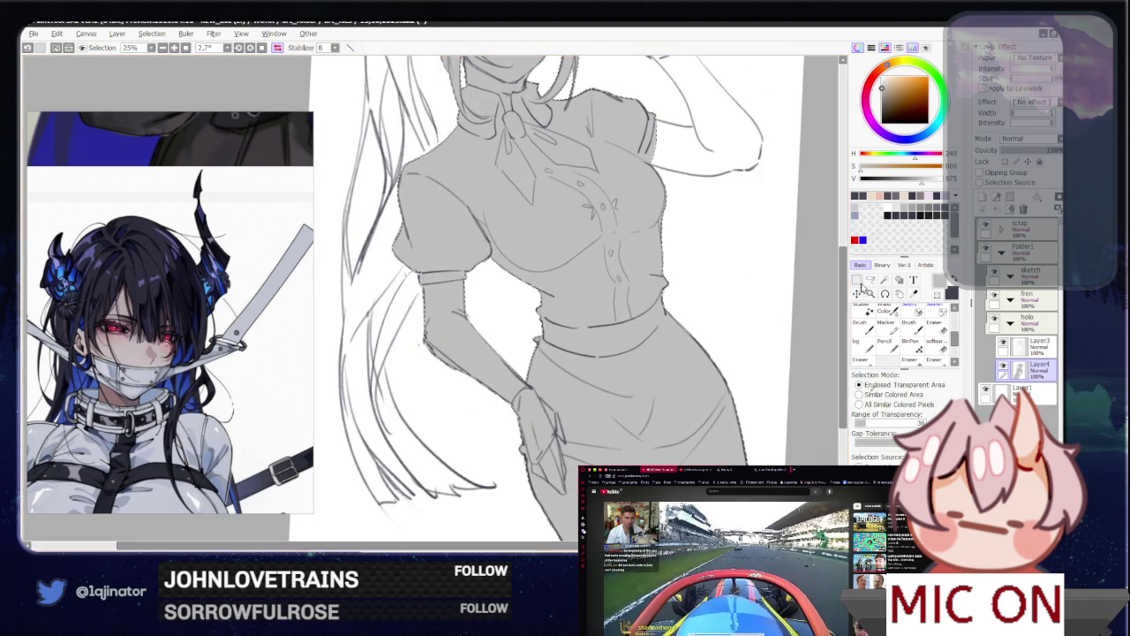
pyautogui.press('a')
pyautogui.moveTo(621, 380)
pyautogui.mouseDown()
pyautogui.moveTo(431, 345)
pyautogui.moveTo(450, 377)
pyautogui.mouseUp()
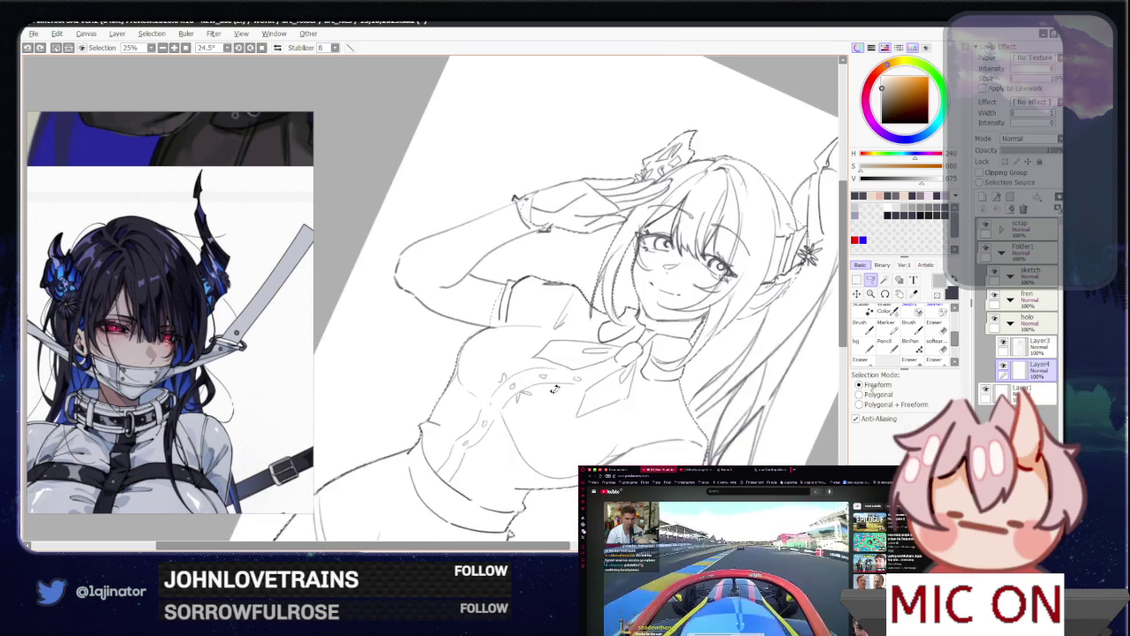
# Step: Draw a long new outline along the raised arm and lasso around the sleeve cuff and forearm
pyautogui.scroll(2, 451, 377)
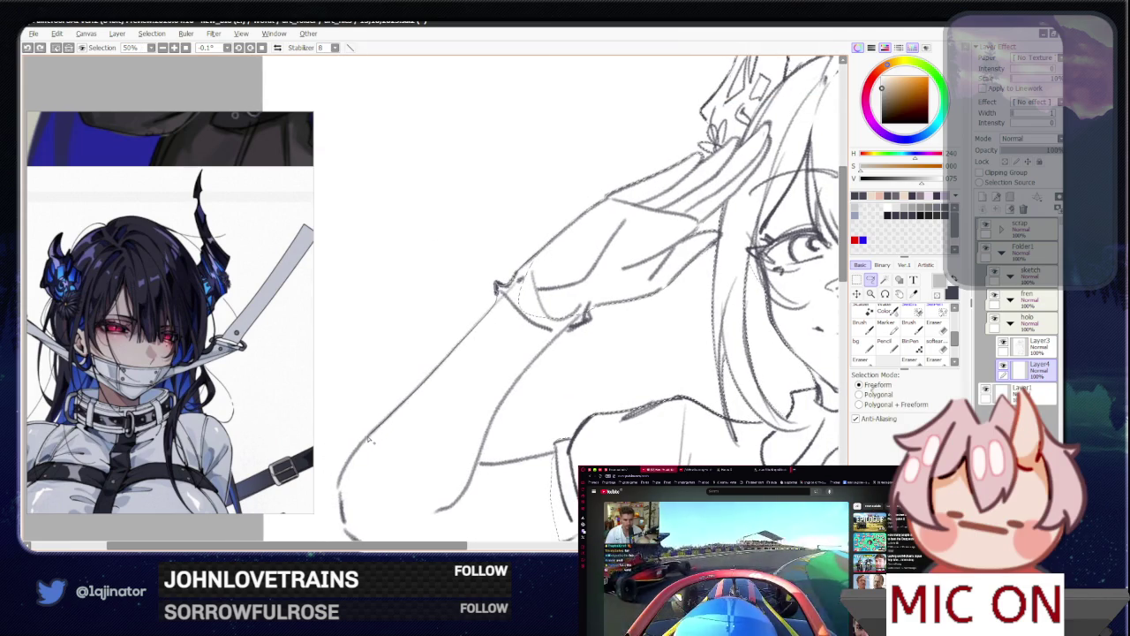
pyautogui.moveTo(349, 470)
pyautogui.mouseDown()
pyautogui.moveTo(342, 519)
pyautogui.moveTo(575, 329)
pyautogui.mouseUp()
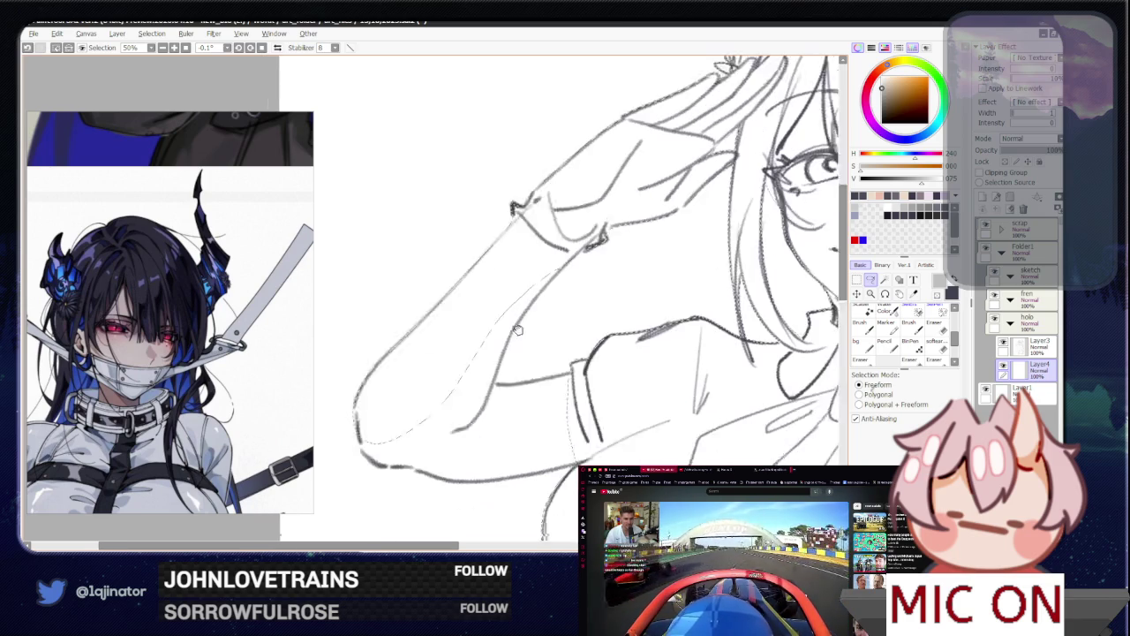
pyautogui.moveTo(533, 369); pyautogui.dragTo(560, 257)
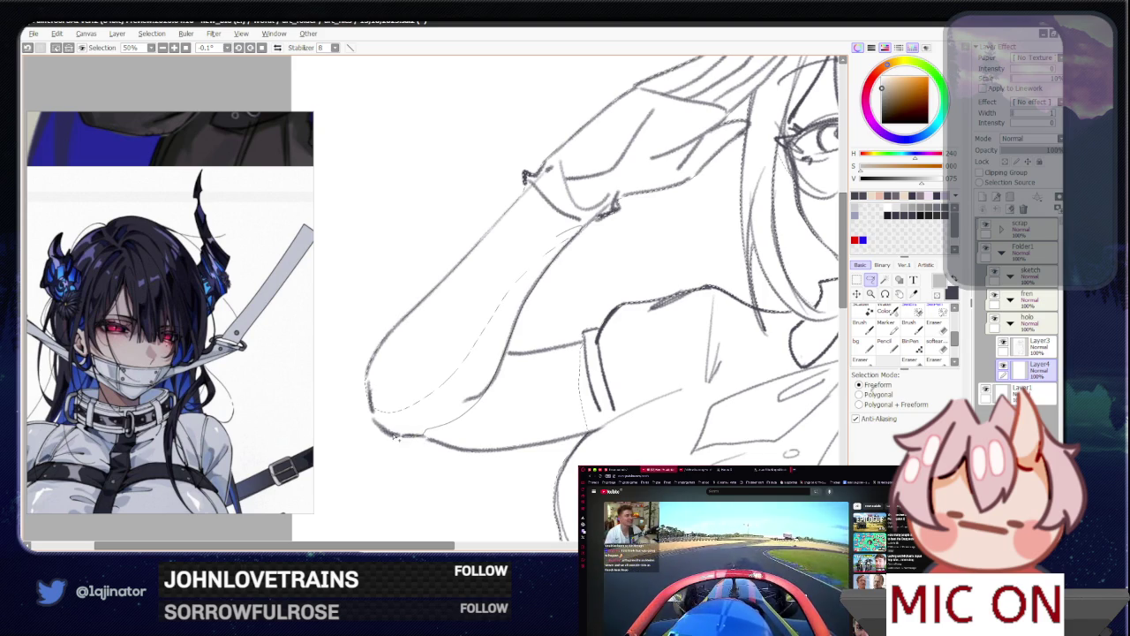
pyautogui.moveTo(449, 277); pyautogui.dragTo(401, 287)
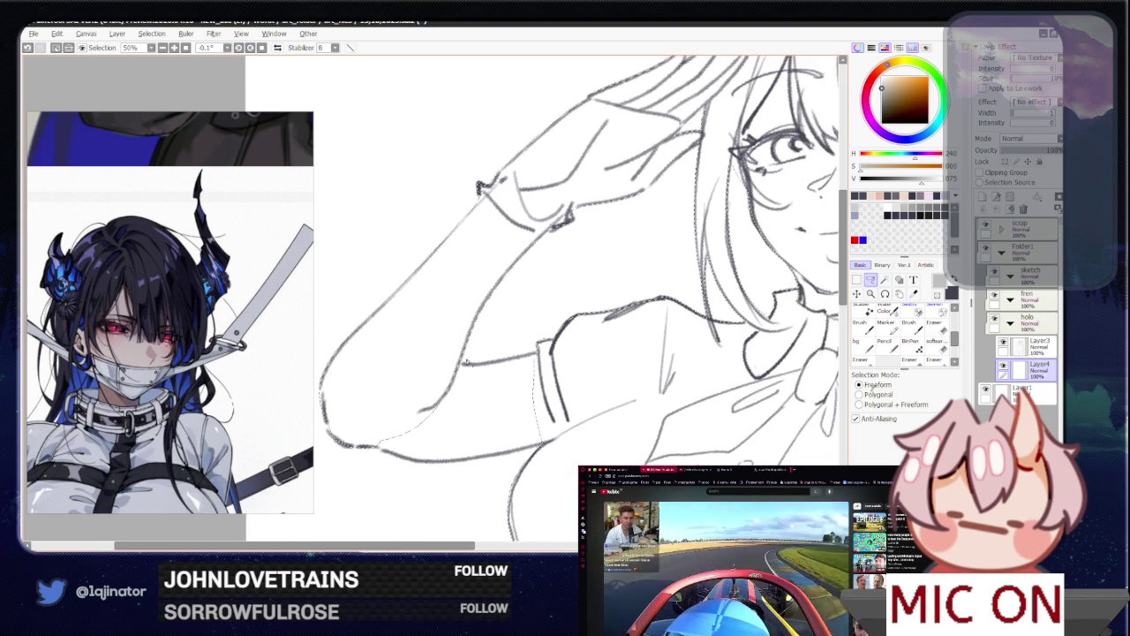
pyautogui.moveTo(508, 363)
pyautogui.mouseDown()
pyautogui.moveTo(548, 448)
pyautogui.moveTo(471, 460)
pyautogui.mouseUp()
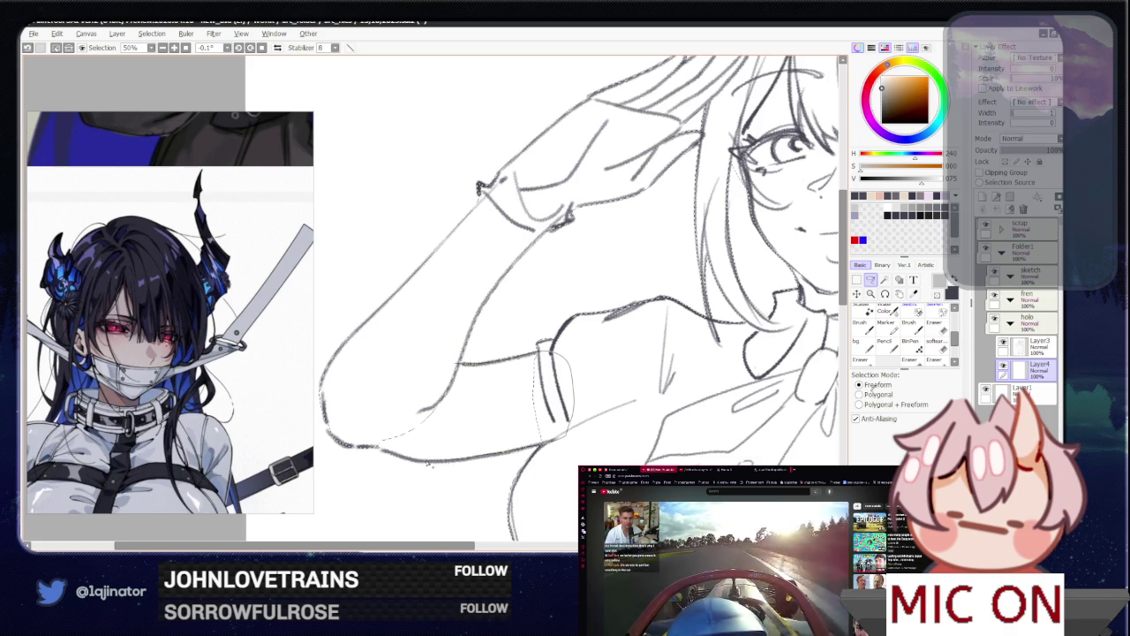
pyautogui.moveTo(428, 463); pyautogui.dragTo(364, 441)
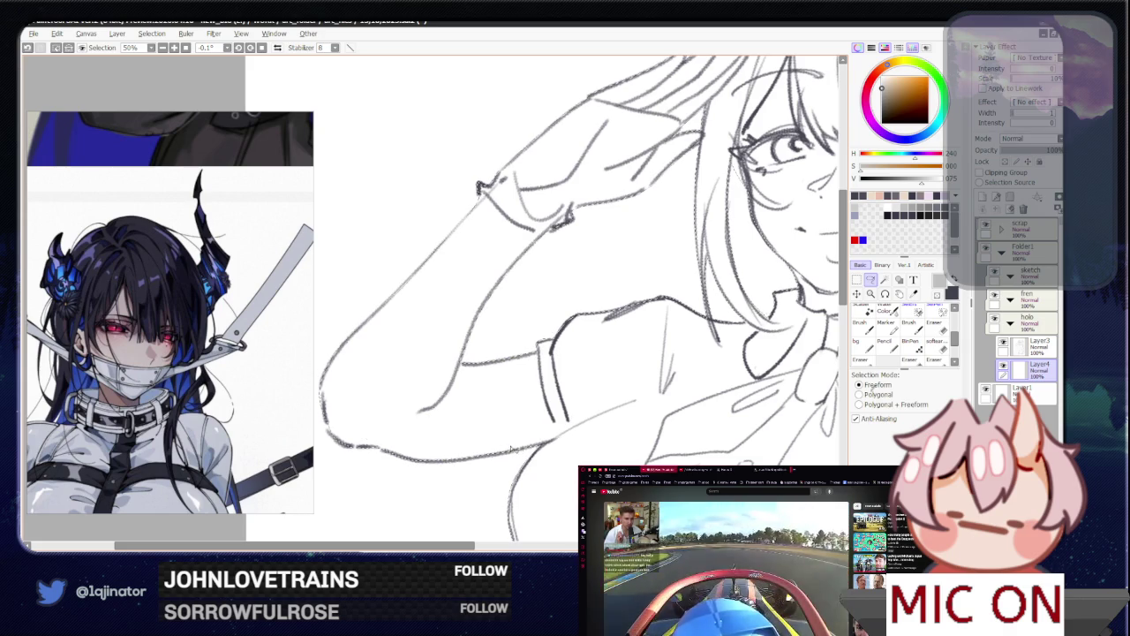
pyautogui.moveTo(463, 460)
pyautogui.mouseDown()
pyautogui.moveTo(547, 317)
pyautogui.moveTo(552, 336)
pyautogui.mouseUp()
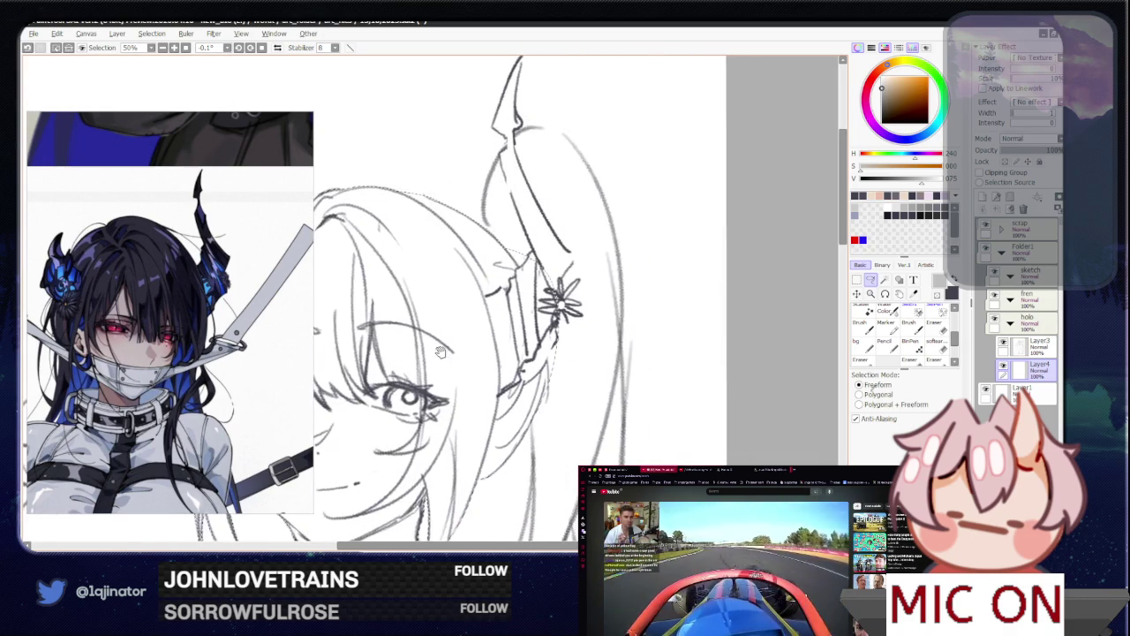
# Step: Add and darken pencil lines at the base of the horn
pyautogui.moveTo(440, 353); pyautogui.dragTo(432, 366)
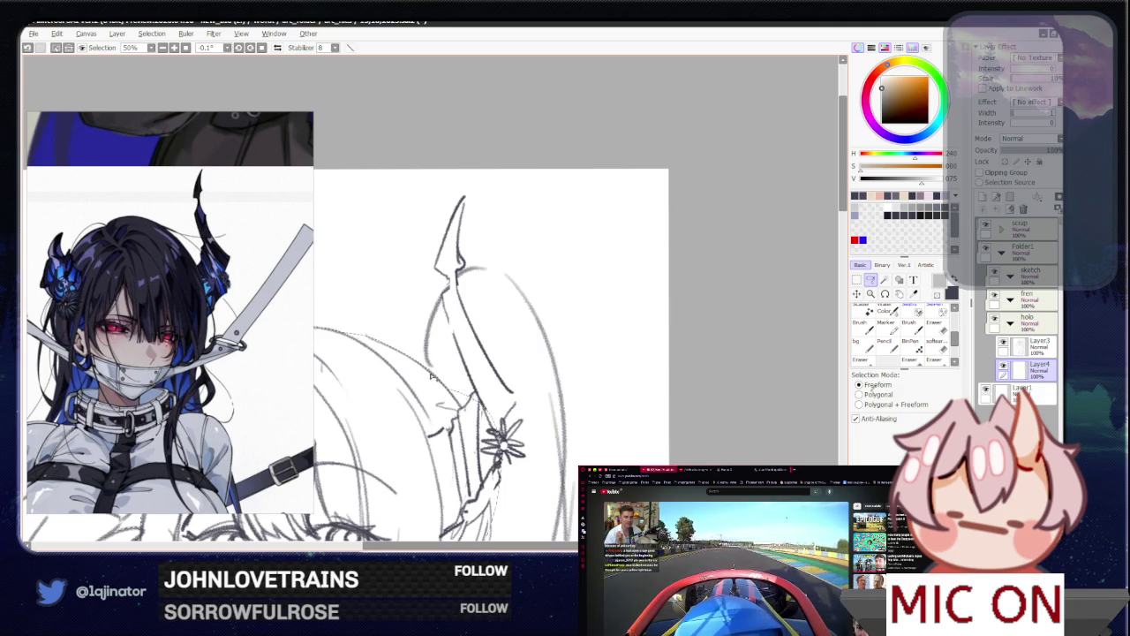
pyautogui.moveTo(434, 314); pyautogui.dragTo(457, 210)
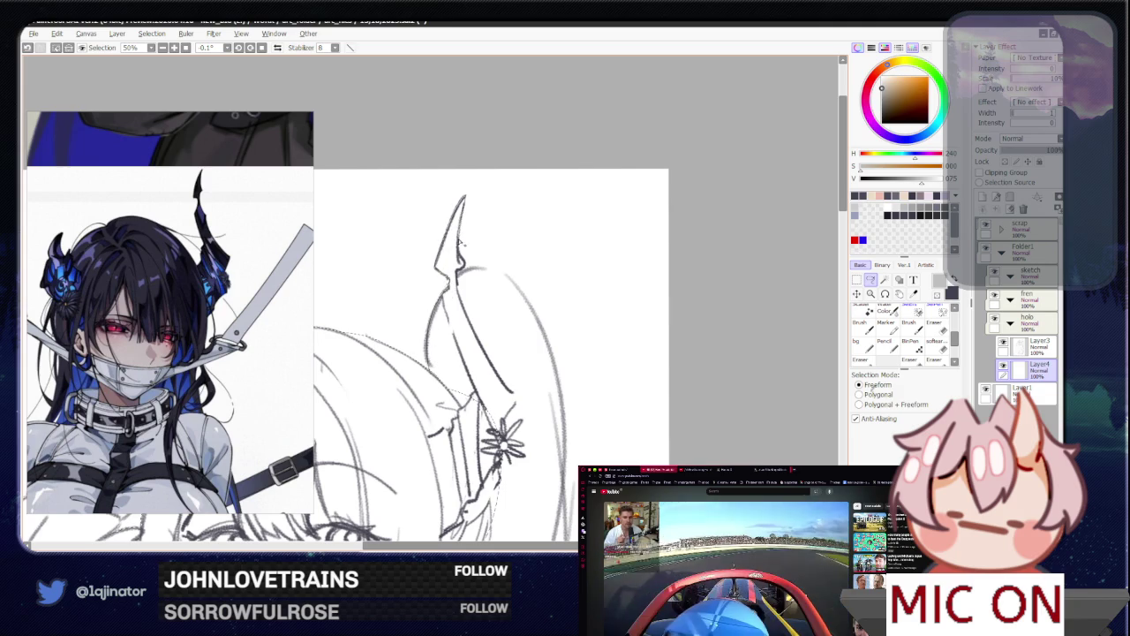
pyautogui.moveTo(459, 276); pyautogui.dragTo(491, 271)
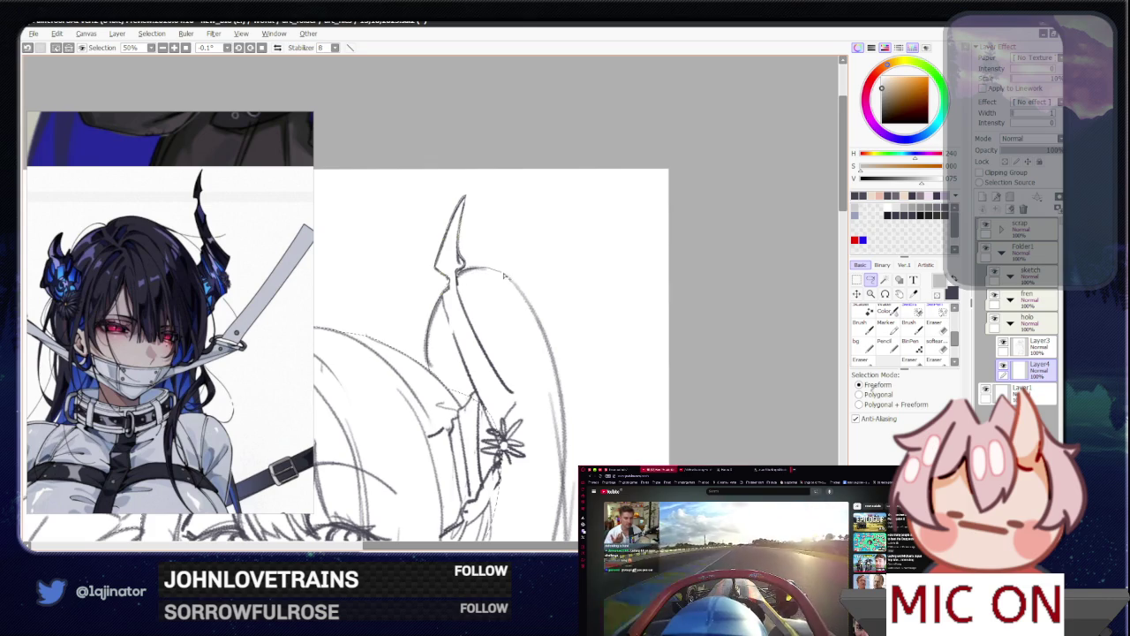
# Step: Lasso around the long side hair, from its right side down along the lower left
pyautogui.moveTo(566, 397); pyautogui.dragTo(515, 281)
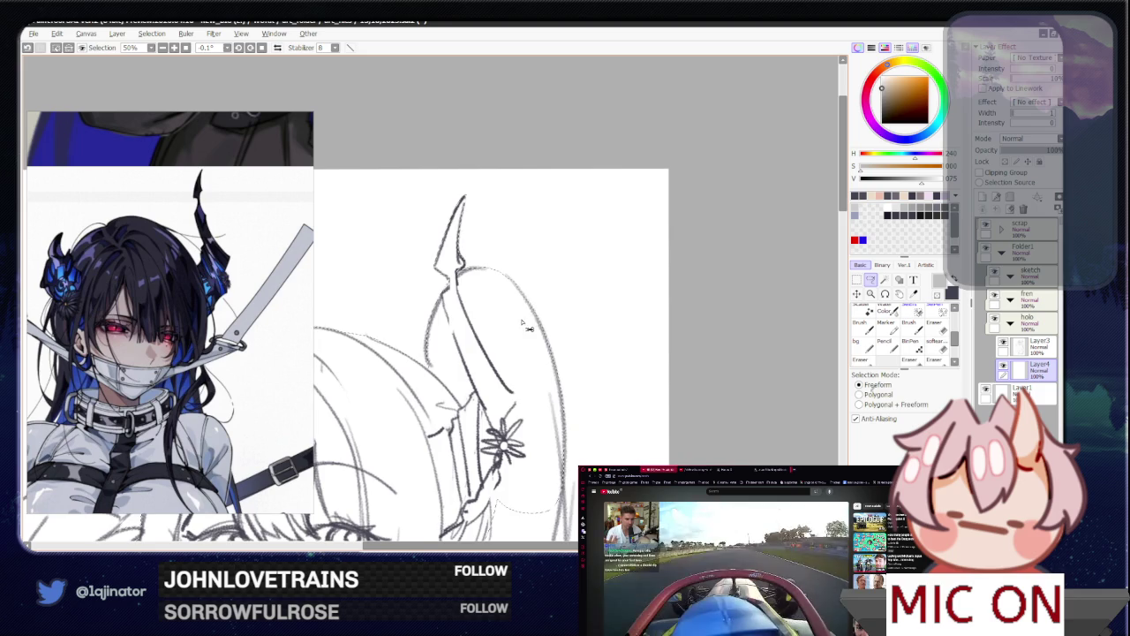
pyautogui.scroll(1, 353, 399)
pyautogui.moveTo(359, 418)
pyautogui.mouseDown()
pyautogui.moveTo(501, 313)
pyautogui.moveTo(472, 201)
pyautogui.mouseUp()
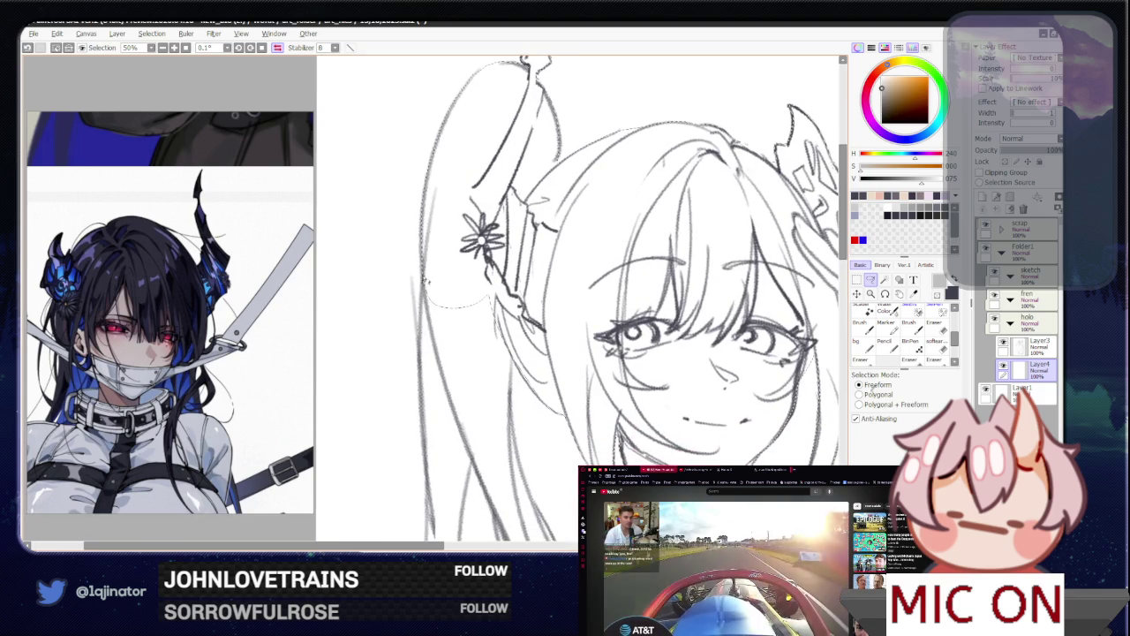
pyautogui.moveTo(433, 503)
pyautogui.mouseDown()
pyautogui.moveTo(463, 486)
pyautogui.moveTo(518, 325)
pyautogui.mouseUp()
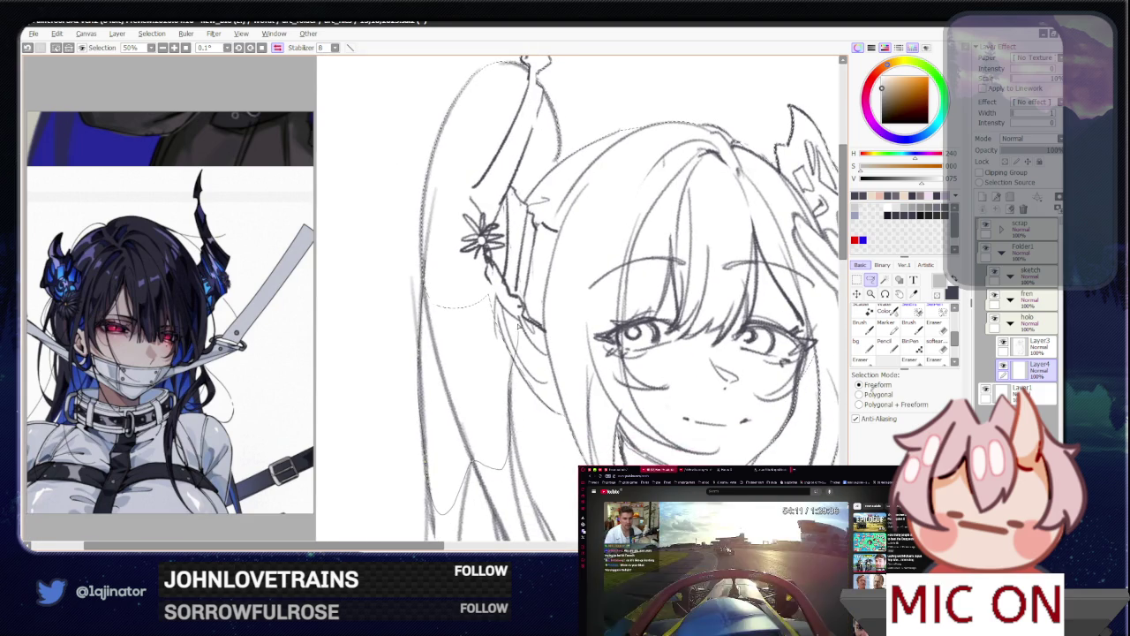
pyautogui.scroll(-5, 477, 291)
pyautogui.moveTo(418, 242)
pyautogui.mouseDown()
pyautogui.moveTo(510, 439)
pyautogui.moveTo(519, 379)
pyautogui.mouseUp()
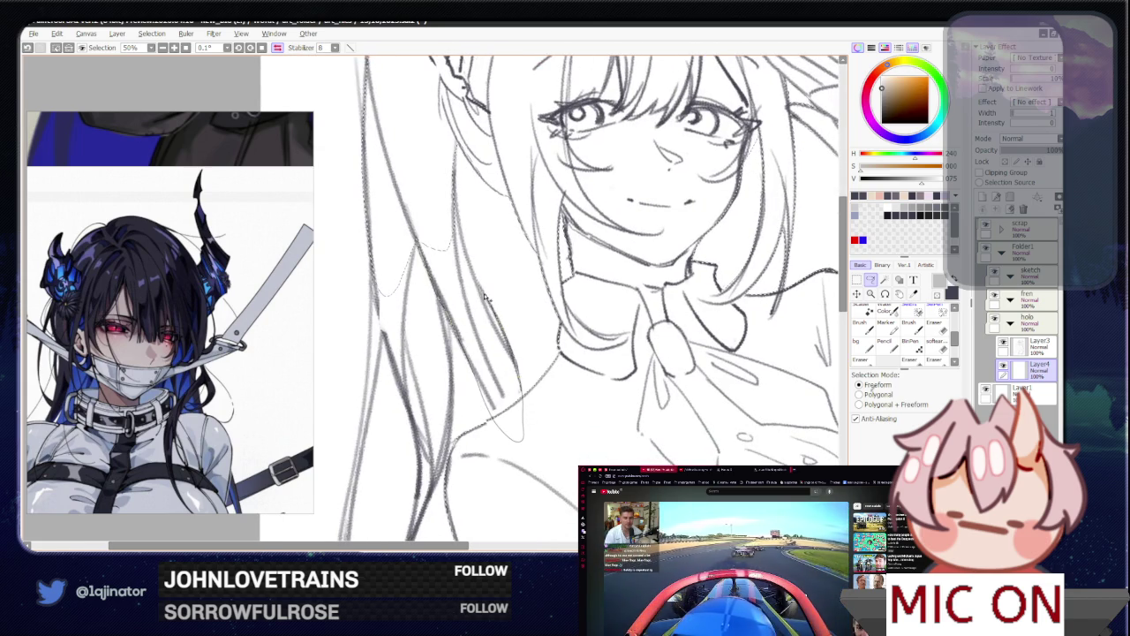
pyautogui.moveTo(471, 269)
pyautogui.mouseDown()
pyautogui.moveTo(452, 327)
pyautogui.moveTo(467, 369)
pyautogui.mouseUp()
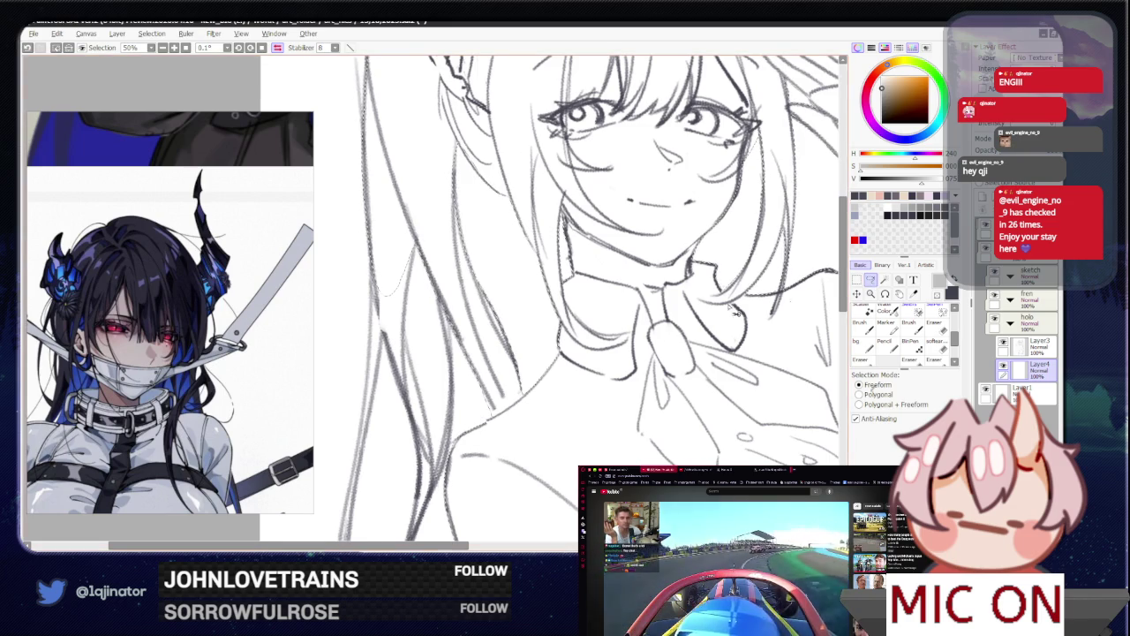
# Step: Reframe the view on the tilted torso and lasso near the lower arm lines
pyautogui.moveTo(459, 380); pyautogui.dragTo(466, 374)
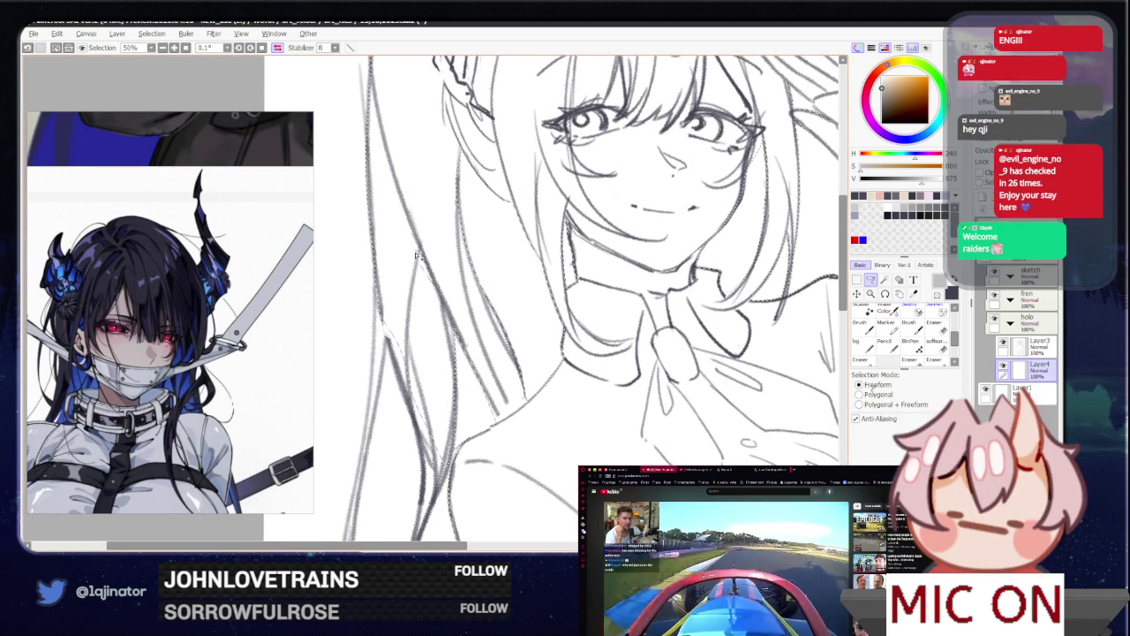
pyautogui.scroll(-2, 439, 338)
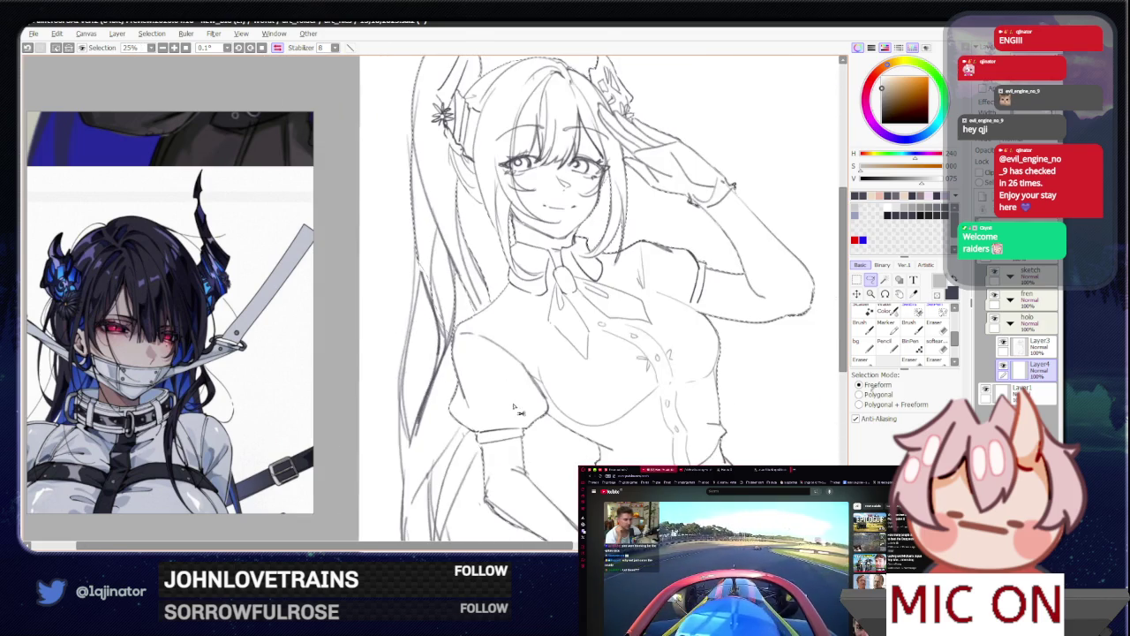
pyautogui.scroll(1, 470, 395)
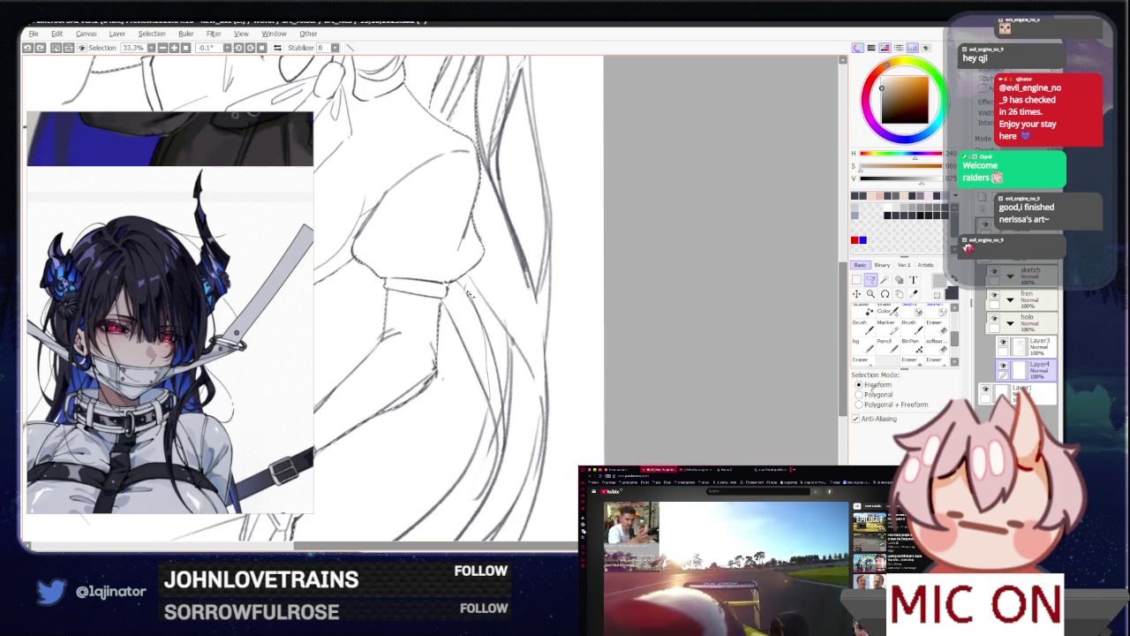
pyautogui.moveTo(462, 289); pyautogui.dragTo(451, 298)
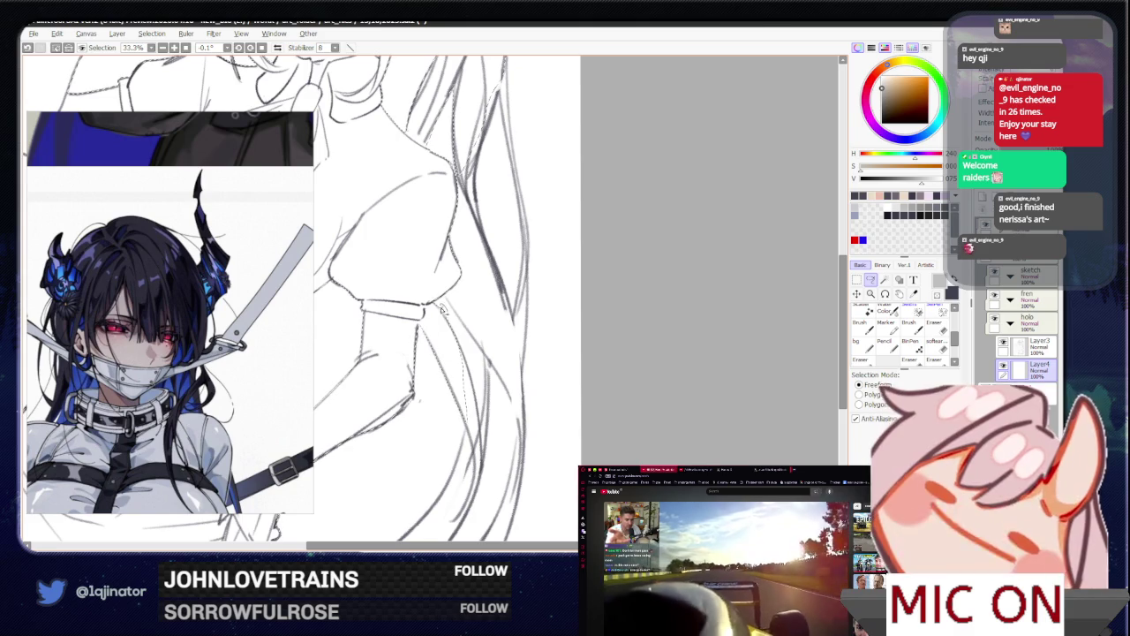
pyautogui.scroll(1, 459, 349)
pyautogui.moveTo(459, 349)
pyautogui.mouseDown()
pyautogui.moveTo(460, 412)
pyautogui.moveTo(528, 133)
pyautogui.mouseUp()
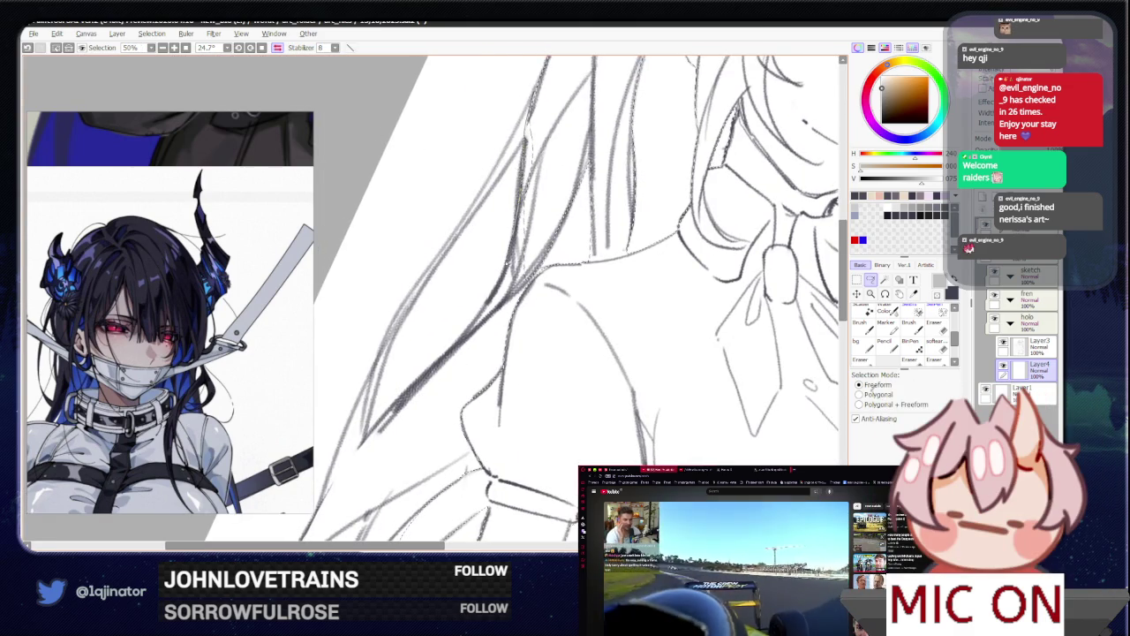
pyautogui.moveTo(363, 437)
pyautogui.mouseDown()
pyautogui.moveTo(469, 446)
pyautogui.moveTo(508, 339)
pyautogui.mouseUp()
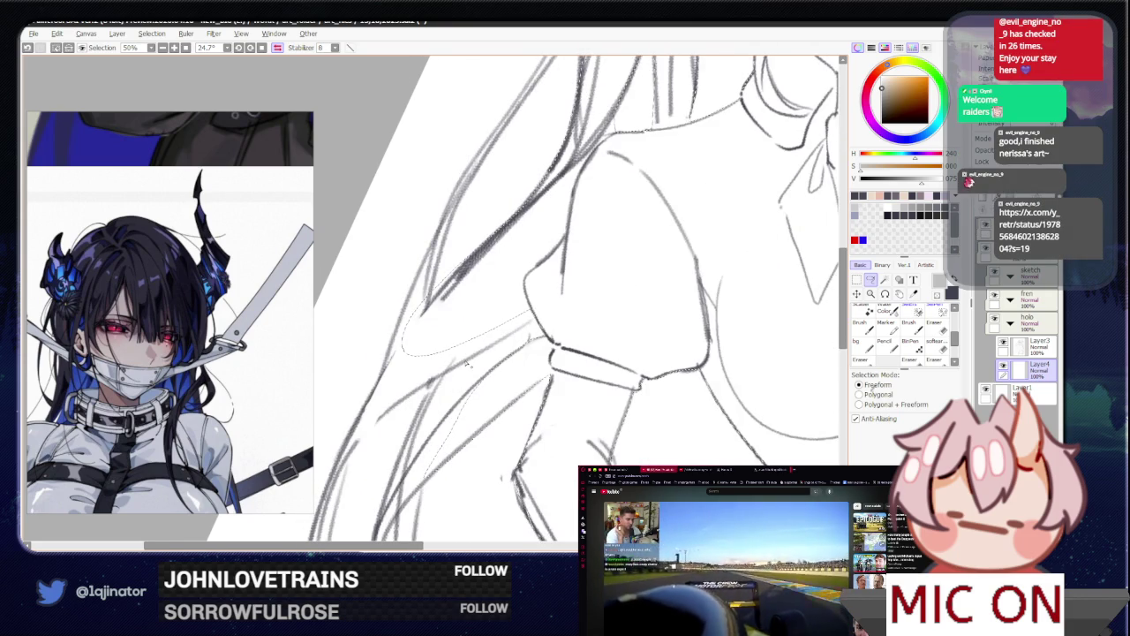
# Step: Redraw the lowered arm's outer contour below the puffed sleeve, then switch to the browser
pyautogui.moveTo(482, 288); pyautogui.dragTo(428, 316)
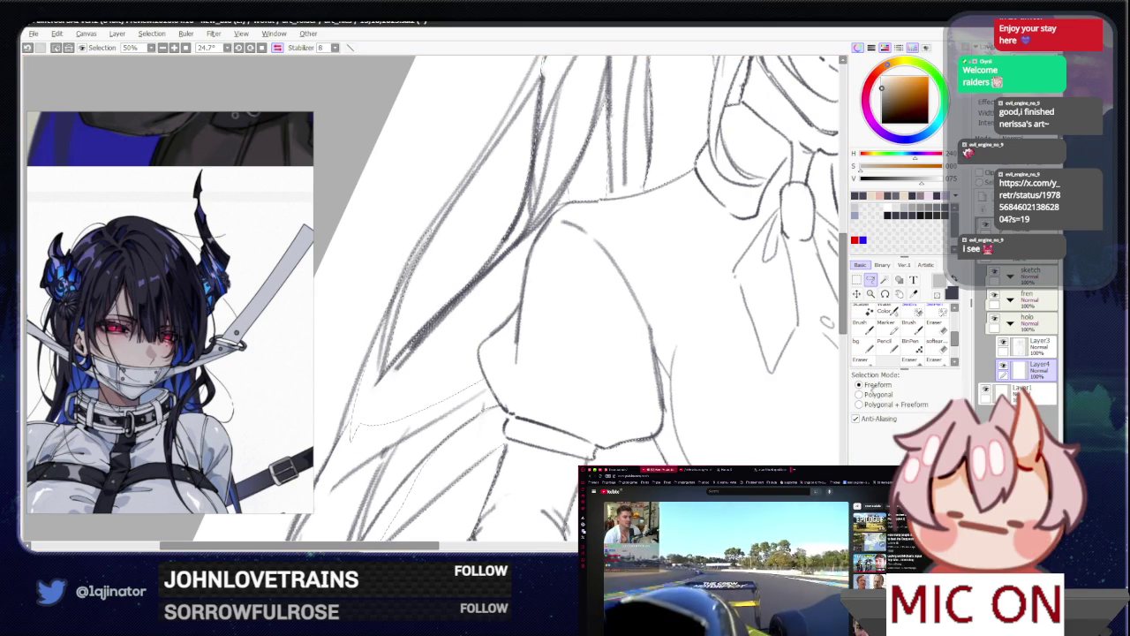
pyautogui.moveTo(415, 339); pyautogui.dragTo(515, 219)
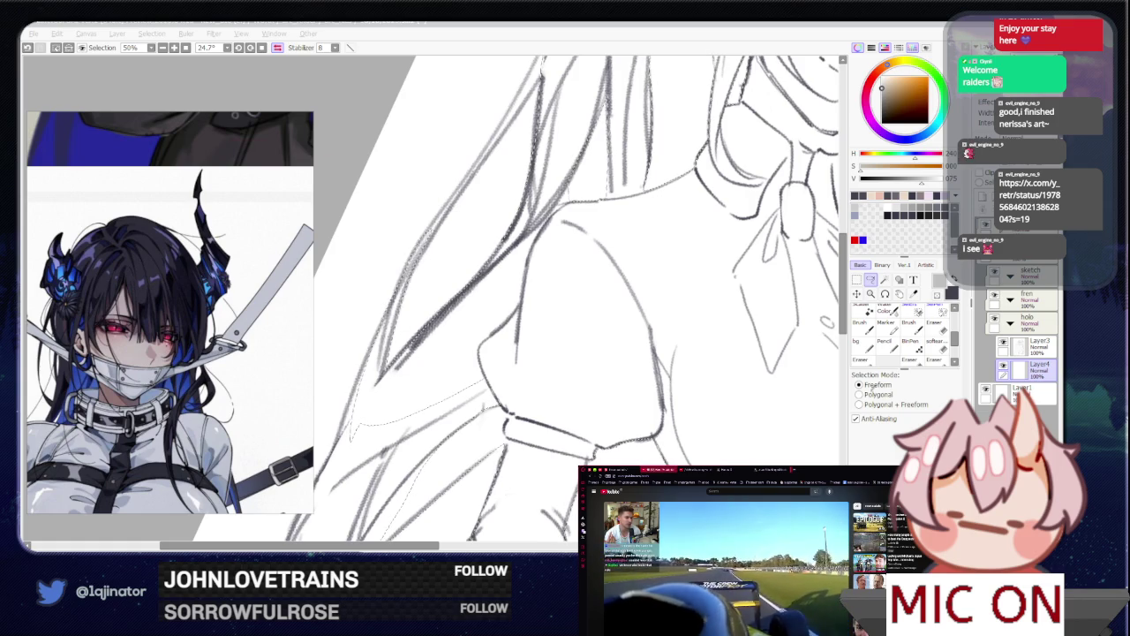
pyautogui.hotkey('alt', 'Tab')
# Step: Scroll through the shared X illustration post, then Alt+Tab back to PaintTool SAI
pyautogui.scroll(-3, 591, 330)
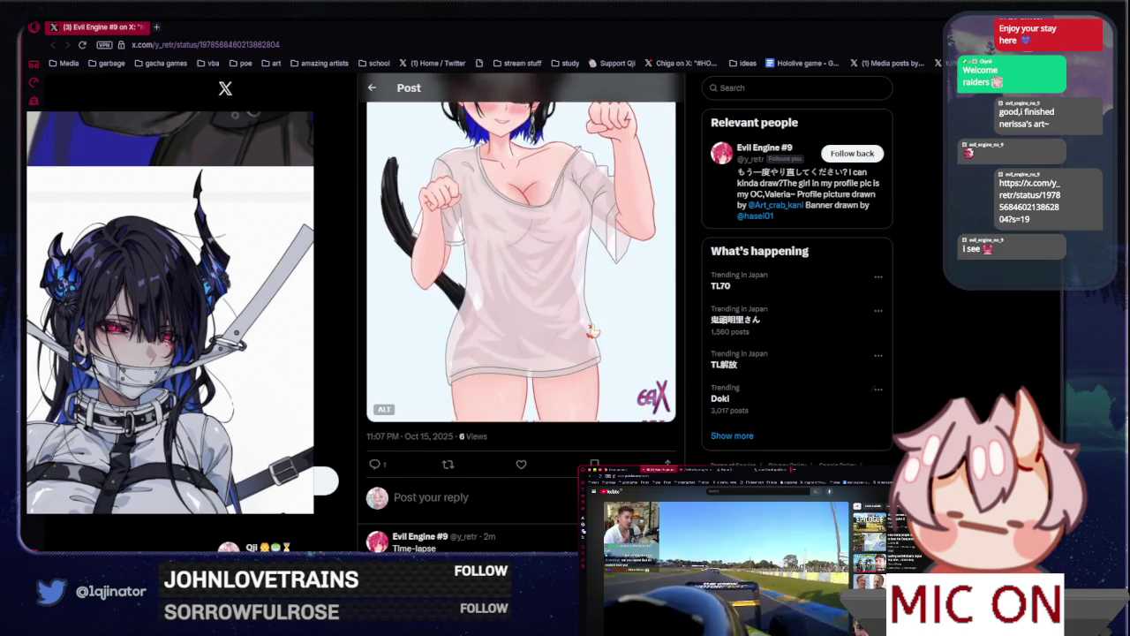
pyautogui.scroll(3, 591, 331)
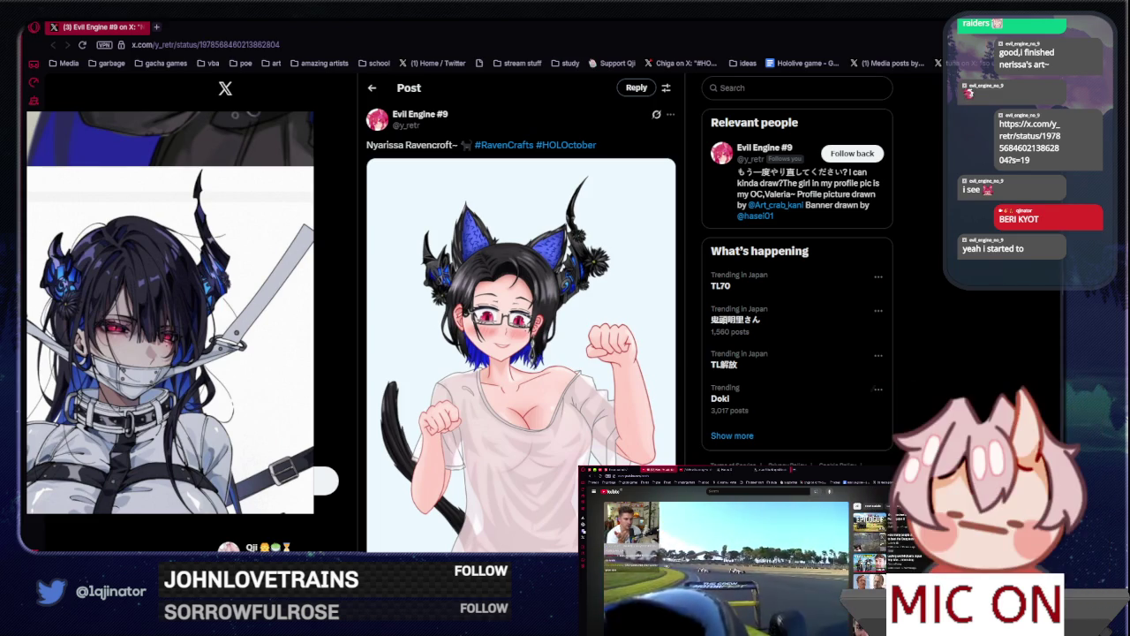
pyautogui.scroll(-2, 490, 320)
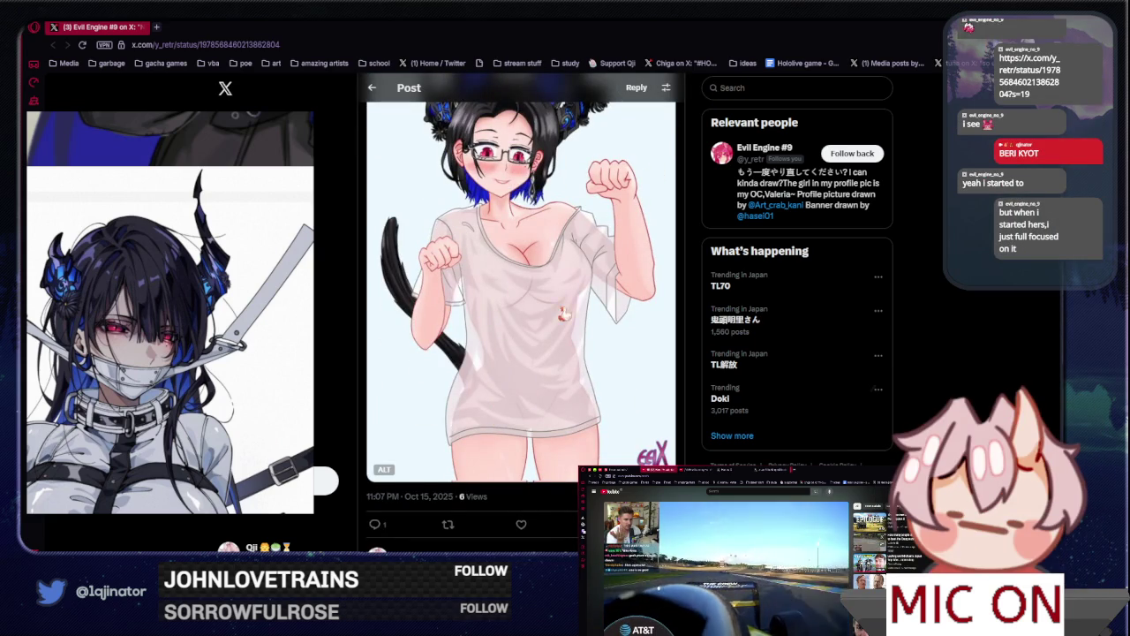
pyautogui.scroll(2, 541, 322)
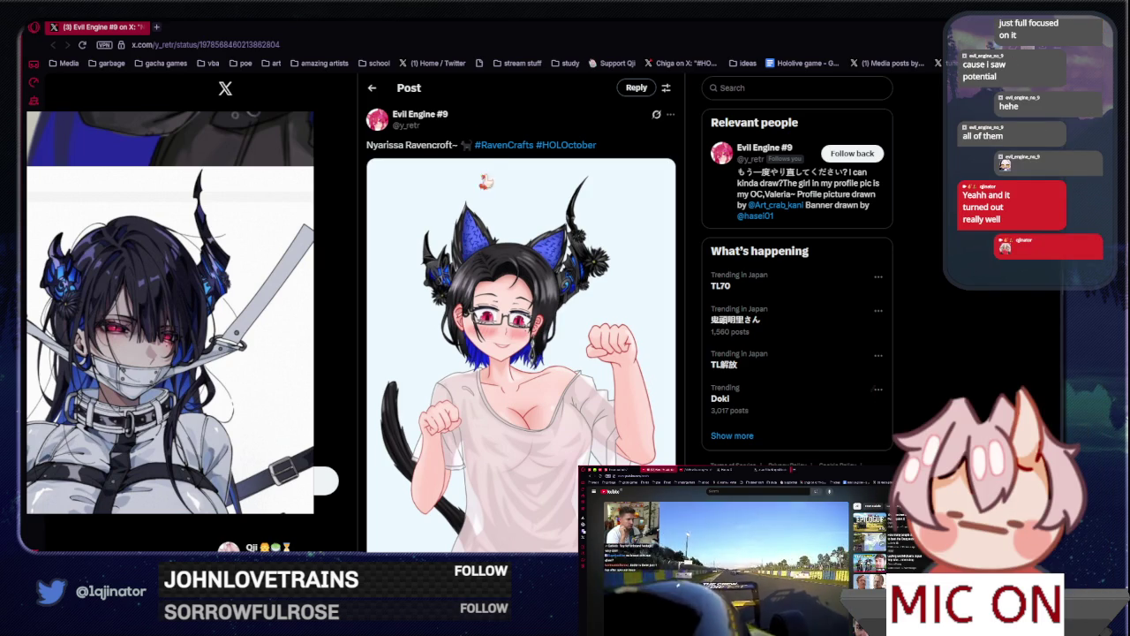
pyautogui.hotkey('alt', 'Tab')
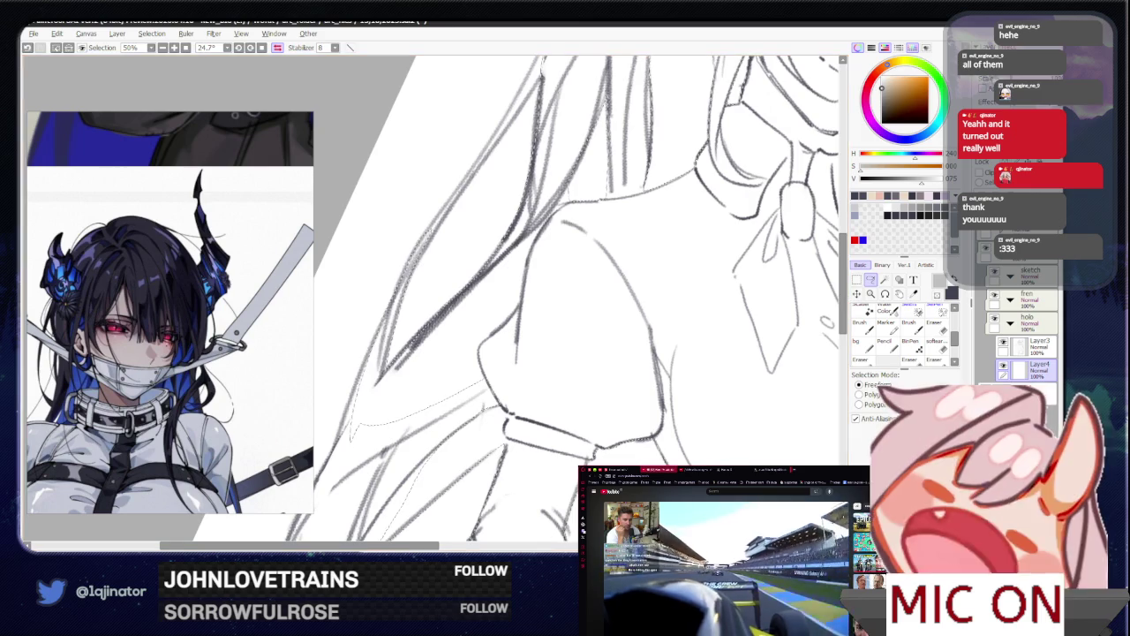
# Step: Refocus the canvas, move to the lower sketch, and add a pencil line along the arm
pyautogui.moveTo(432, 338); pyautogui.dragTo(435, 372)
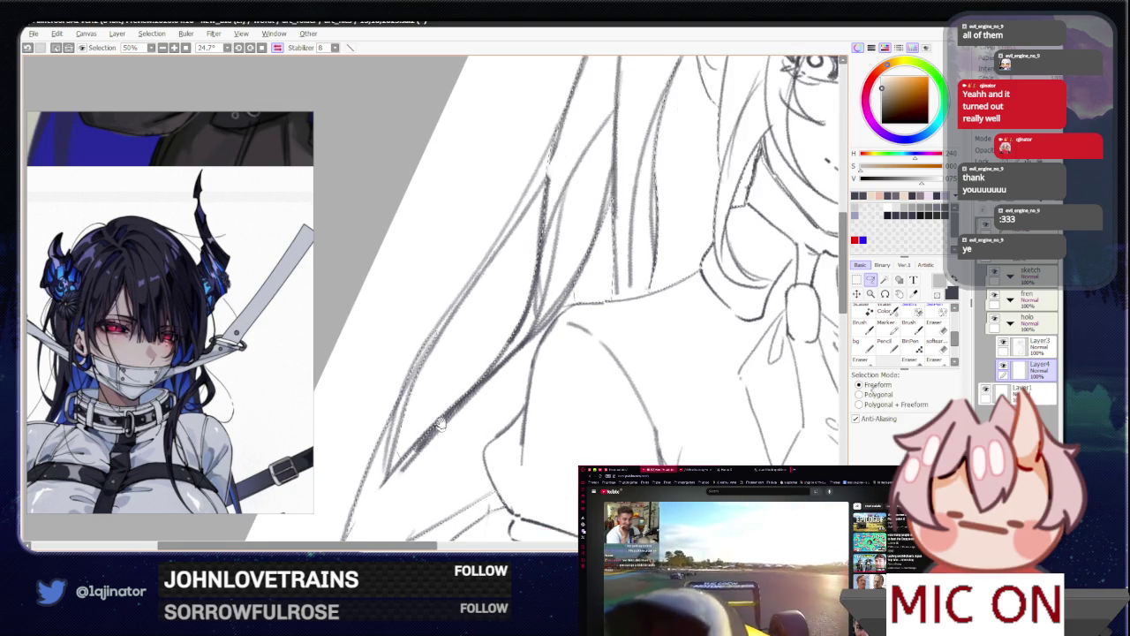
pyautogui.scroll(2, 473, 393)
pyautogui.scroll(2, 473, 376)
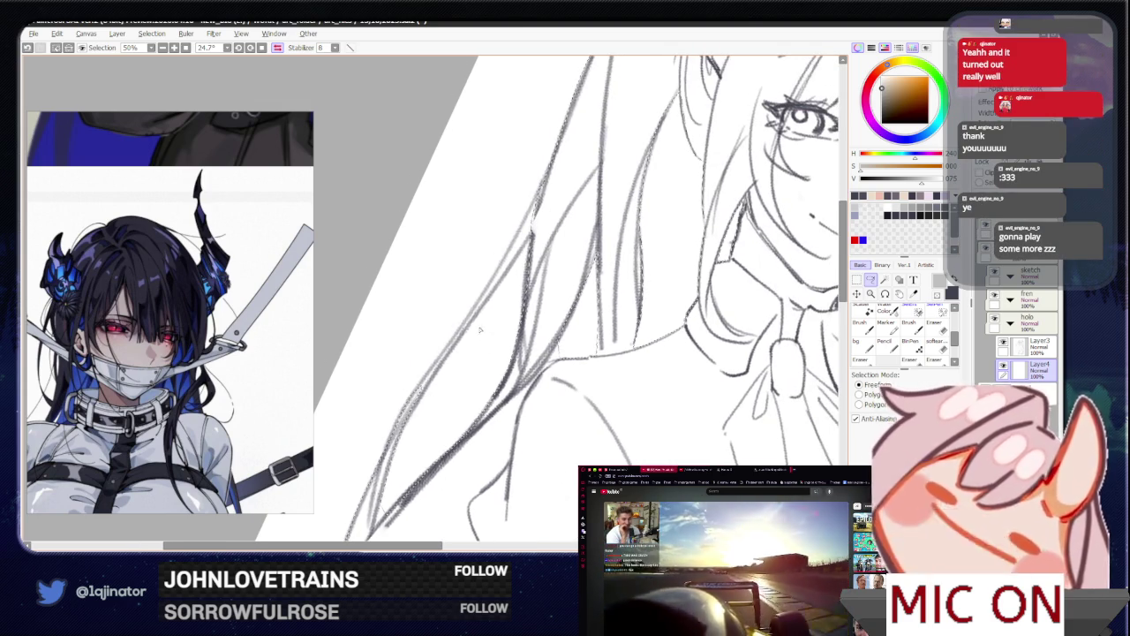
pyautogui.scroll(1, 488, 303)
pyautogui.scroll(1, 489, 303)
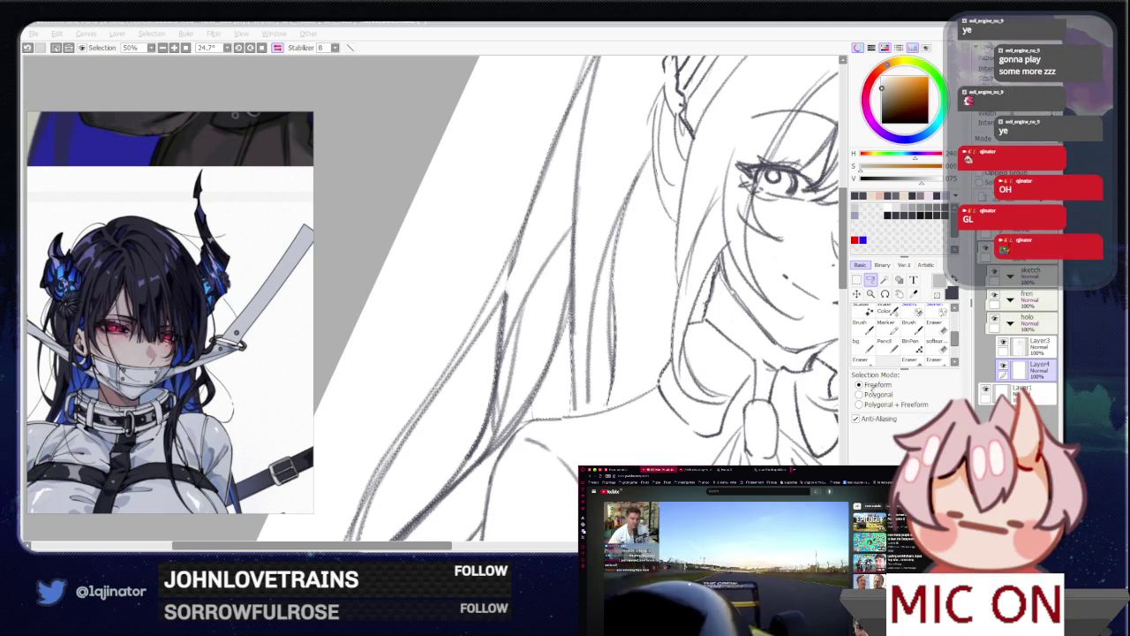
pyautogui.click(830, 272)
pyautogui.moveTo(403, 588); pyautogui.dragTo(434, 482)
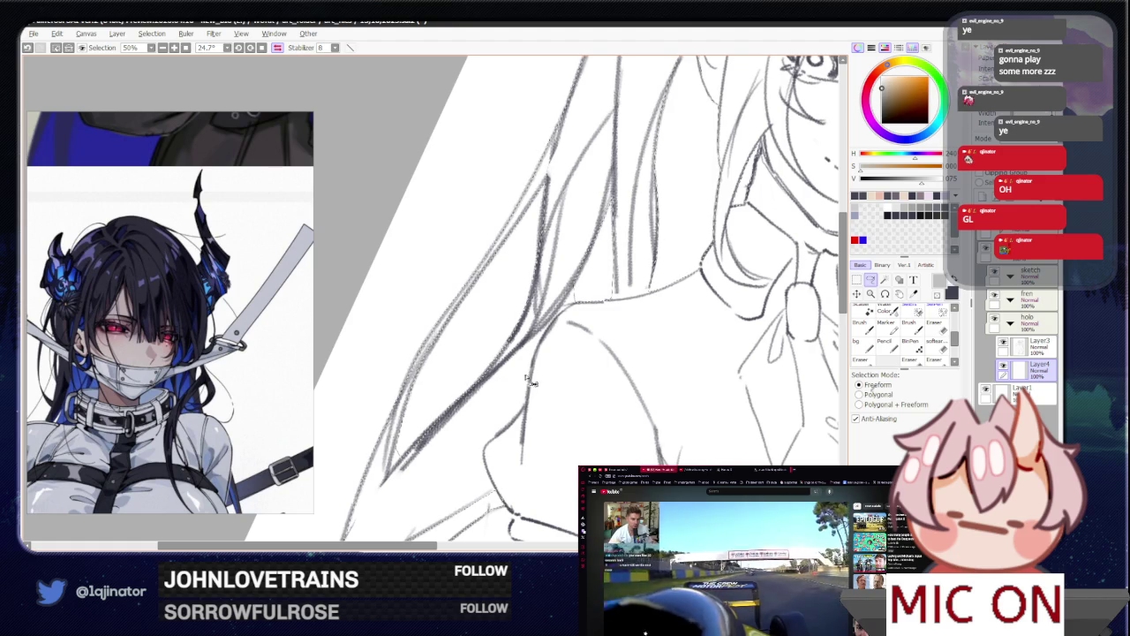
pyautogui.scroll(-1, 512, 424)
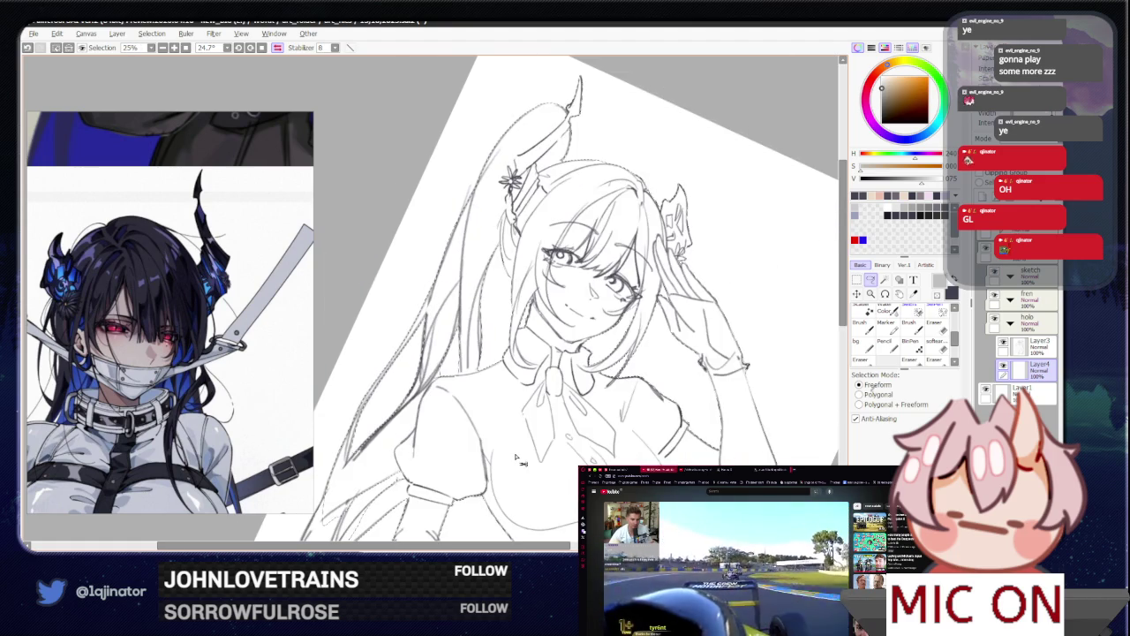
pyautogui.scroll(1, 519, 424)
pyautogui.scroll(-2, 521, 388)
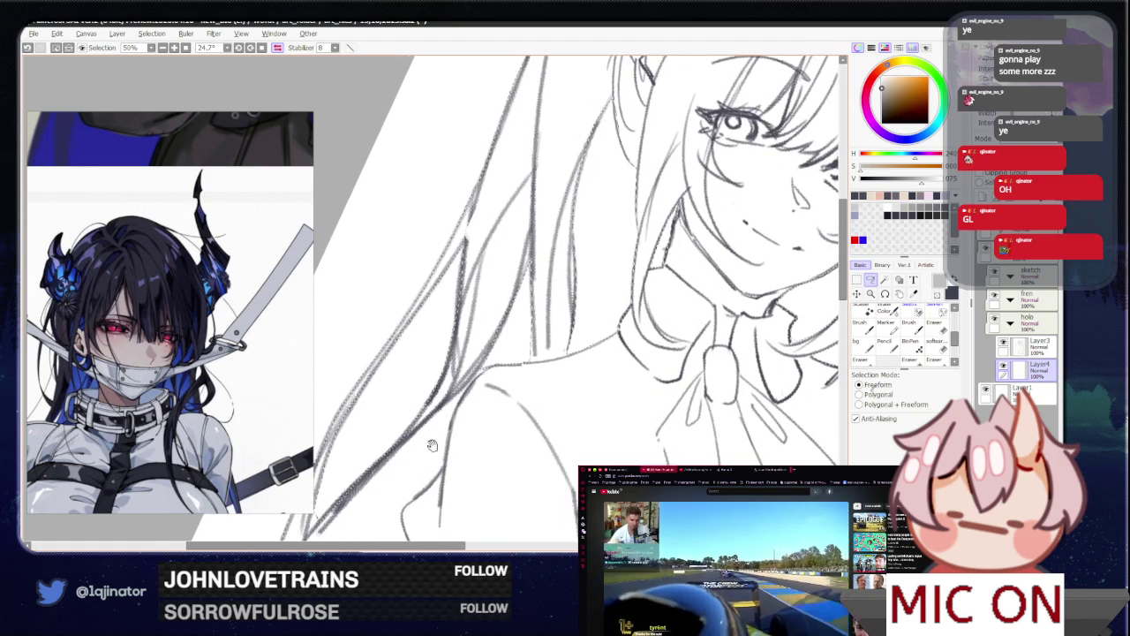
pyautogui.scroll(-2, 422, 422)
pyautogui.scroll(-2, 458, 348)
pyautogui.scroll(-2, 429, 391)
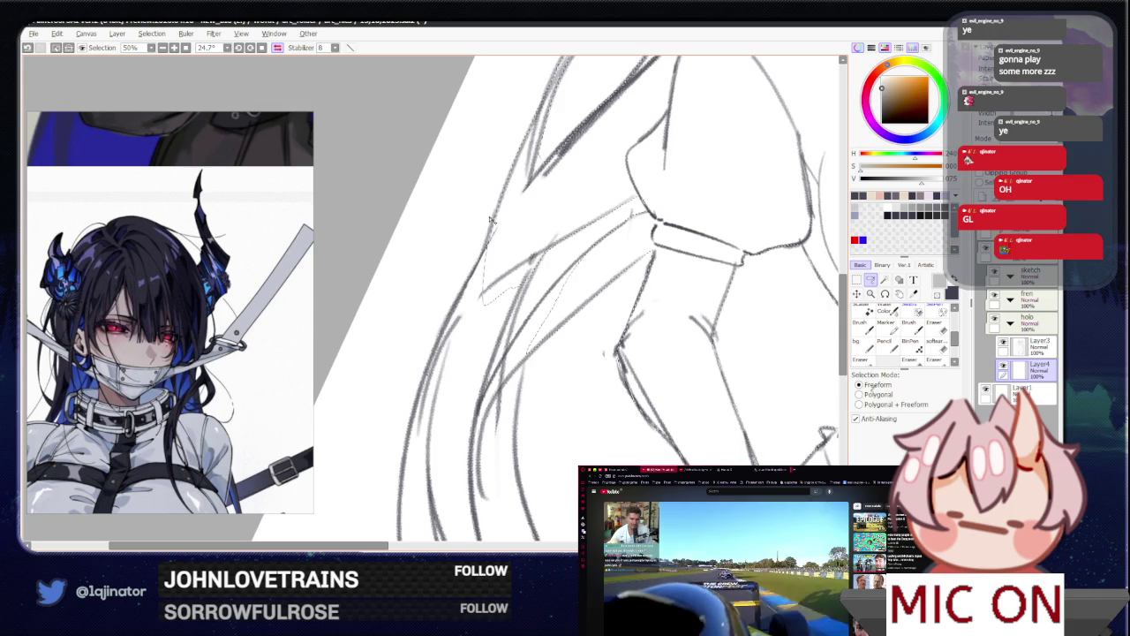
pyautogui.moveTo(440, 342)
pyautogui.mouseDown()
pyautogui.moveTo(420, 445)
pyautogui.moveTo(491, 398)
pyautogui.moveTo(508, 364)
pyautogui.mouseUp()
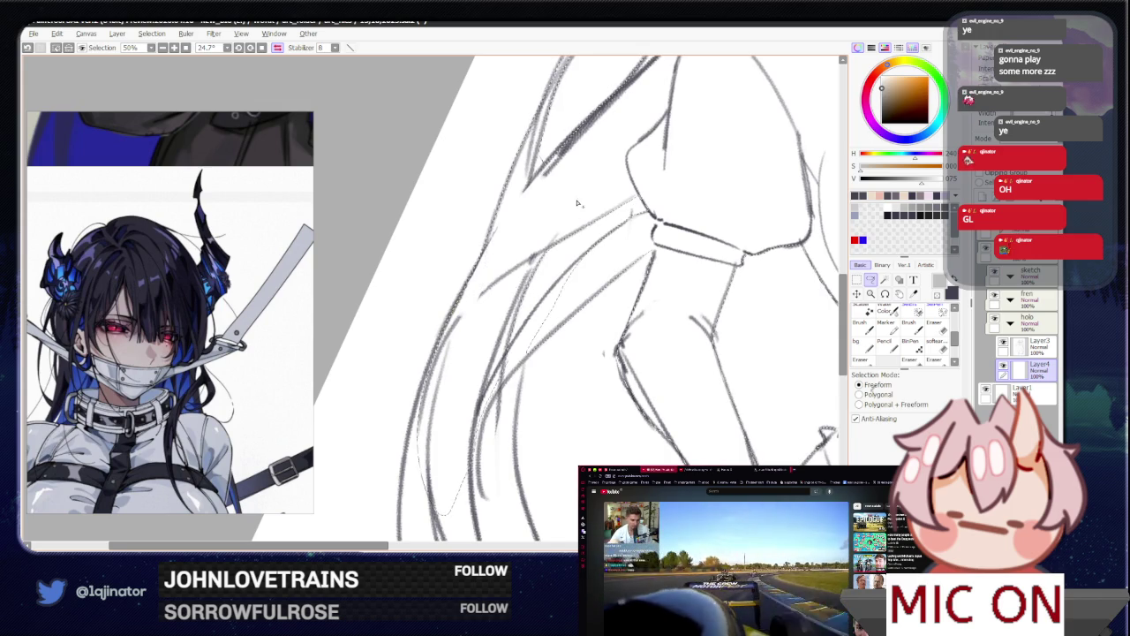
# Step: Reinforce the long hair's left outline and bottom with pencil strokes, then rotate the view upright
pyautogui.scroll(-3, 494, 335)
pyautogui.scroll(3, 456, 378)
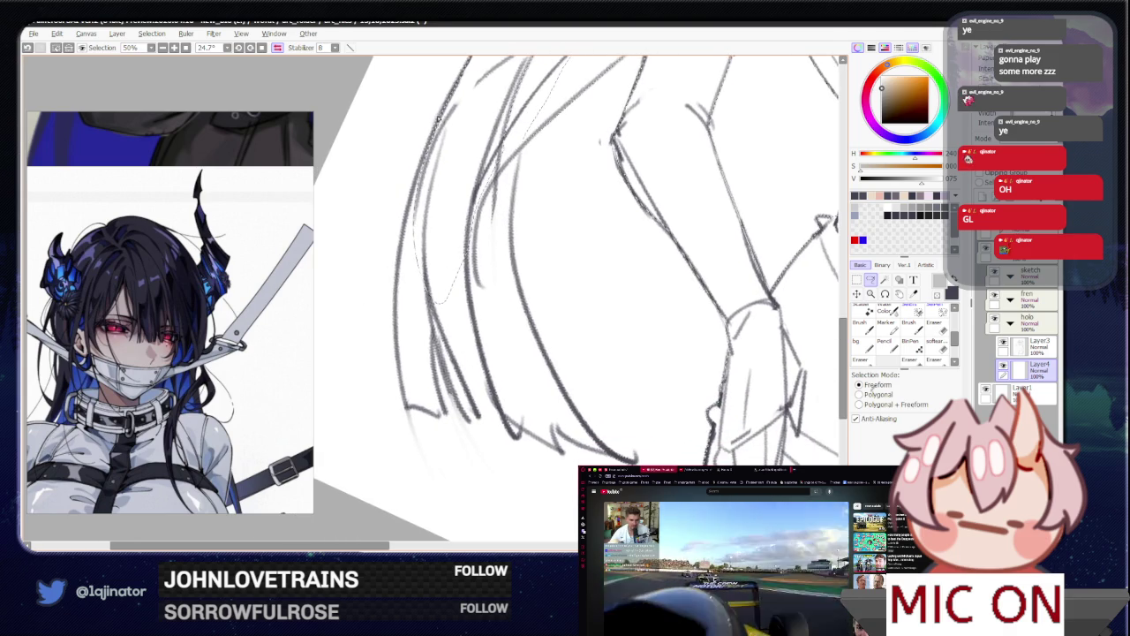
pyautogui.moveTo(446, 101); pyautogui.dragTo(411, 199)
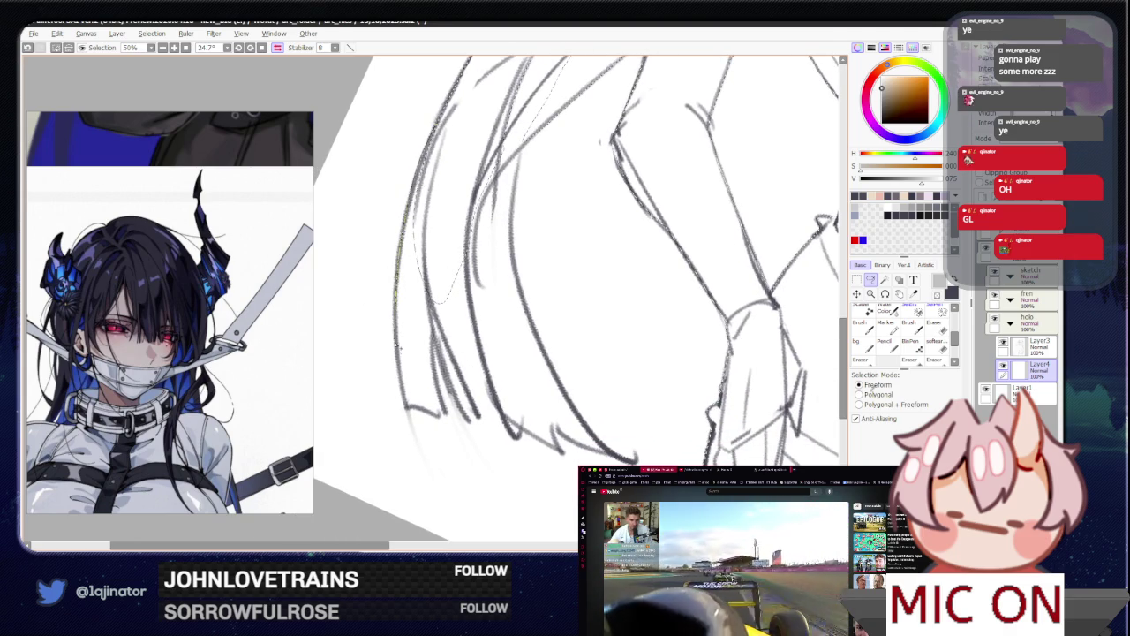
pyautogui.moveTo(416, 411); pyautogui.dragTo(451, 417)
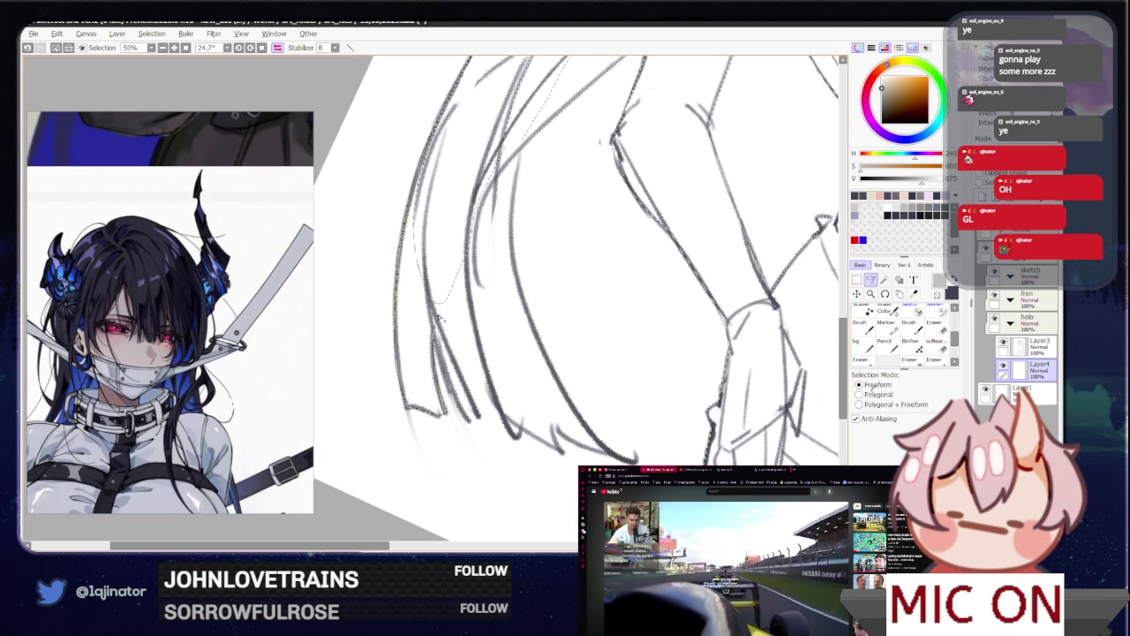
pyautogui.moveTo(439, 318); pyautogui.dragTo(405, 292)
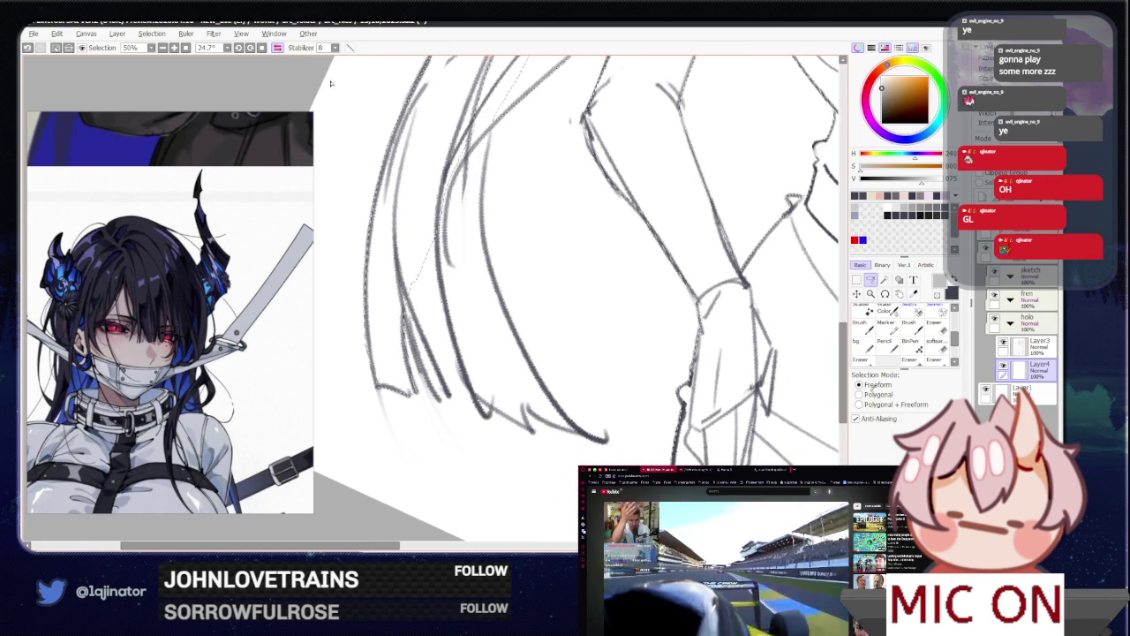
pyautogui.moveTo(330, 83); pyautogui.dragTo(570, 334)
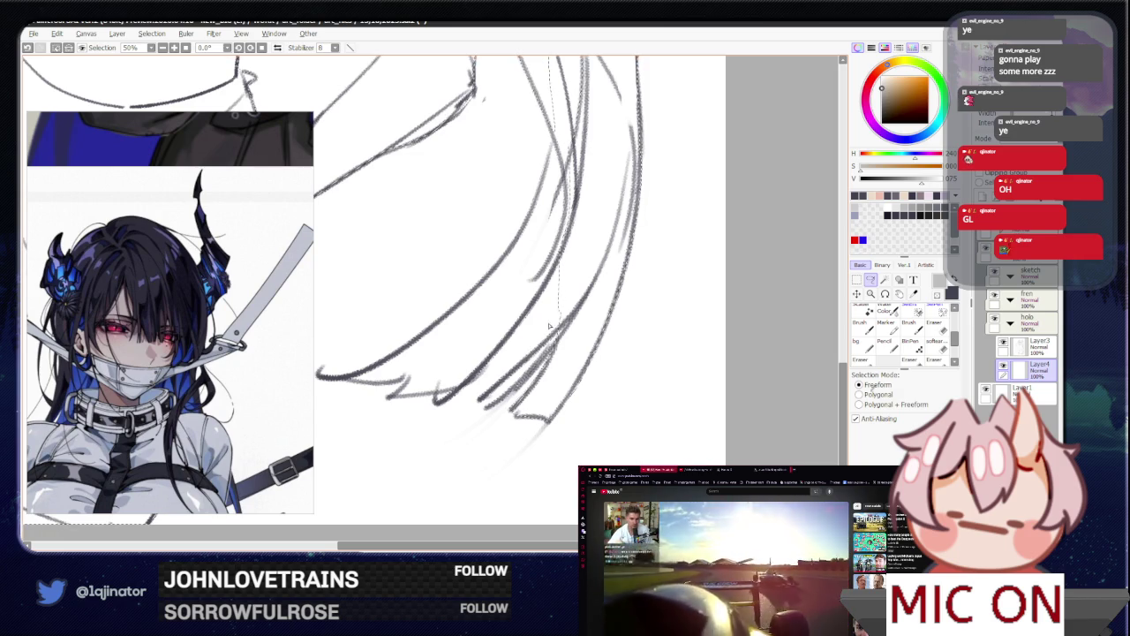
# Step: Thicken the jagged zigzag tips at the bottom of the hair with pencil strokes
pyautogui.moveTo(549, 326)
pyautogui.mouseDown()
pyautogui.moveTo(565, 325)
pyautogui.moveTo(522, 321)
pyautogui.moveTo(522, 177)
pyautogui.mouseUp()
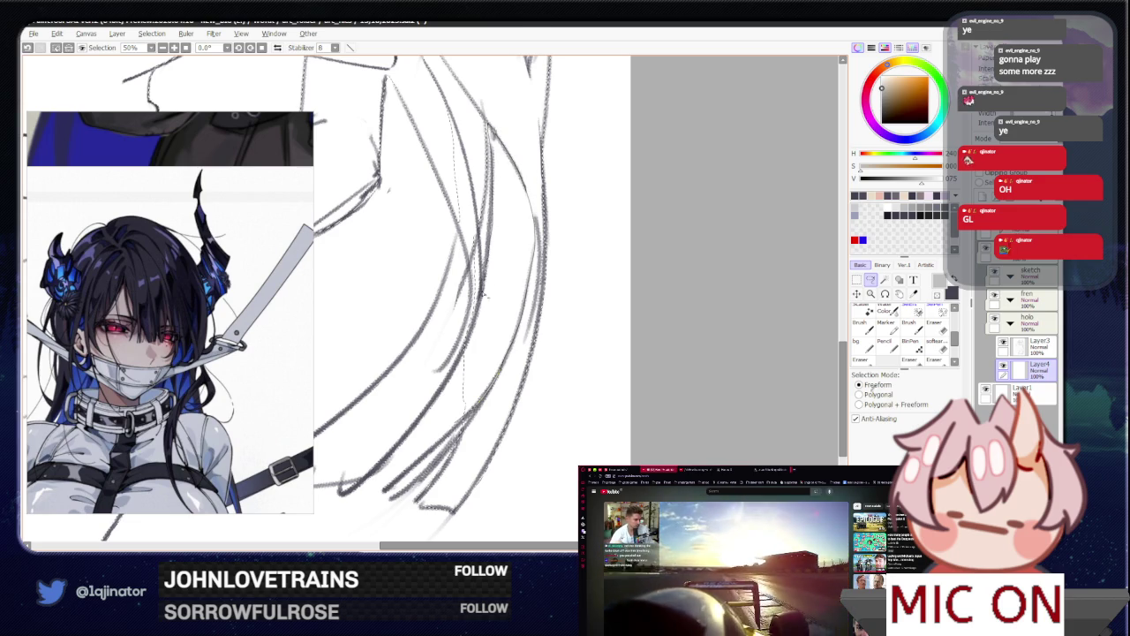
pyautogui.moveTo(467, 337); pyautogui.dragTo(445, 395)
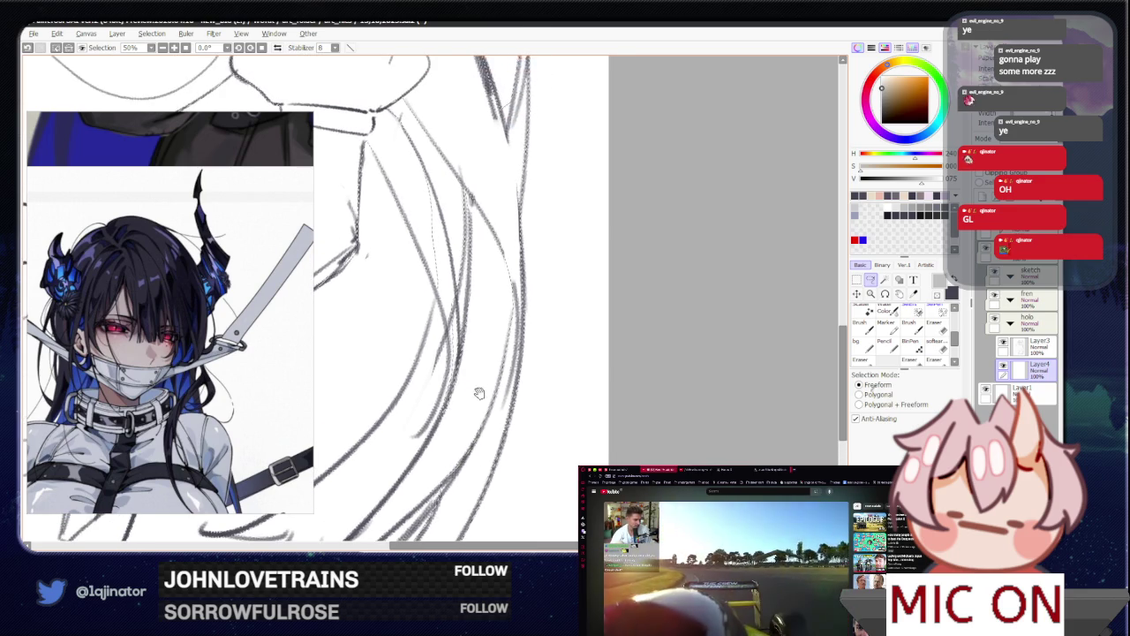
pyautogui.moveTo(474, 413); pyautogui.dragTo(521, 422)
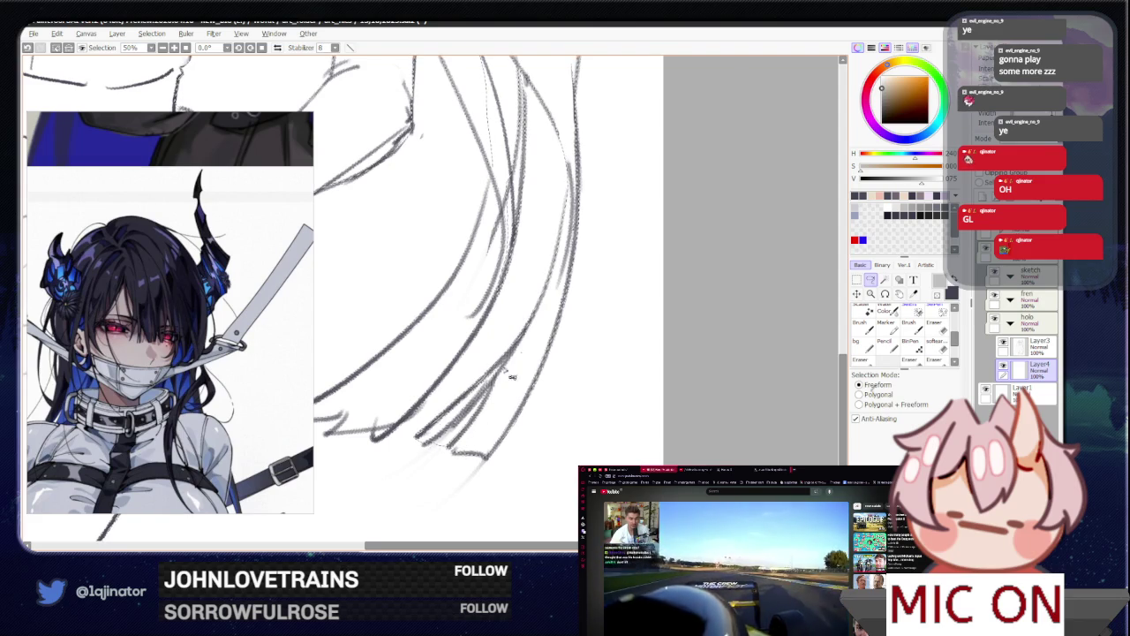
pyautogui.moveTo(511, 377); pyautogui.dragTo(582, 381)
pyautogui.moveTo(445, 450)
pyautogui.mouseDown()
pyautogui.moveTo(401, 445)
pyautogui.moveTo(409, 437)
pyautogui.mouseUp()
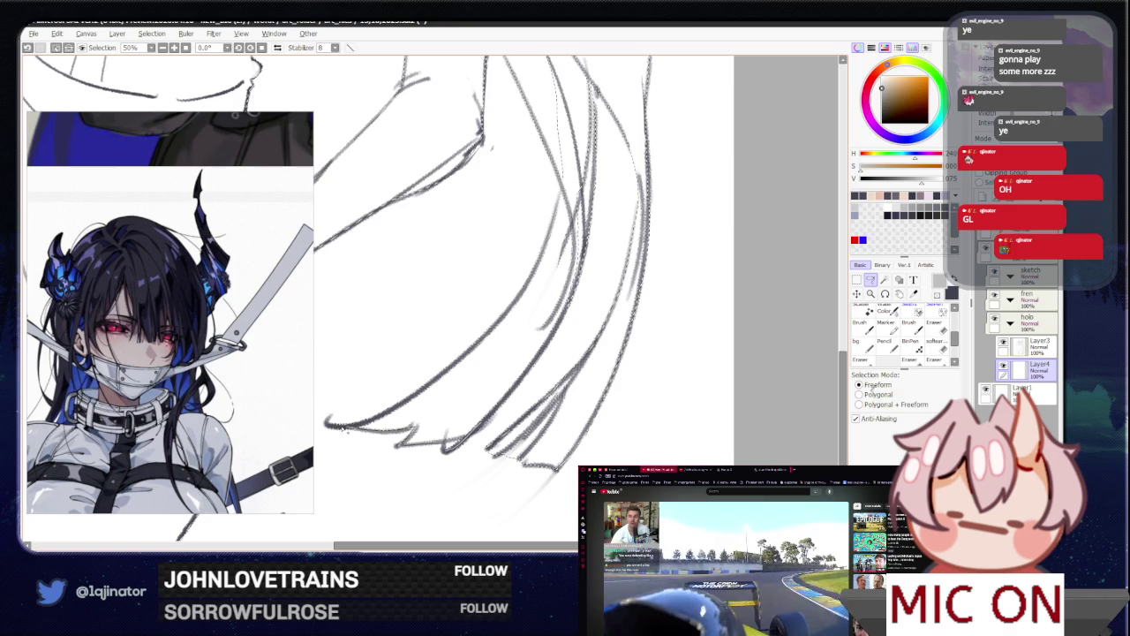
# Step: Draw a freehand lasso selection around the lower part of the sketch
pyautogui.moveTo(543, 334); pyautogui.dragTo(380, 417)
pyautogui.moveTo(493, 395); pyautogui.dragTo(445, 423)
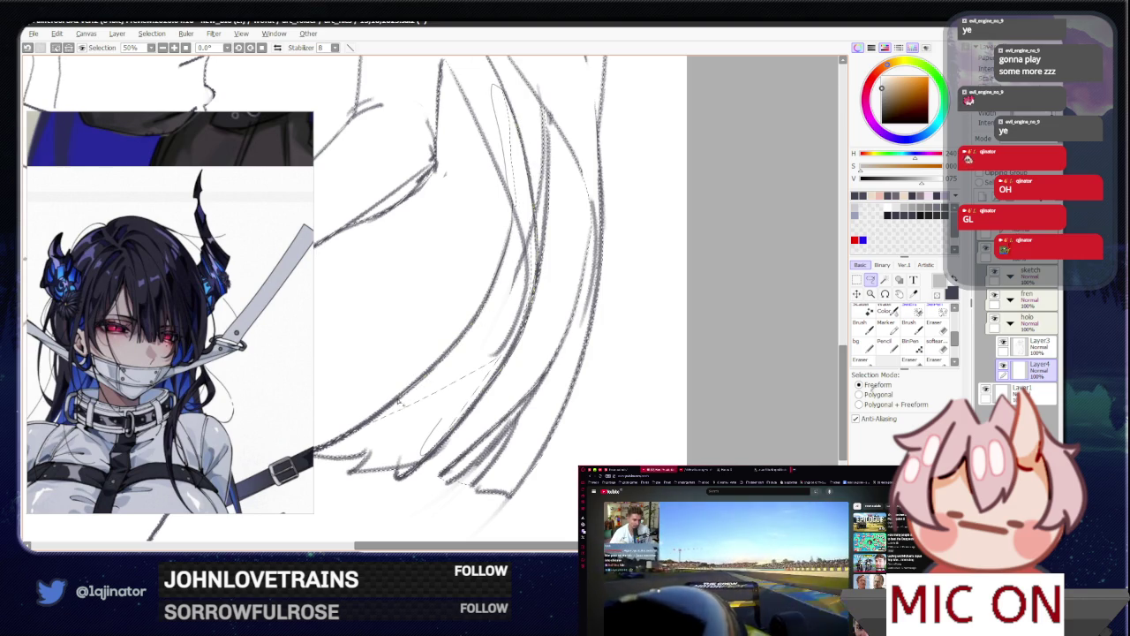
pyautogui.press('w')
pyautogui.click(481, 353)
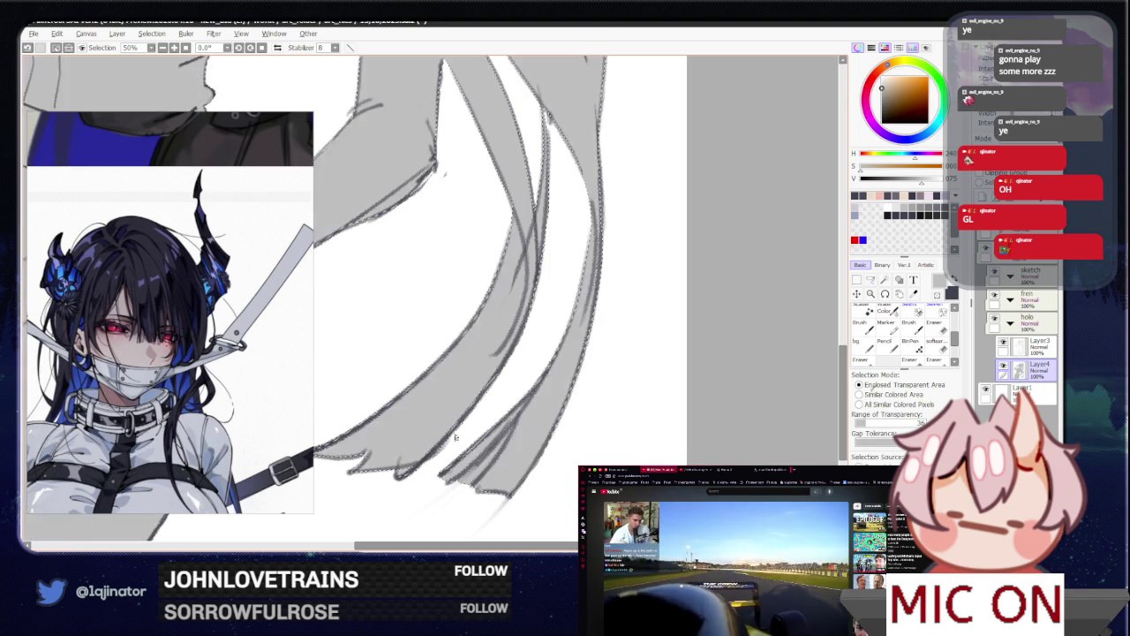
# Step: Try several Magic Wand selections of the figure's enclosed areas, clearing each with Ctrl+D
pyautogui.moveTo(486, 290); pyautogui.dragTo(497, 347)
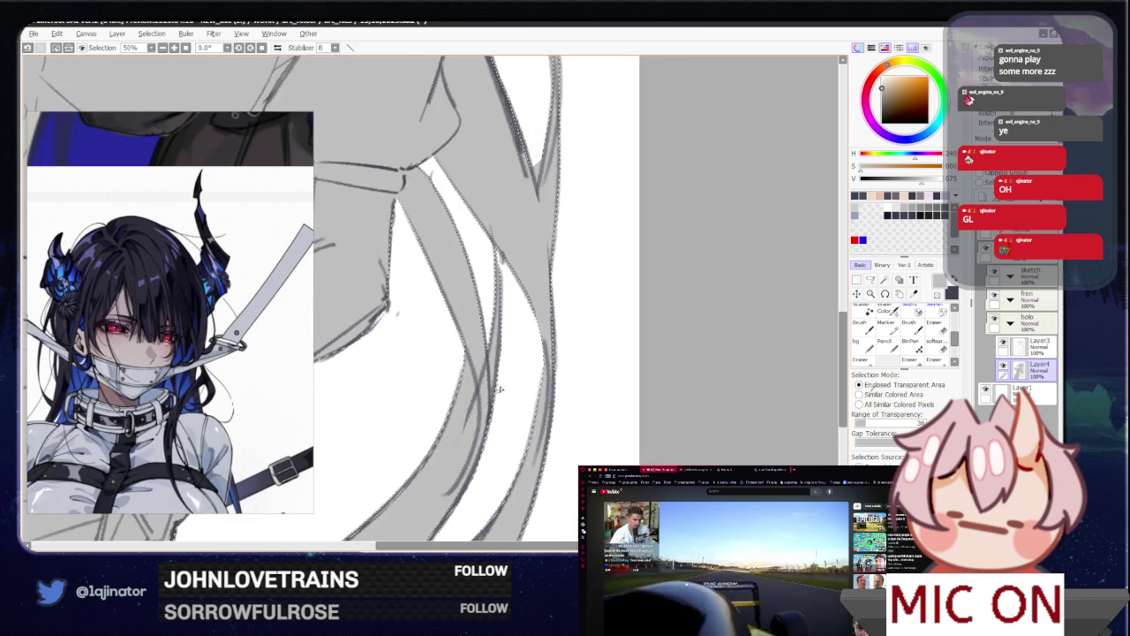
pyautogui.hotkey('ctrl', 'd')
pyautogui.click(856, 281)
pyautogui.scroll(2, 504, 383)
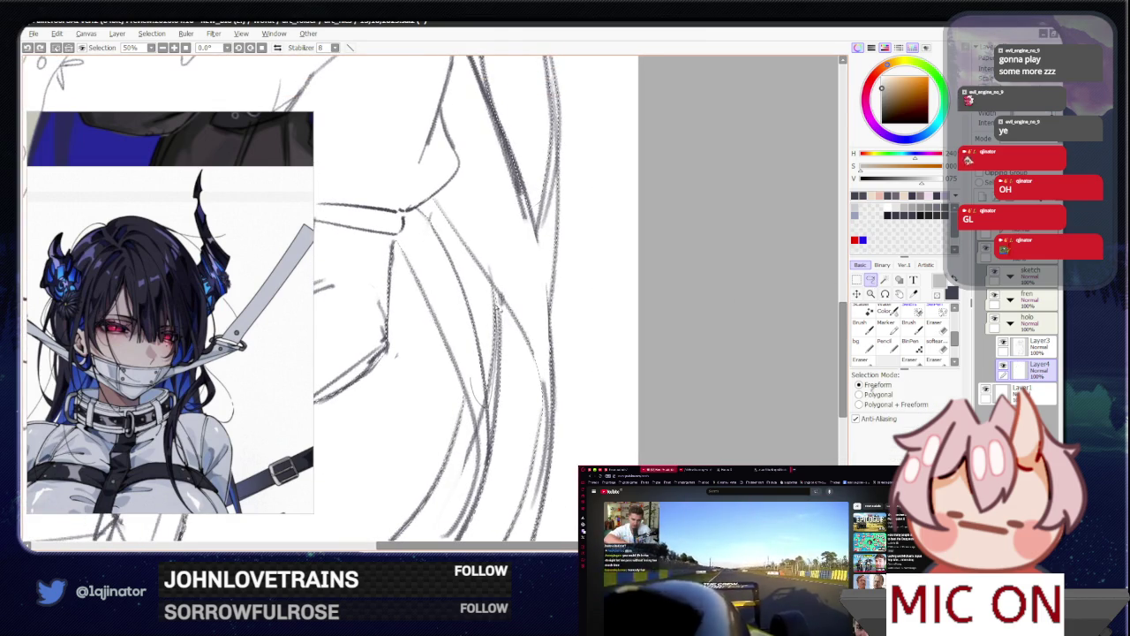
pyautogui.press('w')
pyautogui.click(371, 370)
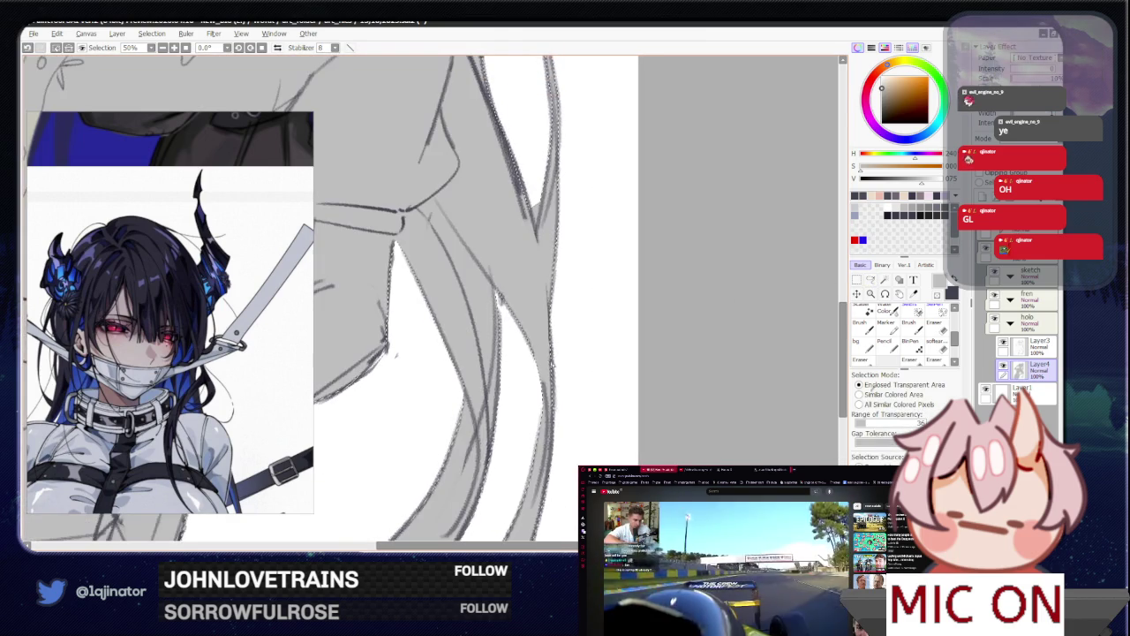
pyautogui.scroll(3, 556, 366)
pyautogui.hotkey('ctrl', 'd')
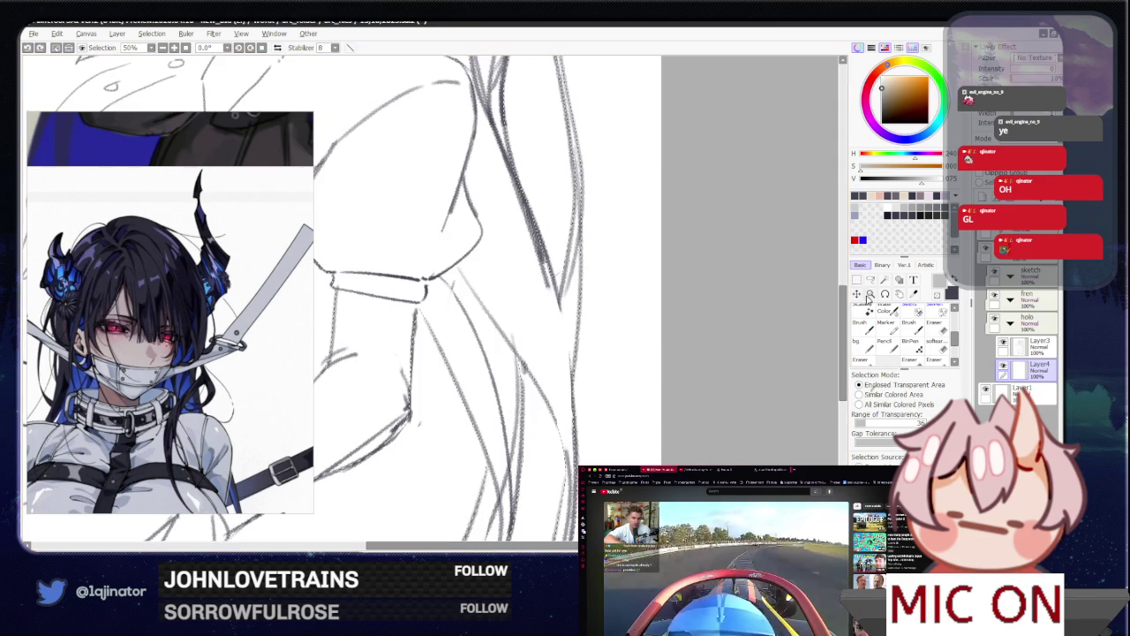
pyautogui.click(650, 375)
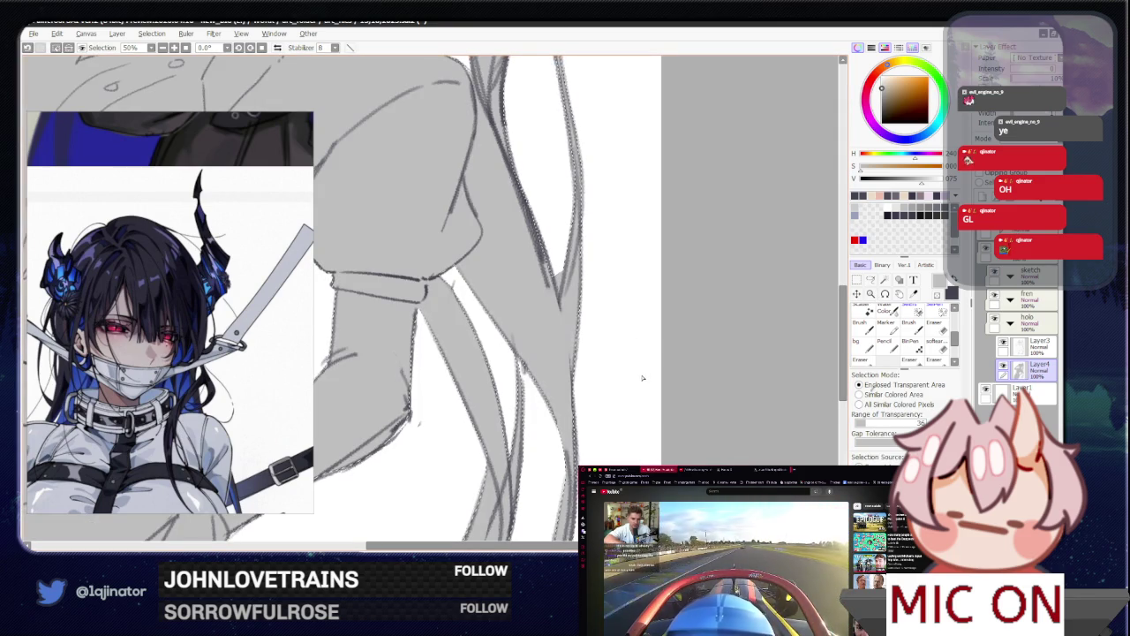
pyautogui.press('l')
pyautogui.hotkey('ctrl', 'd')
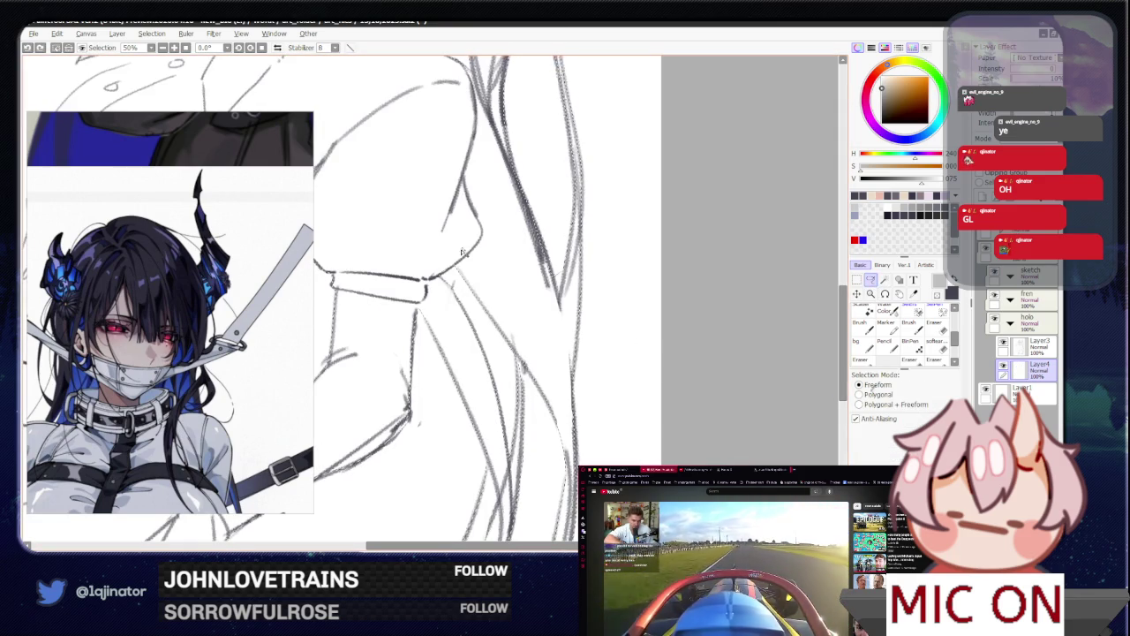
# Step: Magic-wand select the figure's outlined area for the grey base and recentre the drawing
pyautogui.press('w')
pyautogui.click(429, 259)
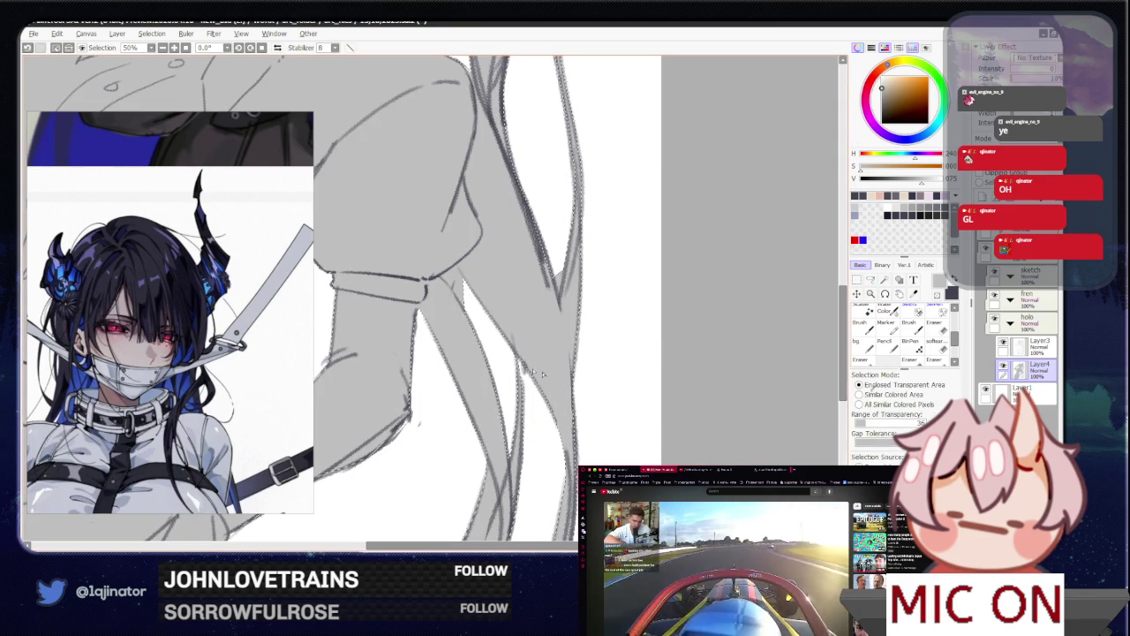
pyautogui.scroll(-1, 545, 389)
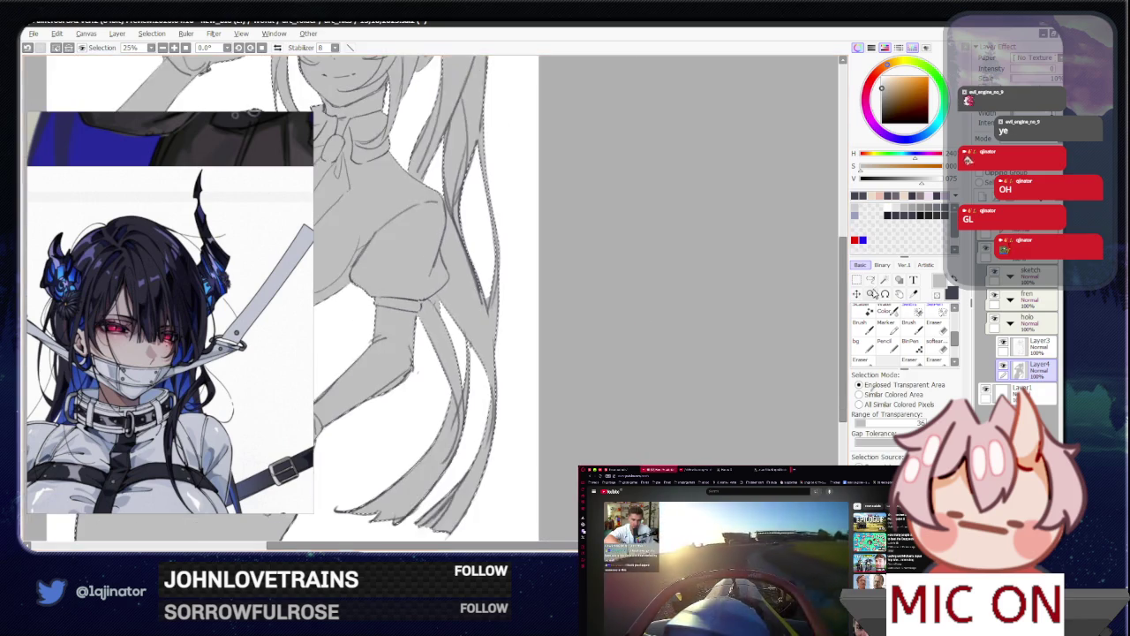
pyautogui.press('l')
pyautogui.hotkey('ctrl', 'd')
pyautogui.moveTo(491, 403); pyautogui.dragTo(493, 378)
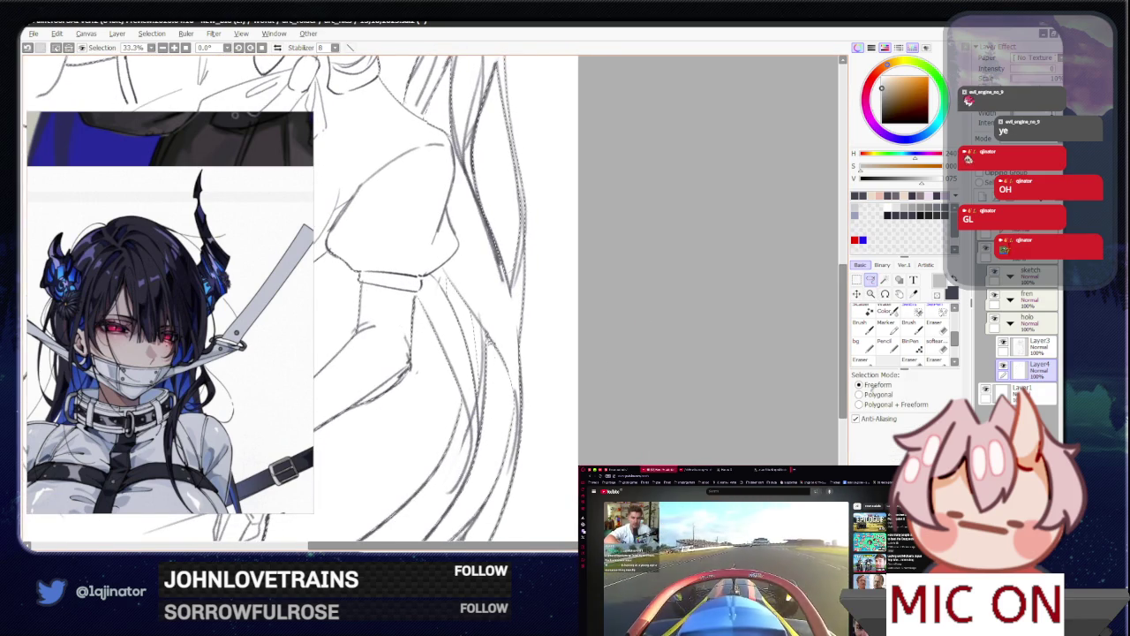
pyautogui.press('w')
pyautogui.click(477, 287)
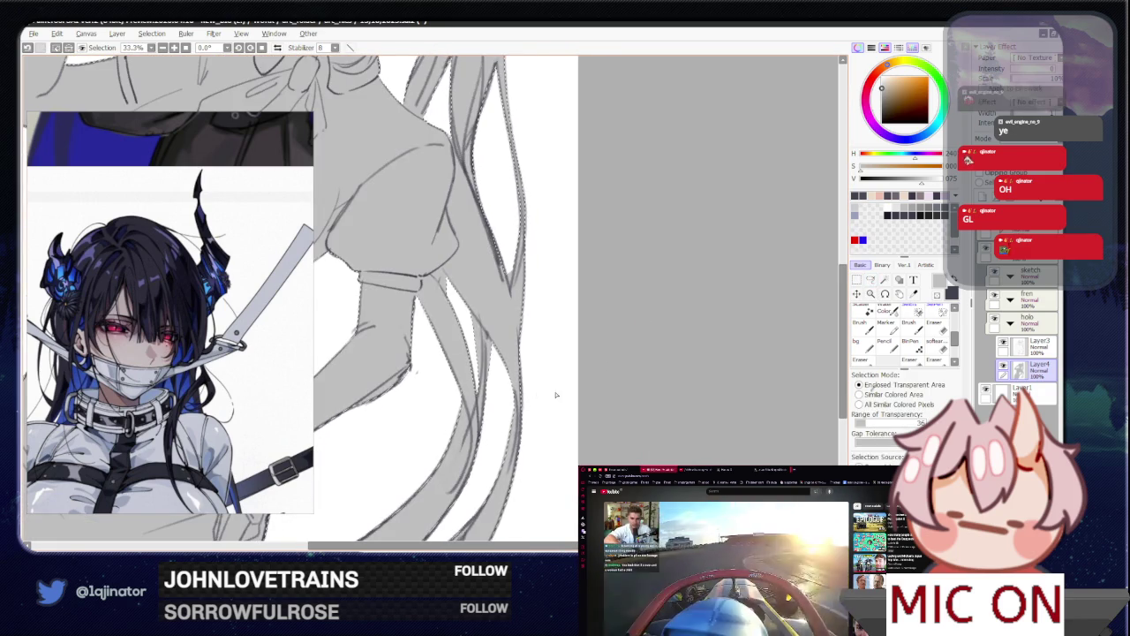
pyautogui.scroll(-1, 593, 320)
pyautogui.scroll(-1, 591, 323)
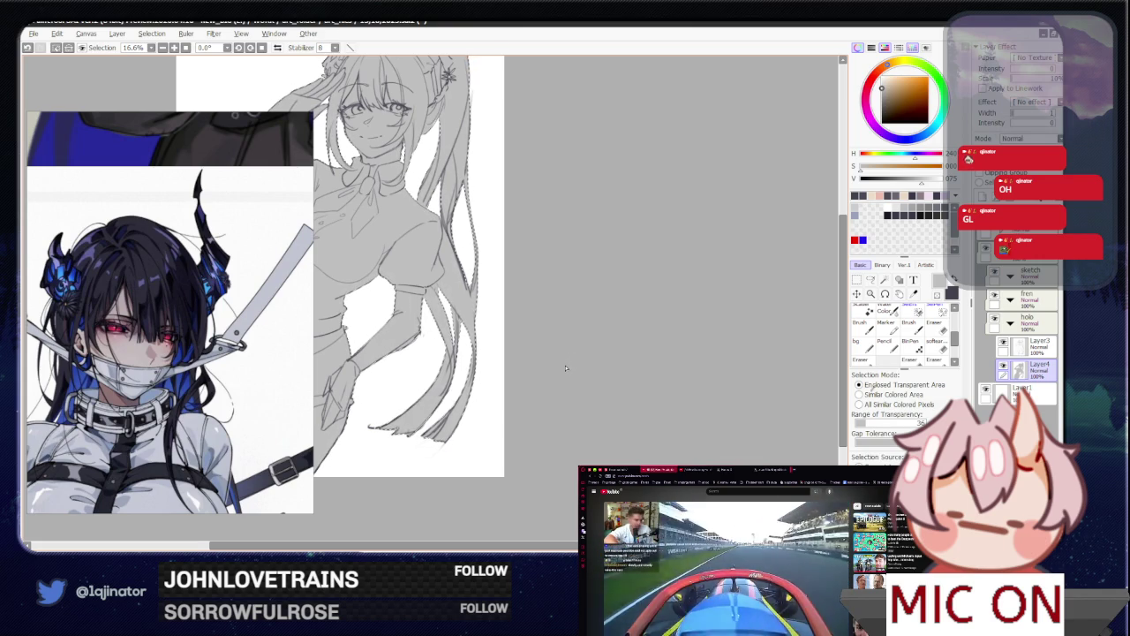
pyautogui.press('l')
pyautogui.moveTo(564, 369); pyautogui.dragTo(640, 402)
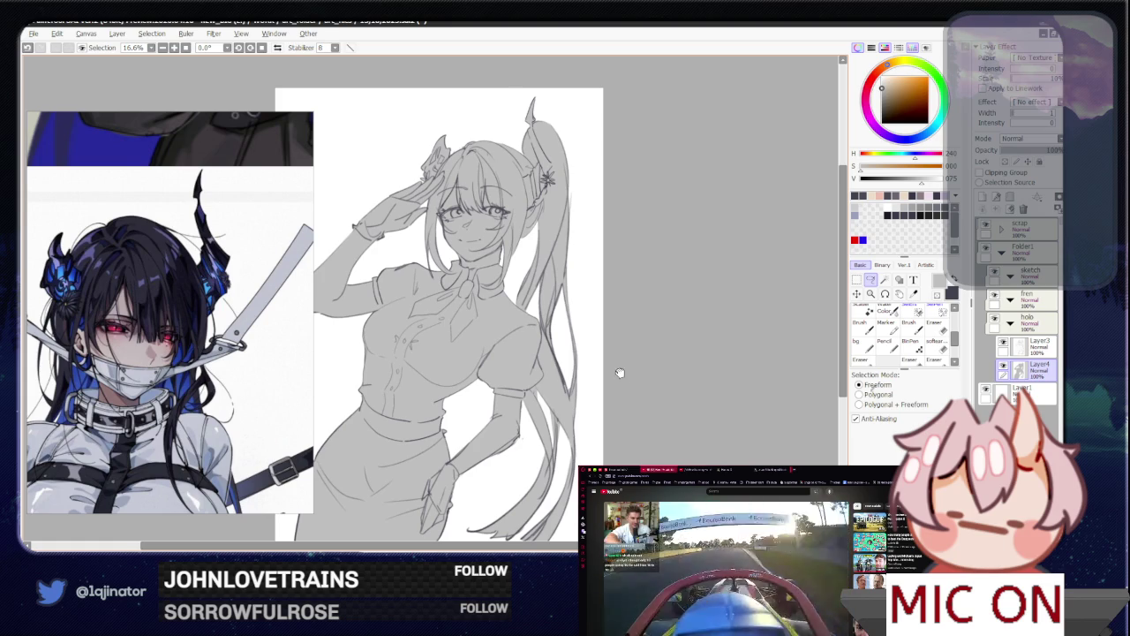
pyautogui.moveTo(620, 371); pyautogui.dragTo(636, 385)
pyautogui.scroll(4, 529, 265)
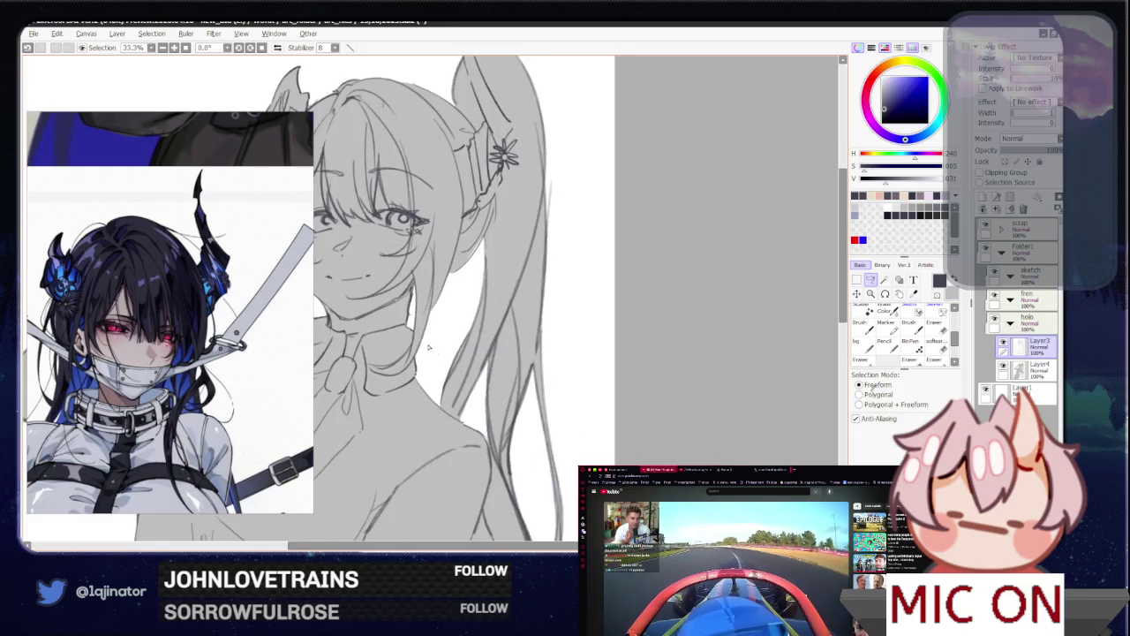
# Step: Set up the brush on Layer4: smaller size, swapped colours, a different brush
pyautogui.press('b')
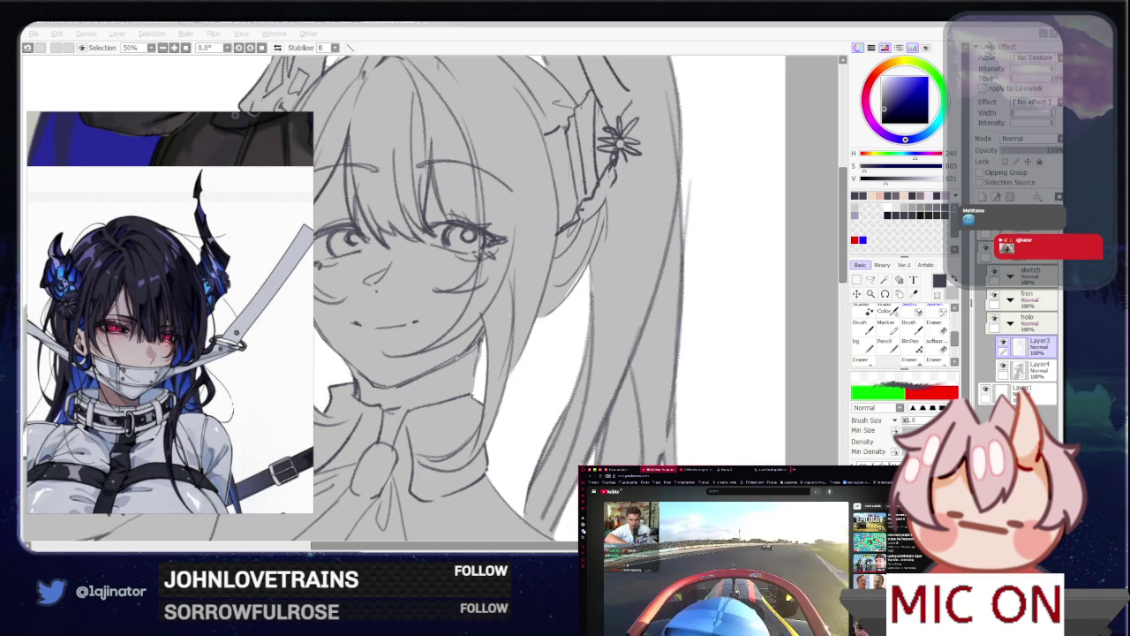
pyautogui.click(662, 351)
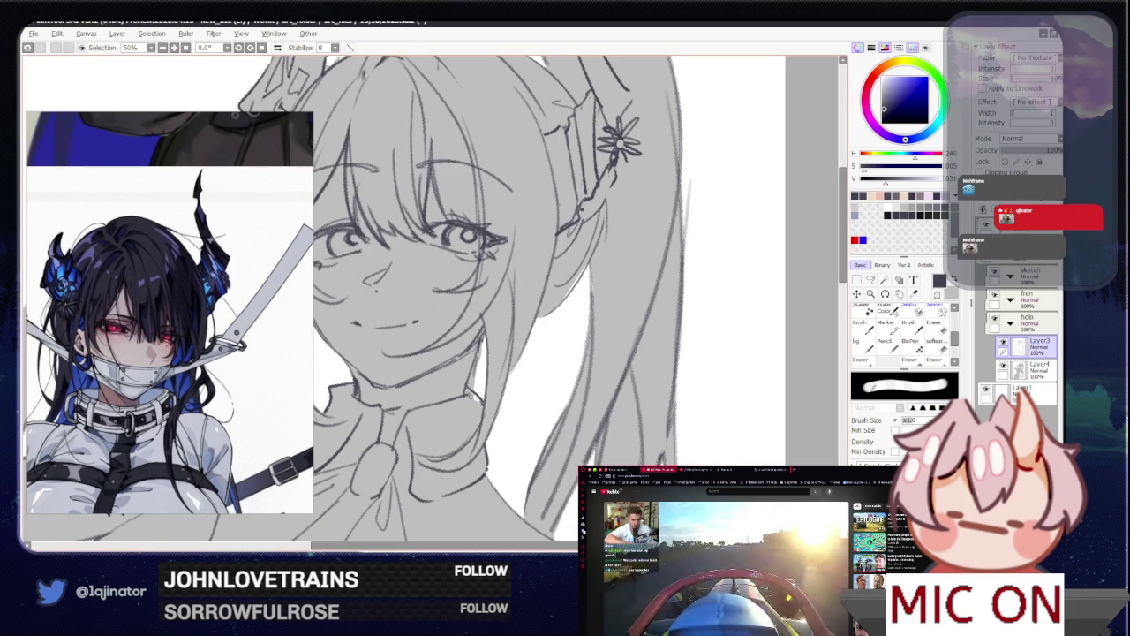
pyautogui.press('[')
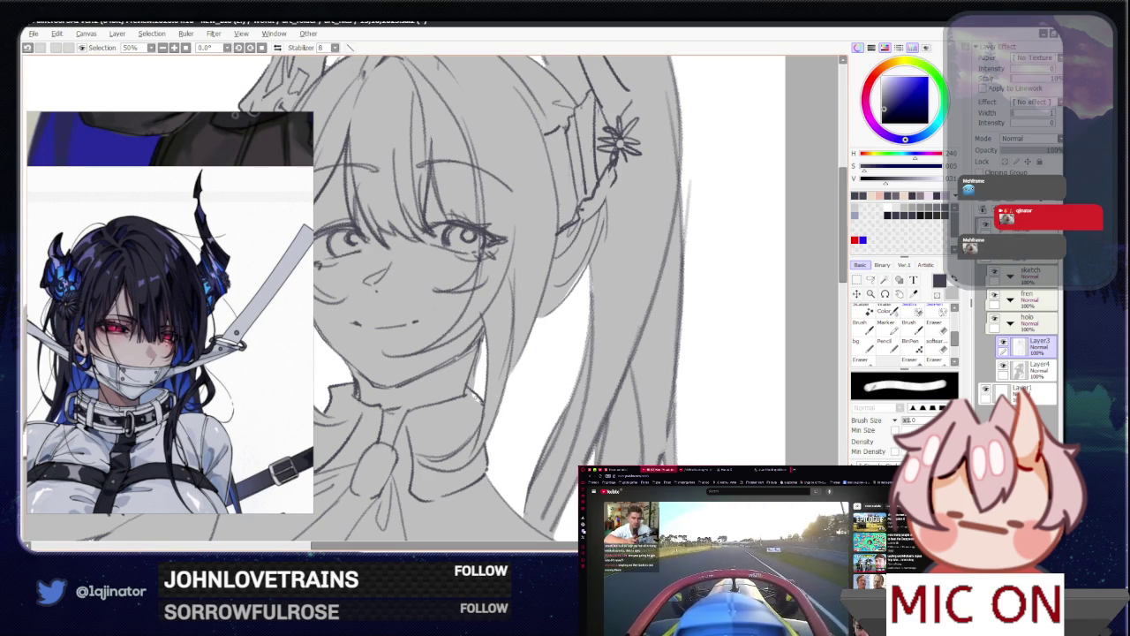
pyautogui.click(1032, 368)
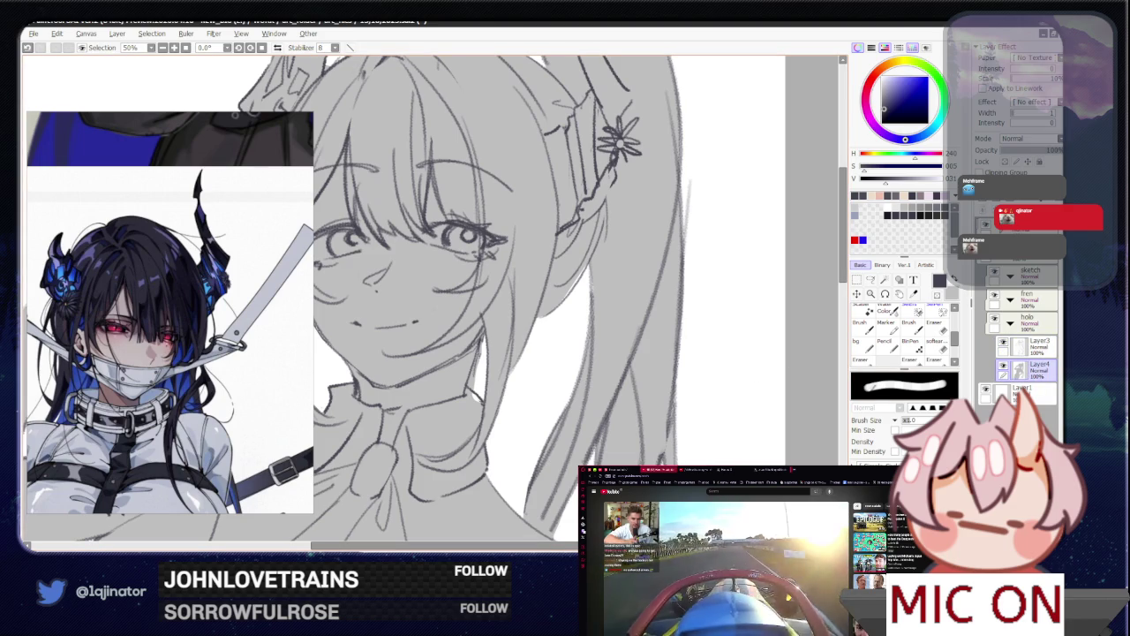
pyautogui.press('x')
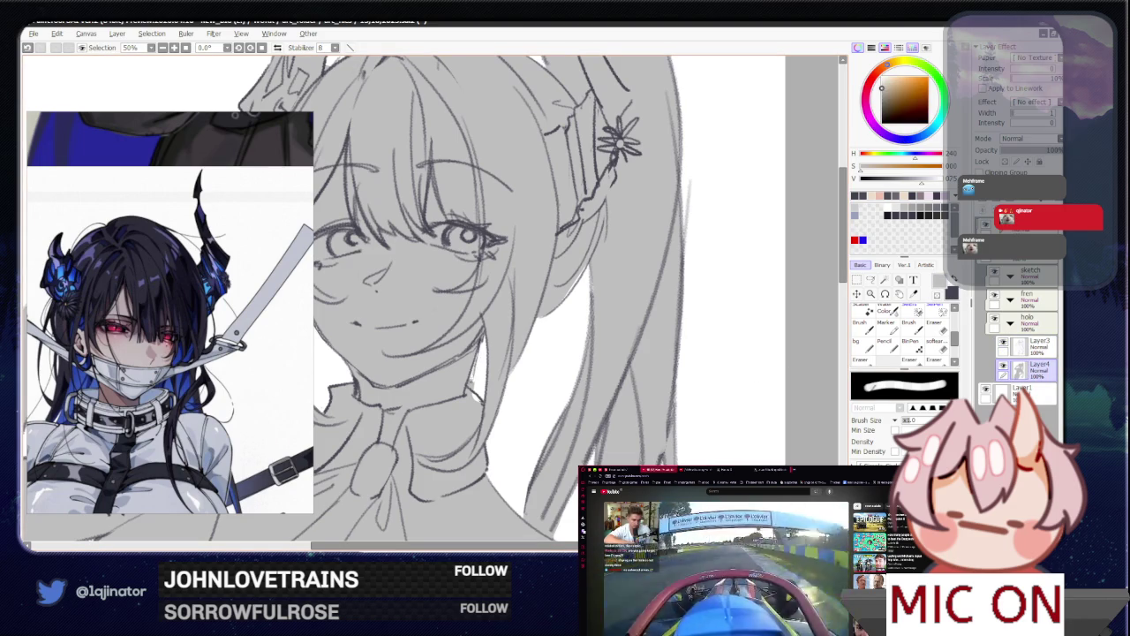
pyautogui.press('n')
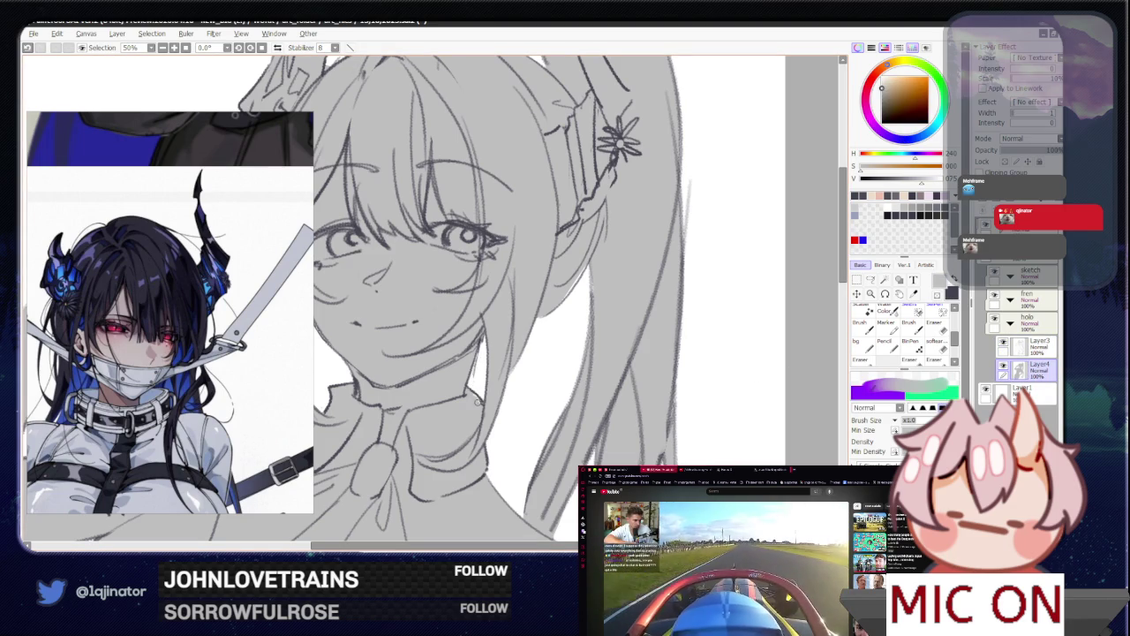
pyautogui.hotkey('ctrl', '-')
pyautogui.hotkey('ctrl', '-')
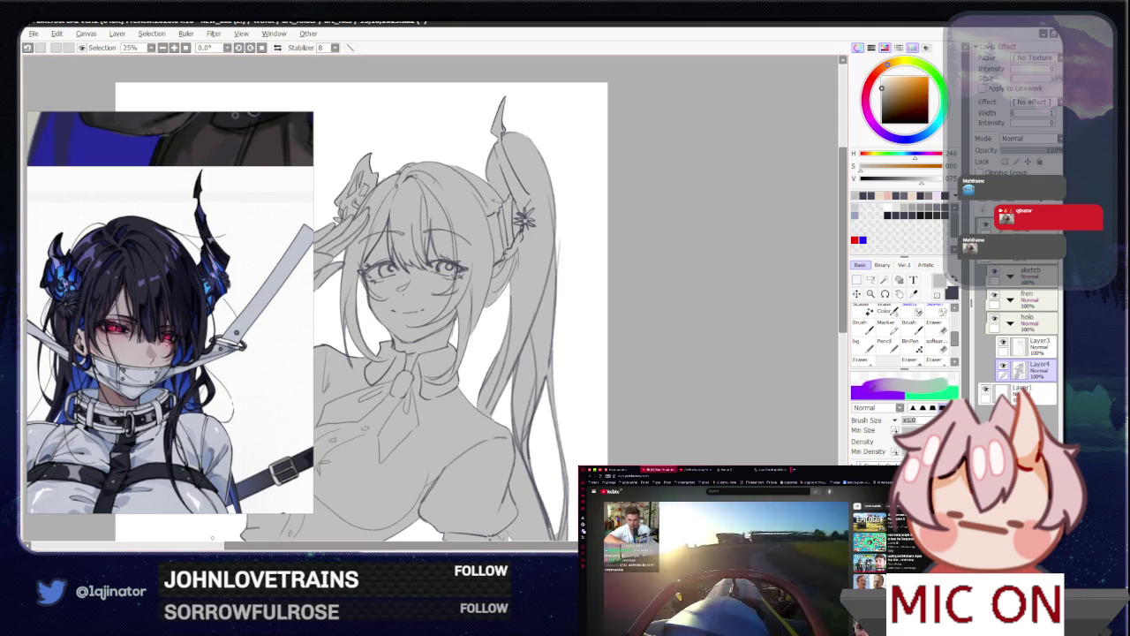
# Step: Add two new blank layers above Layer4
pyautogui.hotkey('alt', 'Tab')
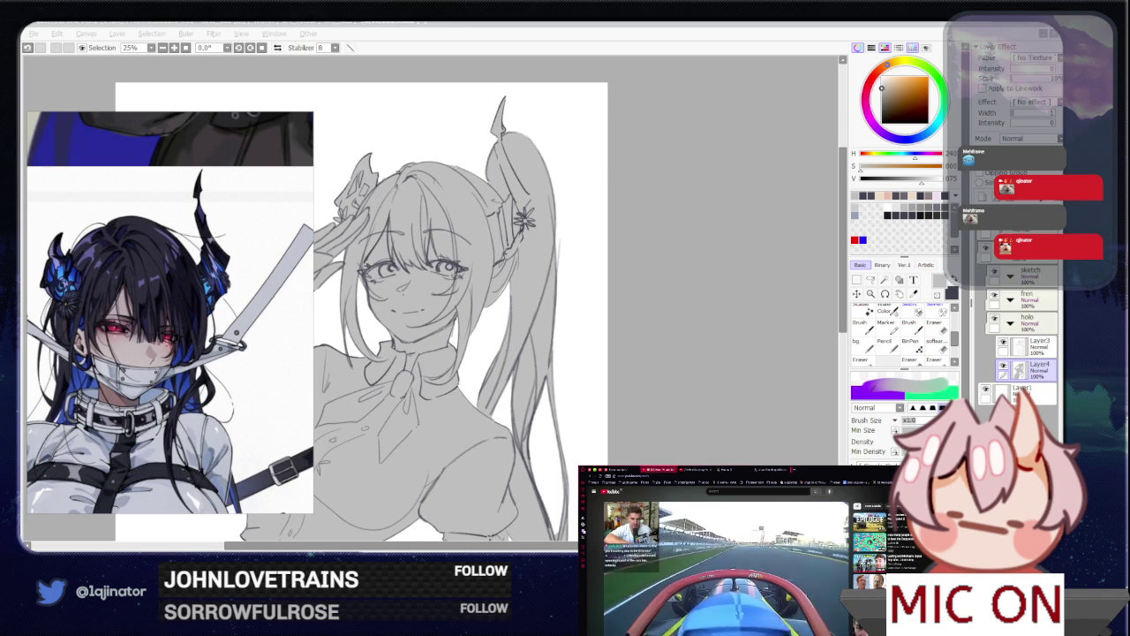
pyautogui.click(688, 390)
pyautogui.scroll(-1, 545, 399)
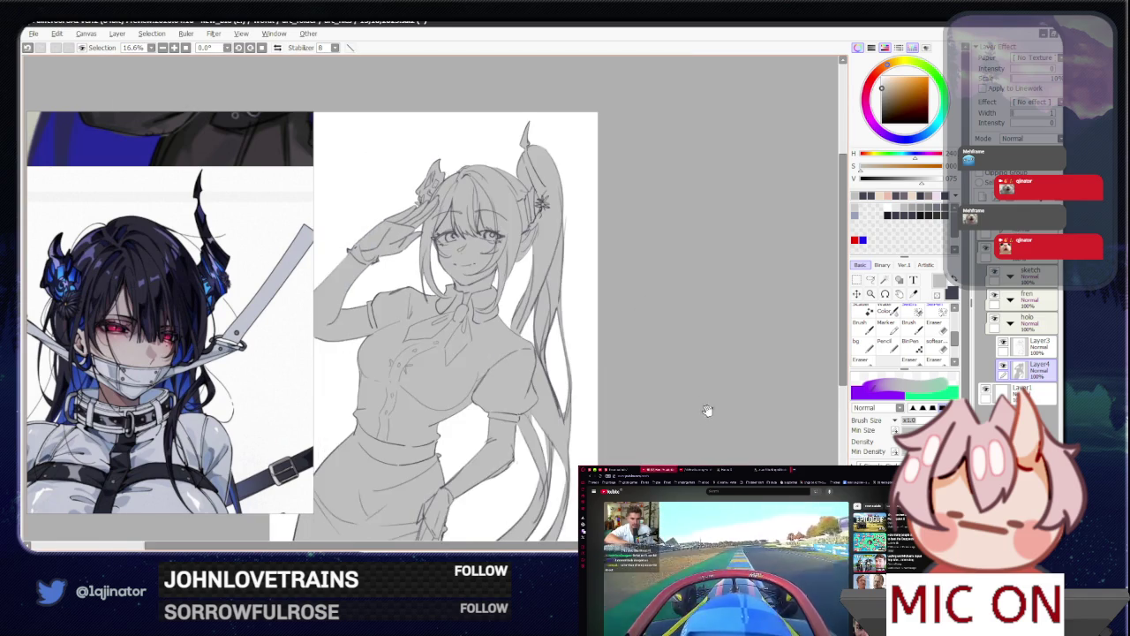
pyautogui.click(983, 196)
pyautogui.click(983, 196)
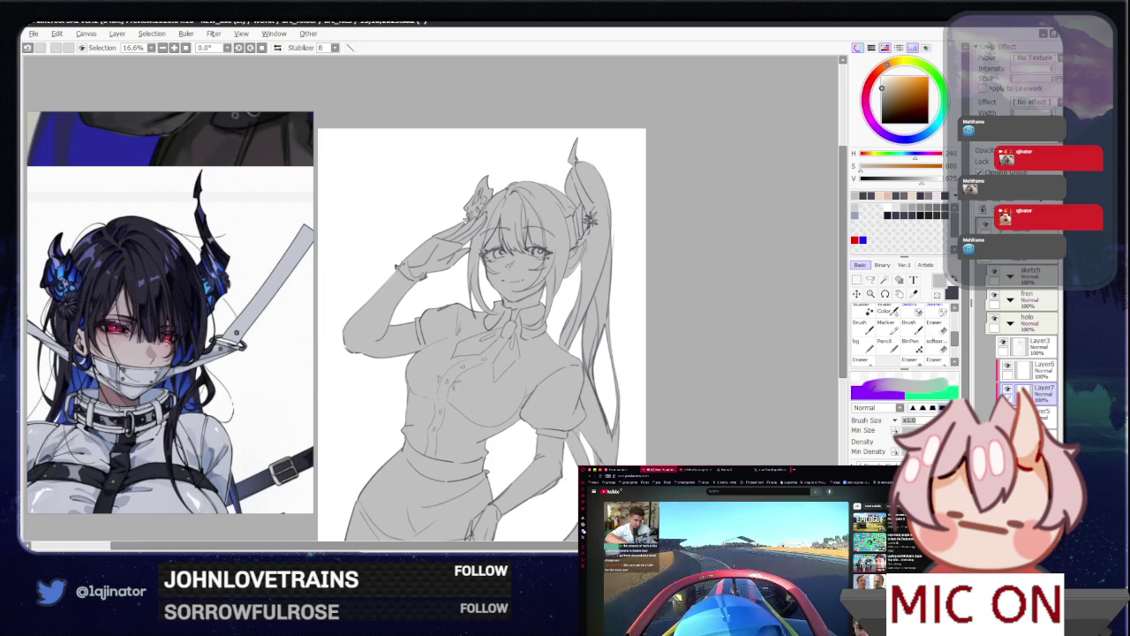
pyautogui.hotkey('alt', 'Tab')
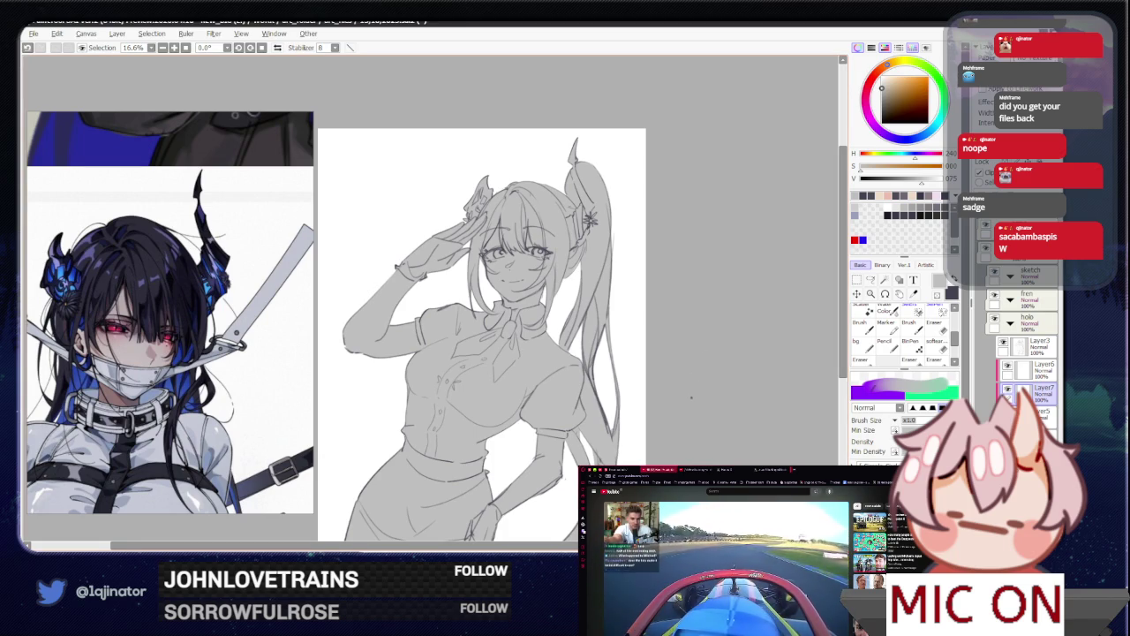
# Step: Zoom out and mirror the canvas to check proportions, then flip it back
pyautogui.scroll(-1, 689, 389)
pyautogui.scroll(-1, 680, 411)
pyautogui.scroll(1, 670, 415)
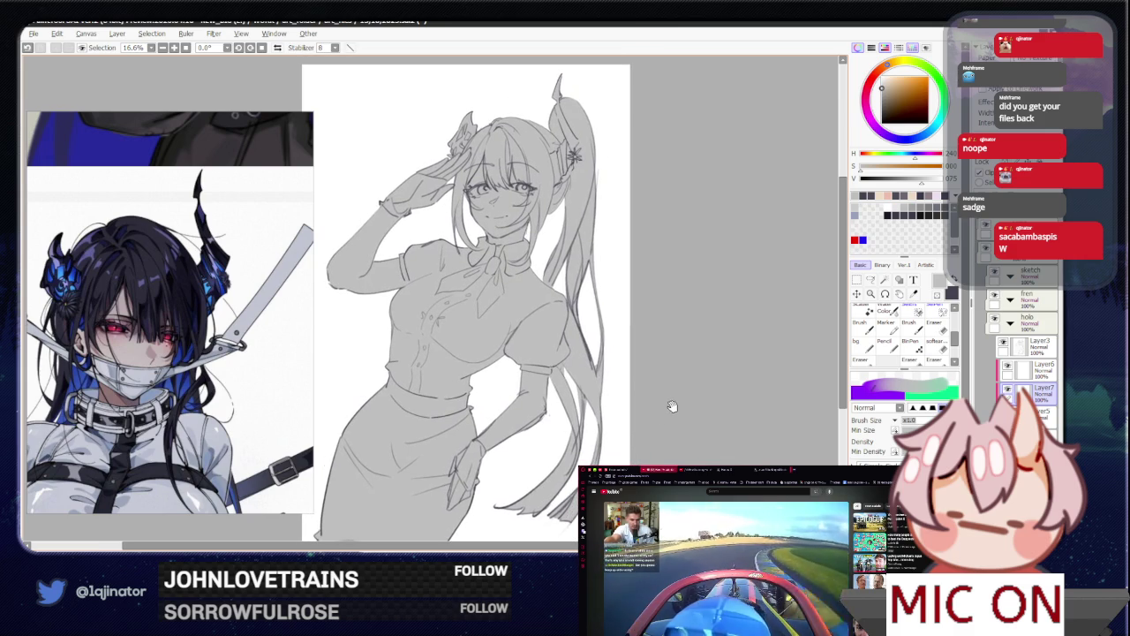
pyautogui.hotkey('ctrl', '-')
pyautogui.press('h')
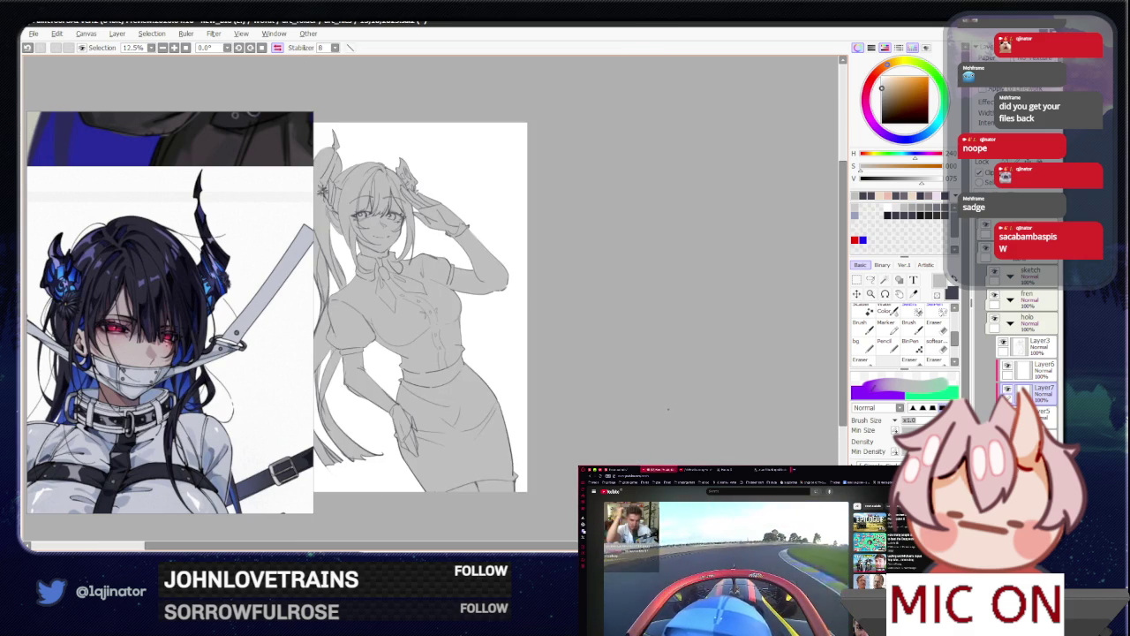
pyautogui.press('h')
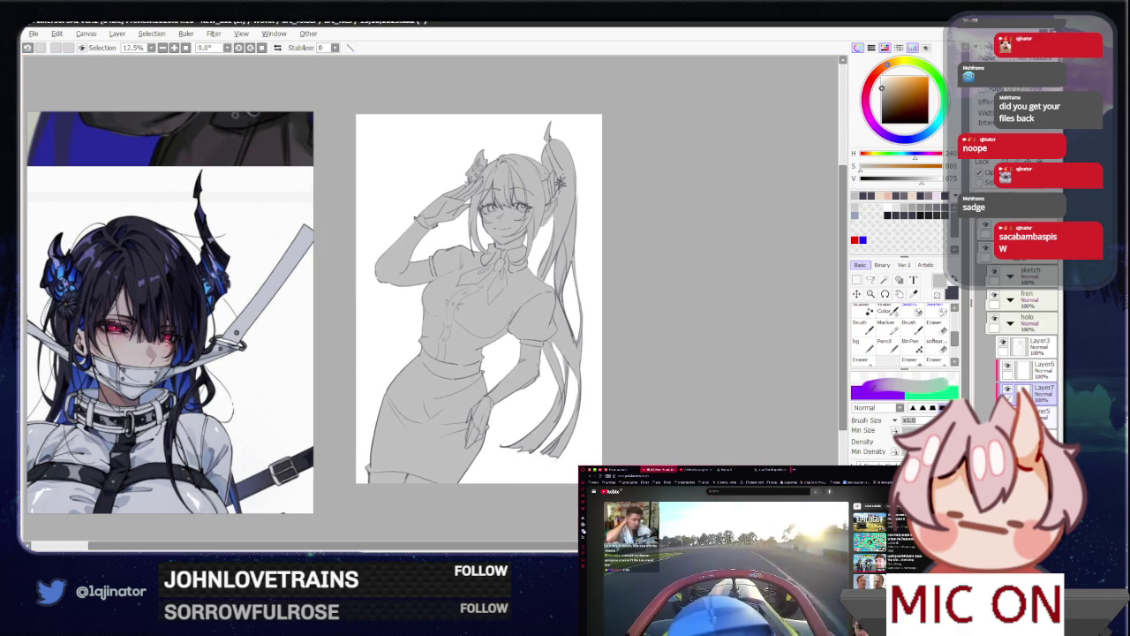
# Step: Paint pale beige over the face, body and arms on Layer5, undoing strokes over the hair
pyautogui.click(1042, 414)
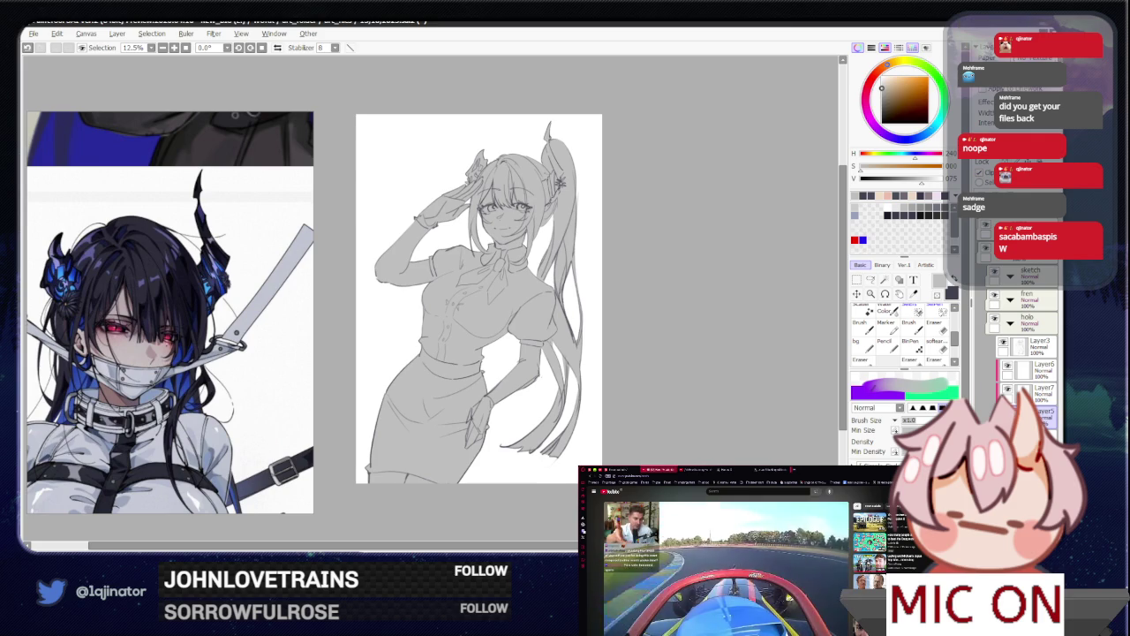
pyautogui.moveTo(881, 88); pyautogui.dragTo(888, 78)
pyautogui.moveTo(565, 168); pyautogui.dragTo(495, 265)
pyautogui.moveTo(530, 203)
pyautogui.mouseDown()
pyautogui.moveTo(397, 239)
pyautogui.moveTo(459, 292)
pyautogui.moveTo(565, 424)
pyautogui.mouseUp()
pyautogui.click(889, 79)
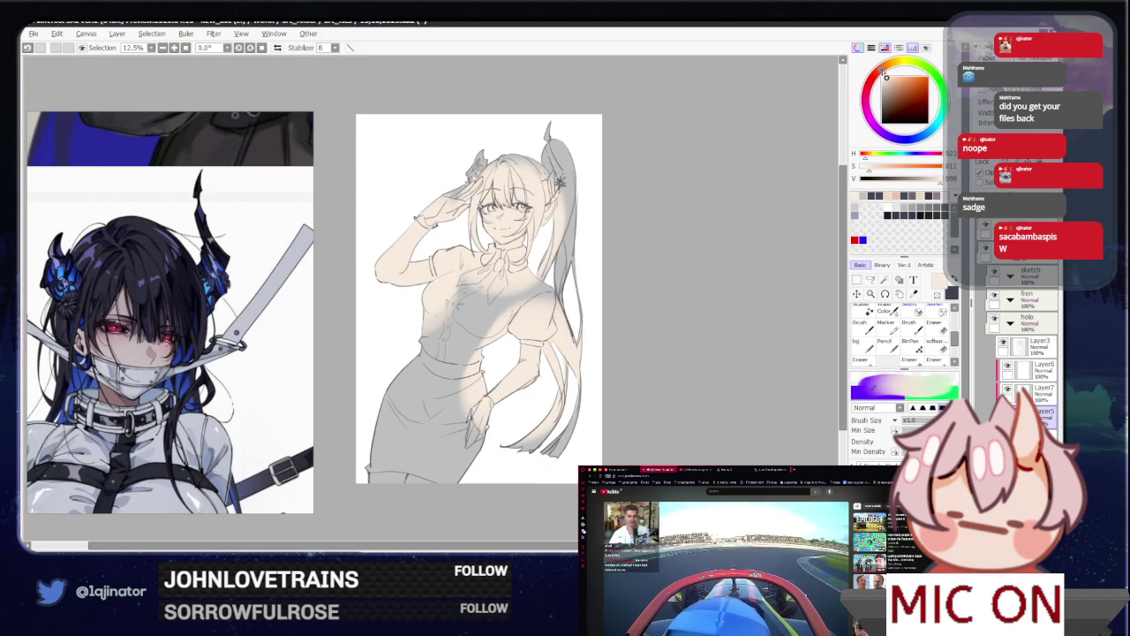
pyautogui.moveTo(530, 177)
pyautogui.mouseDown()
pyautogui.moveTo(460, 265)
pyautogui.moveTo(499, 225)
pyautogui.mouseUp()
pyautogui.hotkey('ctrl', 'z')
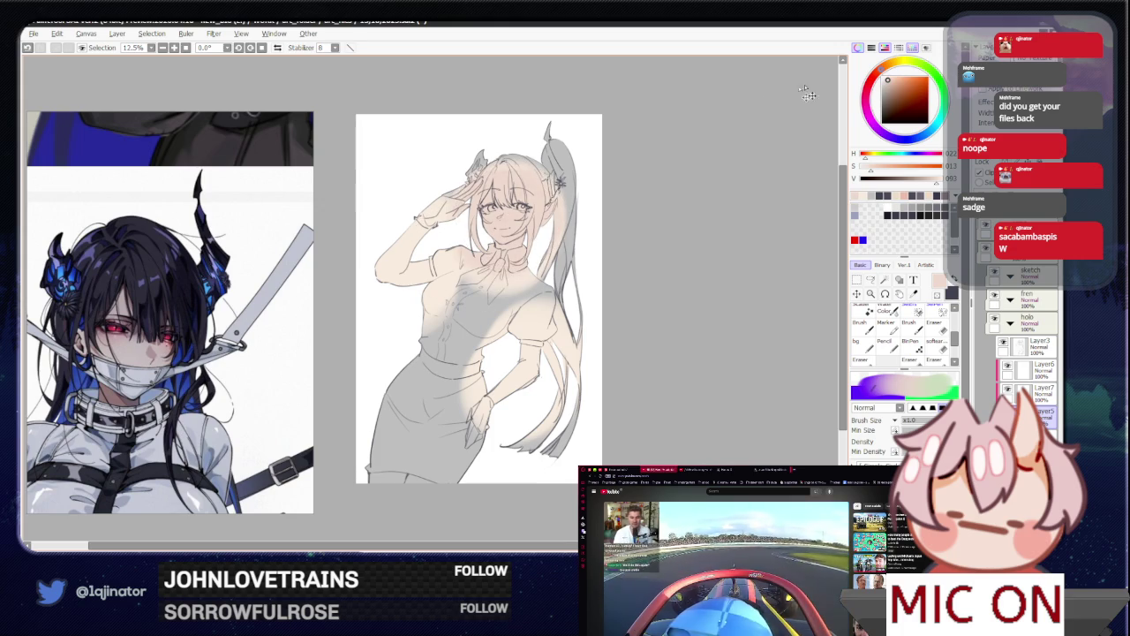
pyautogui.hotkey('ctrl', 'z')
# Step: Paint the skirt and lower hand in a slightly adjusted beige
pyautogui.click(887, 80)
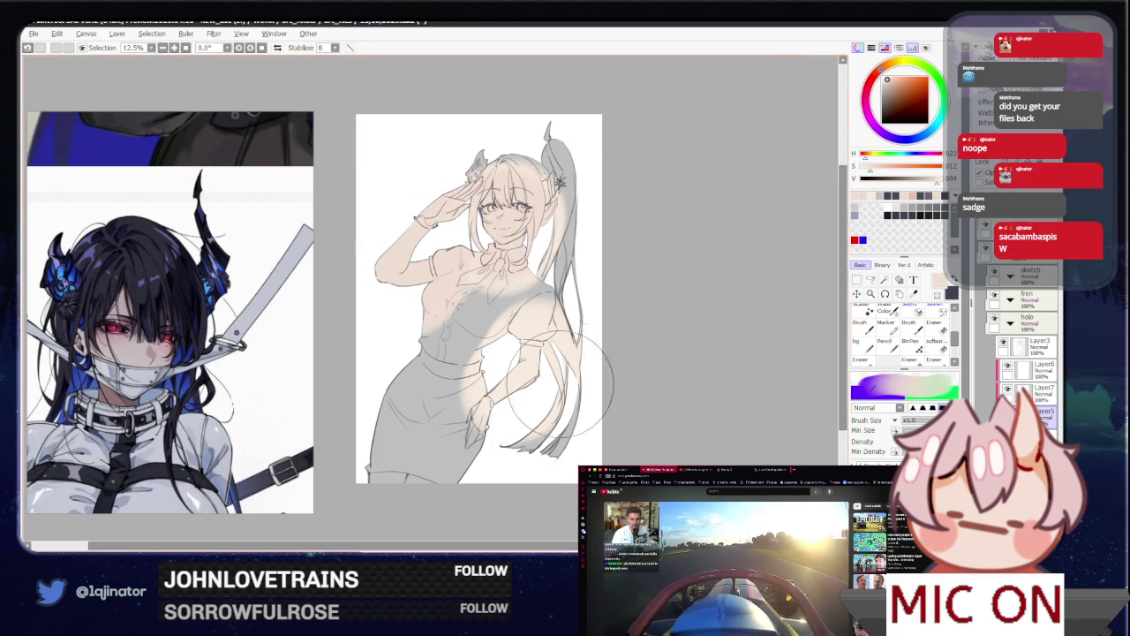
pyautogui.moveTo(545, 353); pyautogui.dragTo(379, 477)
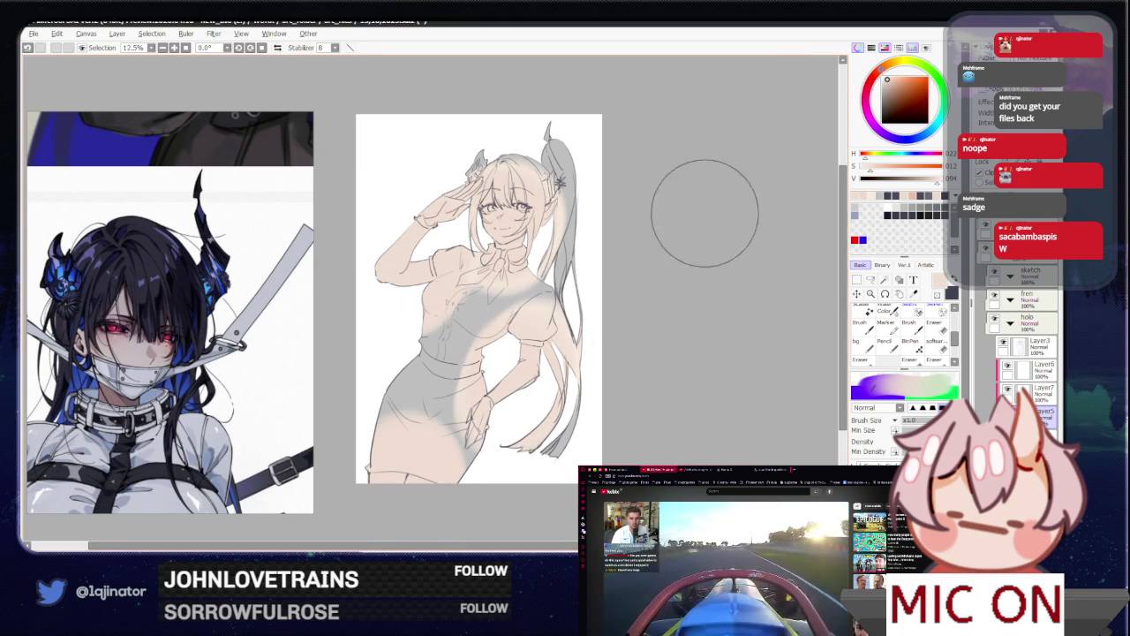
pyautogui.scroll(1, 667, 265)
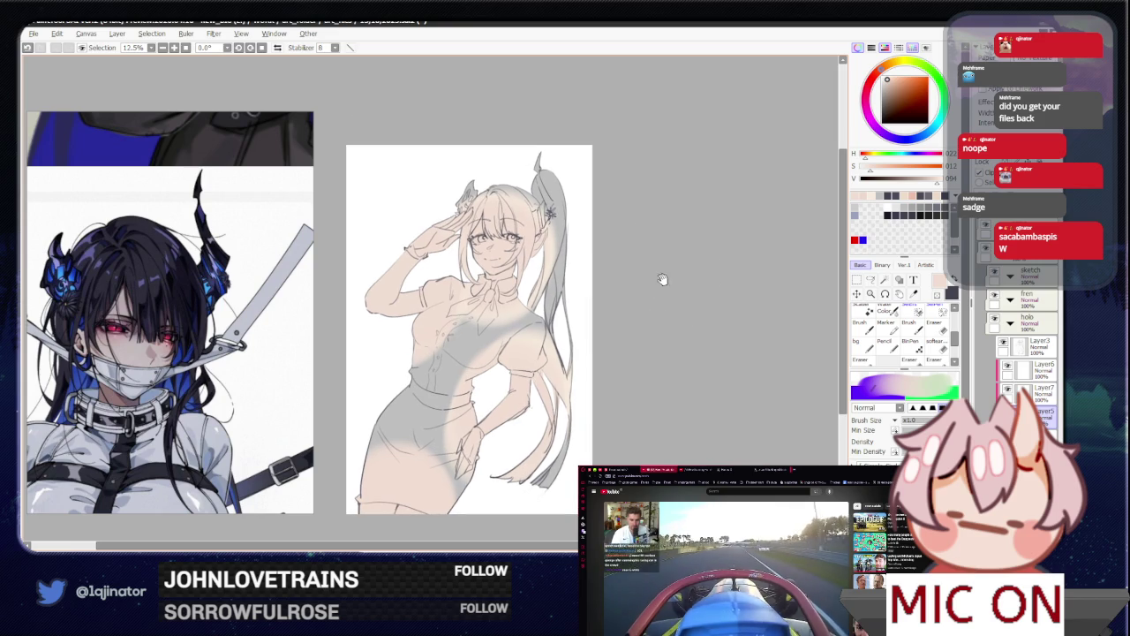
pyautogui.scroll(1, 663, 226)
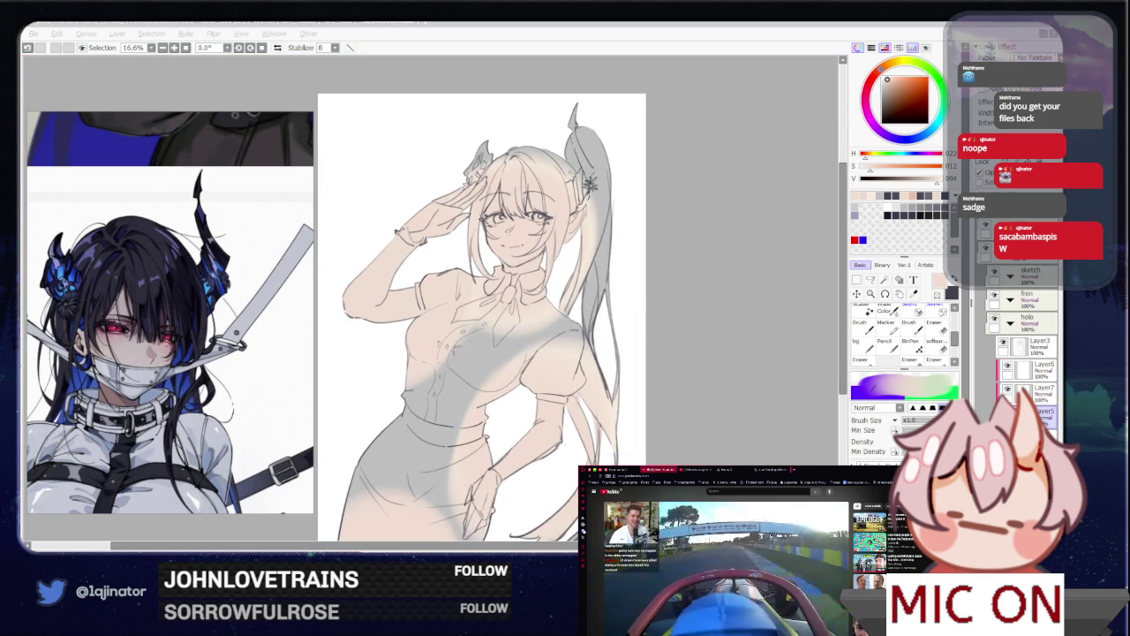
pyautogui.scroll(-1, 183, 297)
pyautogui.scroll(-2, 182, 297)
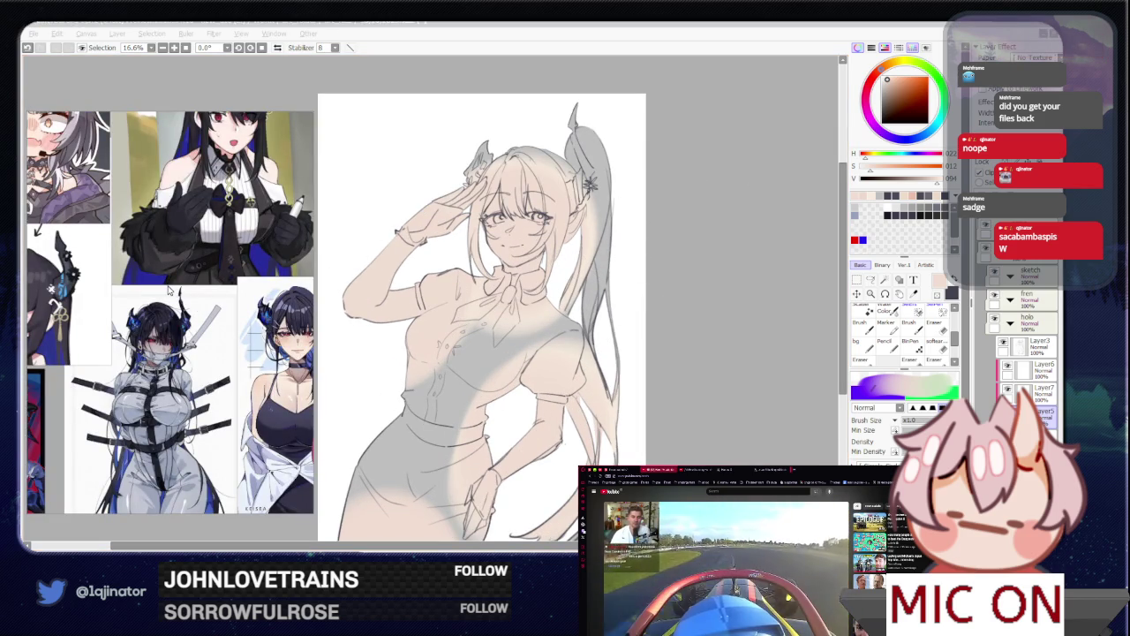
pyautogui.click(734, 262)
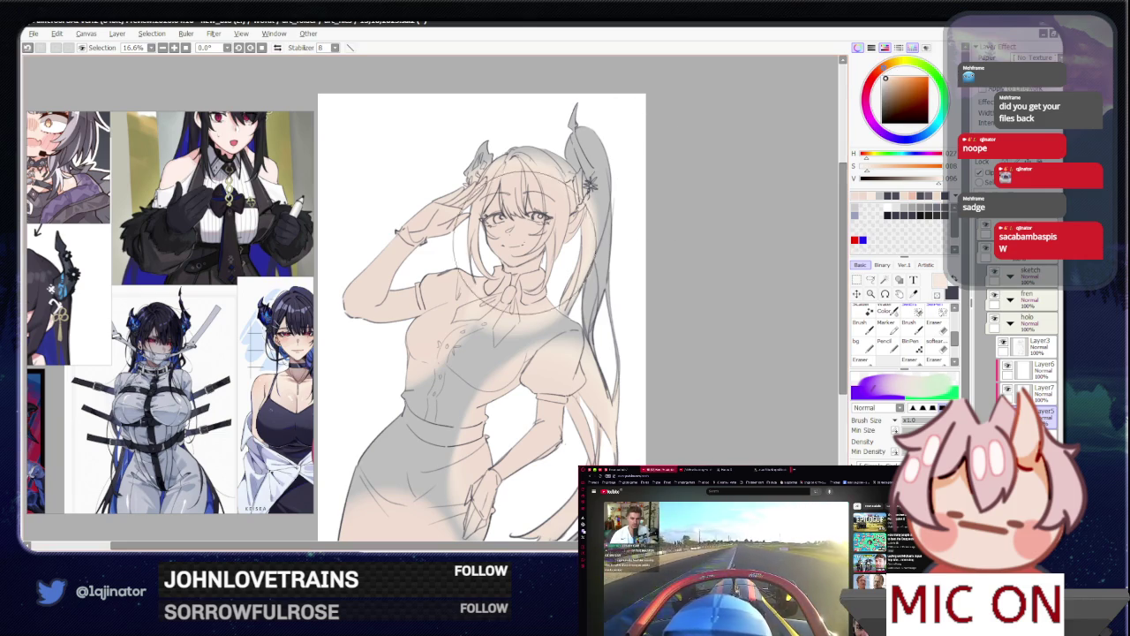
pyautogui.scroll(-1, 401, 304)
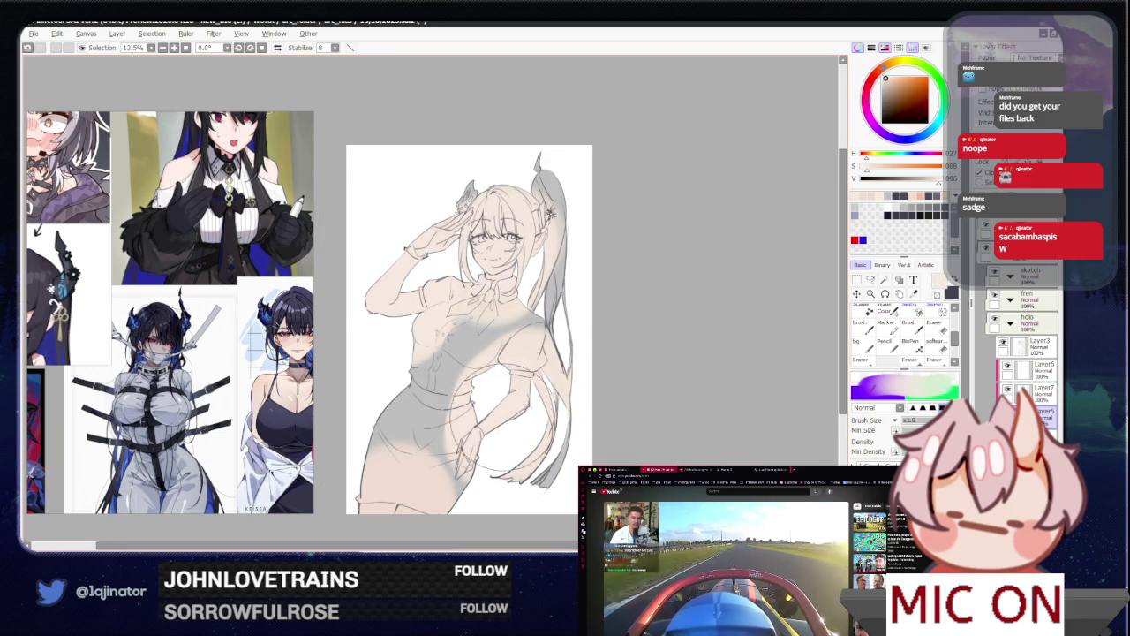
pyautogui.scroll(1, 669, 328)
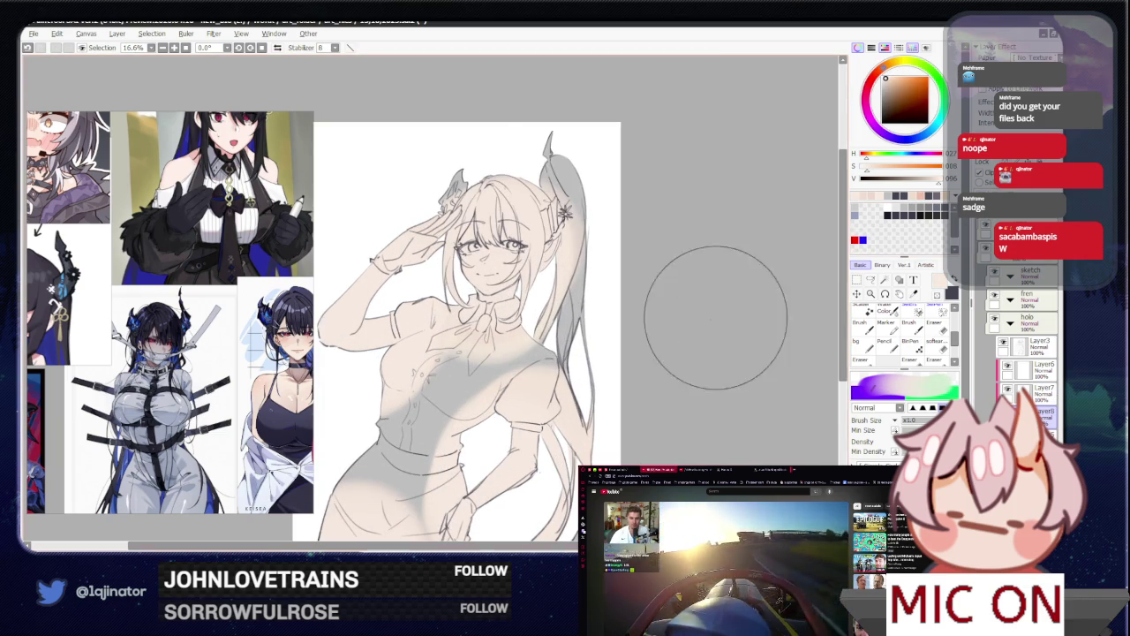
pyautogui.scroll(1, 490, 304)
pyautogui.scroll(1, 490, 305)
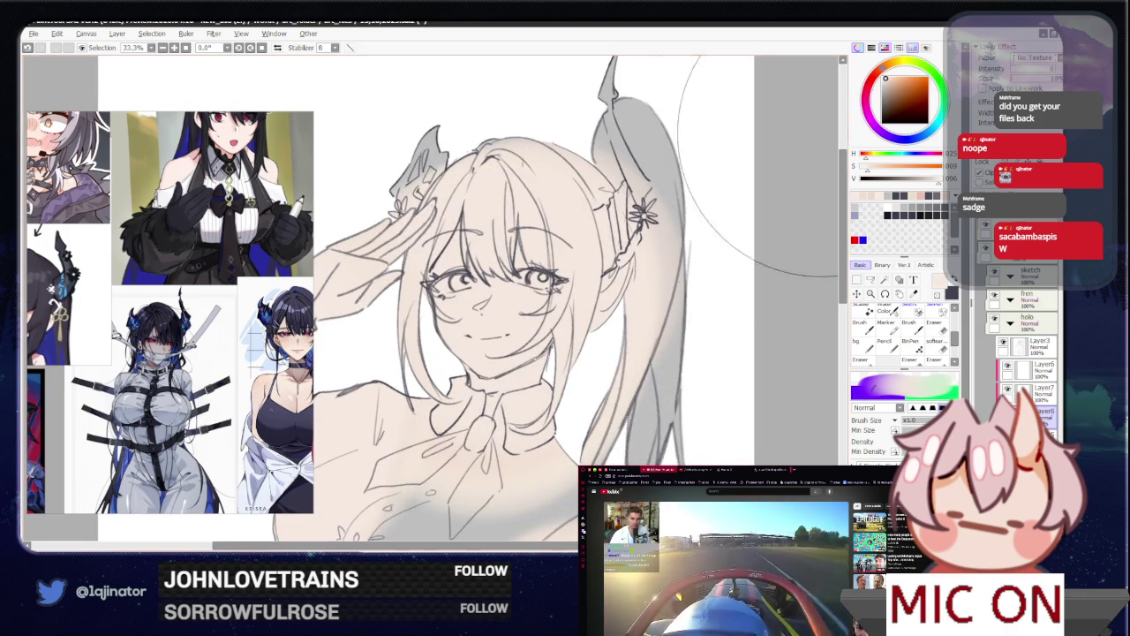
# Step: Outline the left eye, then paint salmon-pink blush on both cheeks, softening it with the eraser
pyautogui.click(888, 78)
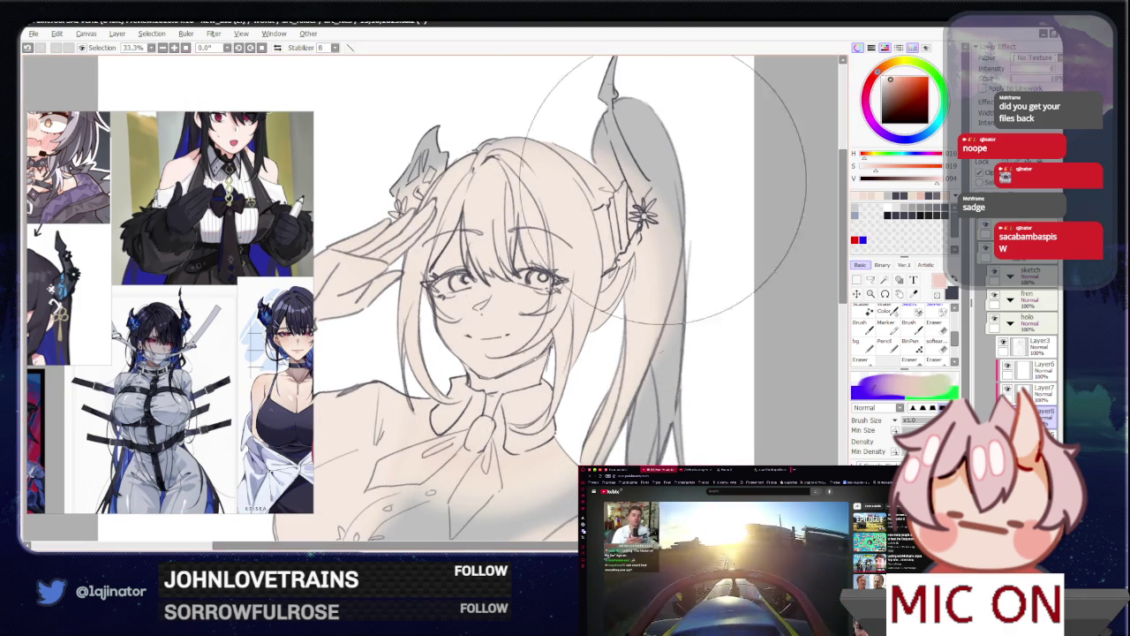
pyautogui.moveTo(441, 280)
pyautogui.mouseDown()
pyautogui.moveTo(473, 285)
pyautogui.moveTo(486, 335)
pyautogui.mouseUp()
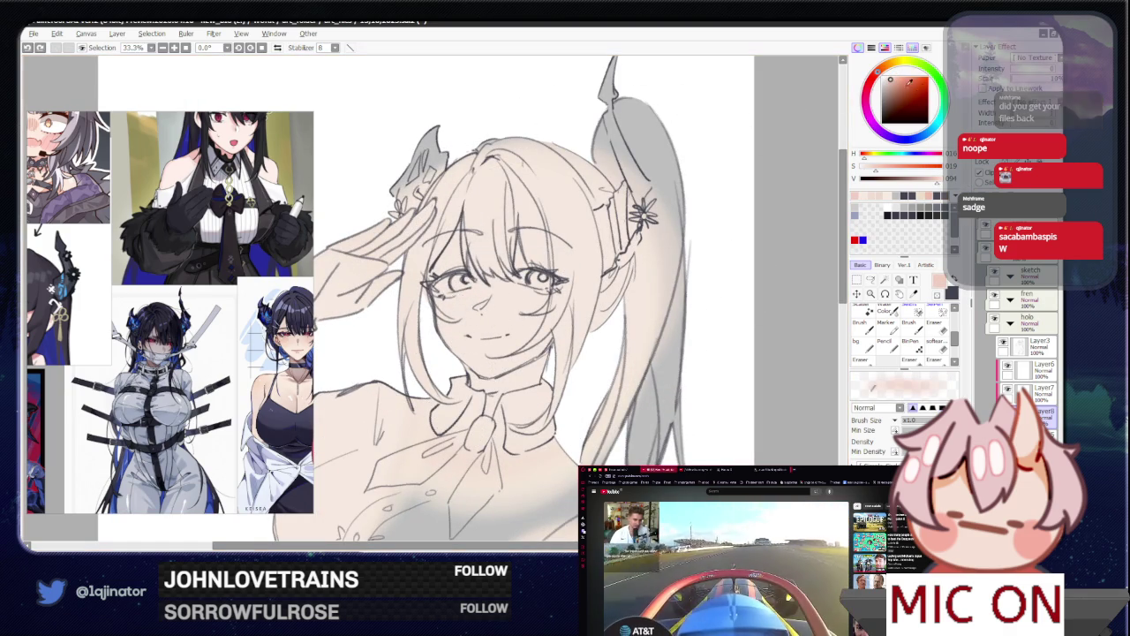
pyautogui.click(903, 81)
pyautogui.moveTo(437, 296)
pyautogui.mouseDown()
pyautogui.moveTo(468, 322)
pyautogui.moveTo(459, 327)
pyautogui.moveTo(481, 371)
pyautogui.mouseUp()
pyautogui.moveTo(428, 273)
pyautogui.mouseDown()
pyautogui.moveTo(473, 331)
pyautogui.moveTo(459, 327)
pyautogui.moveTo(547, 282)
pyautogui.mouseUp()
pyautogui.moveTo(415, 292)
pyautogui.mouseDown()
pyautogui.moveTo(468, 335)
pyautogui.moveTo(477, 300)
pyautogui.moveTo(437, 327)
pyautogui.moveTo(468, 344)
pyautogui.moveTo(477, 298)
pyautogui.moveTo(468, 331)
pyautogui.mouseUp()
pyautogui.moveTo(512, 278)
pyautogui.mouseDown()
pyautogui.moveTo(552, 318)
pyautogui.moveTo(521, 313)
pyautogui.moveTo(574, 305)
pyautogui.moveTo(583, 318)
pyautogui.moveTo(516, 325)
pyautogui.moveTo(526, 296)
pyautogui.moveTo(459, 300)
pyautogui.moveTo(477, 345)
pyautogui.moveTo(529, 296)
pyautogui.moveTo(566, 301)
pyautogui.moveTo(574, 313)
pyautogui.moveTo(450, 309)
pyautogui.moveTo(496, 305)
pyautogui.mouseUp()
pyautogui.press('e')
pyautogui.press('b')
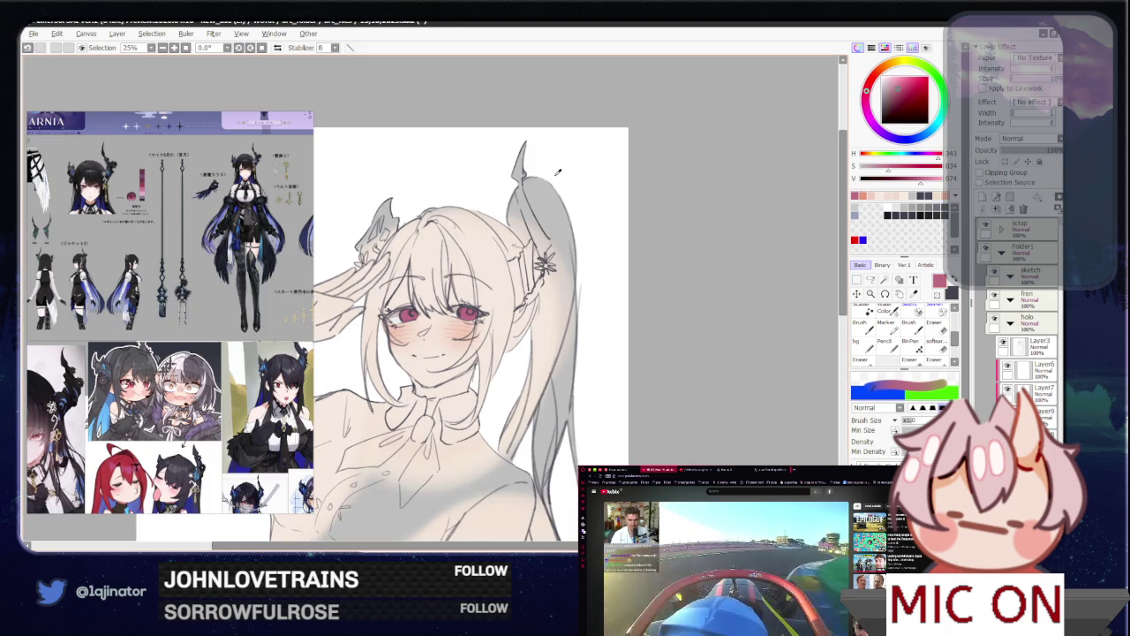
# Step: Sample the muted pink from the eye area and switch to freehand selection
pyautogui.scroll(1, 510, 332)
pyautogui.scroll(2, 509, 332)
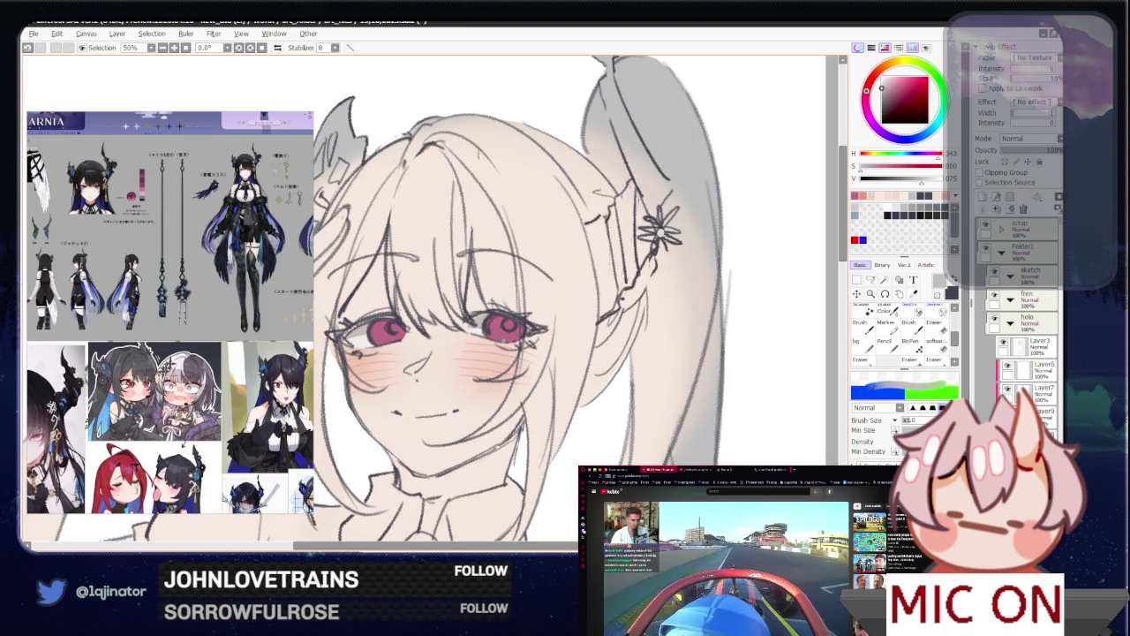
pyautogui.keyDown('alt'); pyautogui.click(521, 336); pyautogui.keyUp('alt')
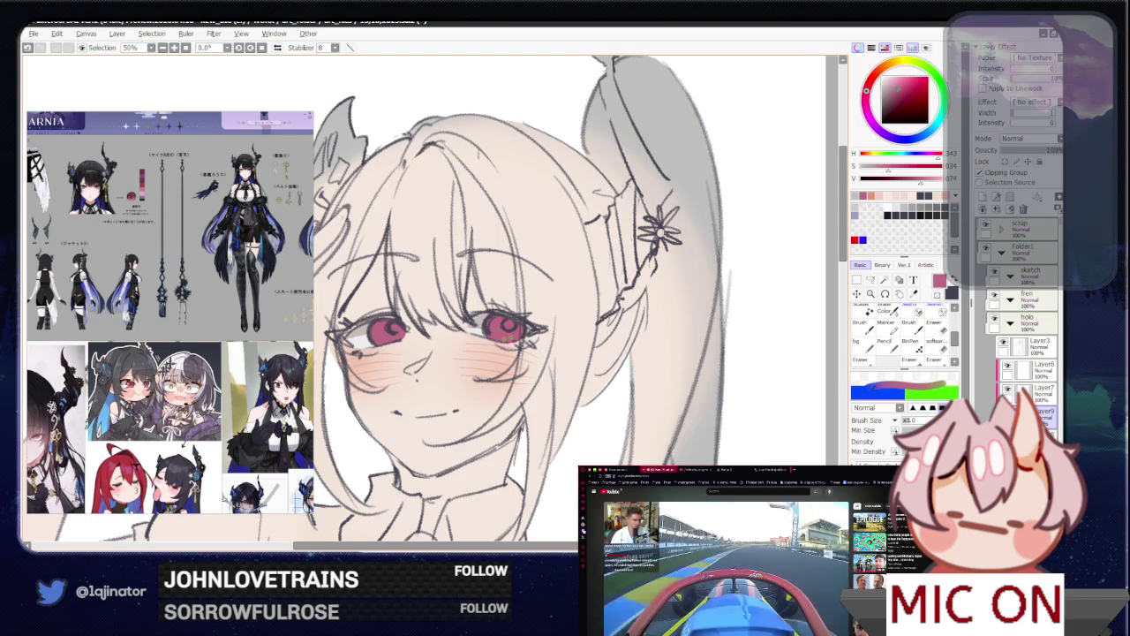
pyautogui.click(869, 279)
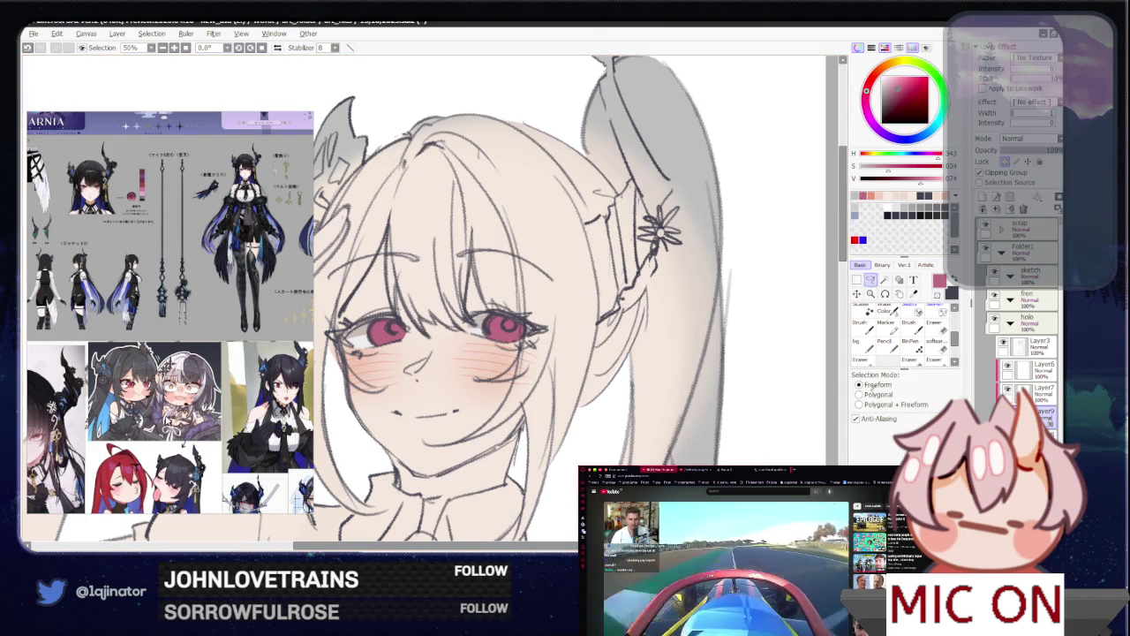
pyautogui.scroll(-2, 169, 422)
pyautogui.scroll(-2, 187, 365)
pyautogui.scroll(-2, 185, 381)
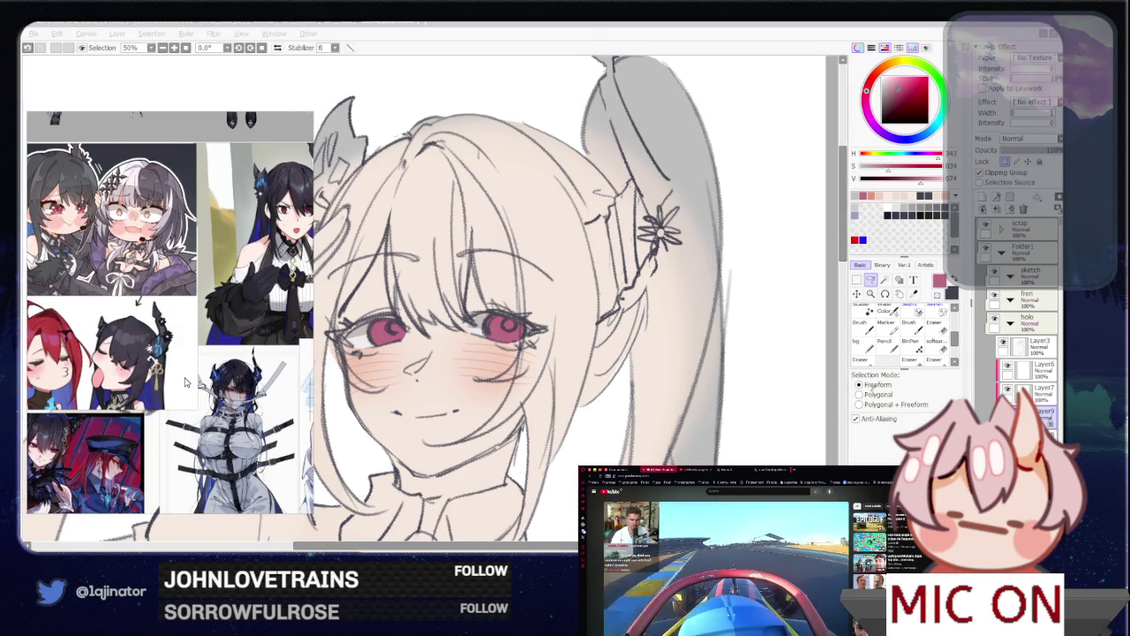
# Step: Pick a pale salmon, draw a dark curl in the right iris, and lasso the left iris
pyautogui.hotkey('ctrl', '+')
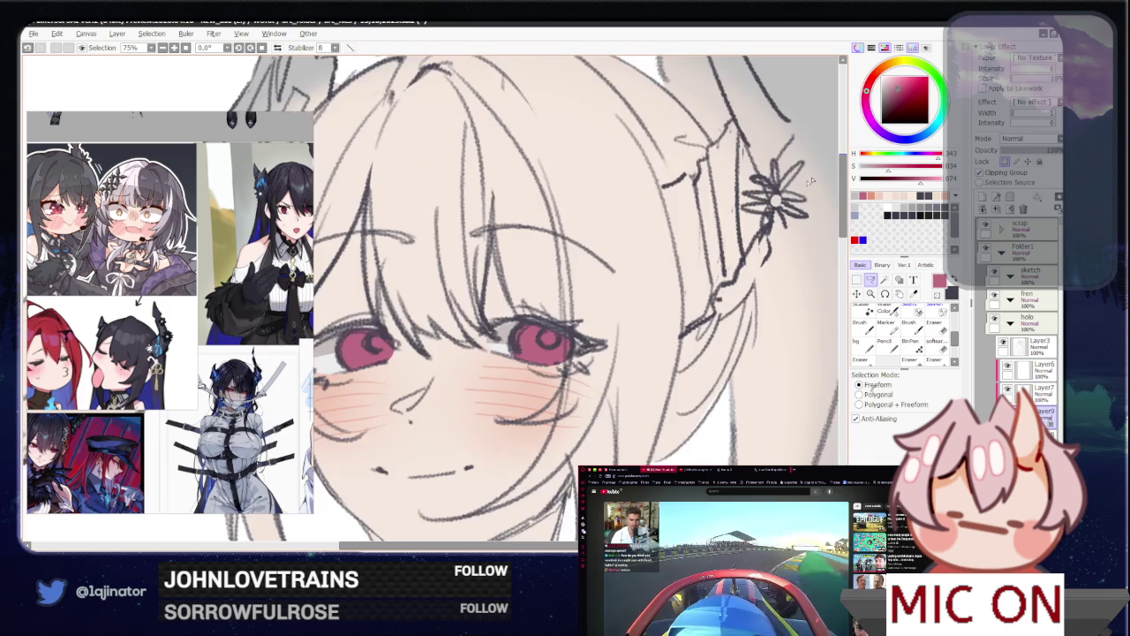
pyautogui.click(876, 75)
pyautogui.click(899, 77)
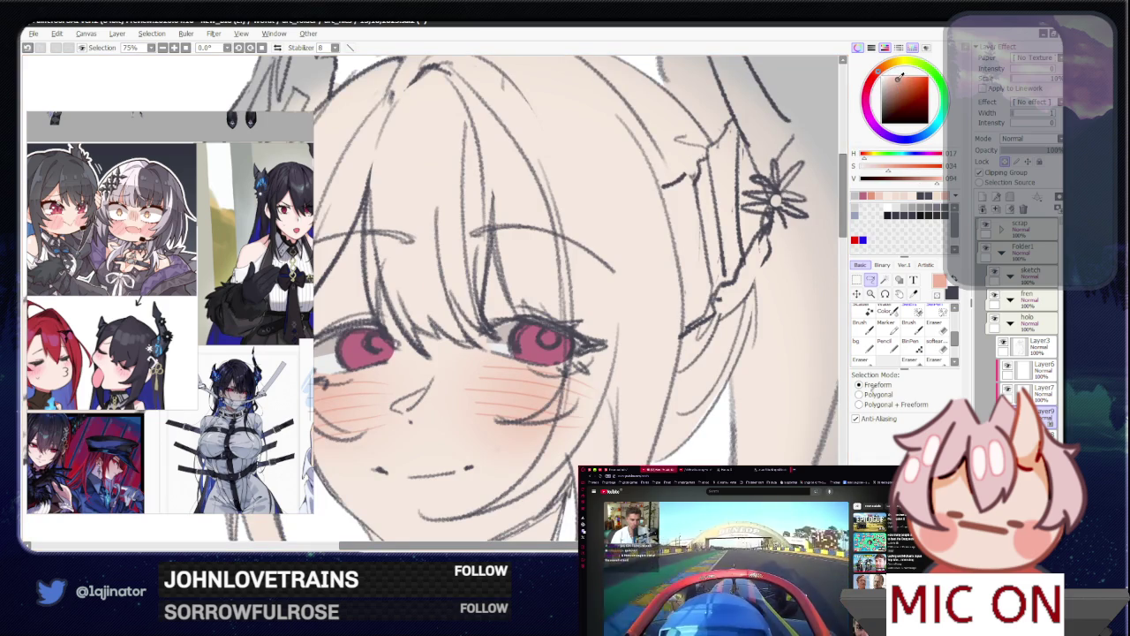
pyautogui.moveTo(536, 337); pyautogui.dragTo(572, 325)
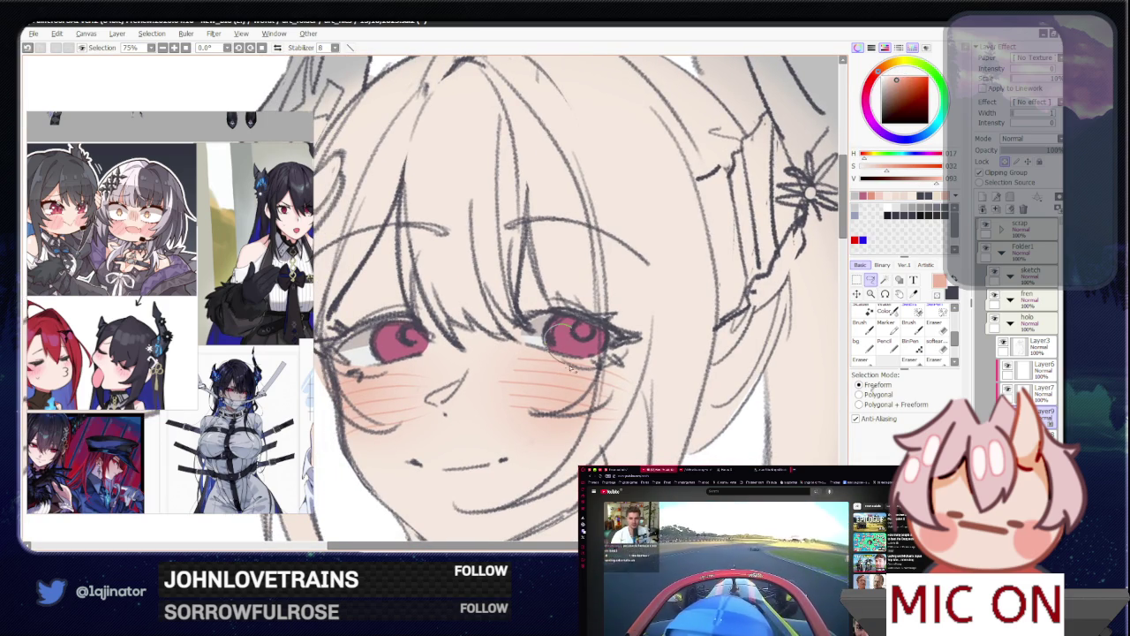
pyautogui.moveTo(574, 334); pyautogui.dragTo(585, 335)
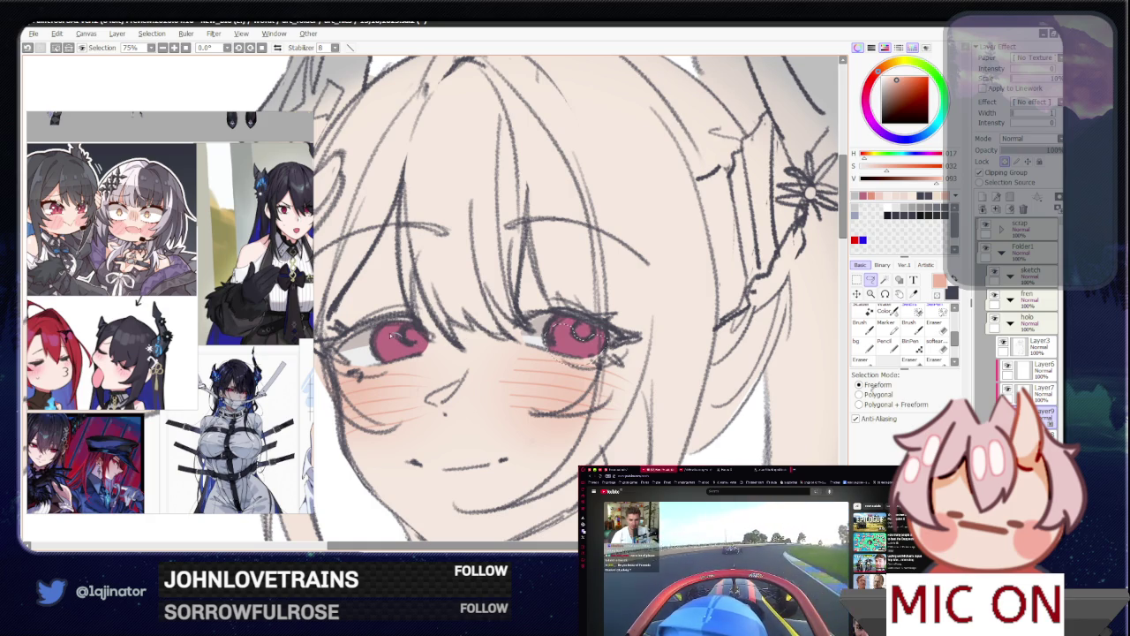
pyautogui.moveTo(431, 337); pyautogui.dragTo(429, 342)
pyautogui.press('b')
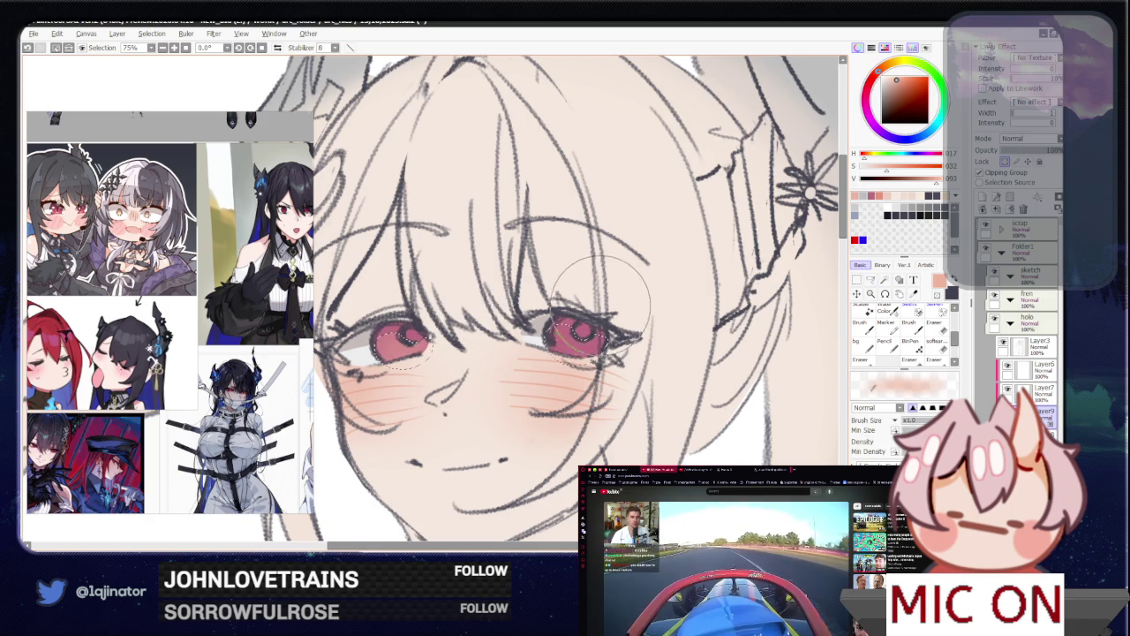
pyautogui.hotkey('ctrl', '-')
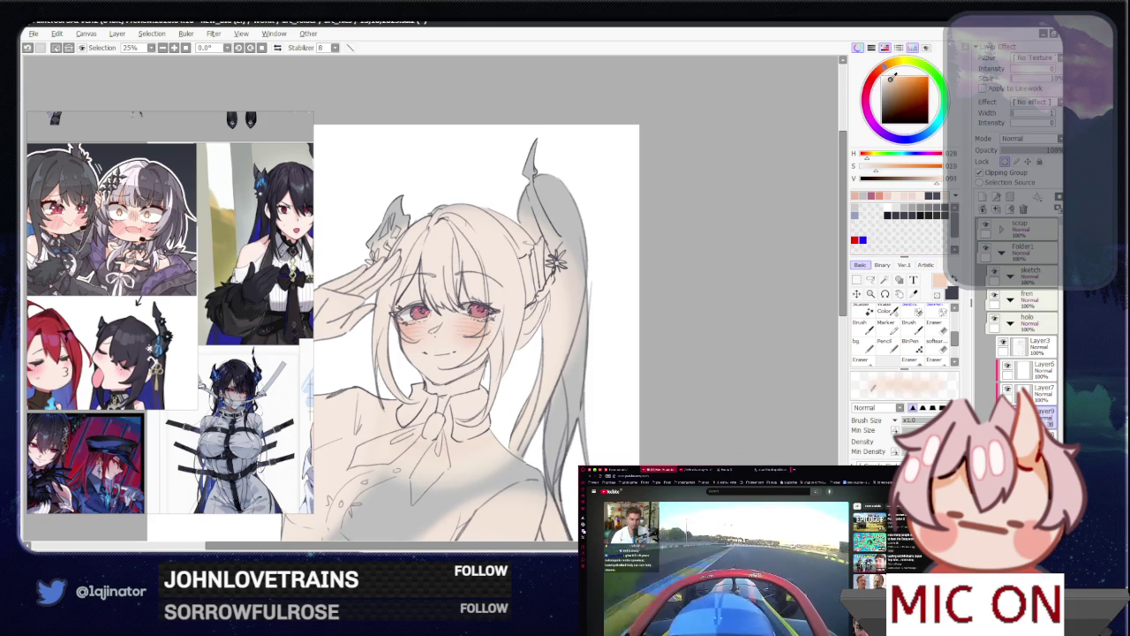
pyautogui.click(871, 279)
# Step: Lasso the right and left irises at close zoom and pick a slightly darker pink
pyautogui.hotkey('ctrl', '+')
pyautogui.hotkey('ctrl', '+')
pyautogui.hotkey('ctrl', '+')
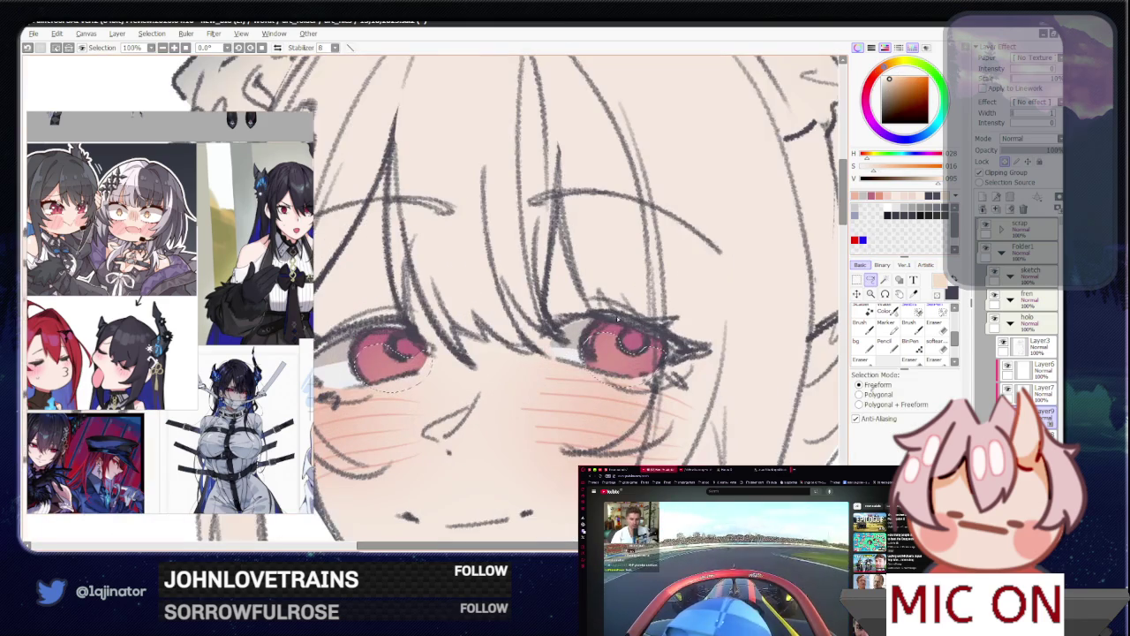
pyautogui.moveTo(593, 357); pyautogui.dragTo(599, 350)
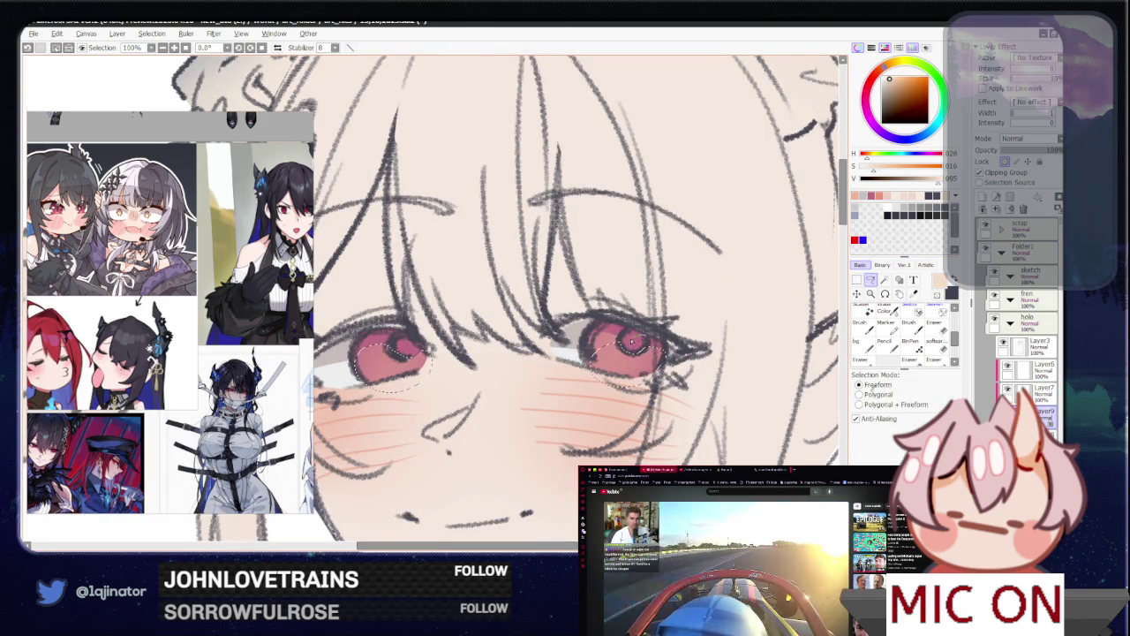
pyautogui.moveTo(443, 331); pyautogui.dragTo(431, 324)
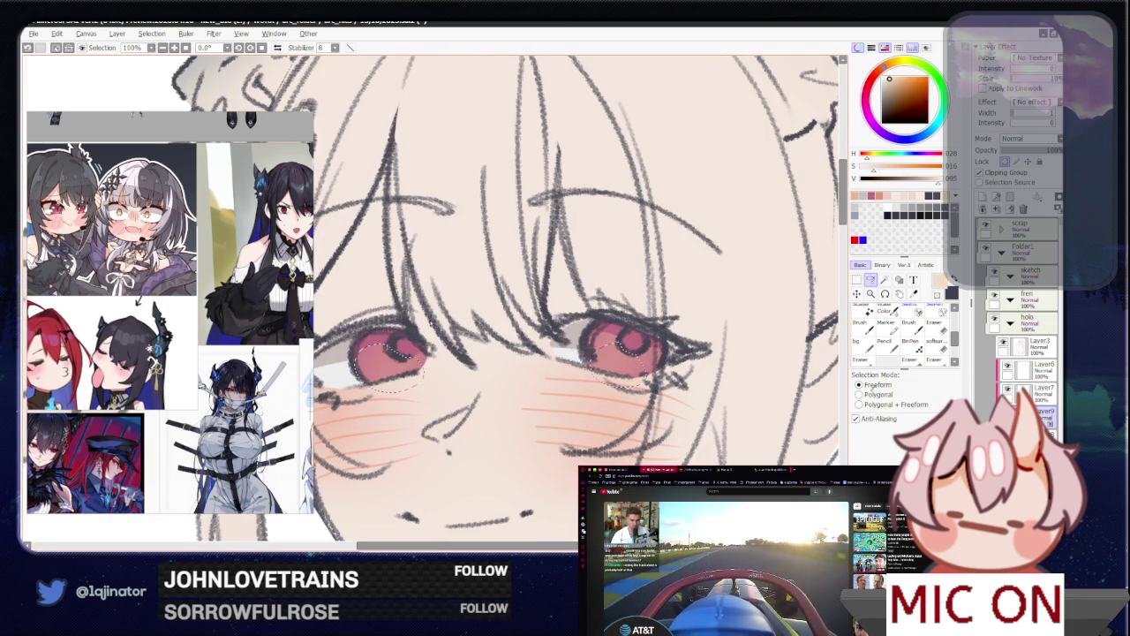
pyautogui.hotkey('ctrl', '-')
pyautogui.hotkey('ctrl', '-')
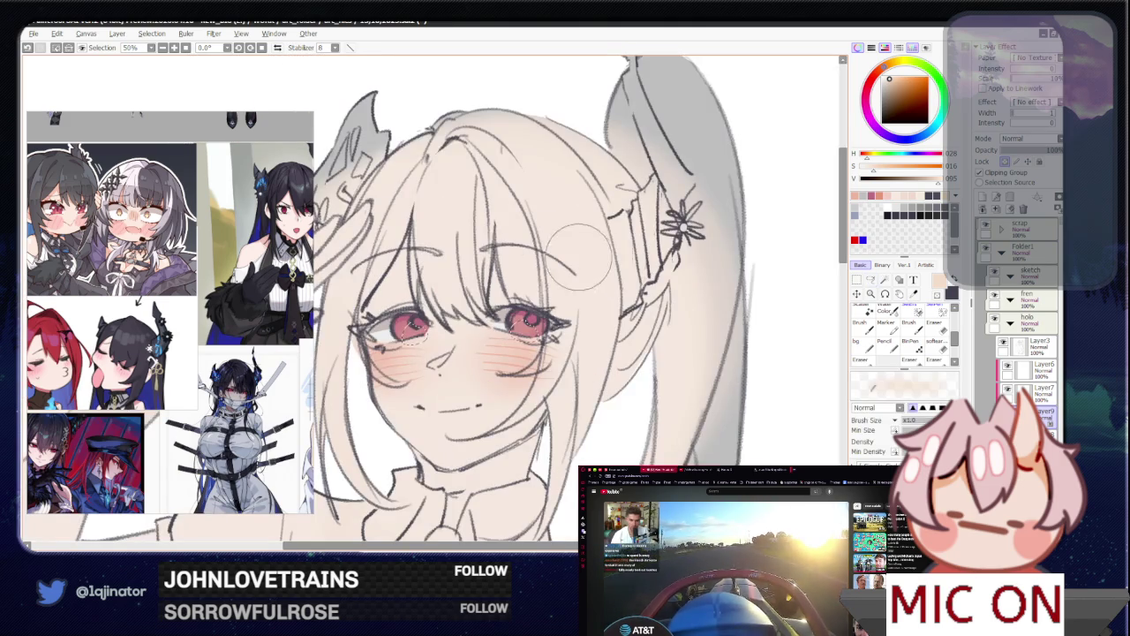
pyautogui.hotkey('ctrl', '-')
pyautogui.hotkey('ctrl', '-')
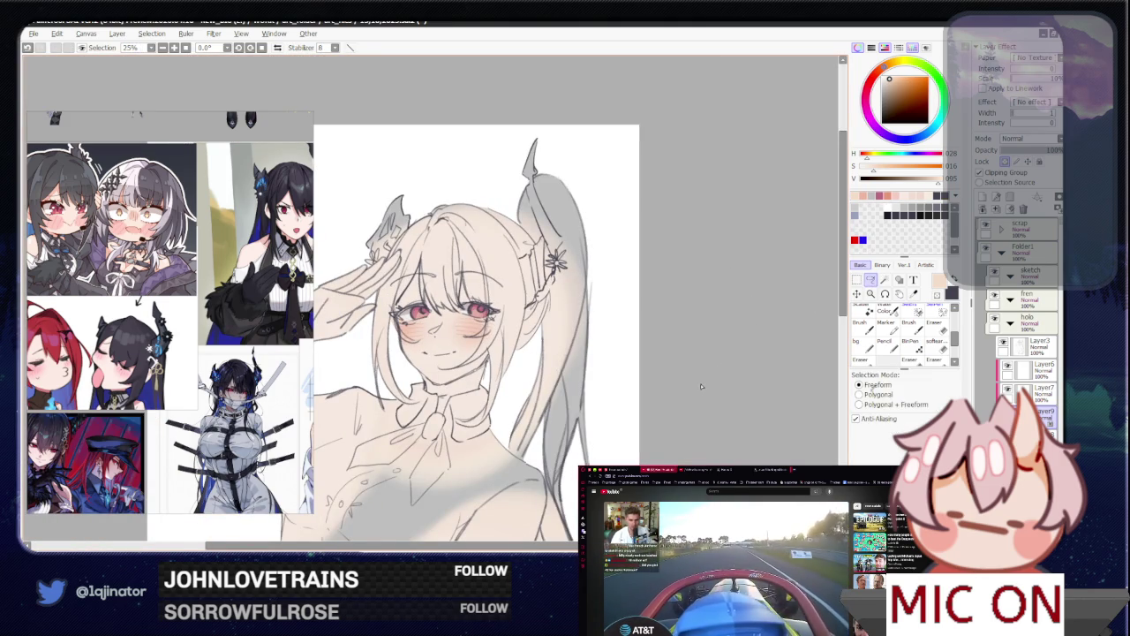
pyautogui.moveTo(672, 433); pyautogui.dragTo(681, 386)
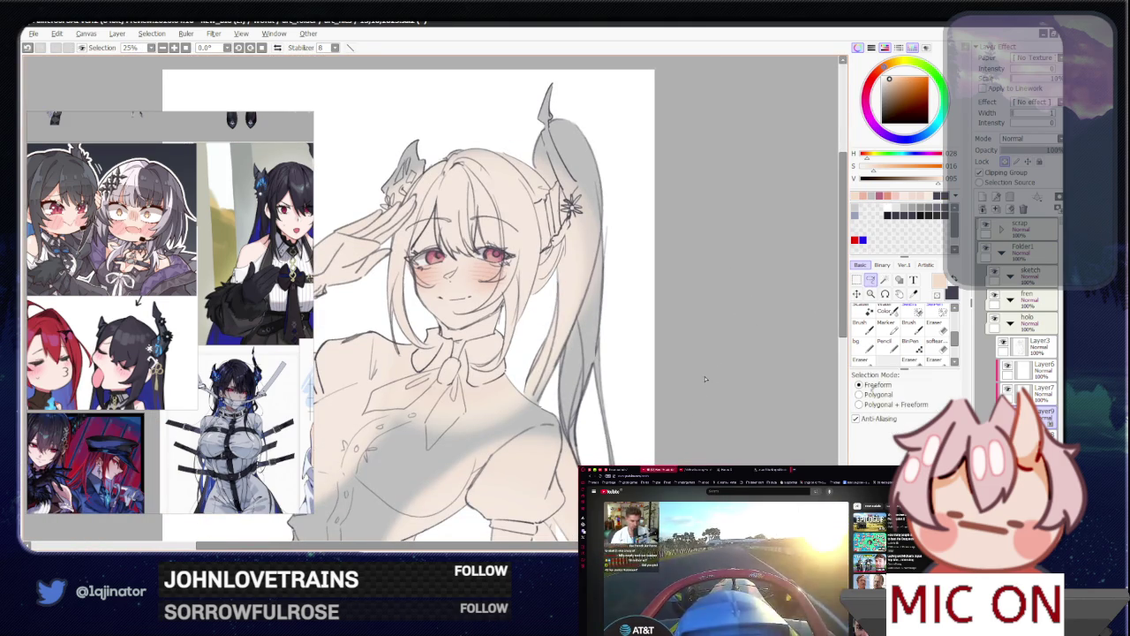
pyautogui.hotkey('ctrl', '+')
pyautogui.hotkey('ctrl', '+')
pyautogui.hotkey('ctrl', '+')
pyautogui.press('b')
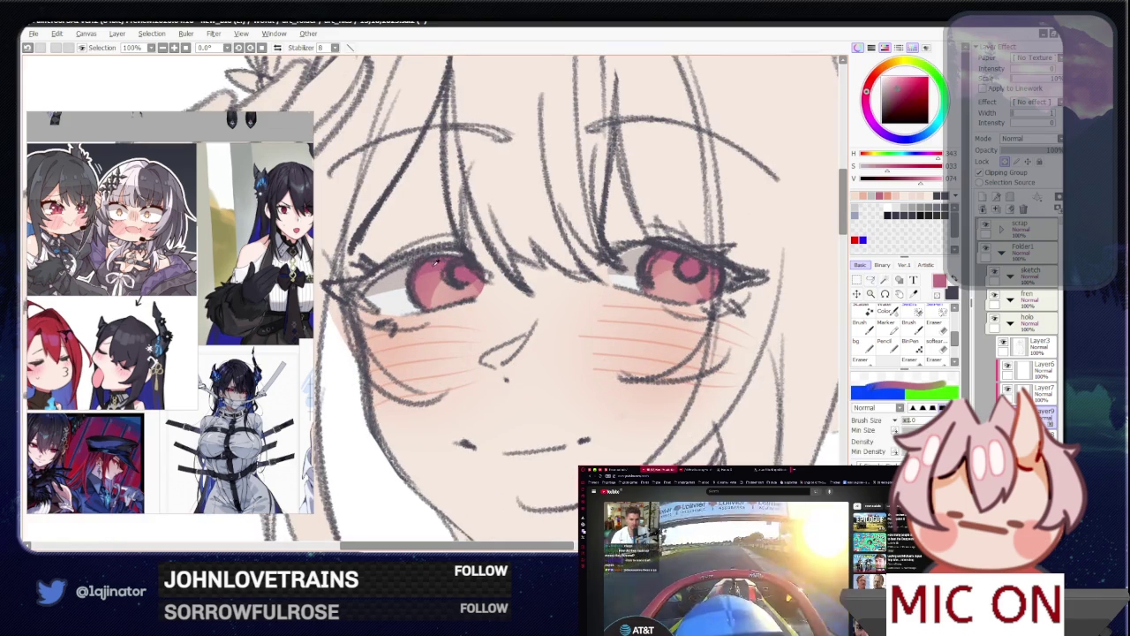
pyautogui.keyDown('alt'); pyautogui.click(692, 292); pyautogui.keyUp('alt')
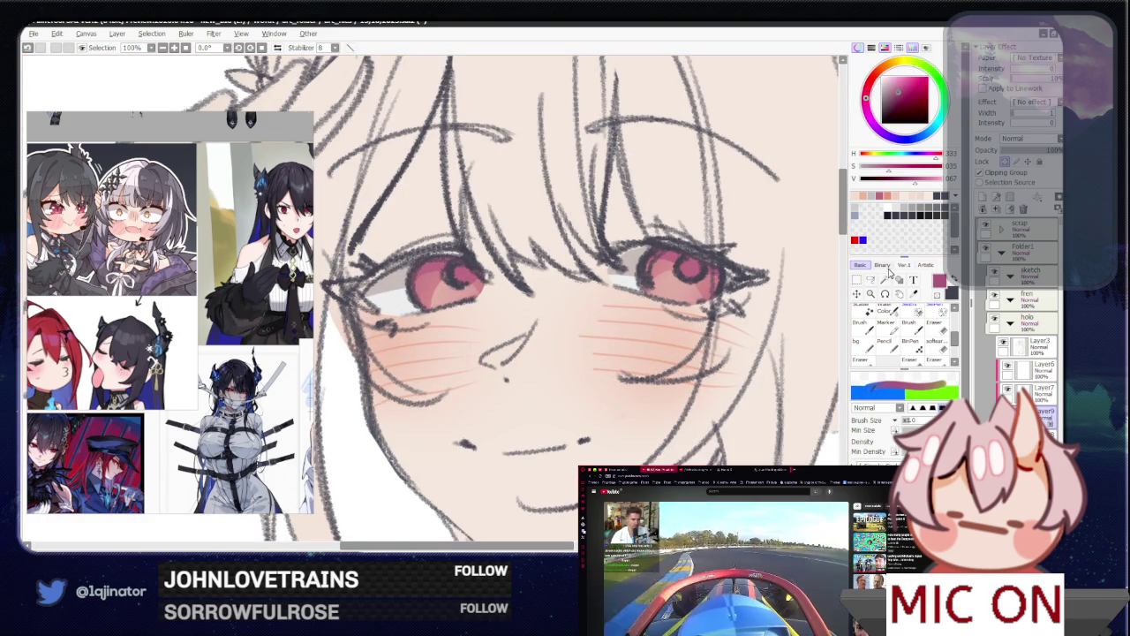
pyautogui.press('l')
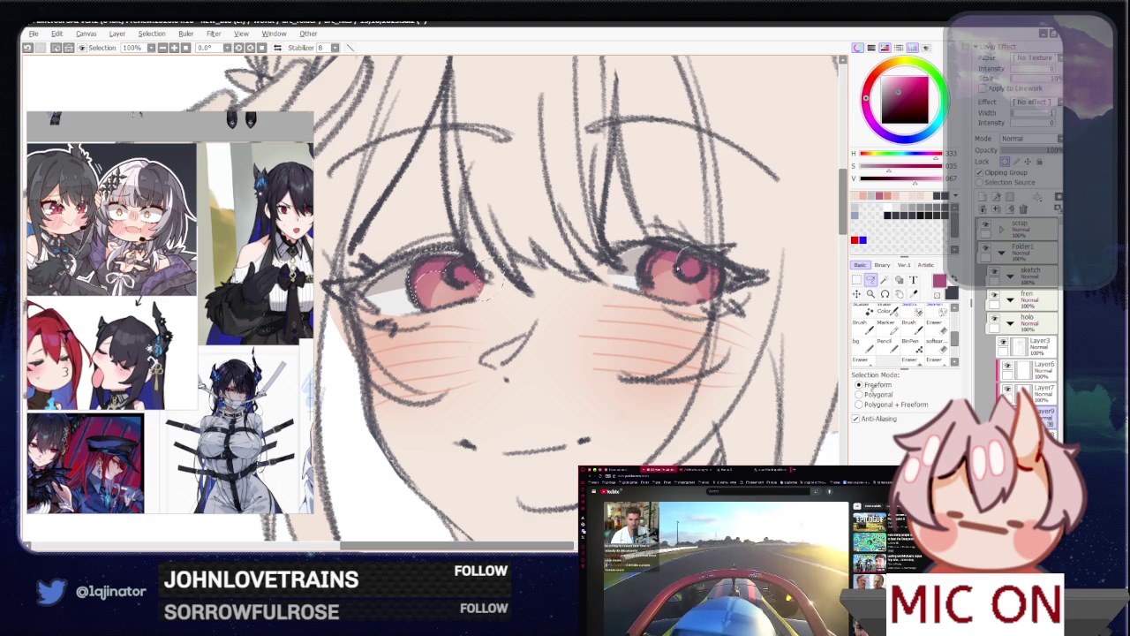
pyautogui.moveTo(644, 276); pyautogui.dragTo(731, 258)
pyautogui.press('b')
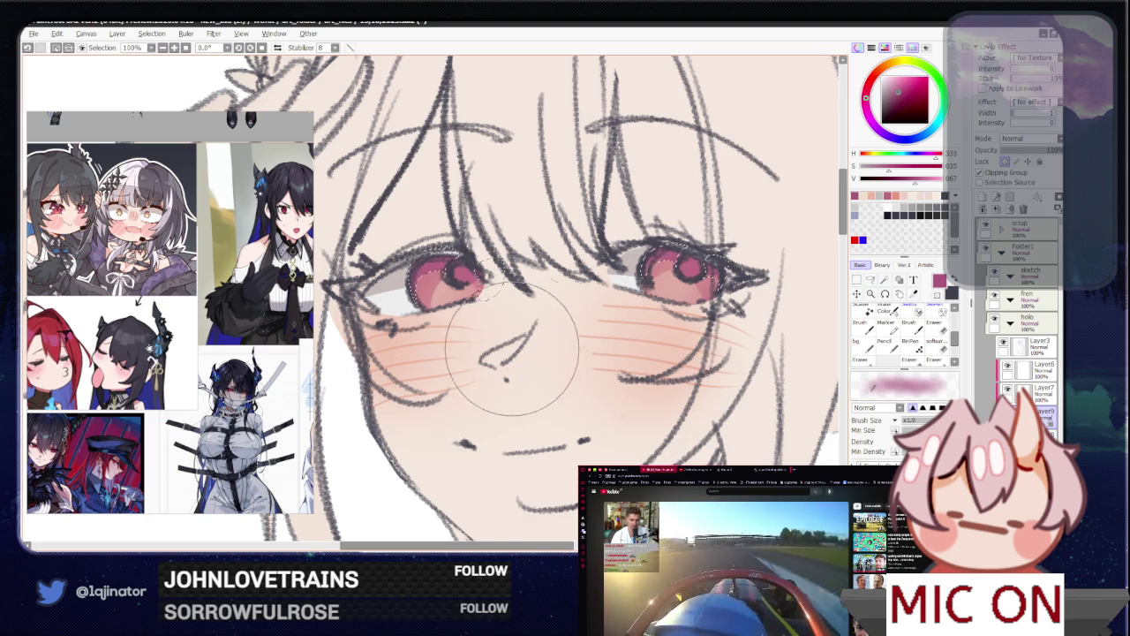
# Step: Reselect the left eye's iris and brighten the drawing colour slightly
pyautogui.scroll(-3, 795, 313)
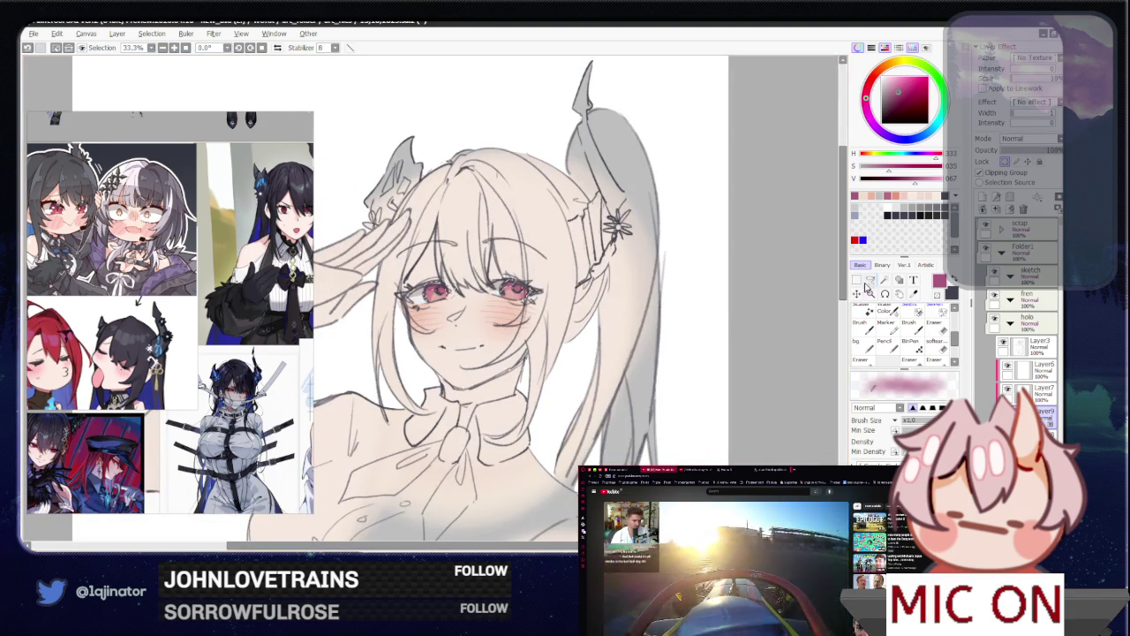
pyautogui.press('l')
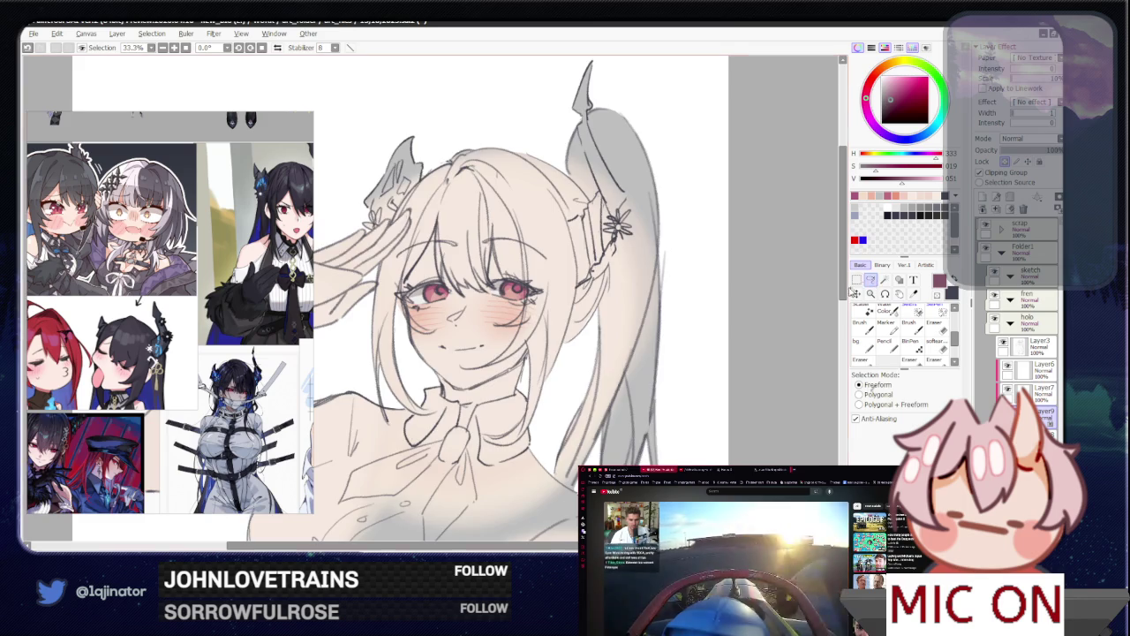
pyautogui.scroll(3, 503, 316)
pyautogui.scroll(1, 503, 316)
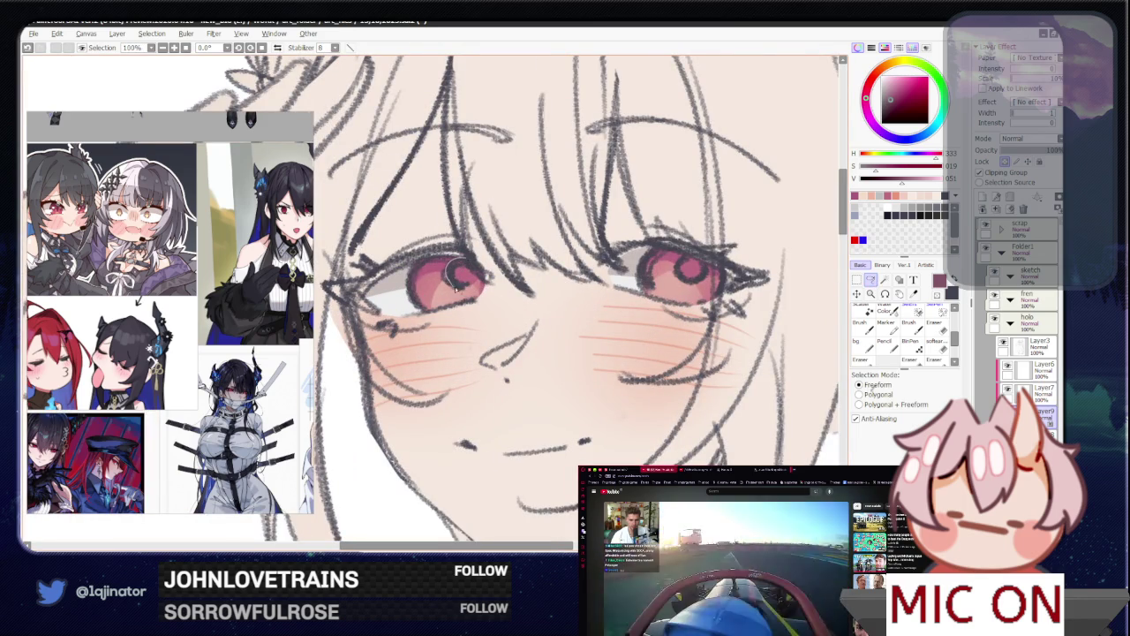
pyautogui.moveTo(468, 288); pyautogui.dragTo(482, 251)
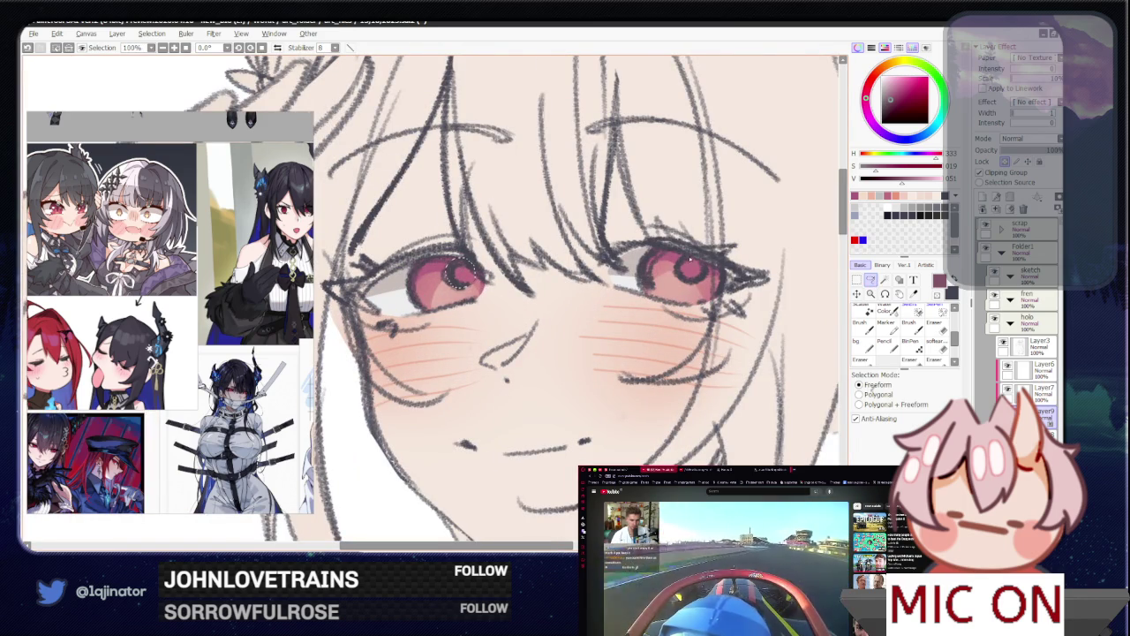
pyautogui.scroll(-1, 689, 270)
pyautogui.scroll(-1, 689, 269)
pyautogui.press('e')
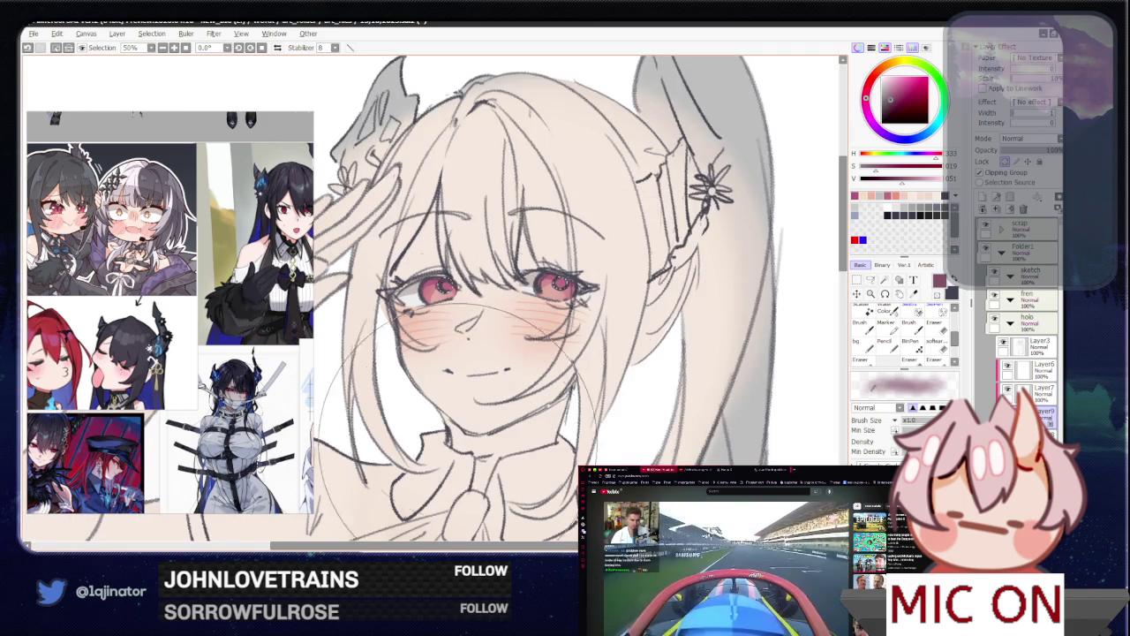
pyautogui.scroll(-1, 477, 333)
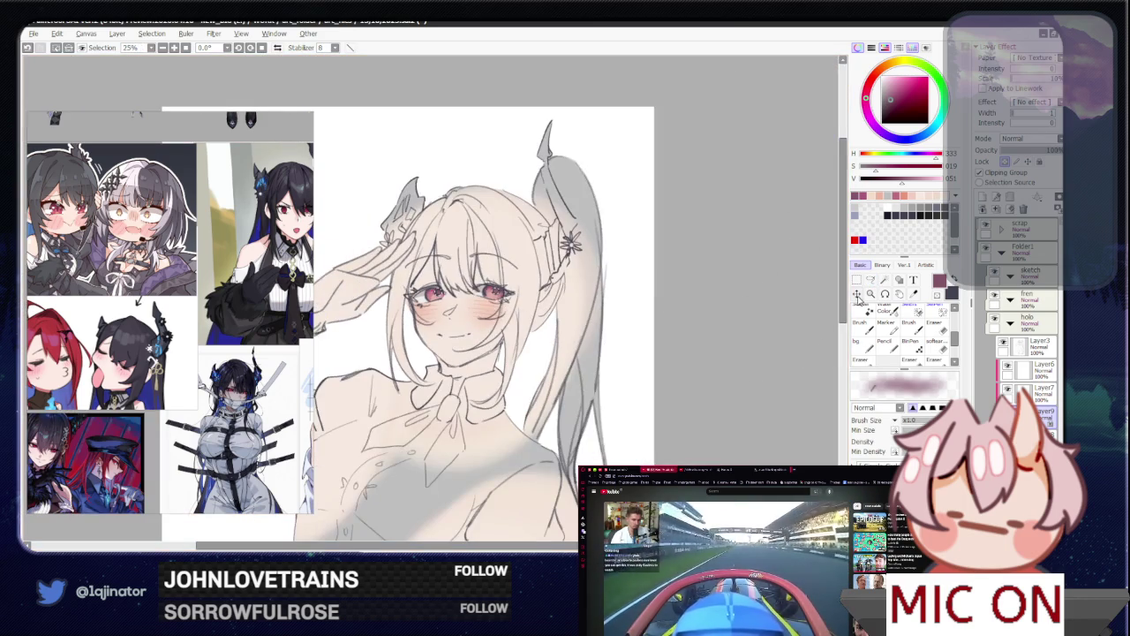
pyautogui.click(894, 95)
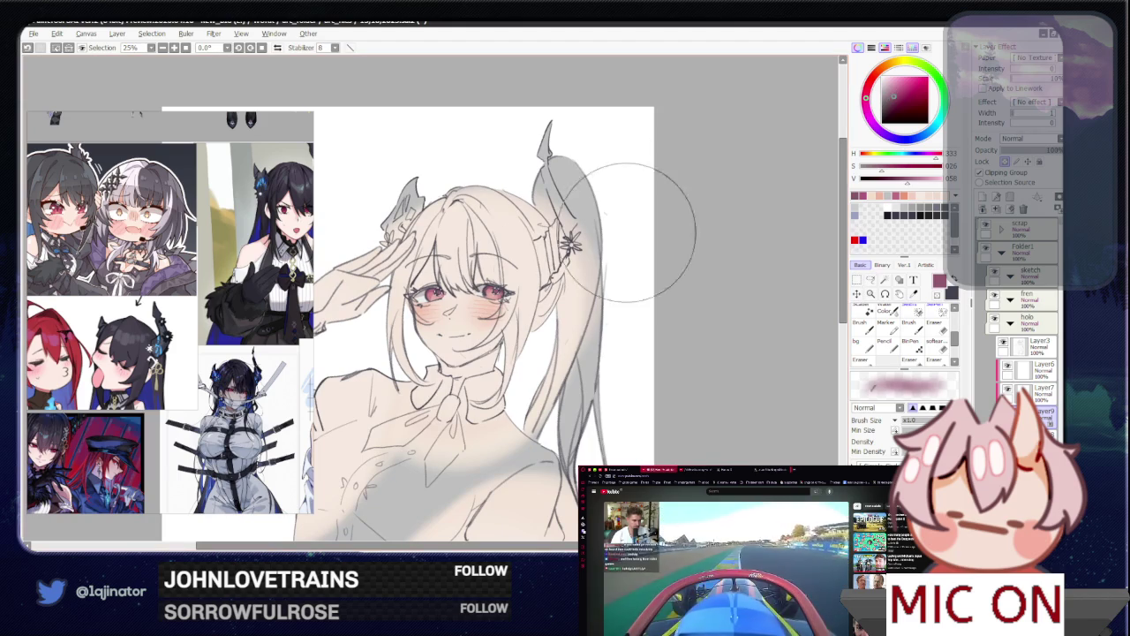
pyautogui.click(871, 280)
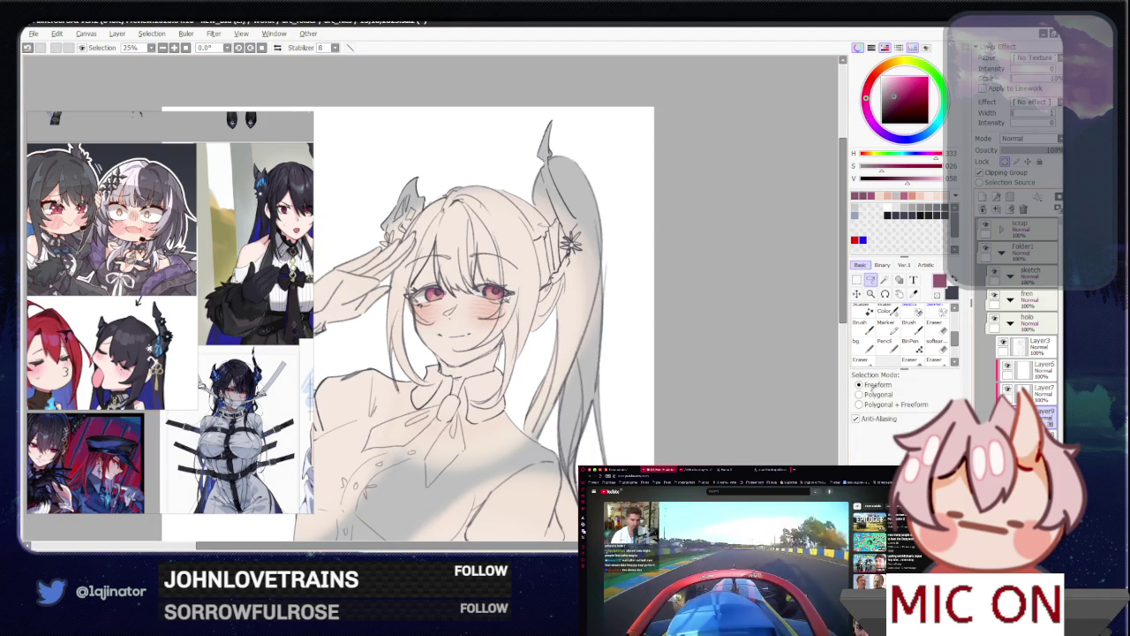
# Step: Paint a light pink shadow under the chin and across the neck, then undo it
pyautogui.moveTo(666, 412)
pyautogui.mouseDown()
pyautogui.moveTo(690, 377)
pyautogui.moveTo(669, 419)
pyautogui.mouseUp()
pyautogui.press('b')
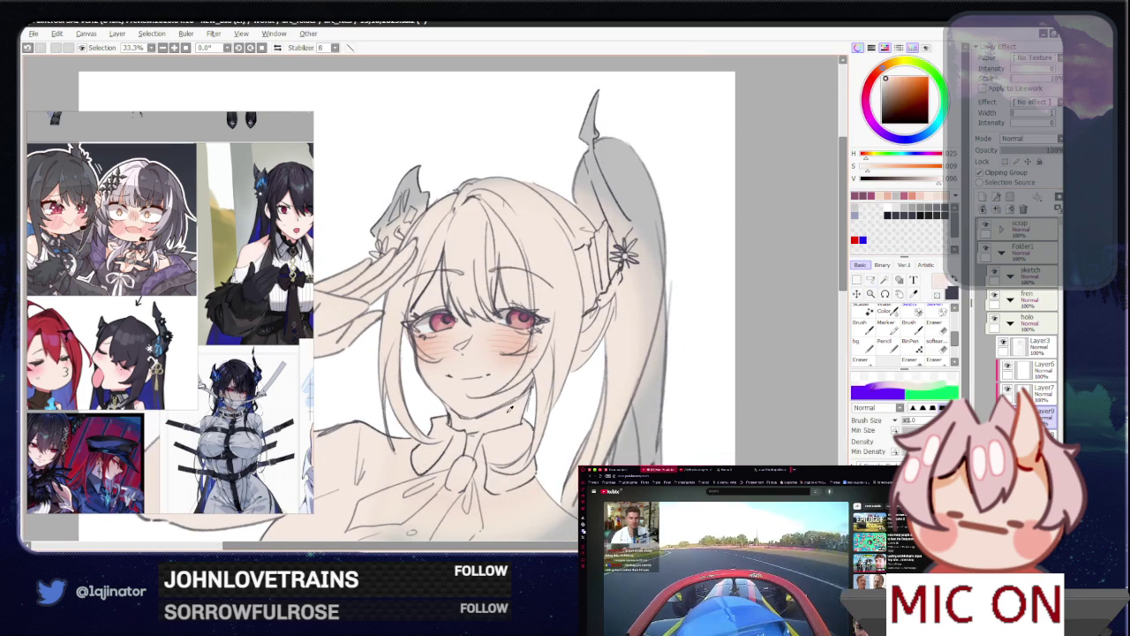
pyautogui.keyDown('alt'); pyautogui.click(530, 358); pyautogui.keyUp('alt')
pyautogui.moveTo(530, 379); pyautogui.dragTo(482, 455)
pyautogui.hotkey('ctrl', 'z')
pyautogui.moveTo(637, 427)
pyautogui.mouseDown()
pyautogui.moveTo(608, 385)
pyautogui.moveTo(643, 385)
pyautogui.mouseUp()
pyautogui.press('l')
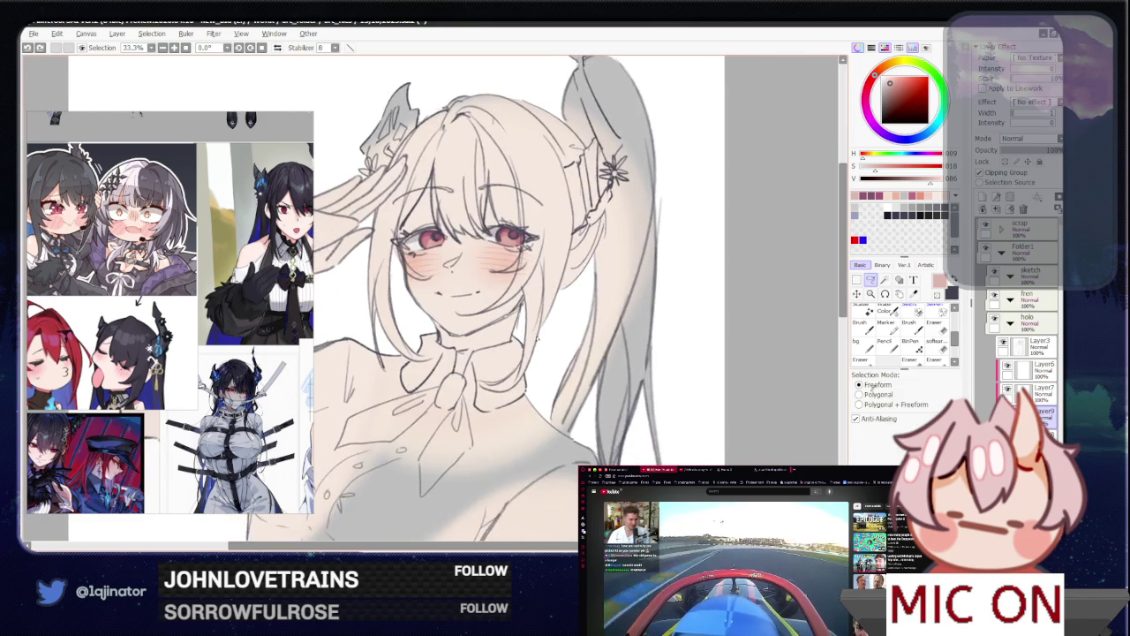
pyautogui.scroll(1, 643, 385)
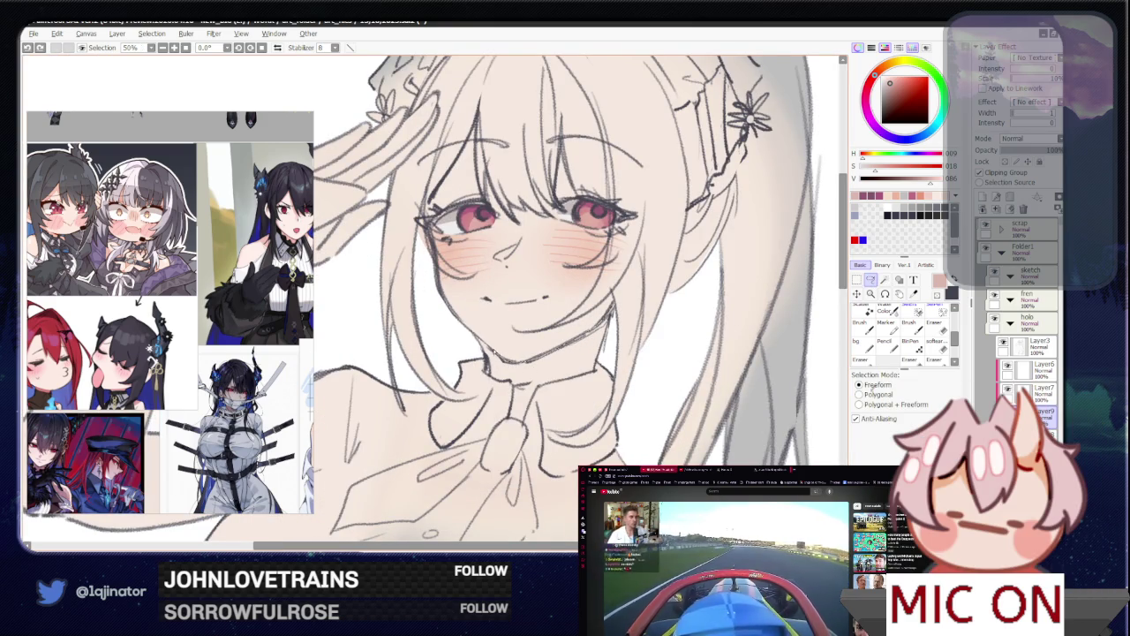
# Step: Redo the salmon-pink neck shading, then frame and rotate the view on the face
pyautogui.hotkey('ctrl', 'y')
pyautogui.scroll(-2, 804, 331)
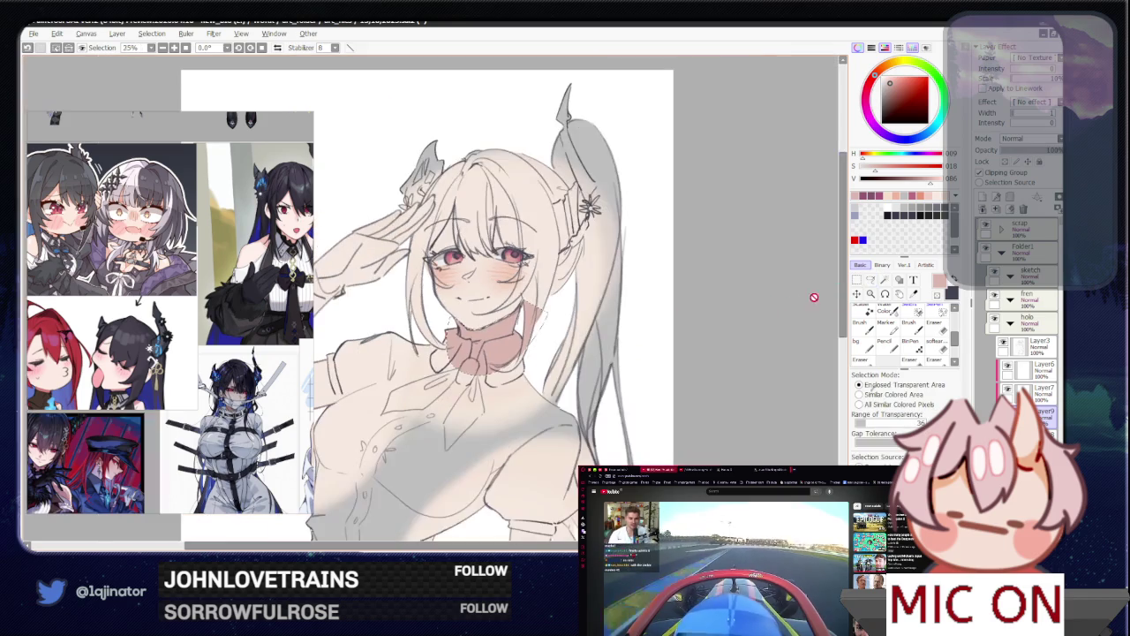
pyautogui.scroll(2, 495, 264)
pyautogui.moveTo(458, 216); pyautogui.dragTo(444, 288)
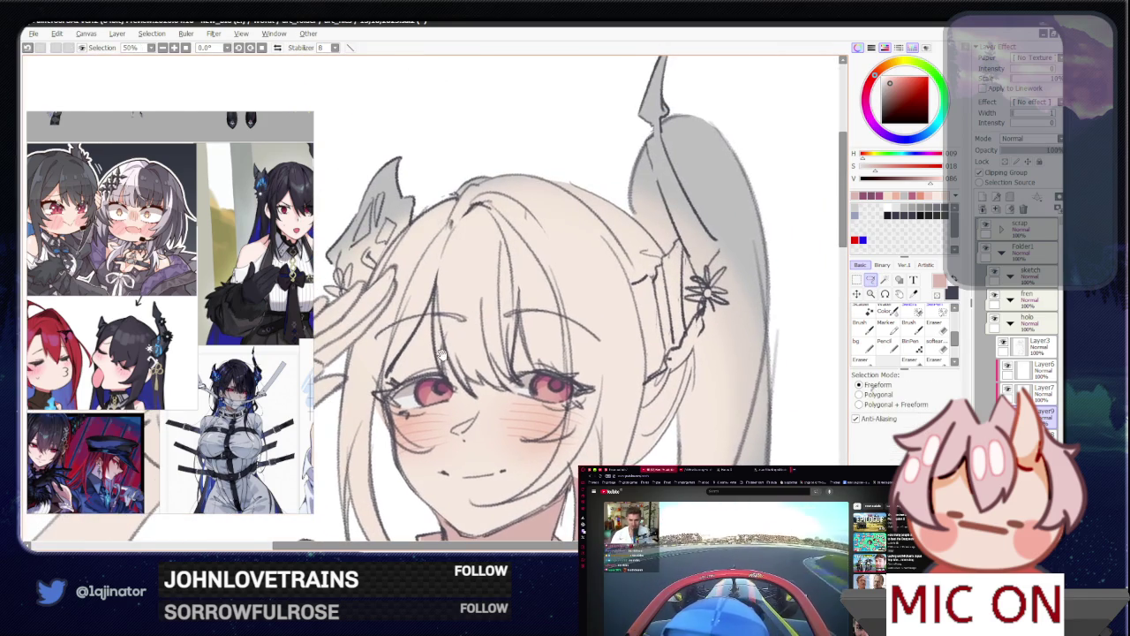
pyautogui.scroll(-2, 451, 327)
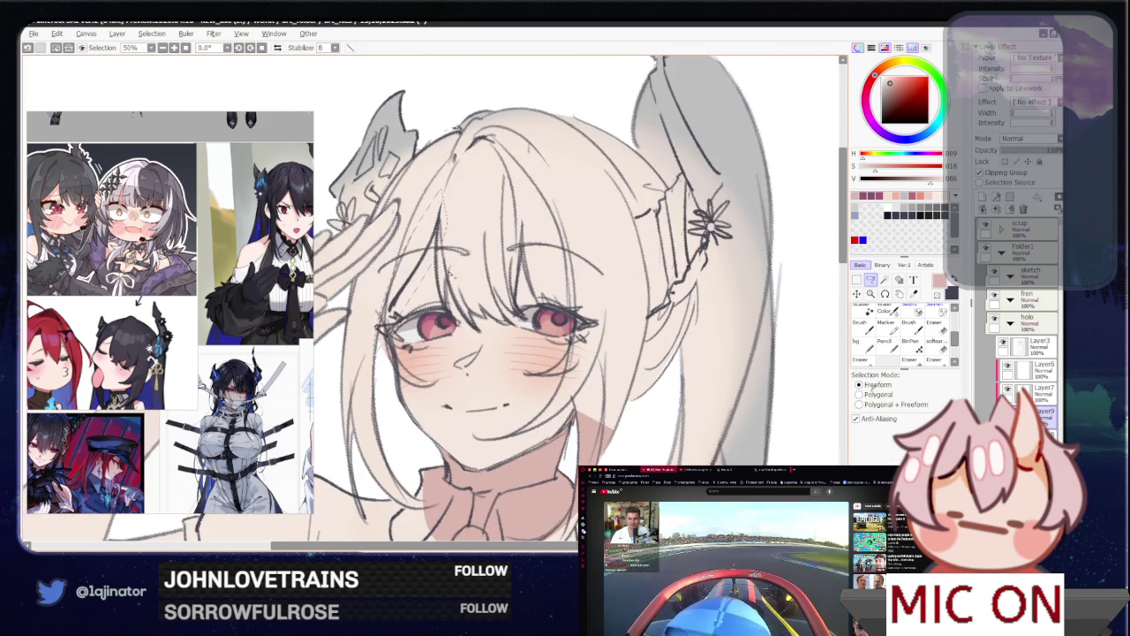
pyautogui.moveTo(487, 353); pyautogui.dragTo(499, 369)
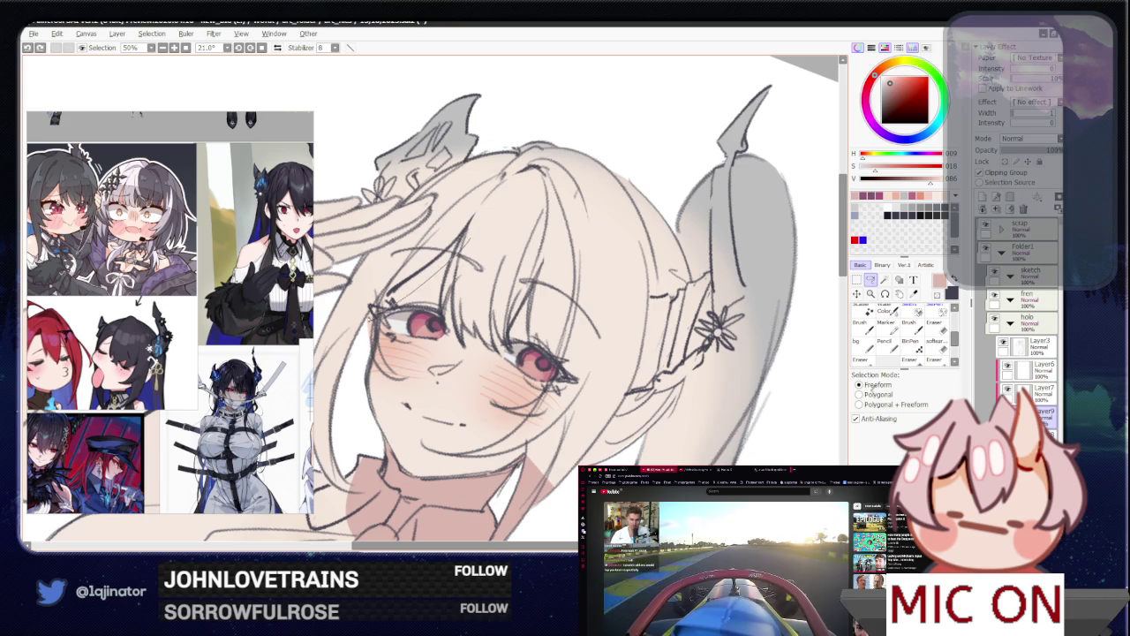
# Step: Lasso around the hair and face, rotating, panning and zooming the canvas to check the head
pyautogui.moveTo(468, 216); pyautogui.dragTo(468, 234)
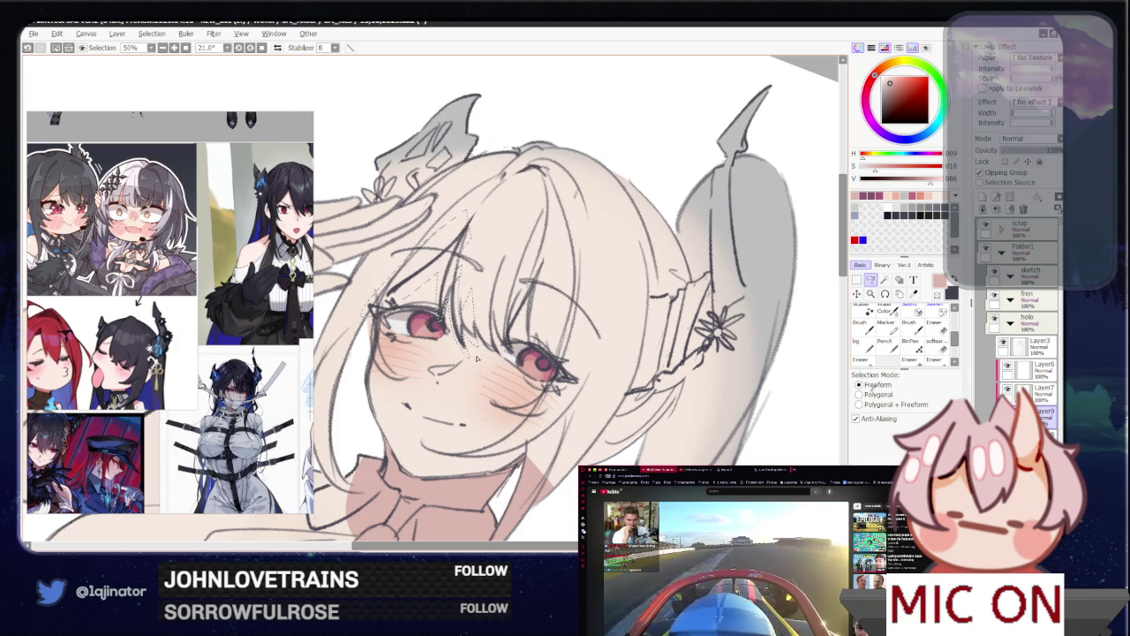
pyautogui.moveTo(506, 347); pyautogui.dragTo(456, 373)
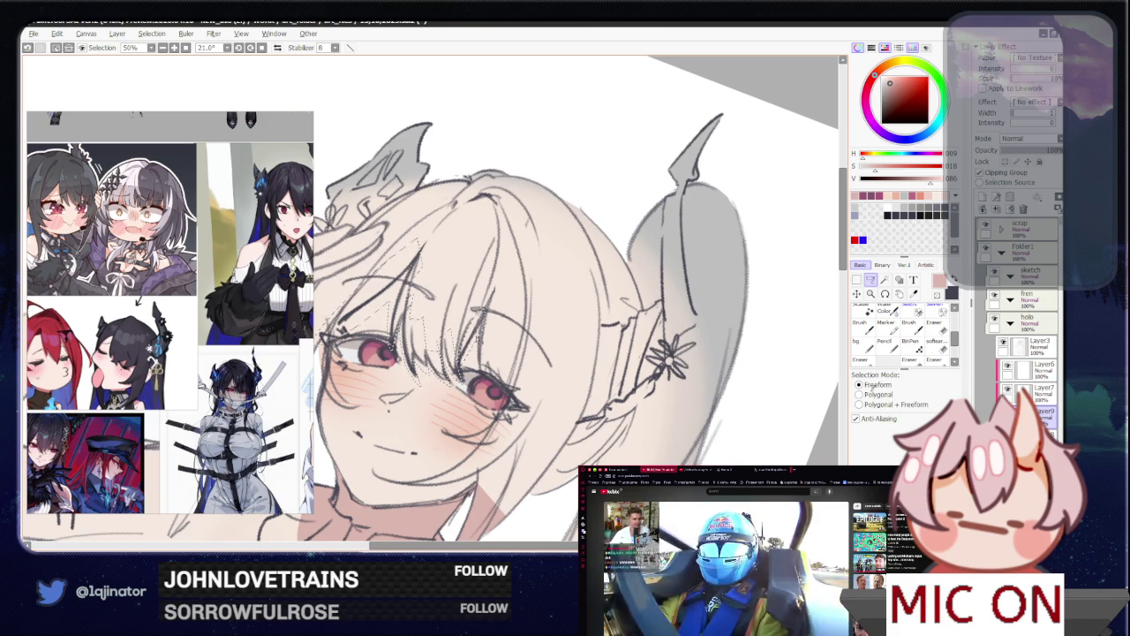
pyautogui.moveTo(498, 345)
pyautogui.mouseDown()
pyautogui.moveTo(534, 345)
pyautogui.moveTo(506, 378)
pyautogui.mouseUp()
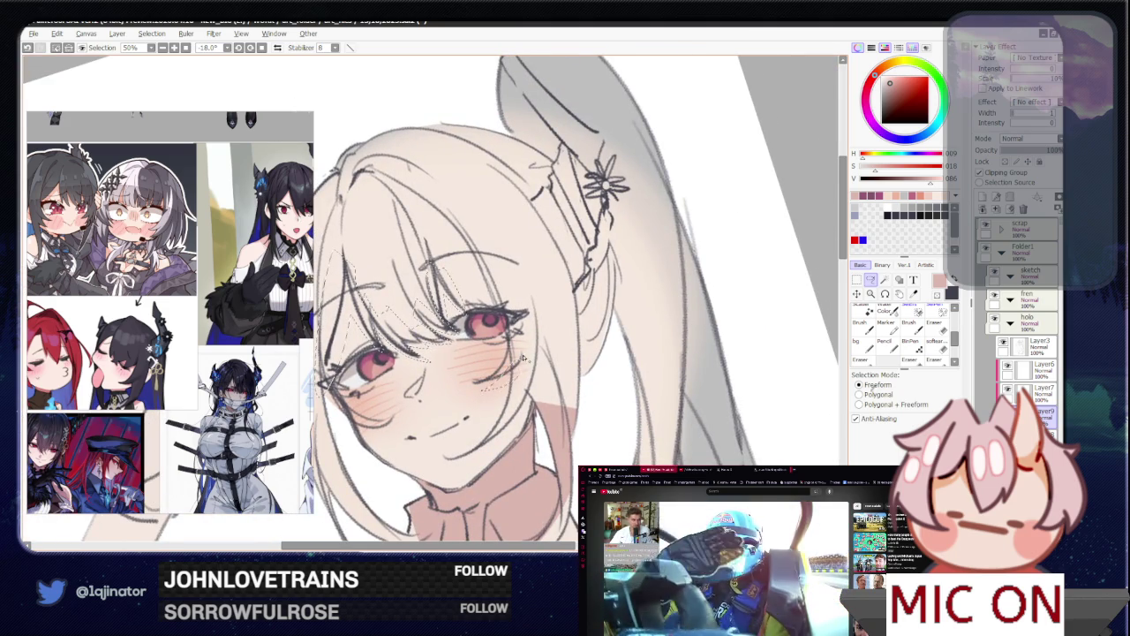
pyautogui.scroll(-1, 523, 357)
pyautogui.scroll(-1, 525, 353)
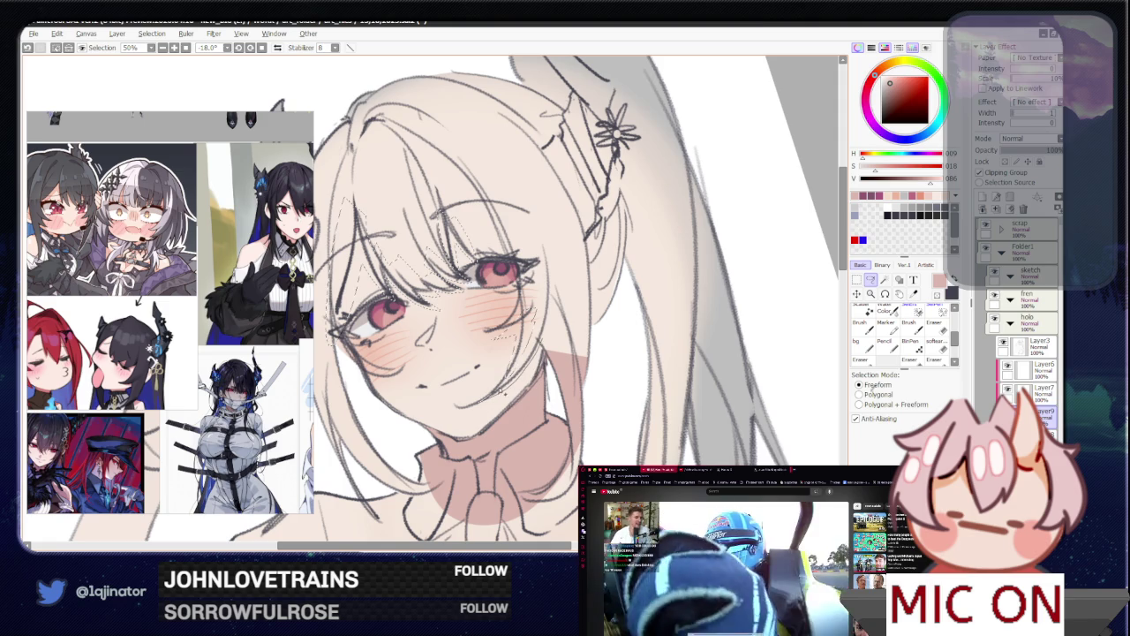
pyautogui.moveTo(536, 347)
pyautogui.mouseDown()
pyautogui.moveTo(460, 406)
pyautogui.moveTo(386, 347)
pyautogui.mouseUp()
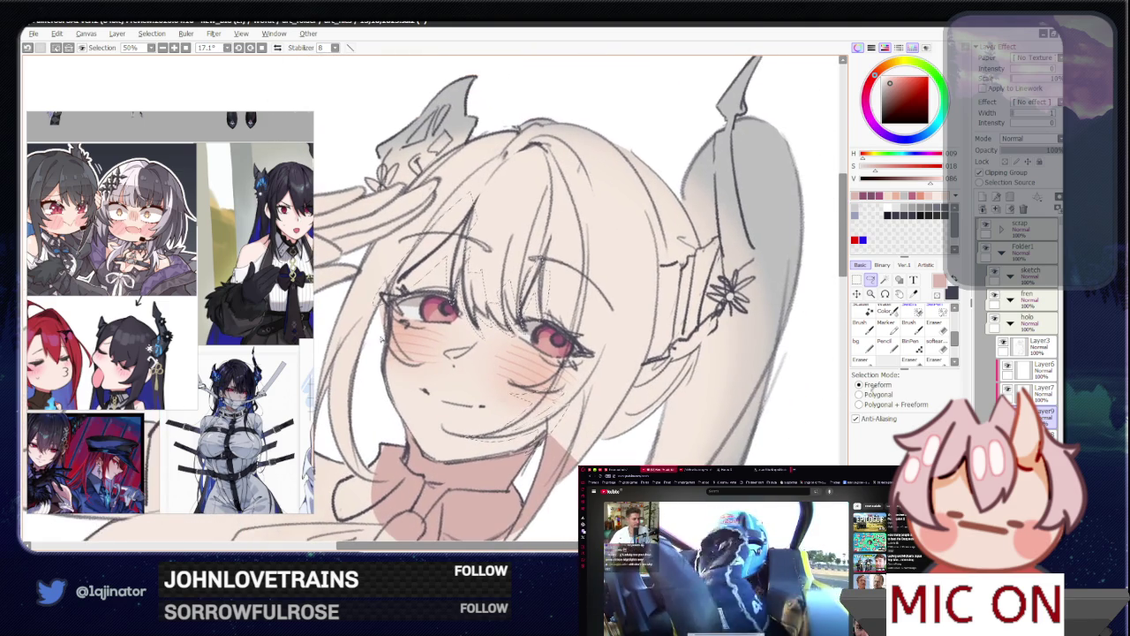
pyautogui.press('w')
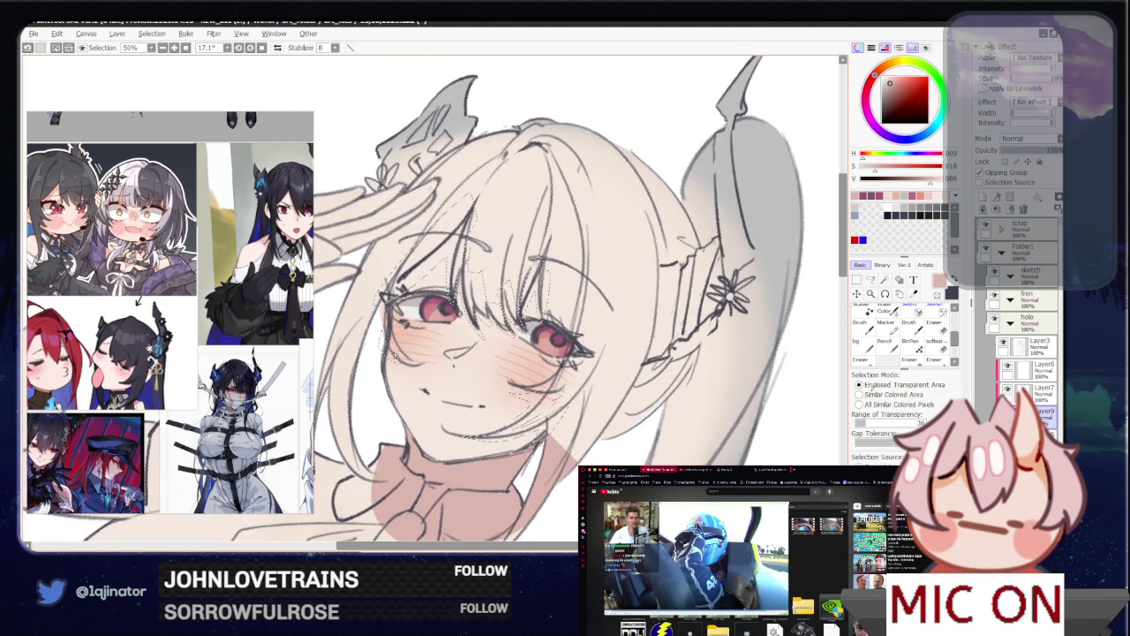
pyautogui.press('-')
pyautogui.press('l')
pyautogui.moveTo(841, 300)
pyautogui.mouseDown()
pyautogui.moveTo(536, 408)
pyautogui.moveTo(483, 349)
pyautogui.mouseUp()
# Step: Zoom in on the face and arm, clear the selection, and lasso the saluting arm
pyautogui.press('+')
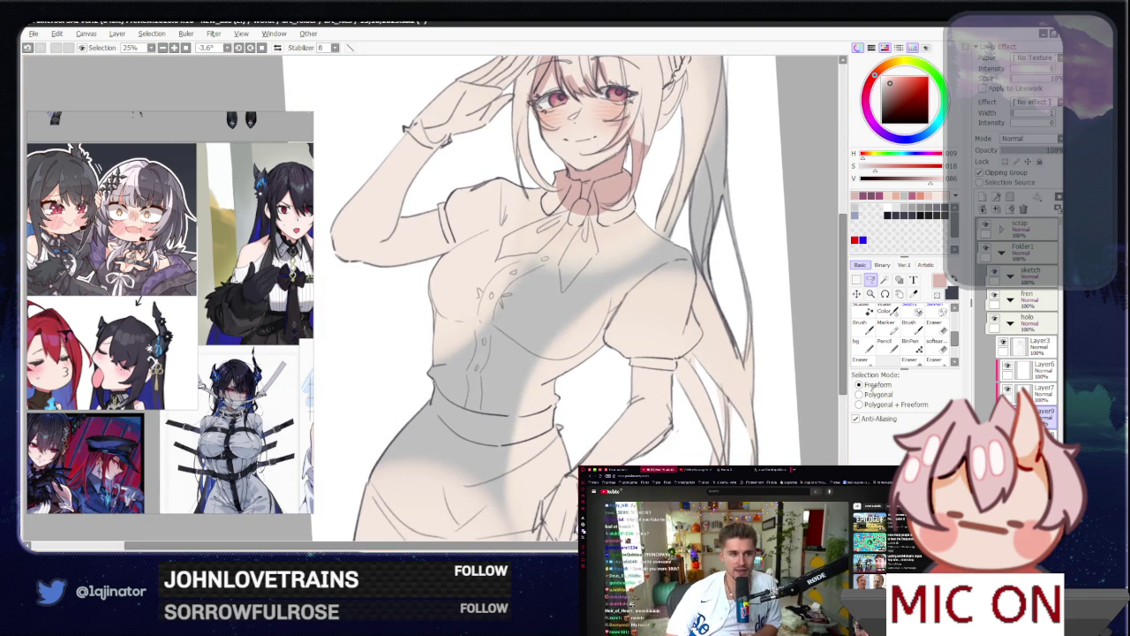
pyautogui.press('+')
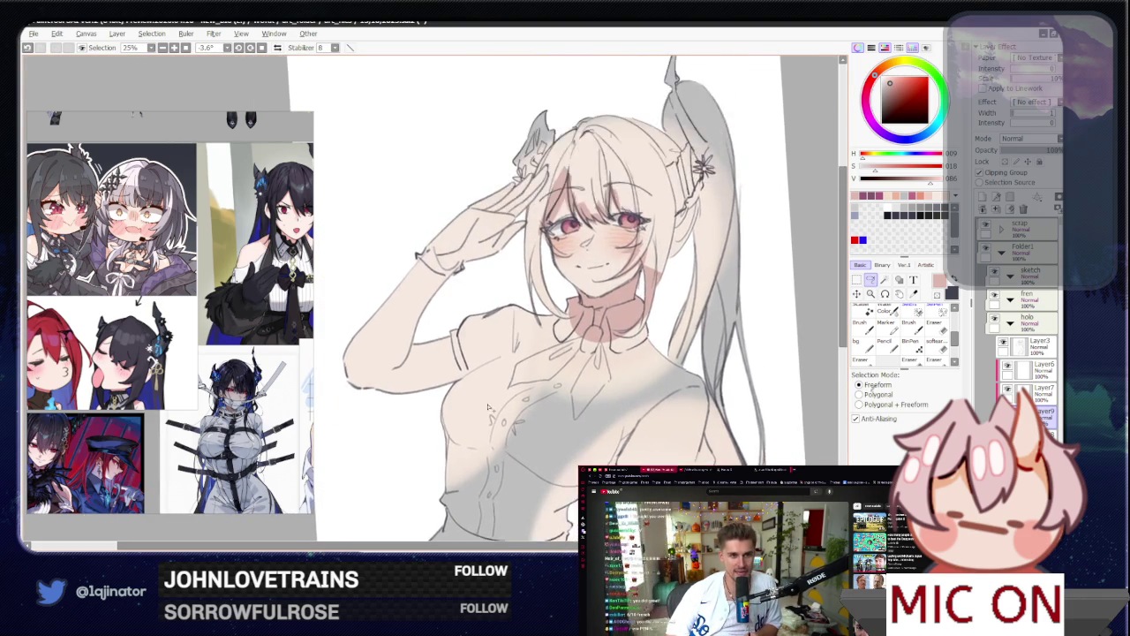
pyautogui.moveTo(370, 283); pyautogui.dragTo(452, 332)
pyautogui.hotkey('ctrl', 'd')
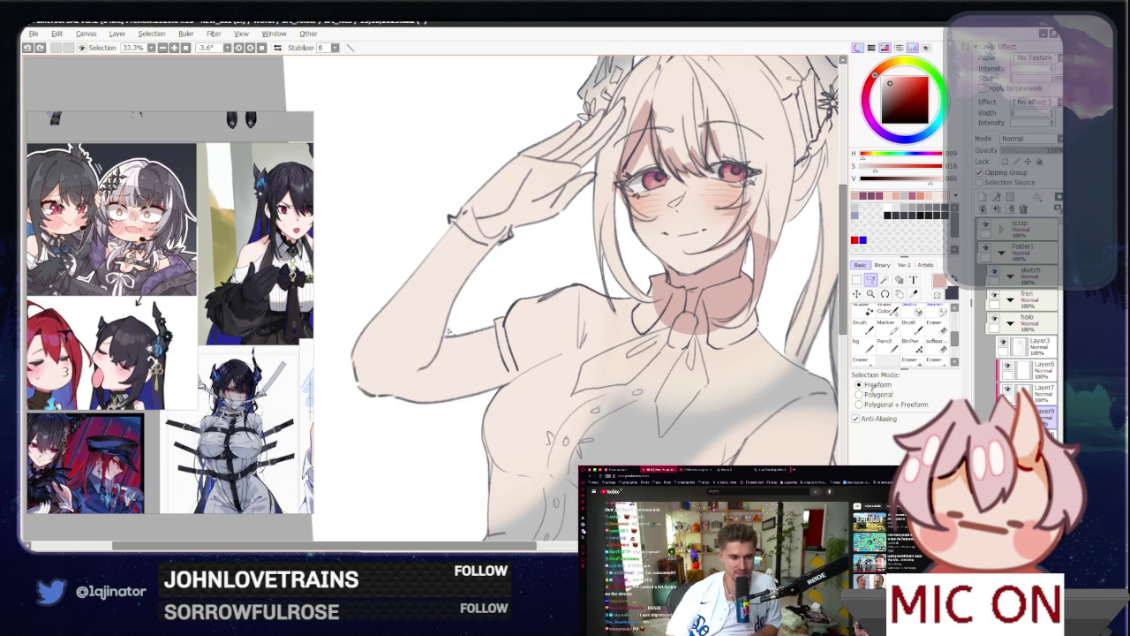
pyautogui.moveTo(404, 433); pyautogui.dragTo(484, 302)
# Step: Deselect and re-lasso just the upper arm near the shoulder
pyautogui.press('-')
pyautogui.press('w')
pyautogui.press('l')
pyautogui.hotkey('ctrl', 'd')
pyautogui.press('+')
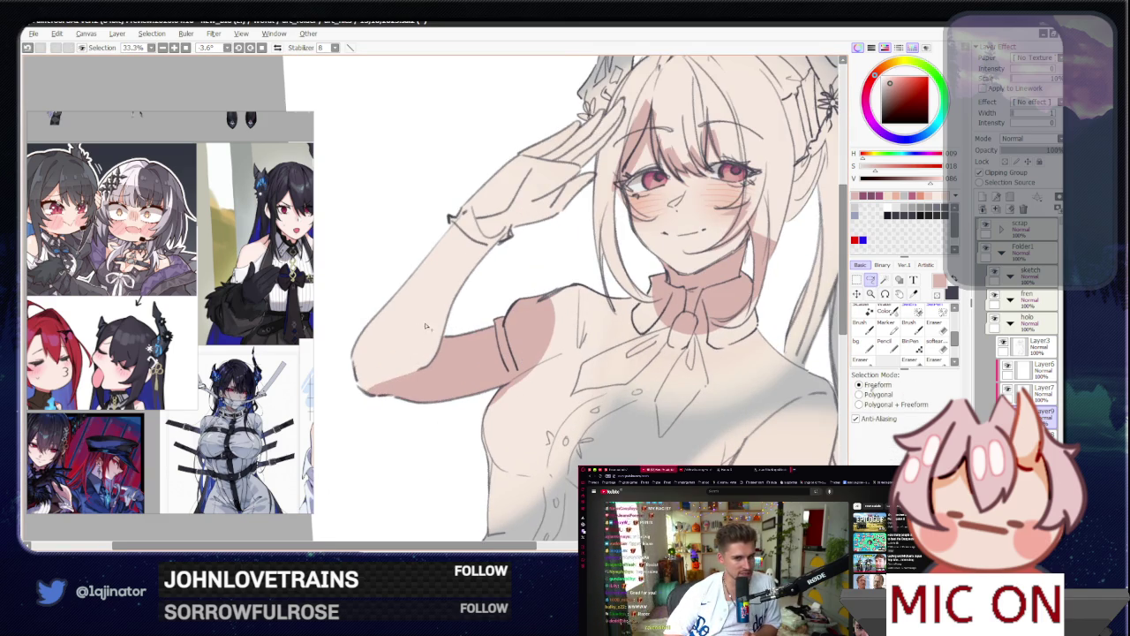
pyautogui.moveTo(440, 311); pyautogui.dragTo(453, 296)
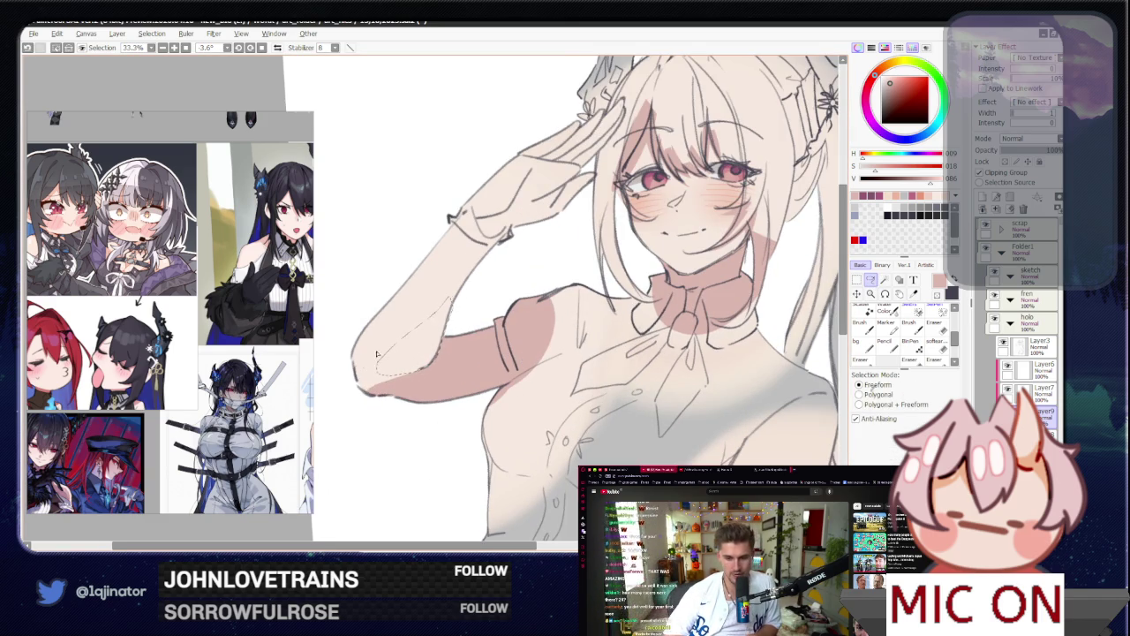
# Step: Paint salmon pink over the selected upper arm with a large brush
pyautogui.press('w')
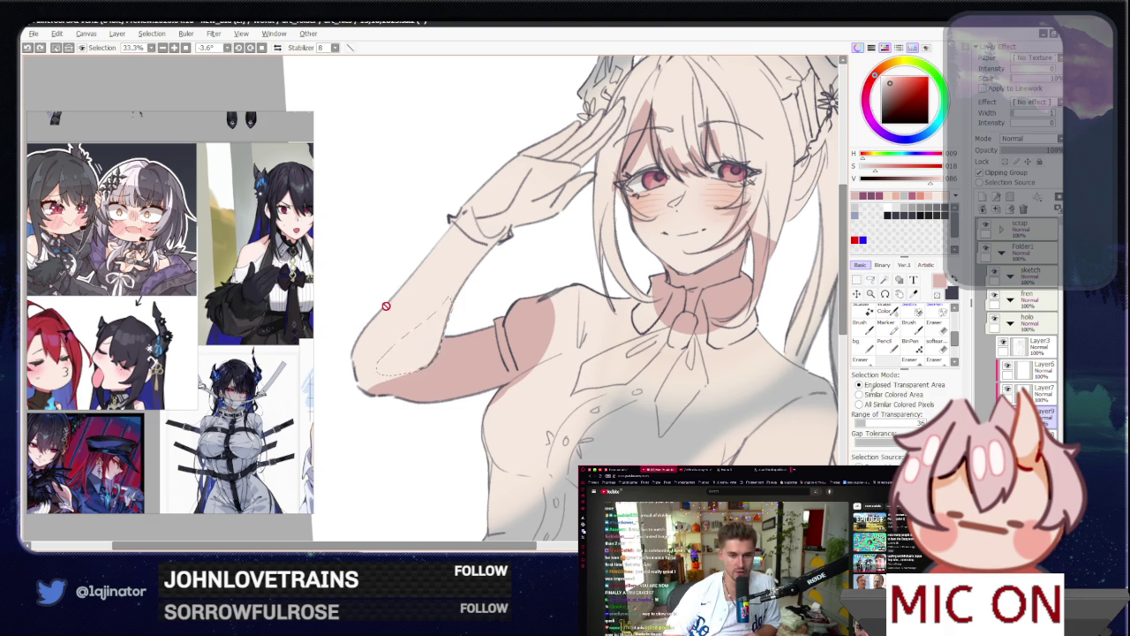
pyautogui.click(869, 279)
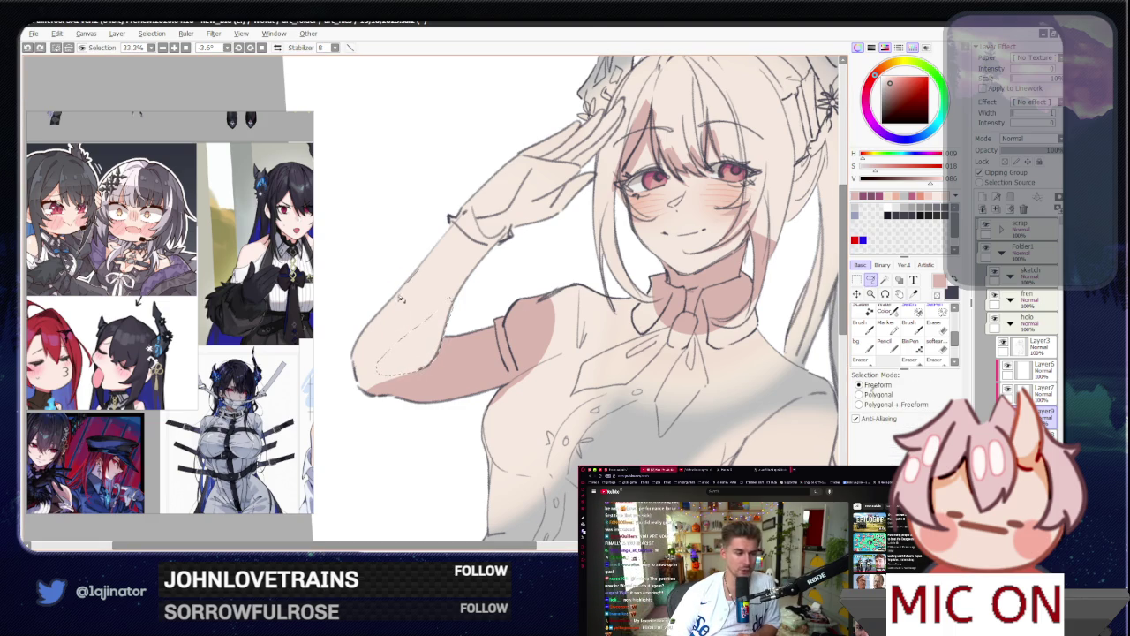
pyautogui.press('b')
pyautogui.moveTo(378, 291)
pyautogui.mouseDown()
pyautogui.moveTo(467, 247)
pyautogui.moveTo(415, 292)
pyautogui.moveTo(413, 335)
pyautogui.mouseUp()
pyautogui.hotkey('ctrl', '-')
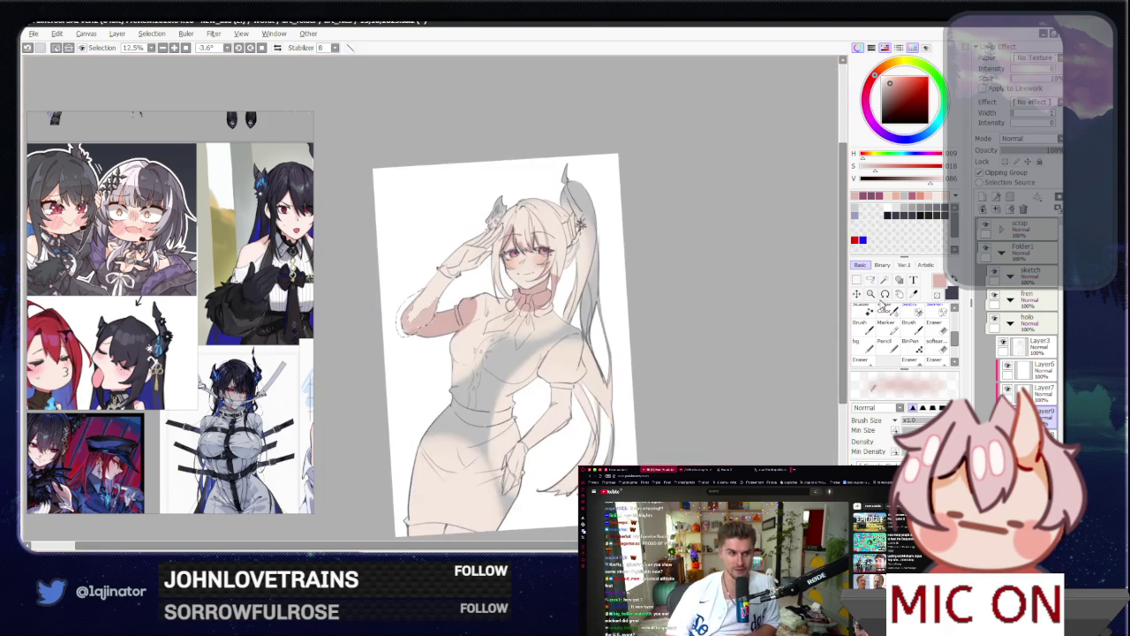
# Step: Lasso the forearm below the puffed sleeve and bucket-fill it pink
pyautogui.press('l')
pyautogui.scroll(1, 431, 303)
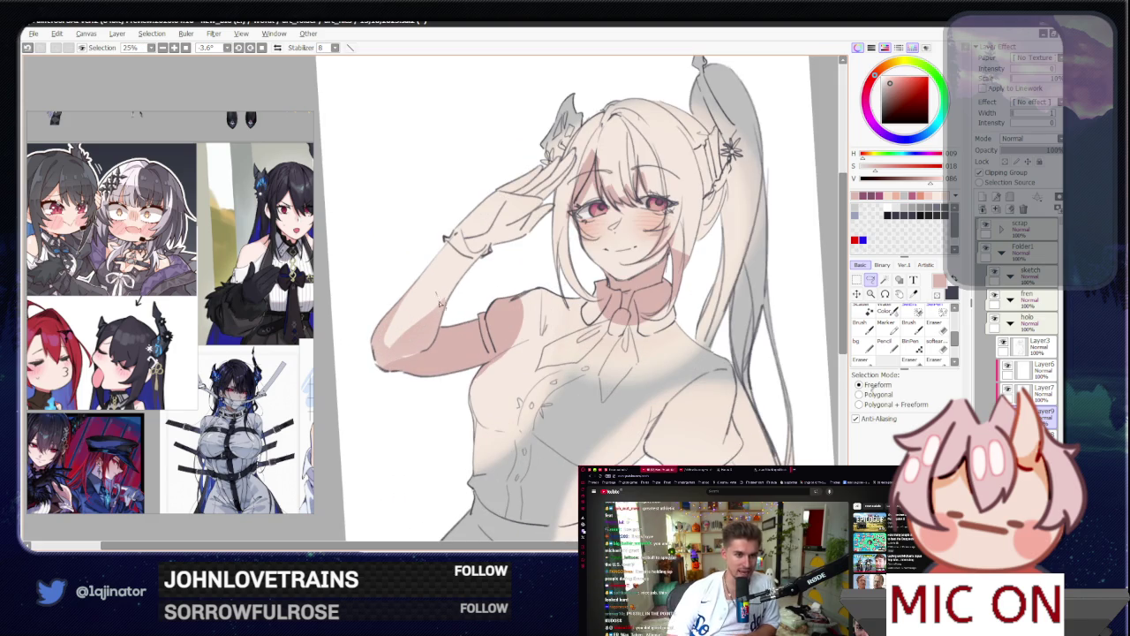
pyautogui.scroll(-1, 680, 329)
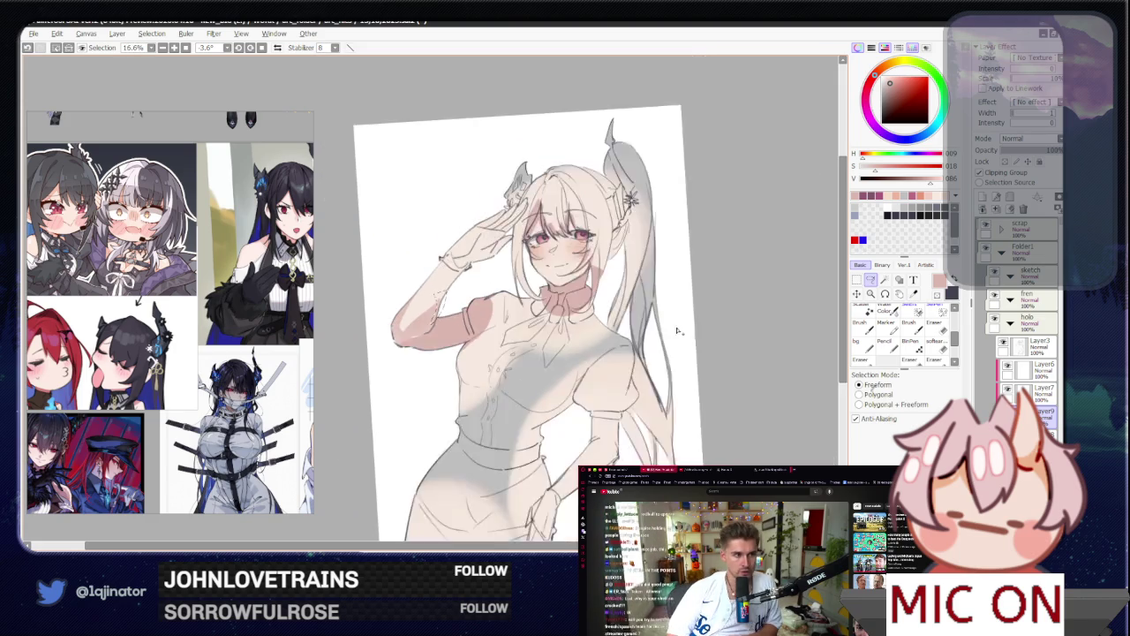
pyautogui.moveTo(713, 327)
pyautogui.mouseDown()
pyautogui.moveTo(565, 318)
pyautogui.moveTo(473, 347)
pyautogui.moveTo(465, 385)
pyautogui.mouseUp()
pyautogui.scroll(1, 546, 323)
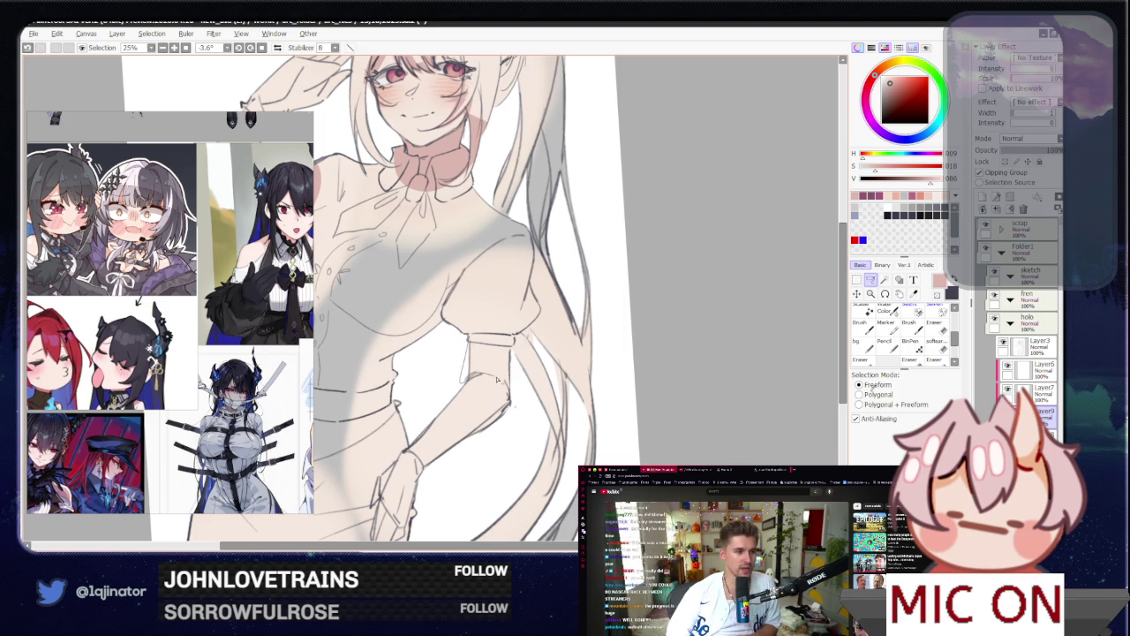
pyautogui.moveTo(508, 339)
pyautogui.mouseDown()
pyautogui.moveTo(512, 356)
pyautogui.moveTo(443, 386)
pyautogui.mouseUp()
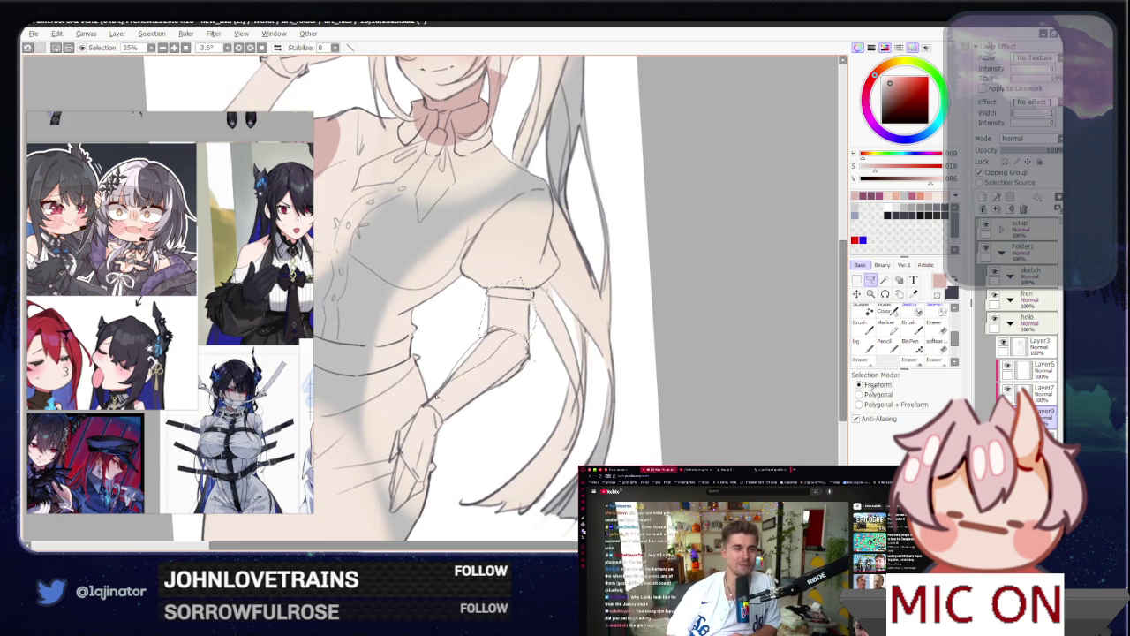
pyautogui.press('g')
pyautogui.click(508, 304)
# Step: Pan, zoom and rotate the canvas nearly upright to review the forearm shading
pyautogui.scroll(-2, 813, 294)
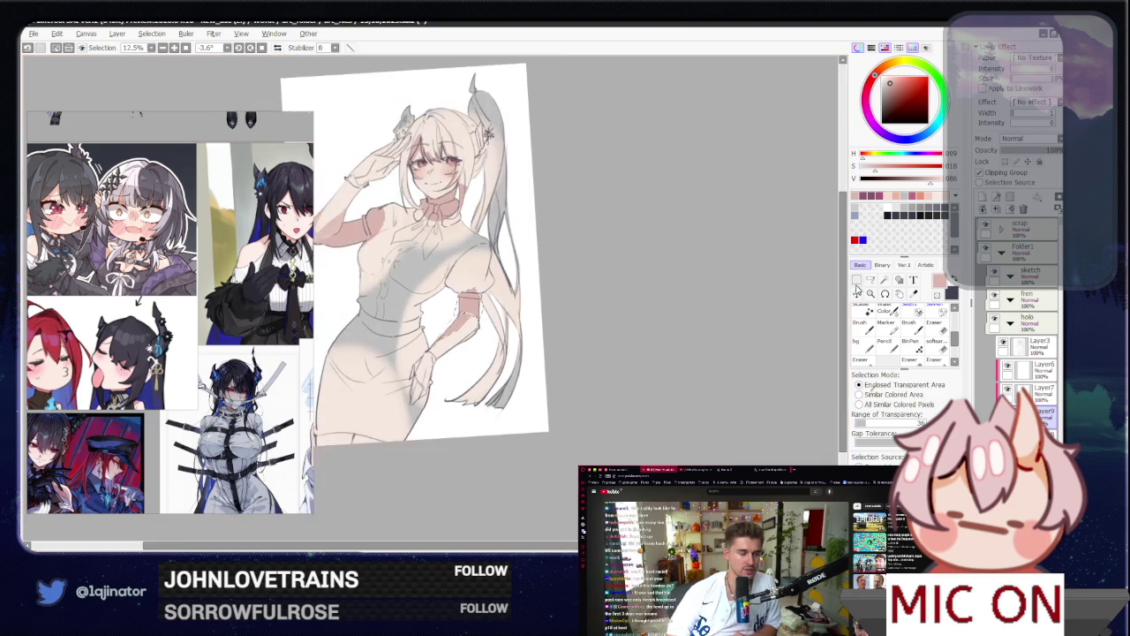
pyautogui.moveTo(644, 341); pyautogui.dragTo(685, 314)
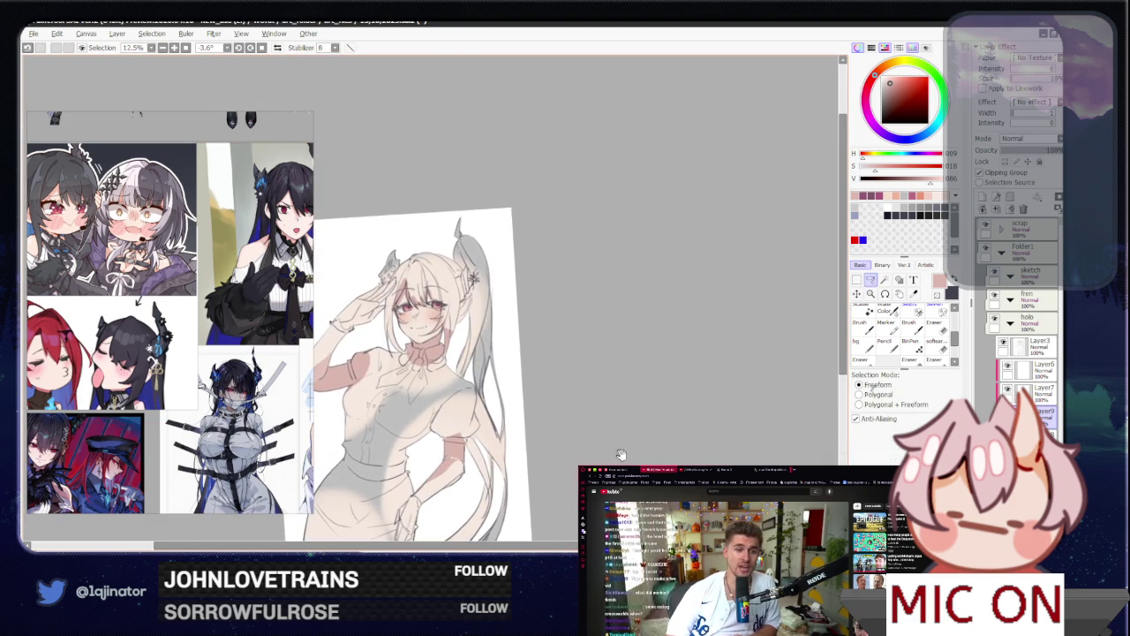
pyautogui.scroll(3, 685, 314)
pyautogui.moveTo(619, 335); pyautogui.dragTo(449, 442)
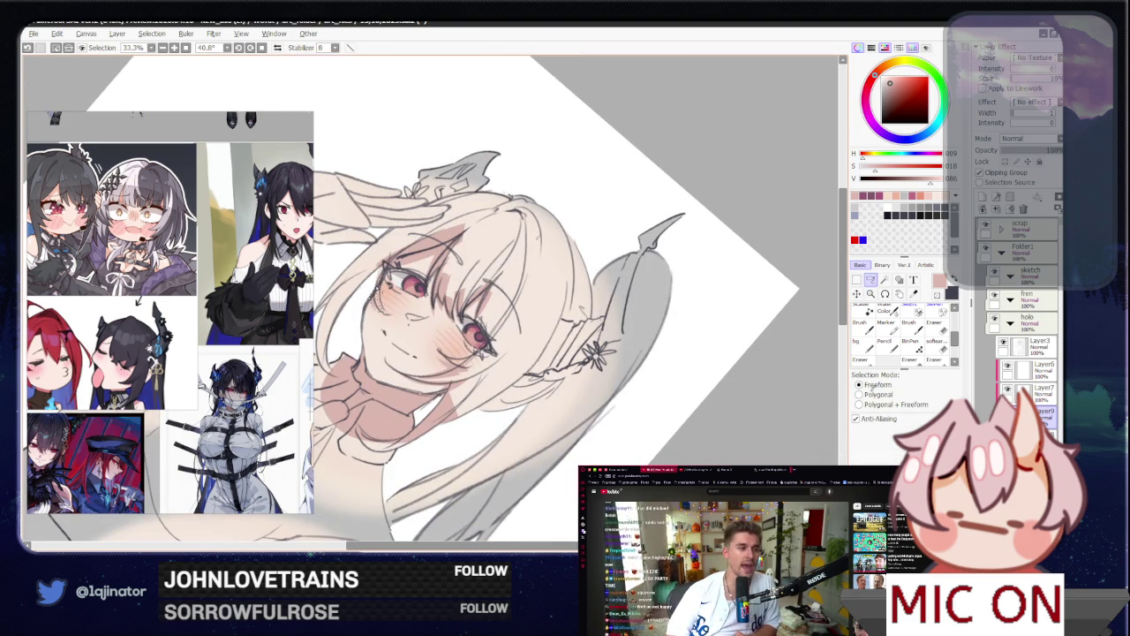
pyautogui.press('w')
pyautogui.scroll(-2, 619, 309)
pyautogui.press('l')
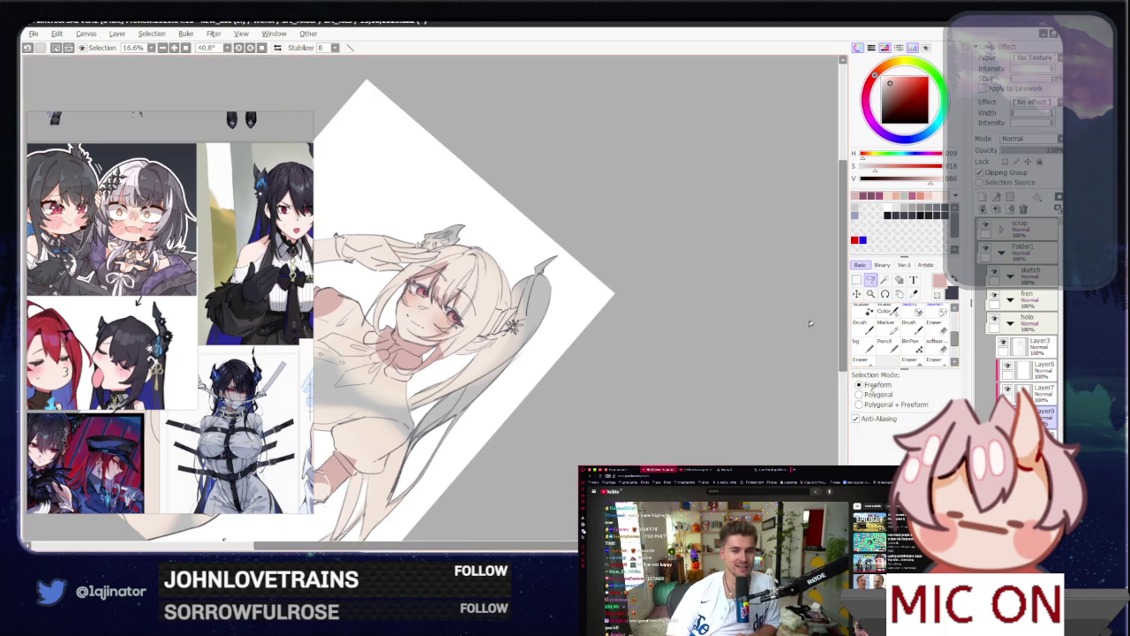
pyautogui.moveTo(547, 379); pyautogui.dragTo(620, 307)
pyautogui.moveTo(535, 323)
pyautogui.mouseDown()
pyautogui.moveTo(503, 400)
pyautogui.moveTo(505, 432)
pyautogui.moveTo(496, 413)
pyautogui.mouseUp()
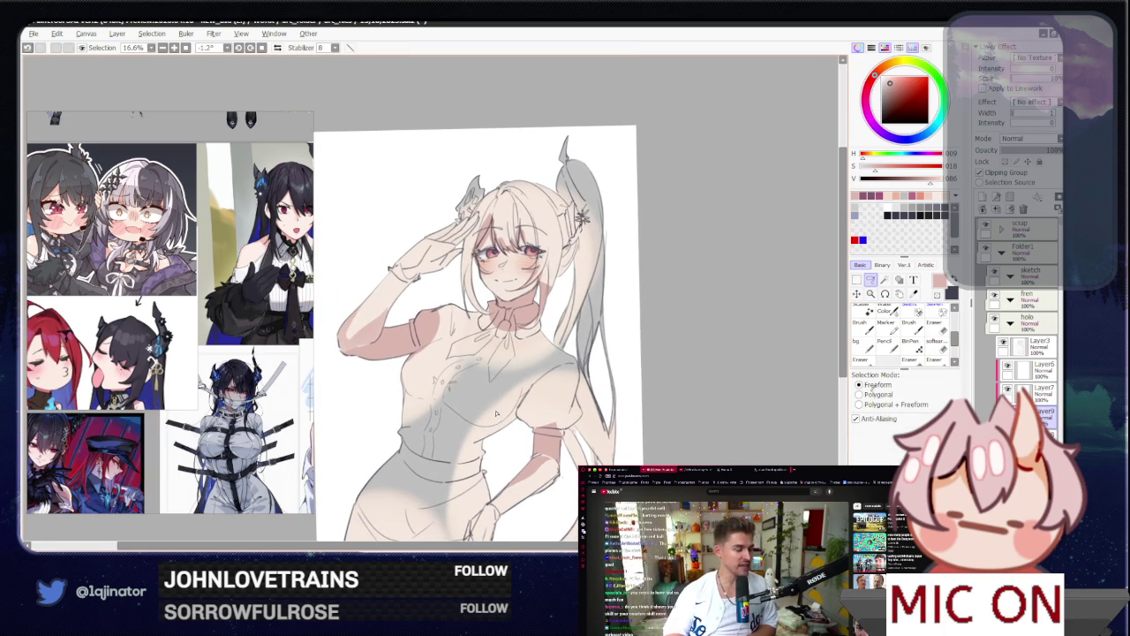
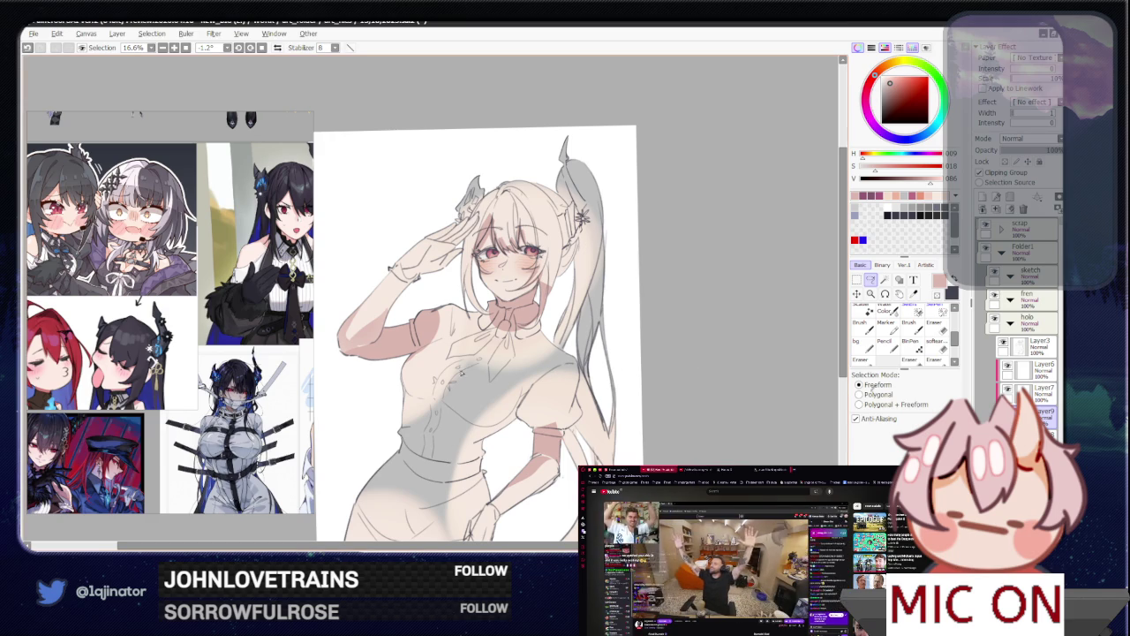
# Step: Draw a thin line along the raised arm's edge
pyautogui.scroll(2, 433, 296)
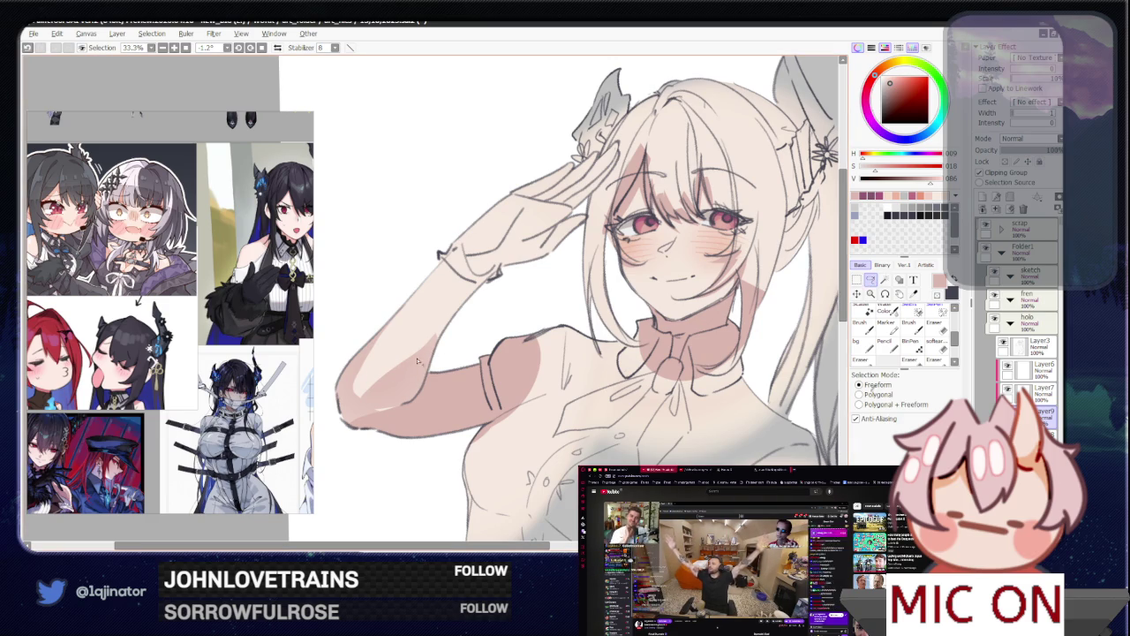
pyautogui.moveTo(376, 340); pyautogui.dragTo(366, 411)
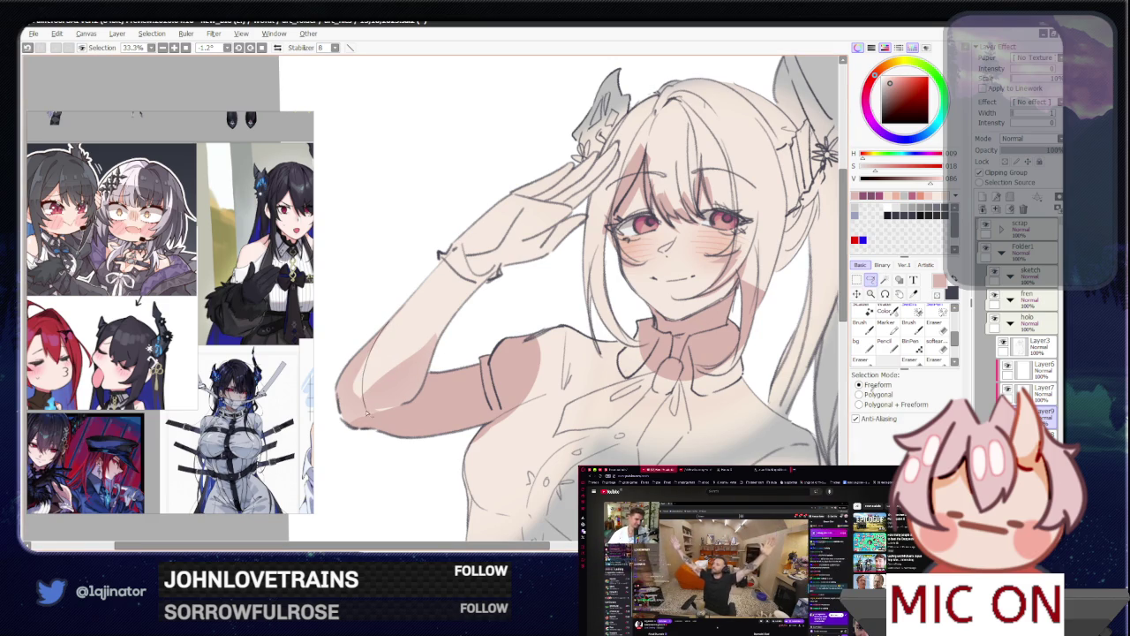
pyautogui.press('b')
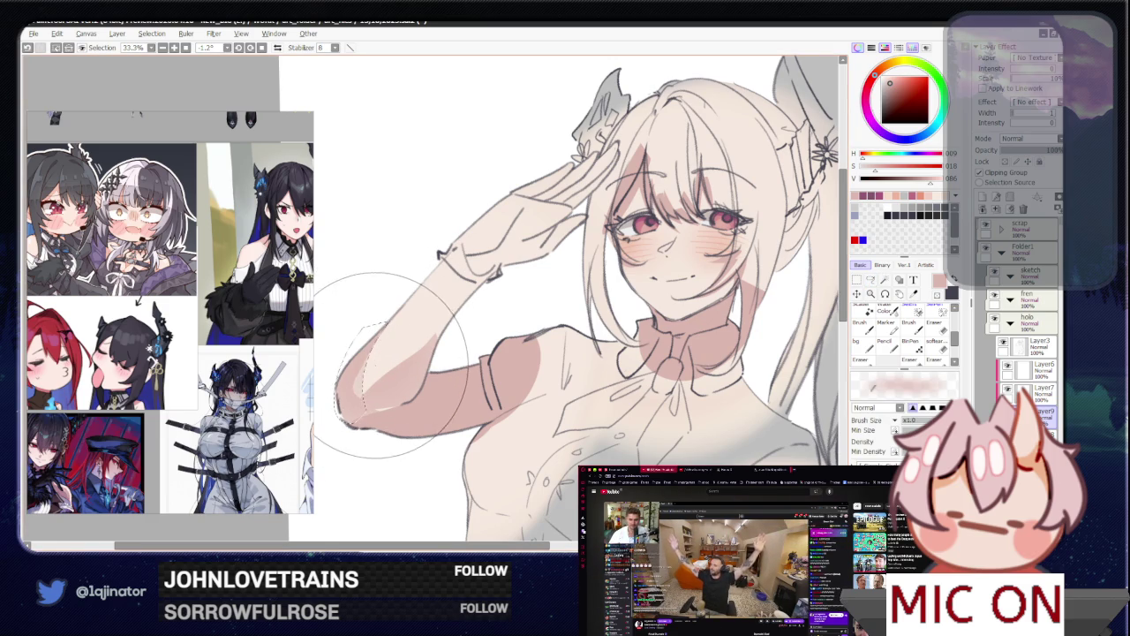
pyautogui.scroll(-1, 411, 300)
pyautogui.scroll(-1, 402, 346)
pyautogui.press('l')
pyautogui.scroll(1, 403, 346)
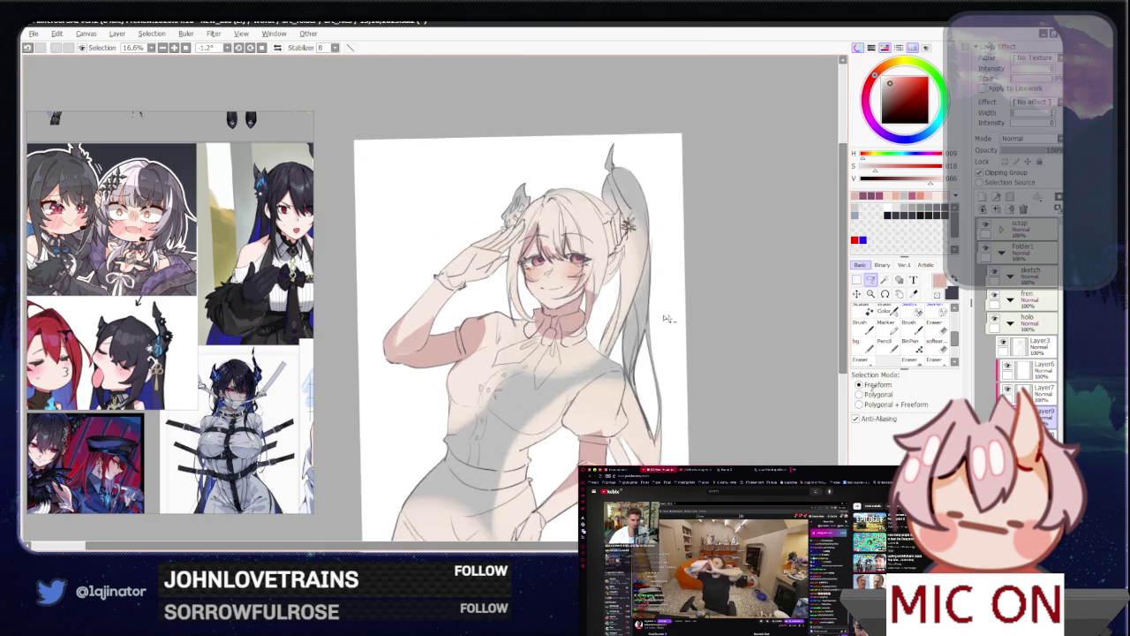
pyautogui.scroll(1, 403, 347)
pyautogui.moveTo(402, 347); pyautogui.dragTo(456, 298)
pyautogui.press('b')
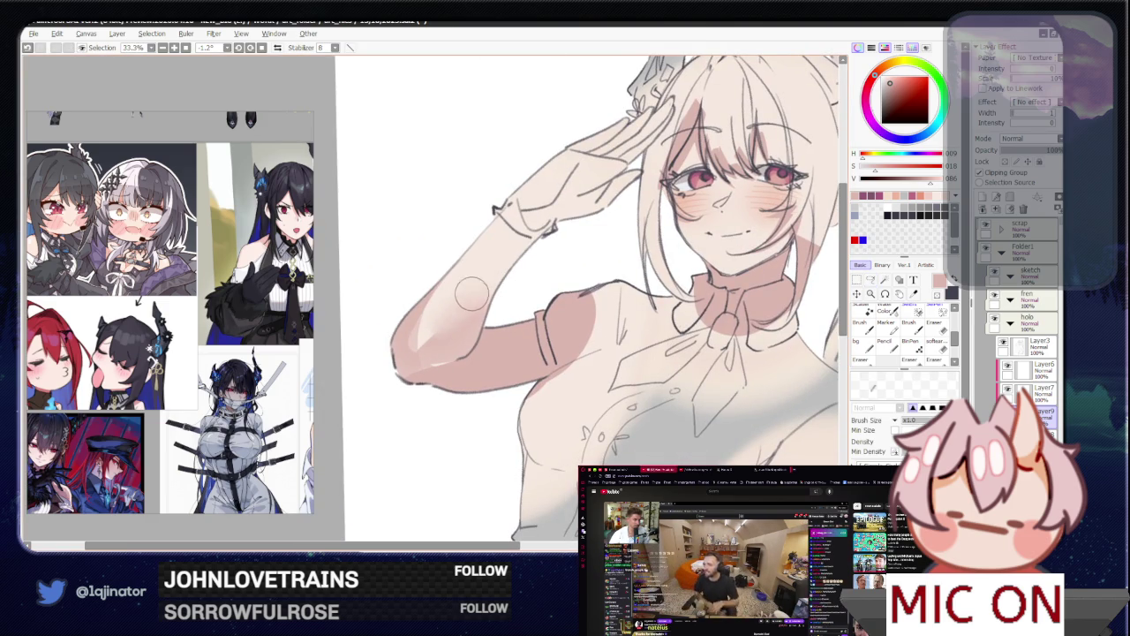
# Step: Lasso-select the upper part of the raised arm
pyautogui.click(872, 279)
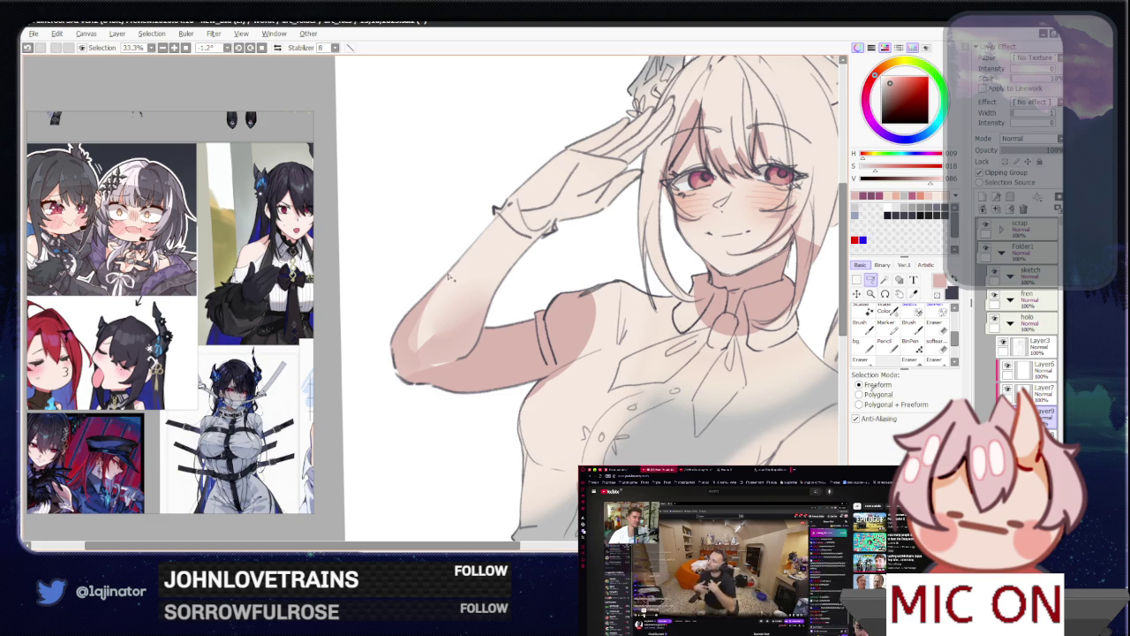
pyautogui.moveTo(426, 347); pyautogui.dragTo(468, 285)
pyautogui.press('b')
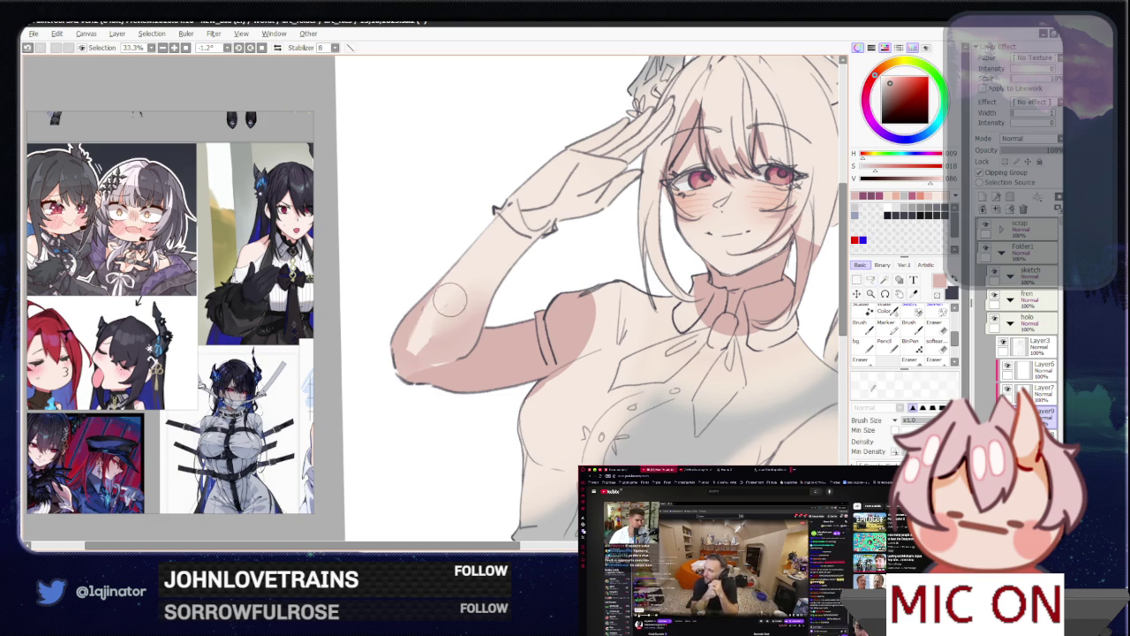
pyautogui.scroll(-2, 554, 278)
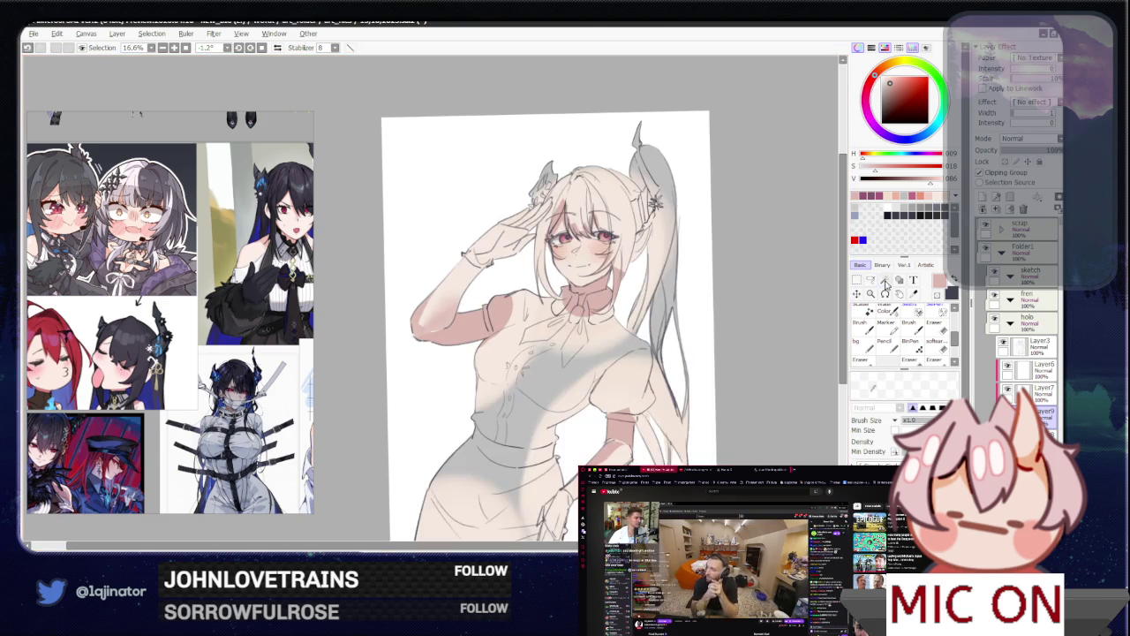
# Step: Switch between lasso and brush, then recentre the canvas on the figure
pyautogui.click(871, 280)
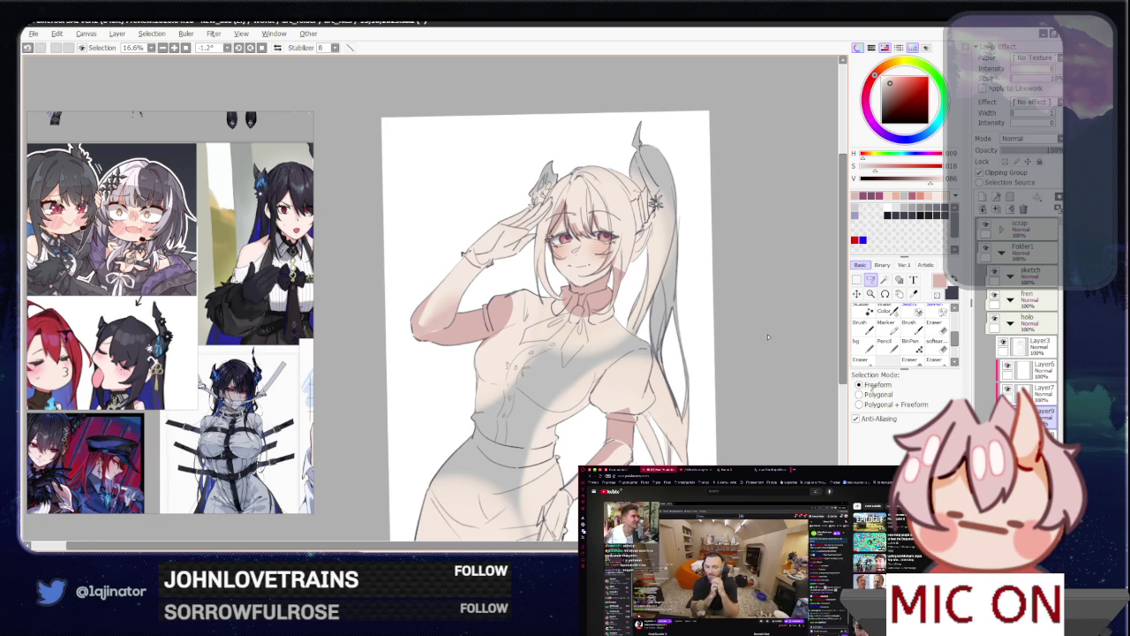
pyautogui.scroll(2, 767, 336)
pyautogui.press('b')
pyautogui.scroll(-2, 548, 327)
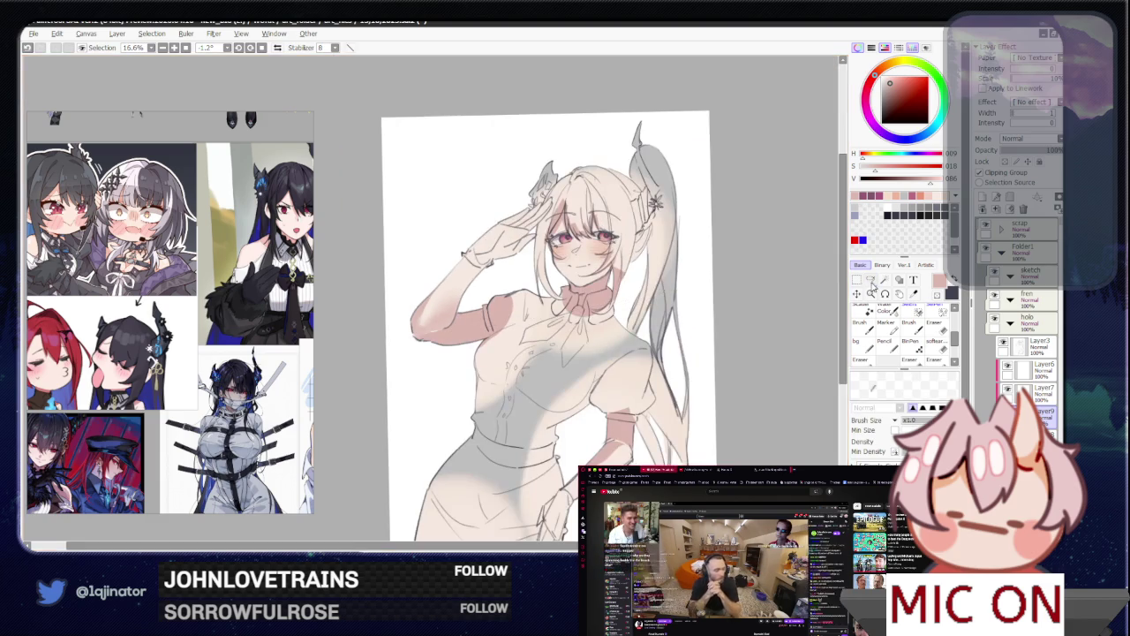
pyautogui.click(872, 281)
pyautogui.scroll(1, 742, 327)
pyautogui.scroll(1, 749, 282)
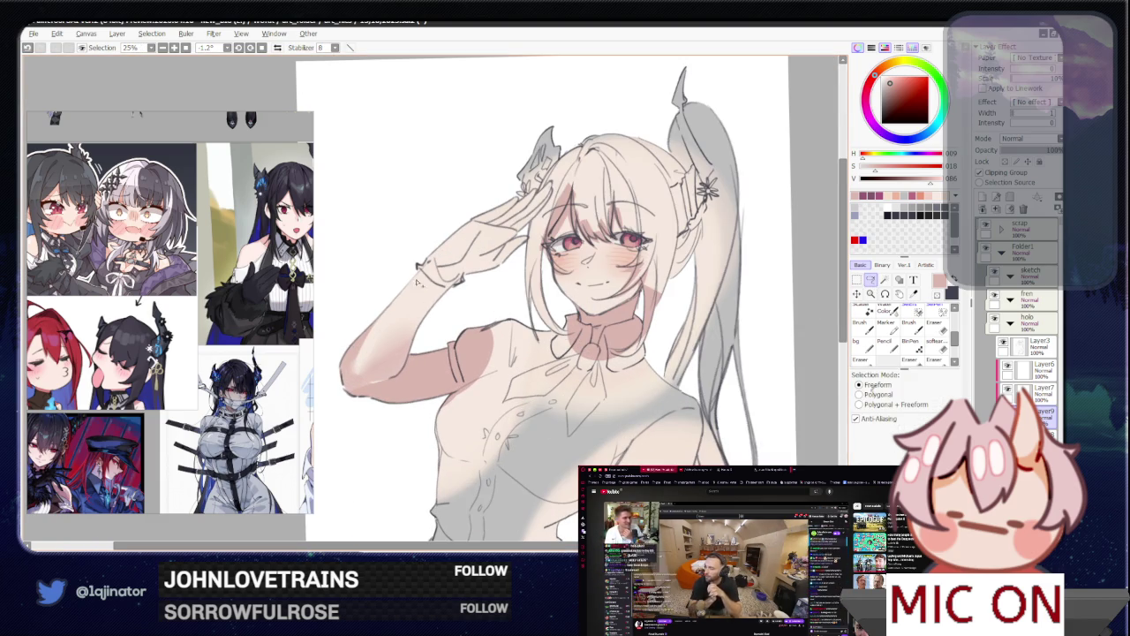
pyautogui.scroll(-2, 782, 257)
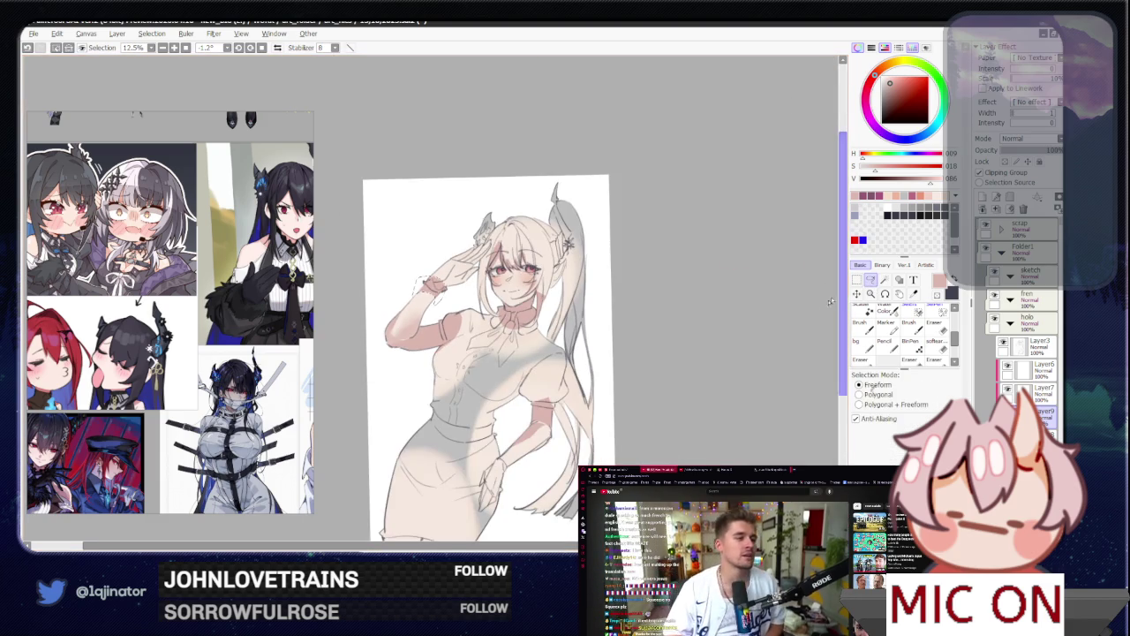
pyautogui.moveTo(832, 302); pyautogui.dragTo(677, 292)
pyautogui.moveTo(608, 345); pyautogui.dragTo(632, 379)
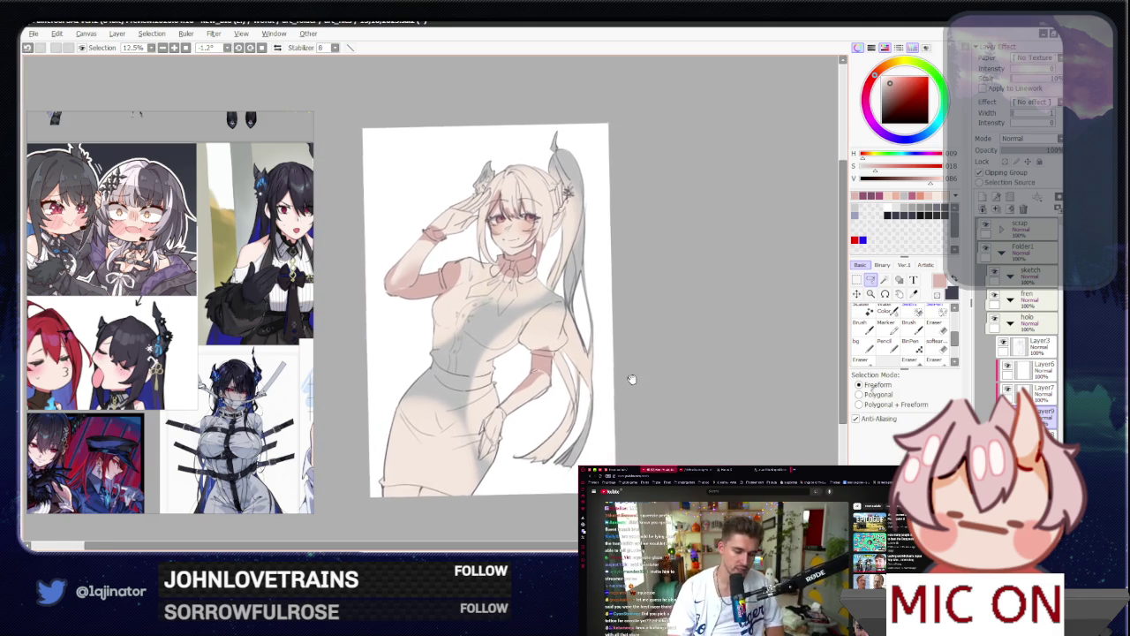
pyautogui.scroll(3, 631, 379)
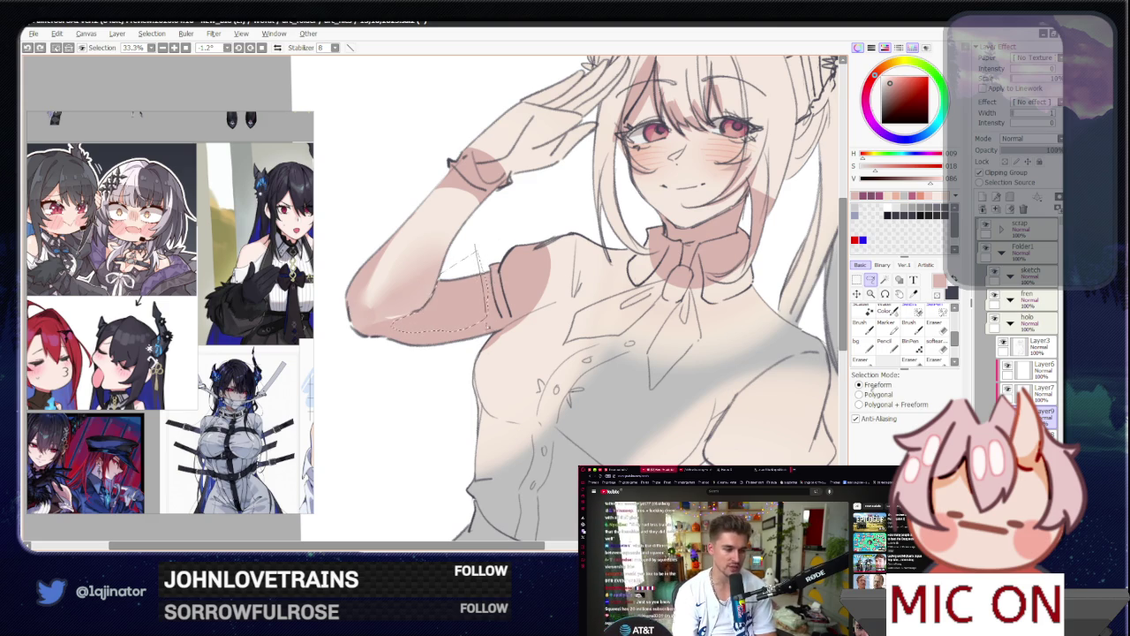
# Step: Pick the softer brush, then rotate the canvas view to -26° and back to -9°
pyautogui.scroll(-2, 487, 252)
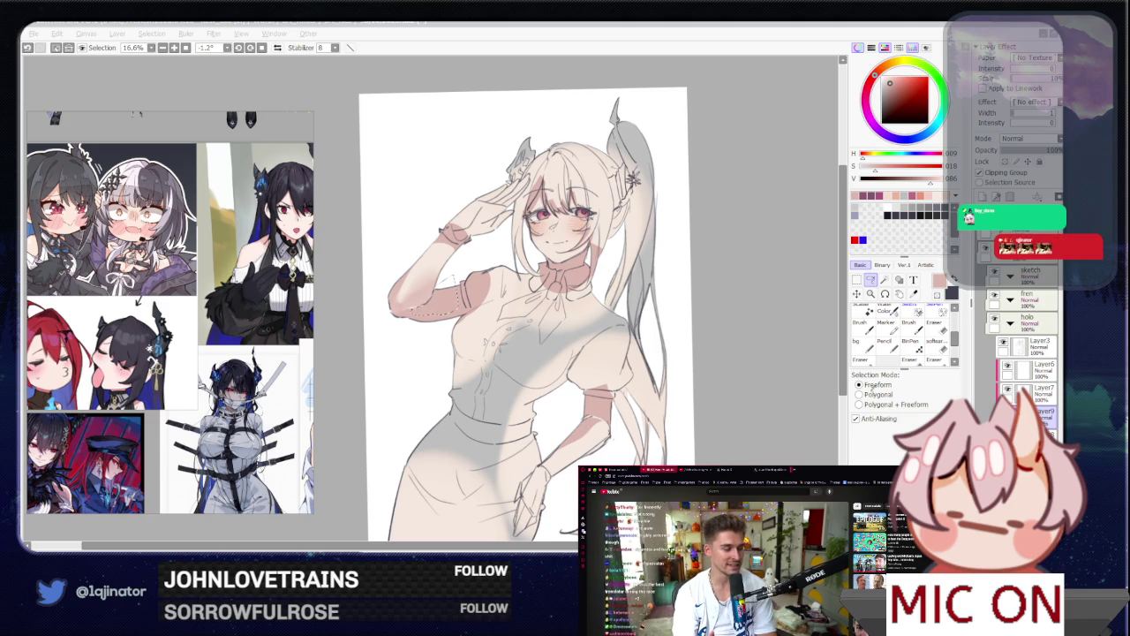
pyautogui.click(961, 355)
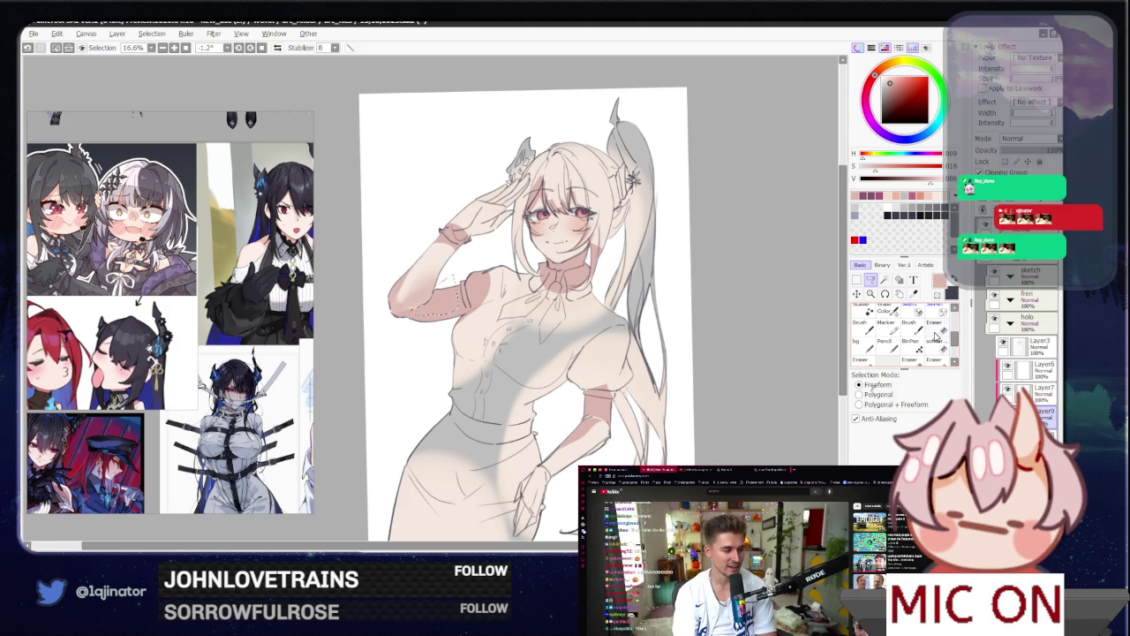
pyautogui.click(934, 344)
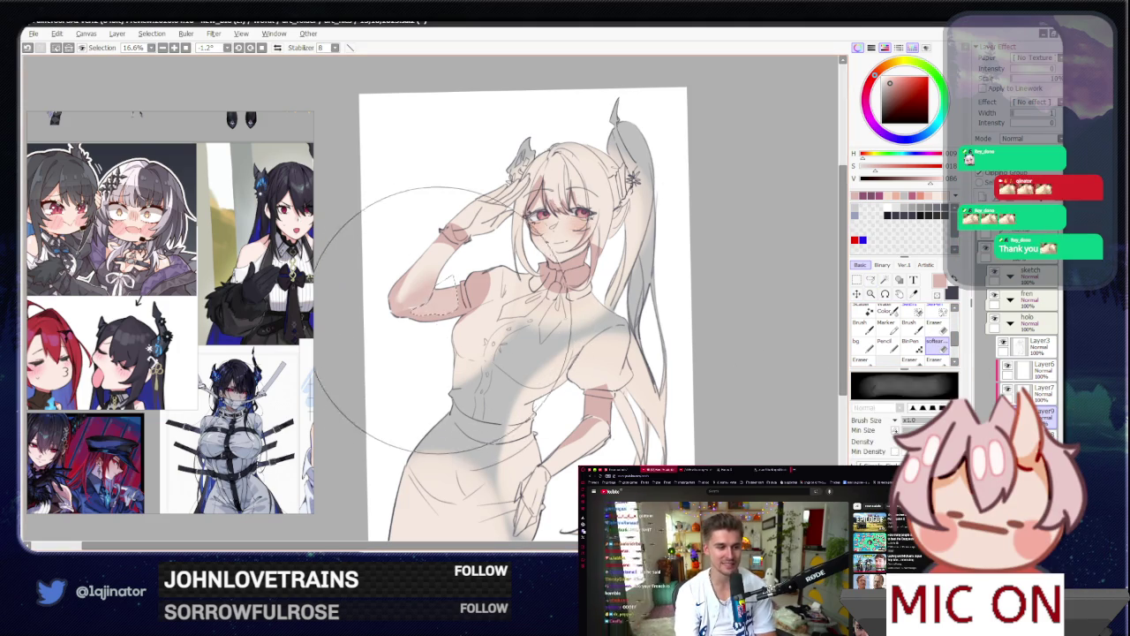
pyautogui.click(871, 279)
pyautogui.scroll(1, 620, 327)
pyautogui.moveTo(422, 391); pyautogui.dragTo(490, 322)
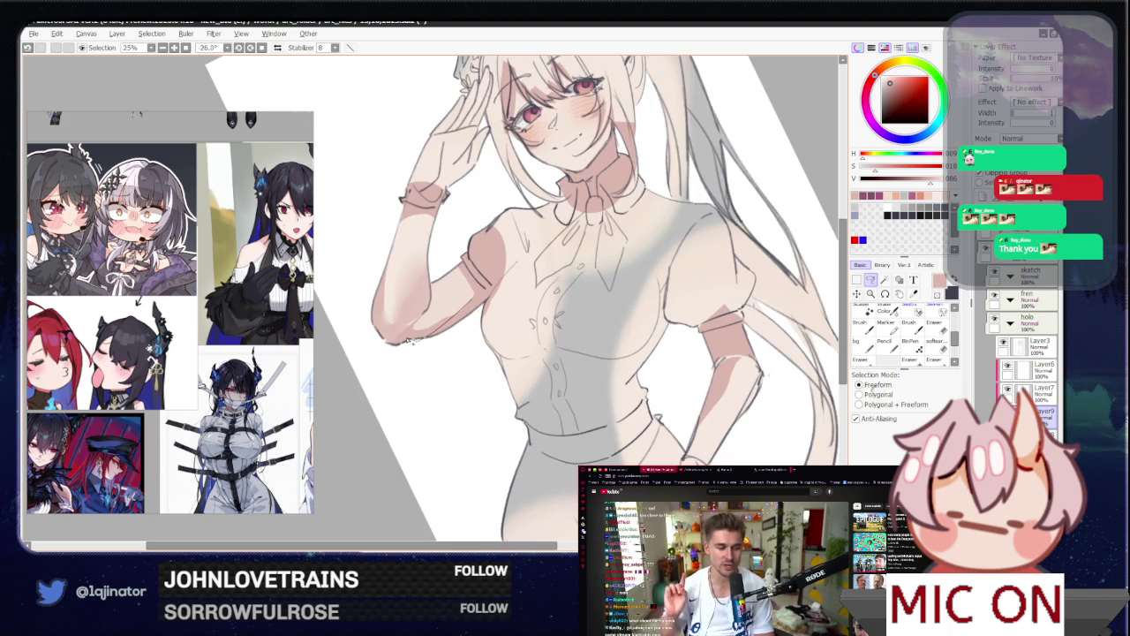
pyautogui.press('b')
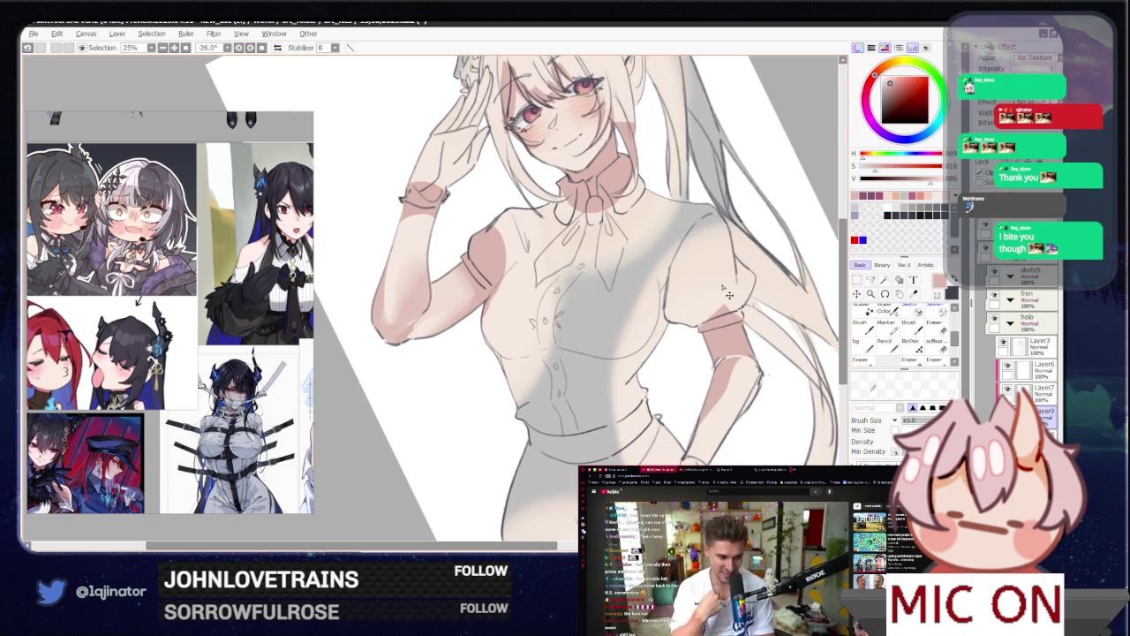
pyautogui.moveTo(728, 294); pyautogui.dragTo(463, 303)
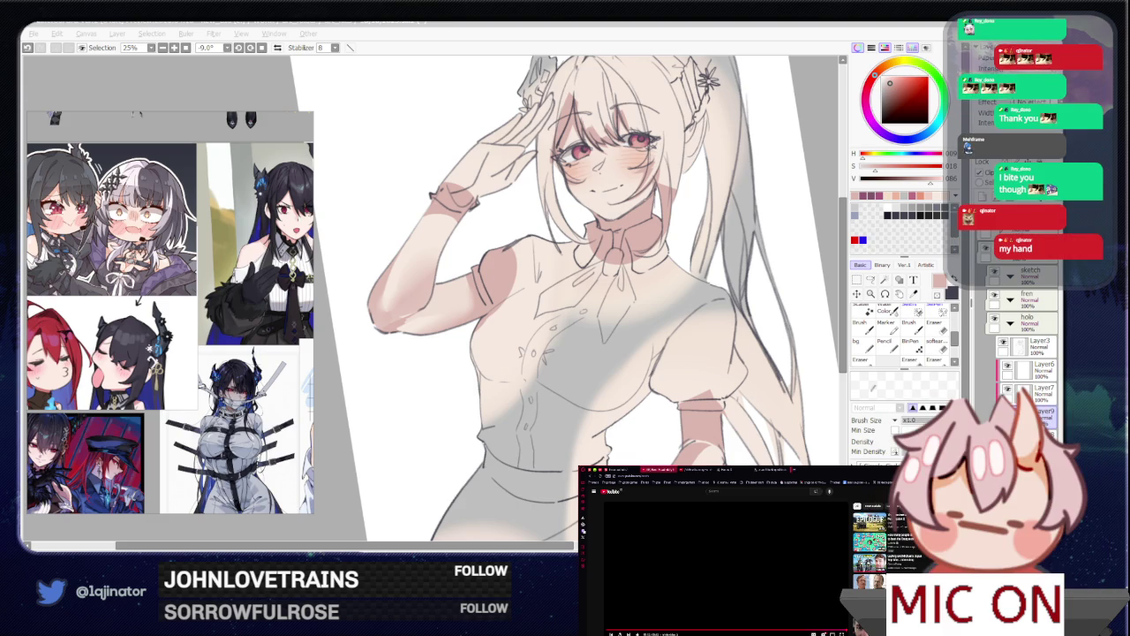
pyautogui.scroll(-5, 716, 557)
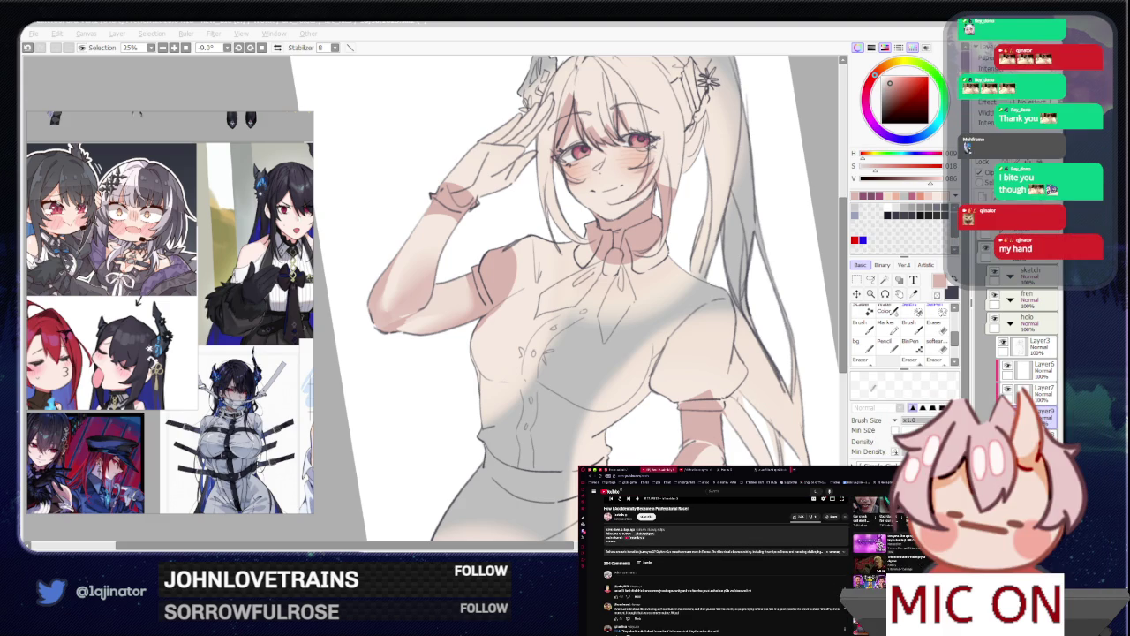
pyautogui.scroll(-5, 715, 556)
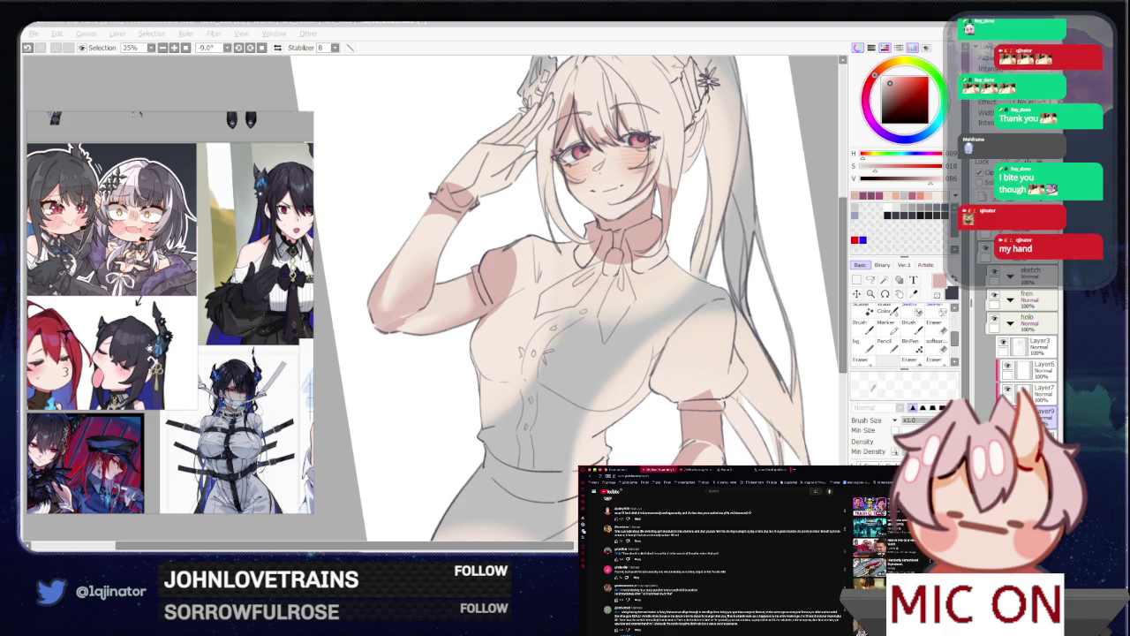
pyautogui.scroll(-3, 715, 556)
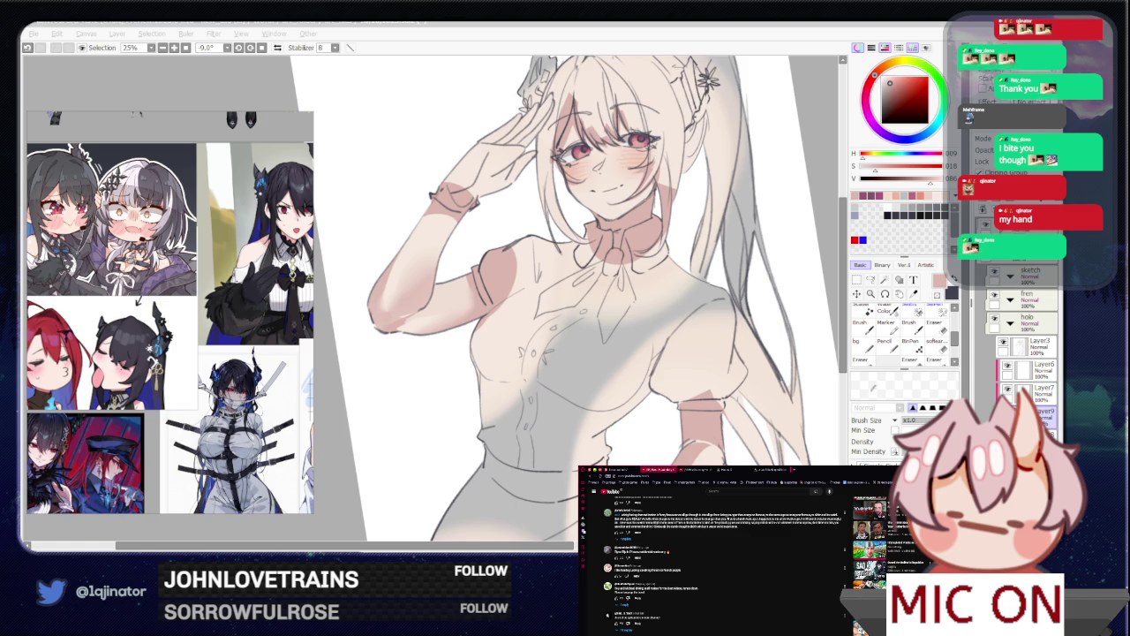
pyautogui.scroll(5, 716, 556)
pyautogui.scroll(5, 715, 557)
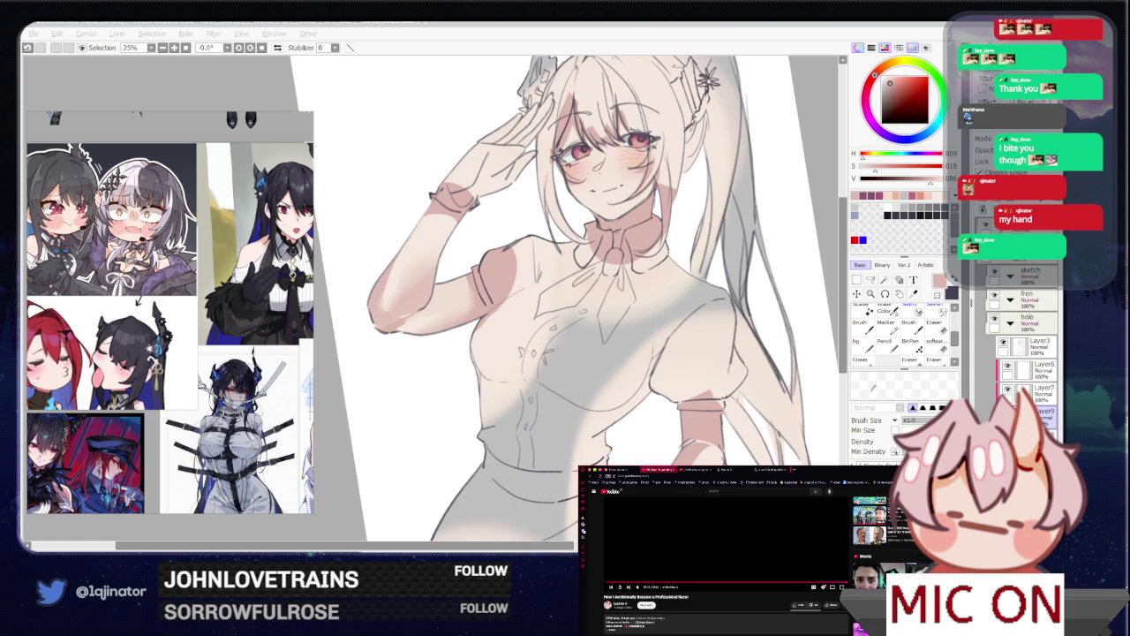
pyautogui.click(618, 604)
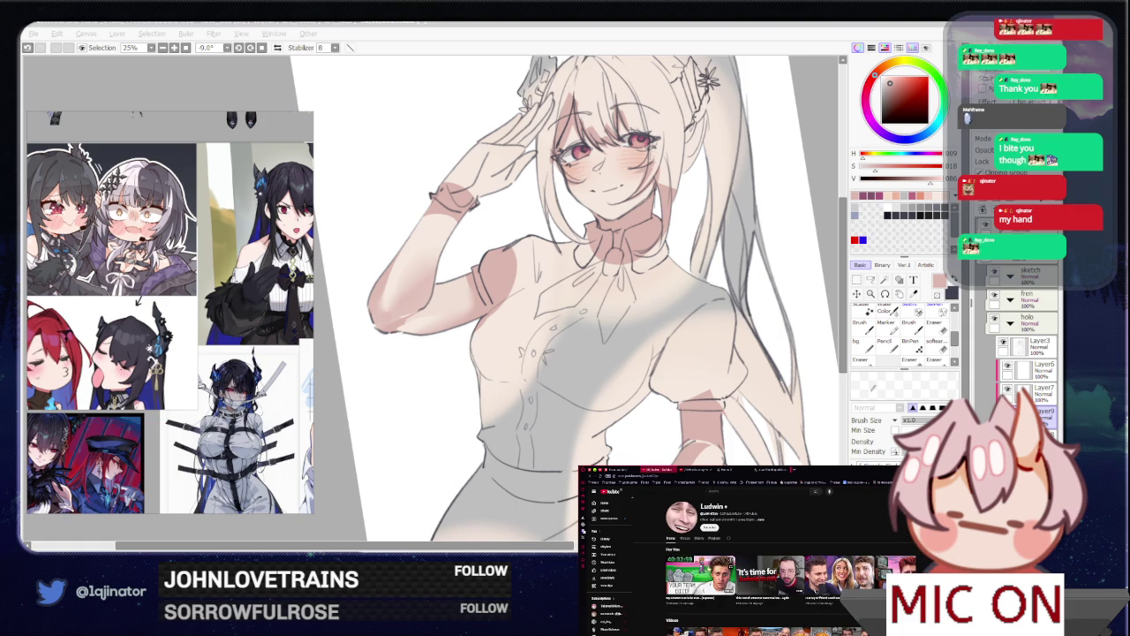
pyautogui.click(686, 539)
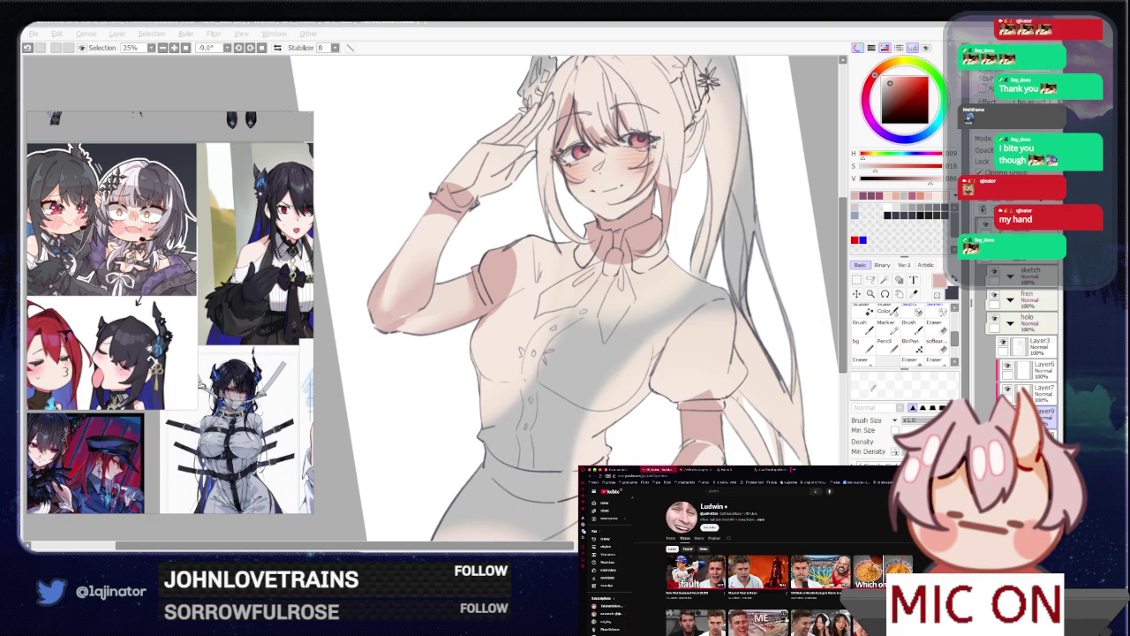
pyautogui.scroll(-3, 777, 565)
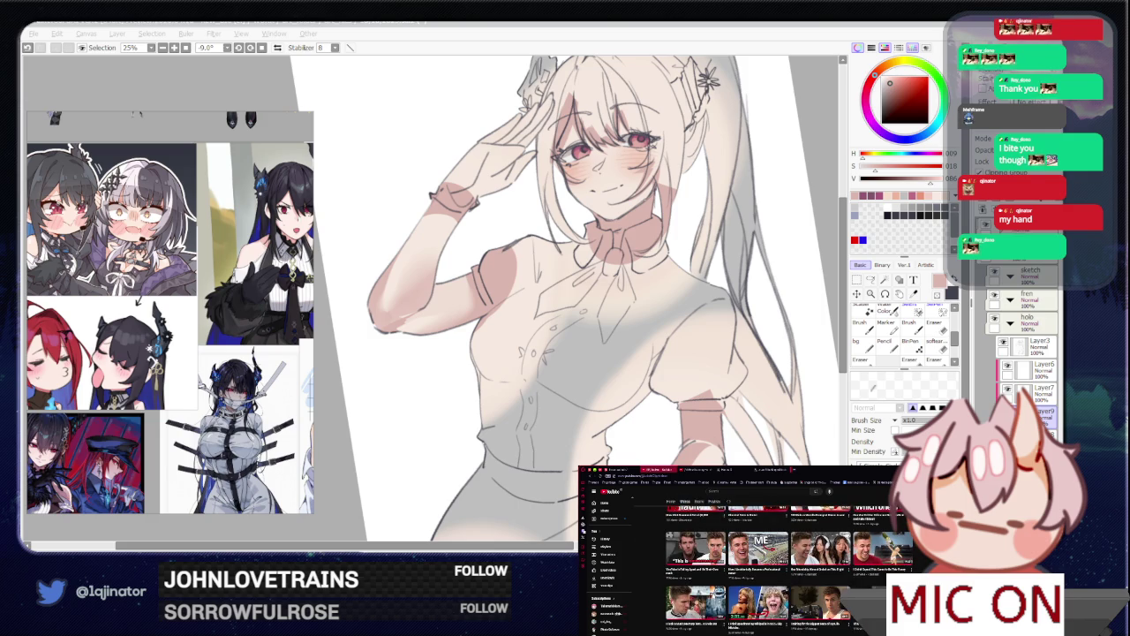
pyautogui.scroll(-3, 778, 565)
pyautogui.scroll(-3, 790, 570)
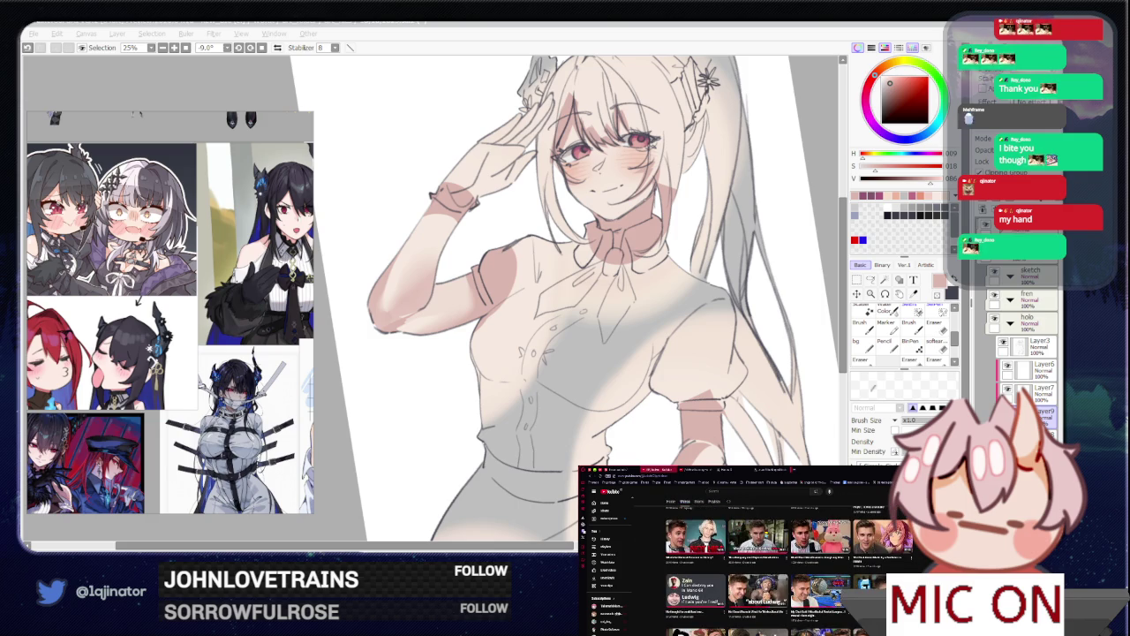
pyautogui.scroll(-2, 777, 566)
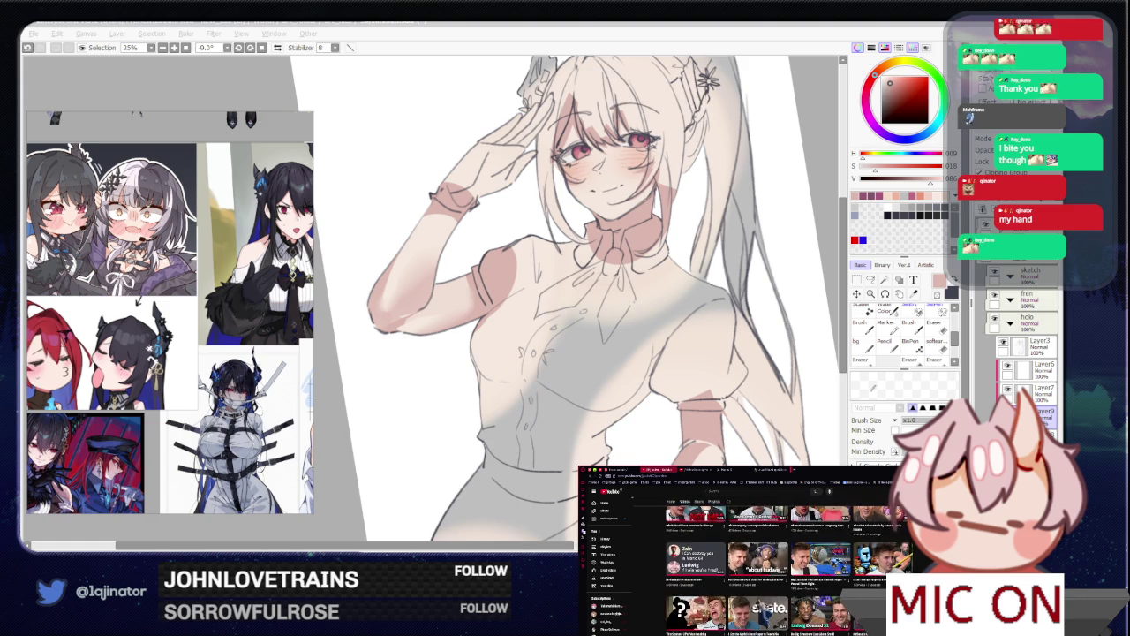
pyautogui.scroll(-2, 777, 565)
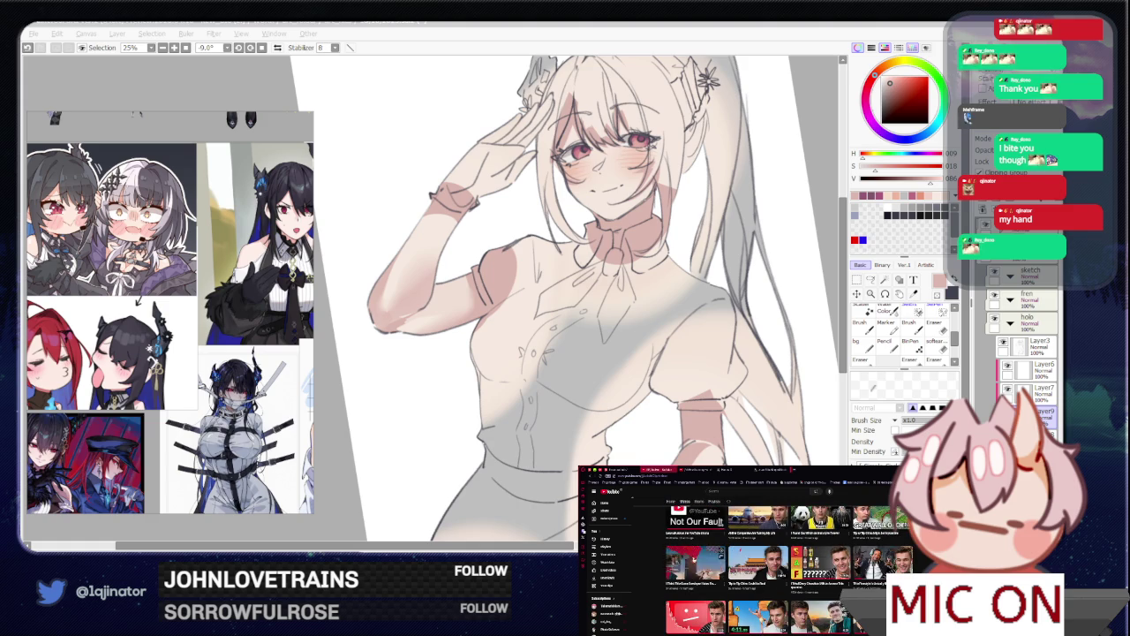
pyautogui.scroll(2, 698, 569)
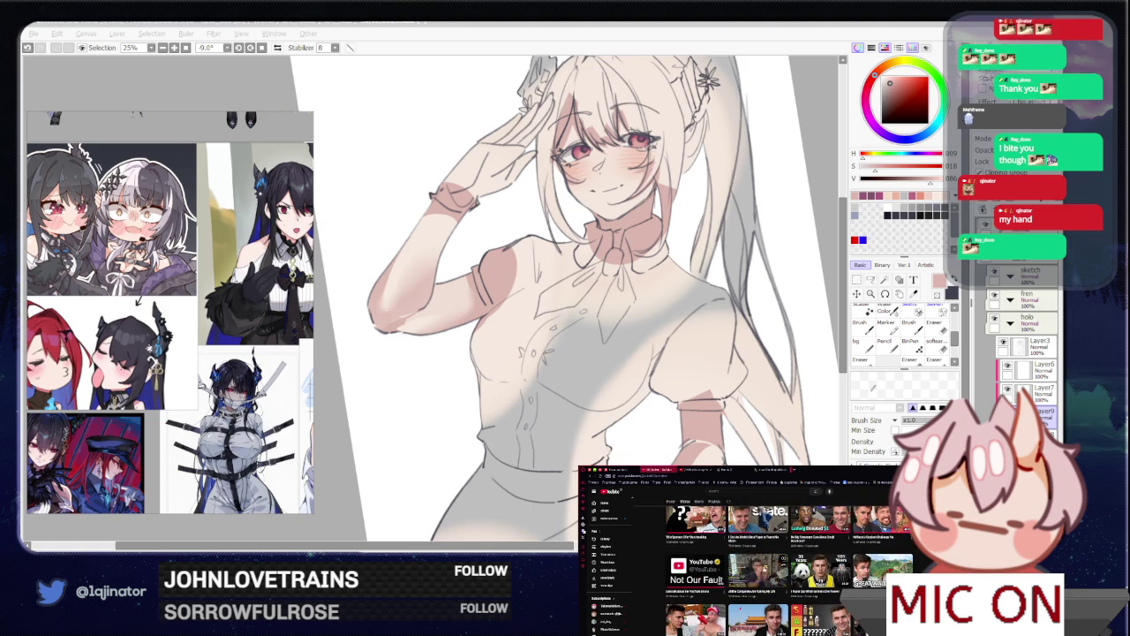
pyautogui.click(759, 574)
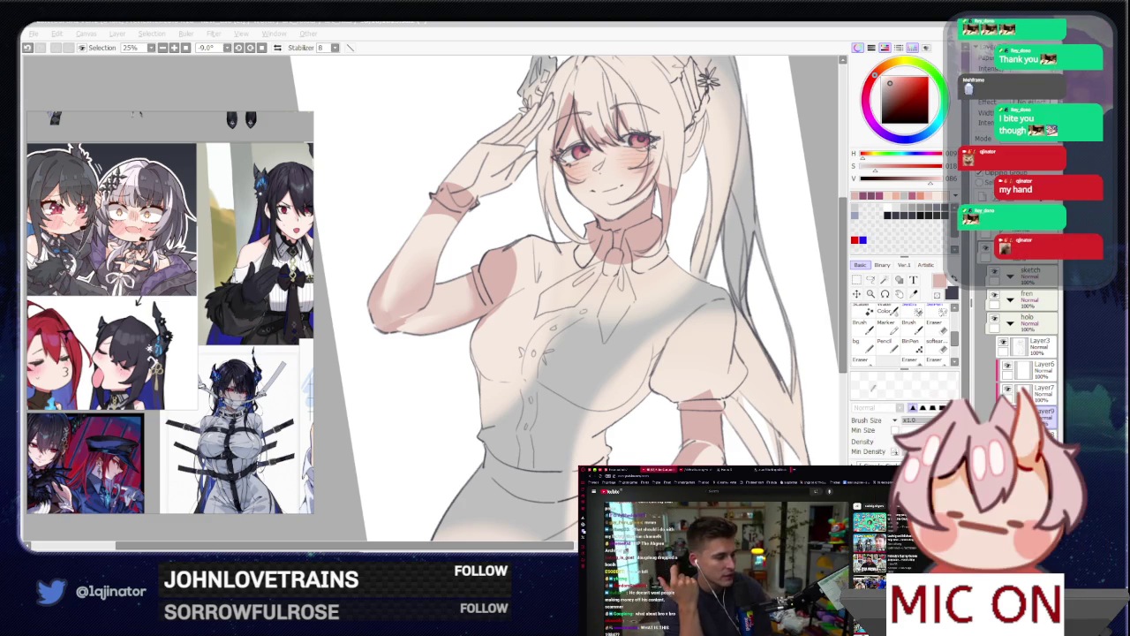
# Step: Lasso the upper sleeve of the hip arm and paint pink shading inside it
pyautogui.moveTo(564, 412); pyautogui.dragTo(516, 362)
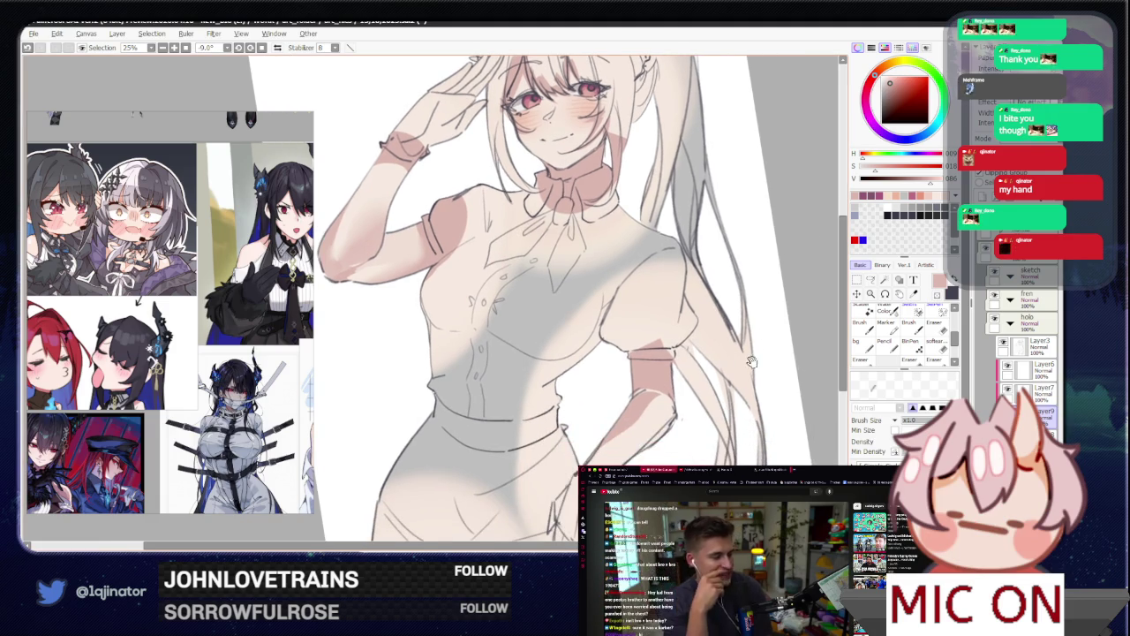
pyautogui.moveTo(751, 362); pyautogui.dragTo(644, 397)
pyautogui.click(871, 279)
pyautogui.moveTo(744, 387)
pyautogui.mouseDown()
pyautogui.moveTo(716, 345)
pyautogui.moveTo(687, 355)
pyautogui.moveTo(745, 343)
pyautogui.moveTo(559, 310)
pyautogui.mouseUp()
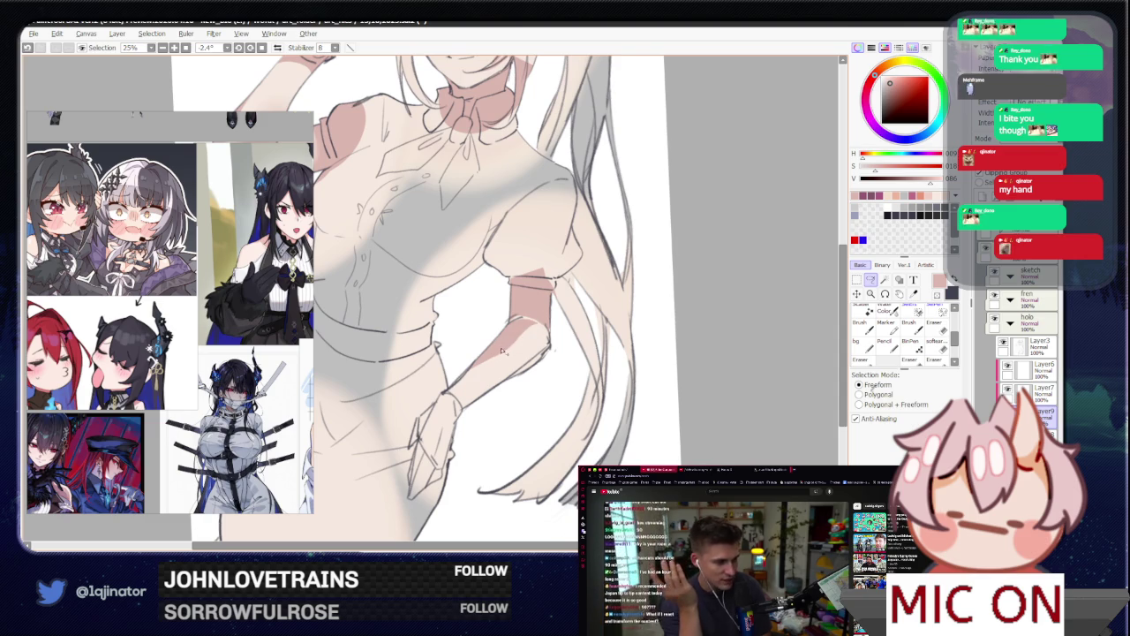
pyautogui.hotkey('ctrl', 'd')
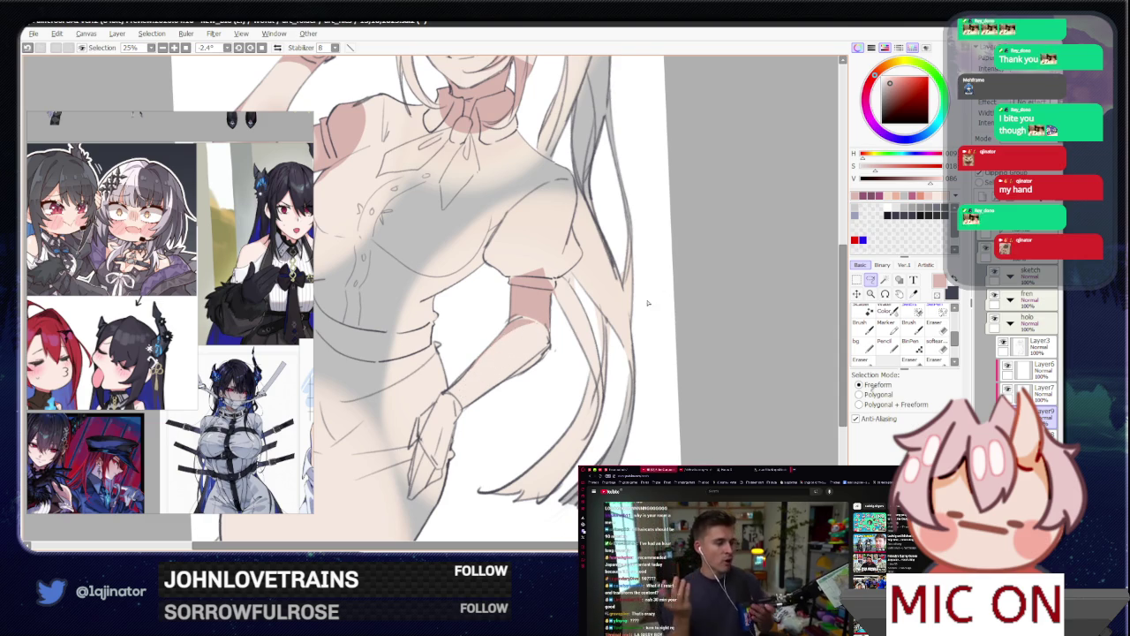
pyautogui.press('b')
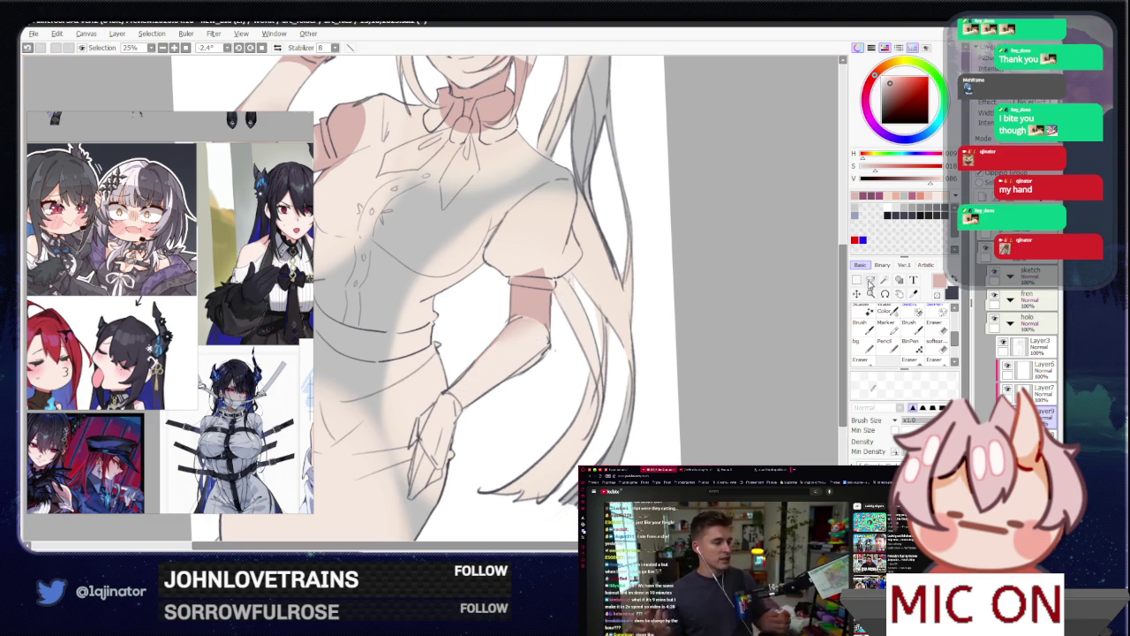
pyautogui.press('a')
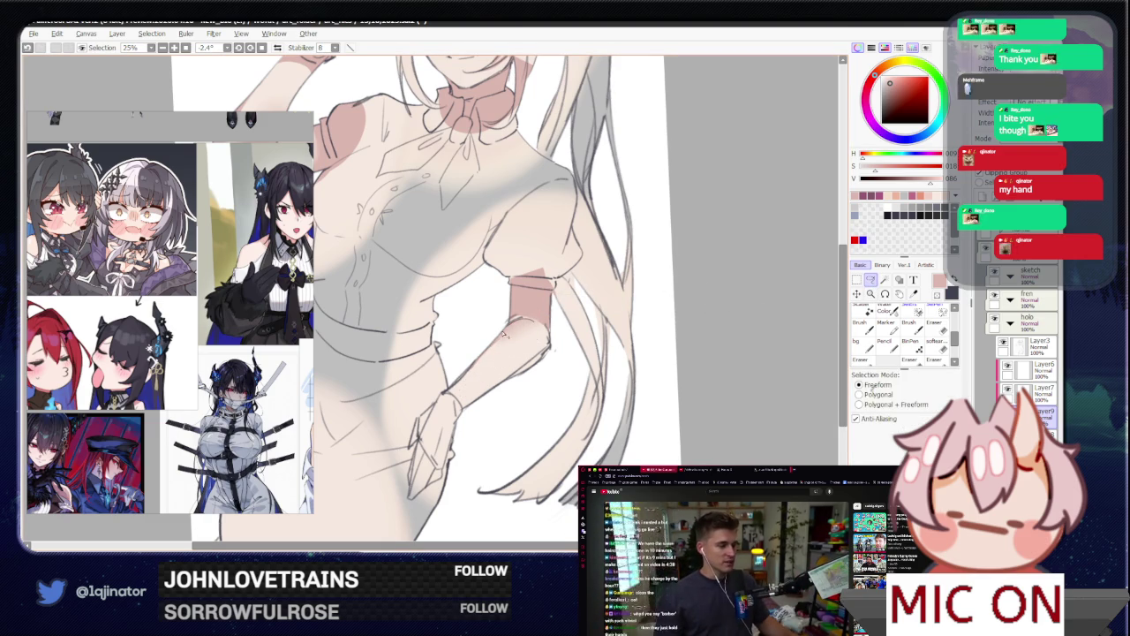
pyautogui.press('b')
pyautogui.moveTo(539, 327)
pyautogui.mouseDown()
pyautogui.moveTo(511, 334)
pyautogui.moveTo(521, 346)
pyautogui.mouseUp()
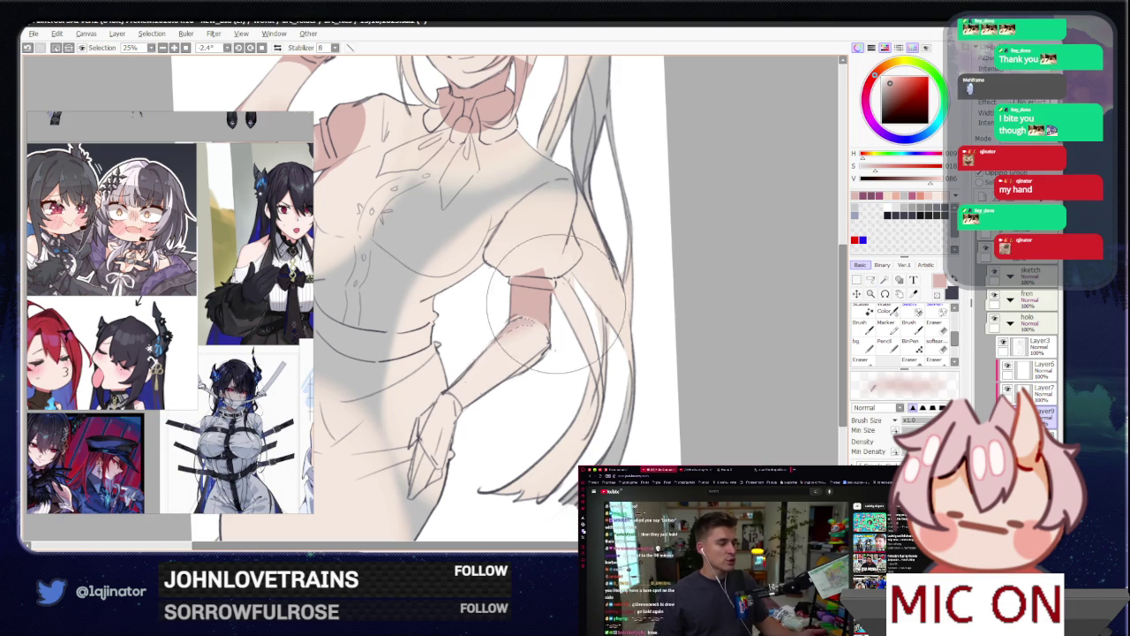
pyautogui.hotkey('ctrl', 'd')
pyautogui.press('a')
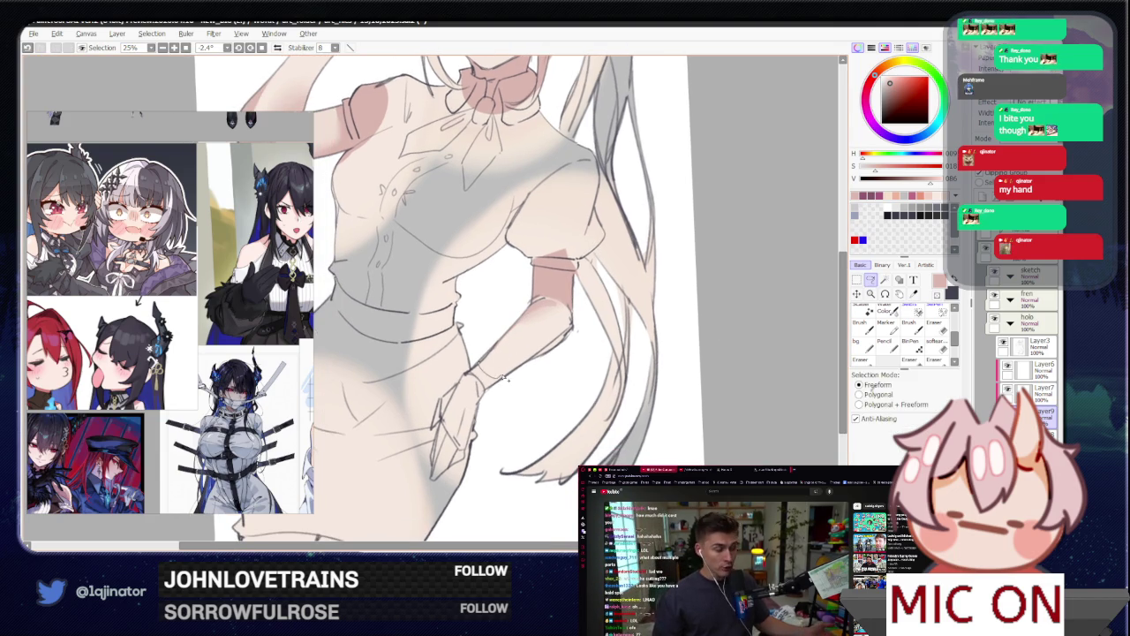
# Step: Lasso the wrist area and shade it pink, then deselect
pyautogui.moveTo(484, 380); pyautogui.dragTo(506, 392)
pyautogui.moveTo(554, 334); pyautogui.dragTo(477, 379)
pyautogui.press('b')
pyautogui.hotkey('ctrl', 'd')
pyautogui.press('a')
pyautogui.scroll(-3, 801, 314)
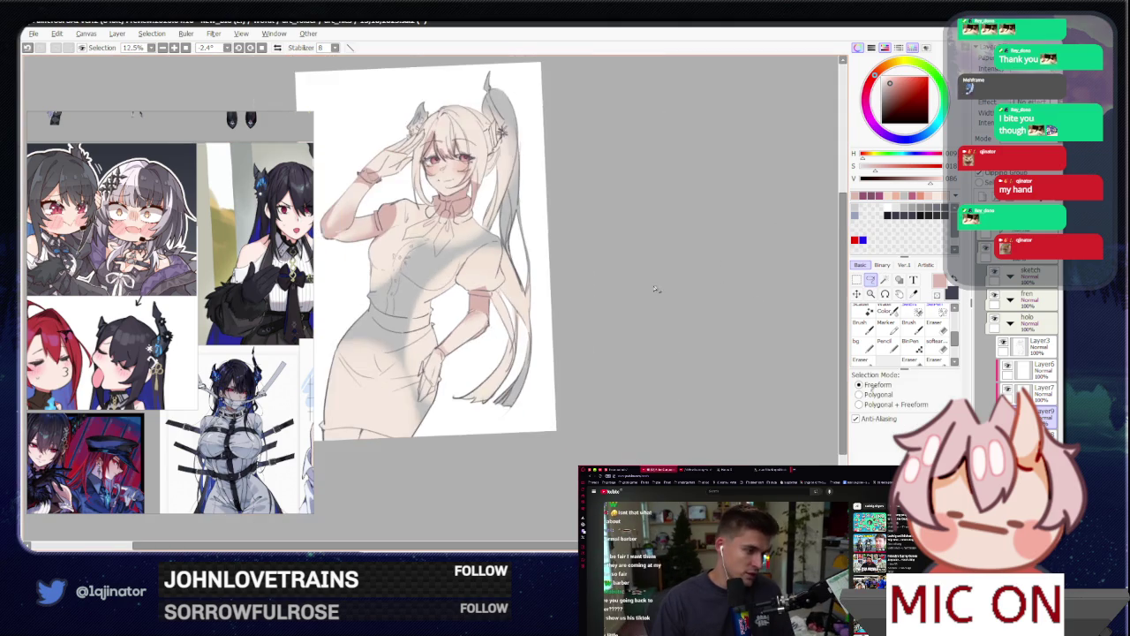
pyautogui.scroll(3, 748, 337)
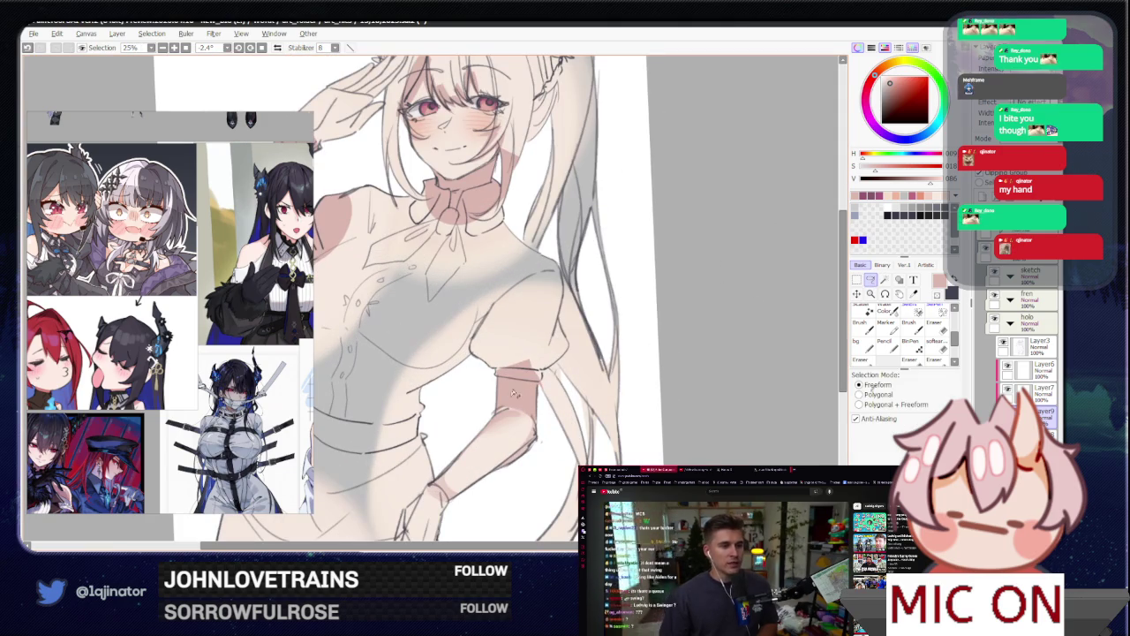
# Step: Select part of the wrist and tidy its edge with the soft Eraser
pyautogui.moveTo(514, 376); pyautogui.dragTo(532, 420)
pyautogui.moveTo(539, 371); pyautogui.dragTo(540, 371)
pyautogui.click(941, 349)
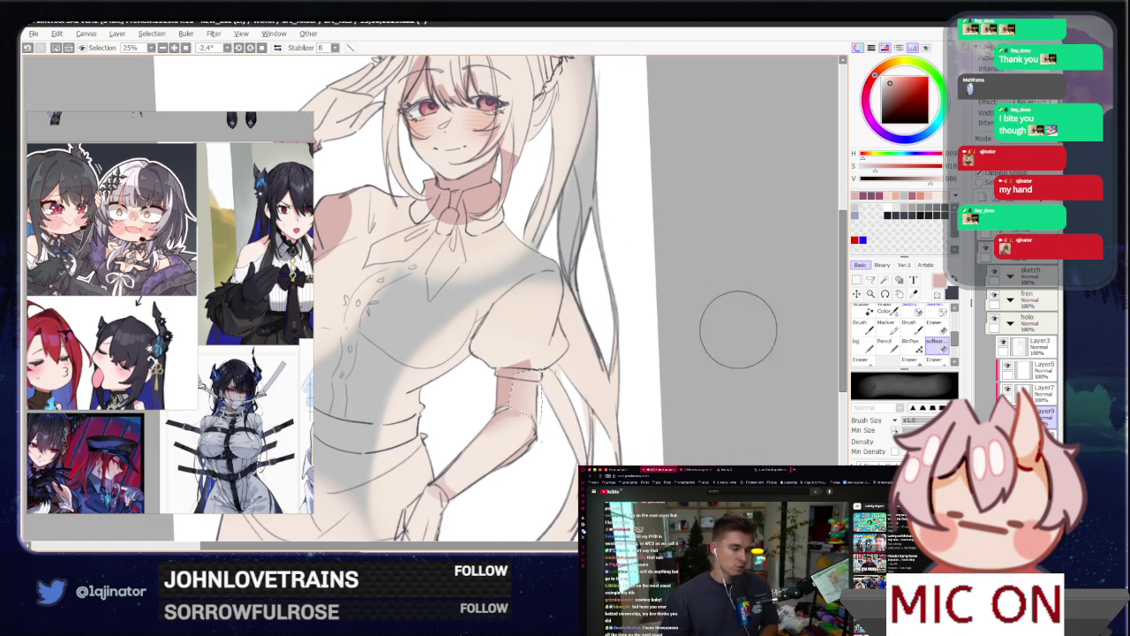
pyautogui.press('l')
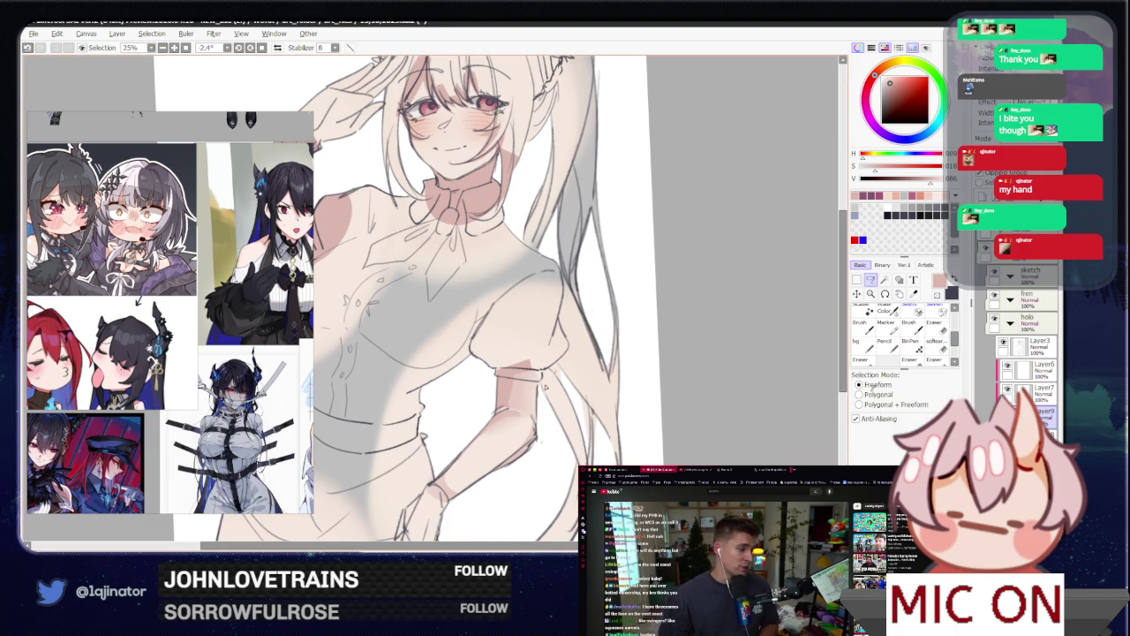
# Step: Centre the face and salute in view and mirror the canvas to check the drawing
pyautogui.moveTo(544, 385); pyautogui.dragTo(549, 362)
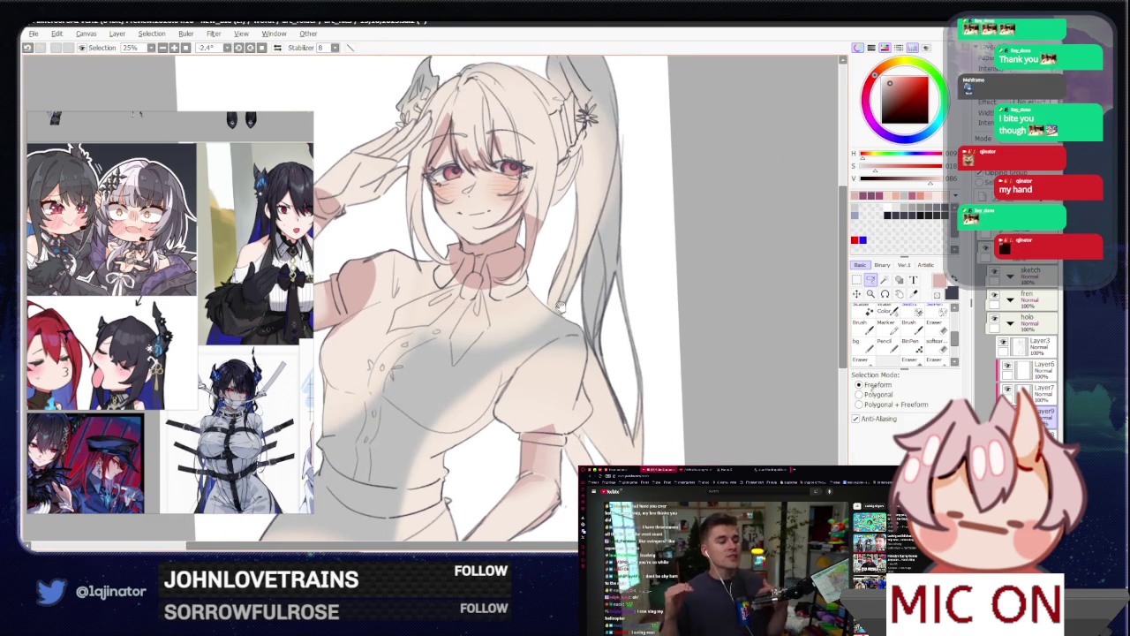
pyautogui.moveTo(562, 308)
pyautogui.mouseDown()
pyautogui.moveTo(543, 454)
pyautogui.moveTo(495, 371)
pyautogui.mouseUp()
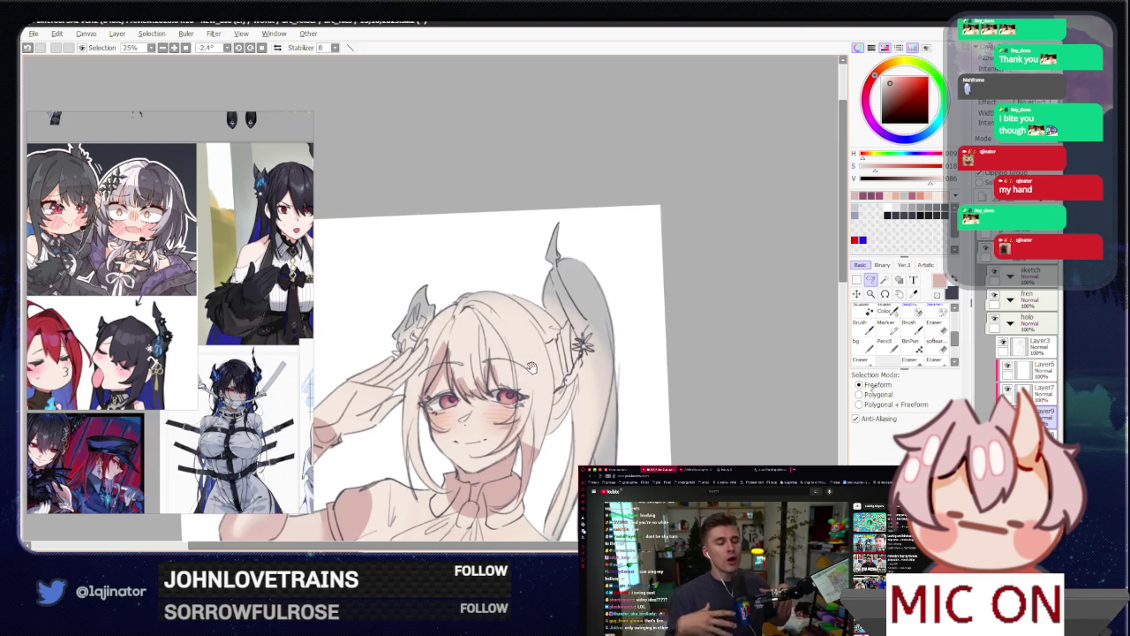
pyautogui.scroll(1, 478, 340)
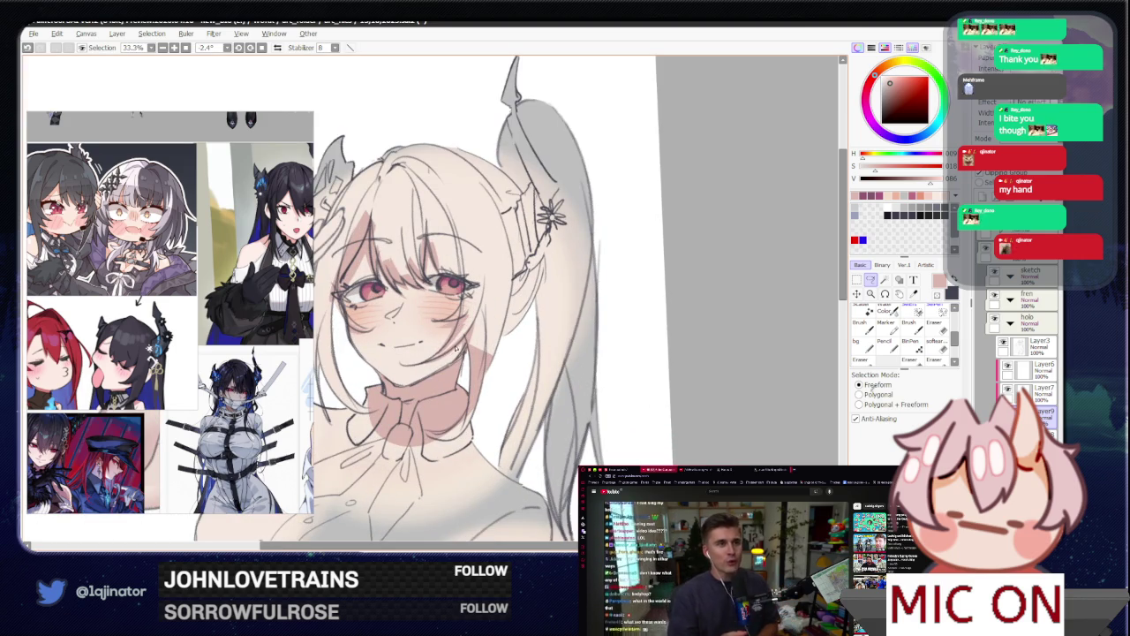
pyautogui.press('b')
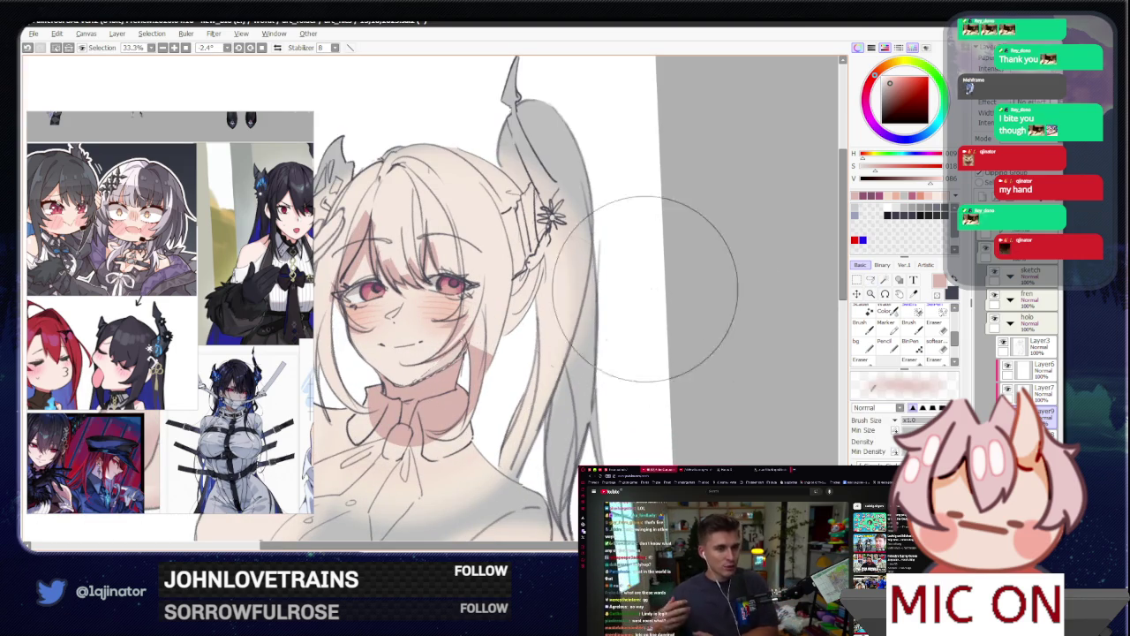
pyautogui.click(879, 283)
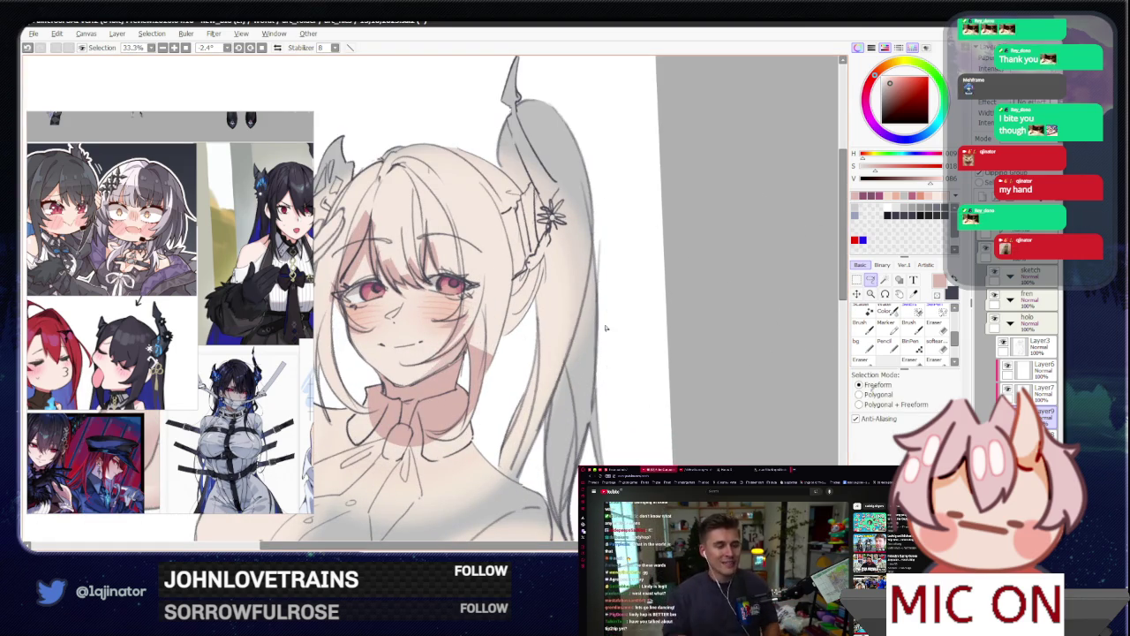
pyautogui.press('h')
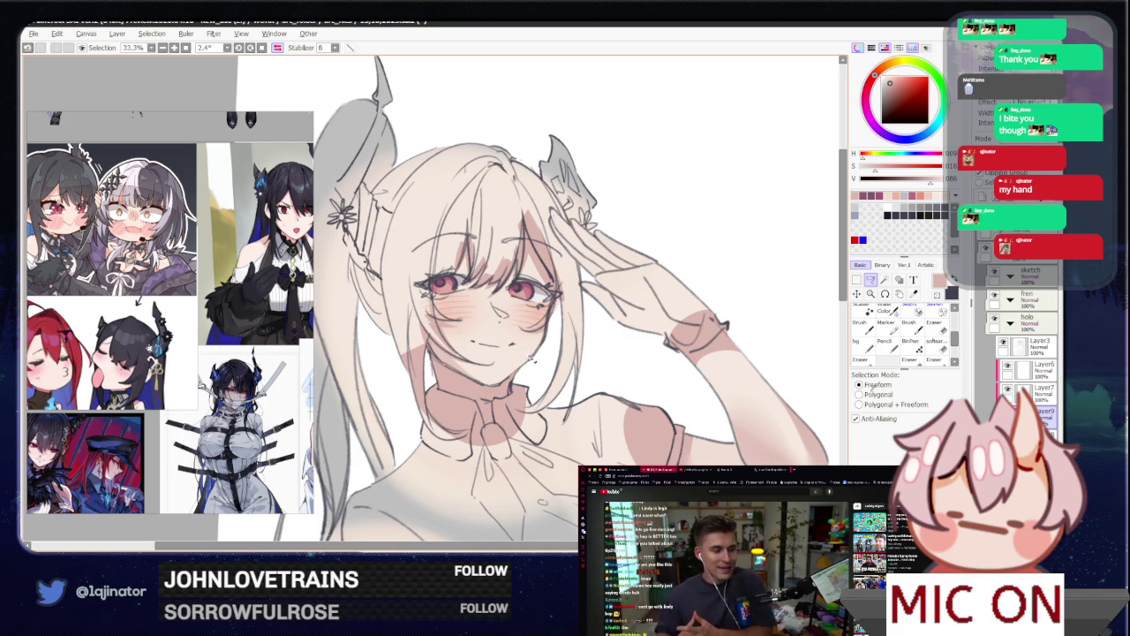
pyautogui.press('b')
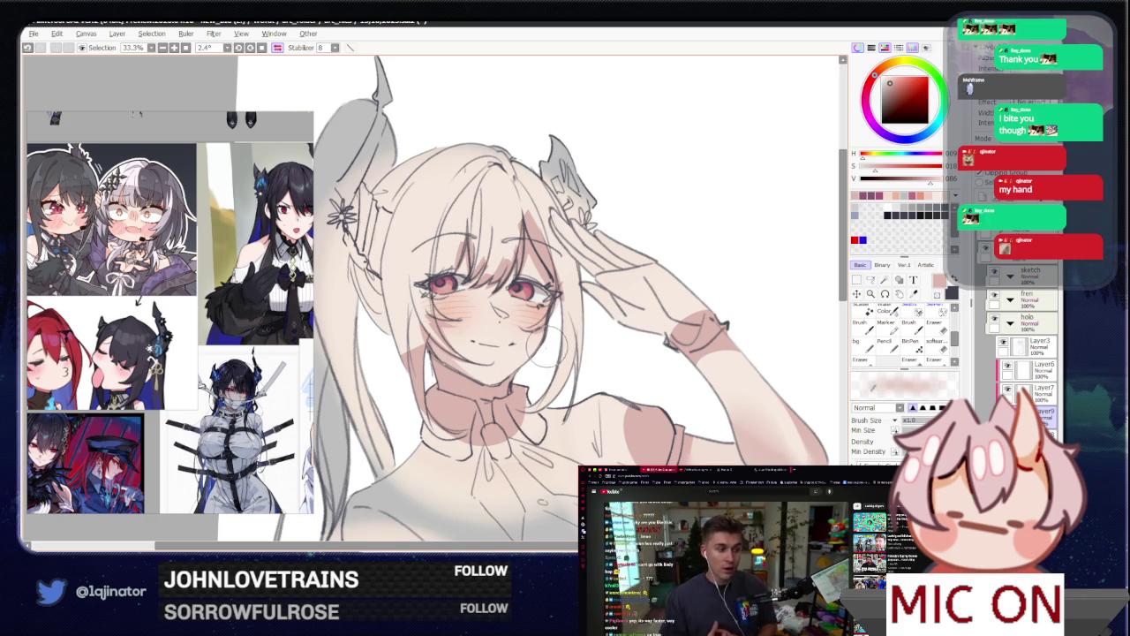
pyautogui.click(872, 280)
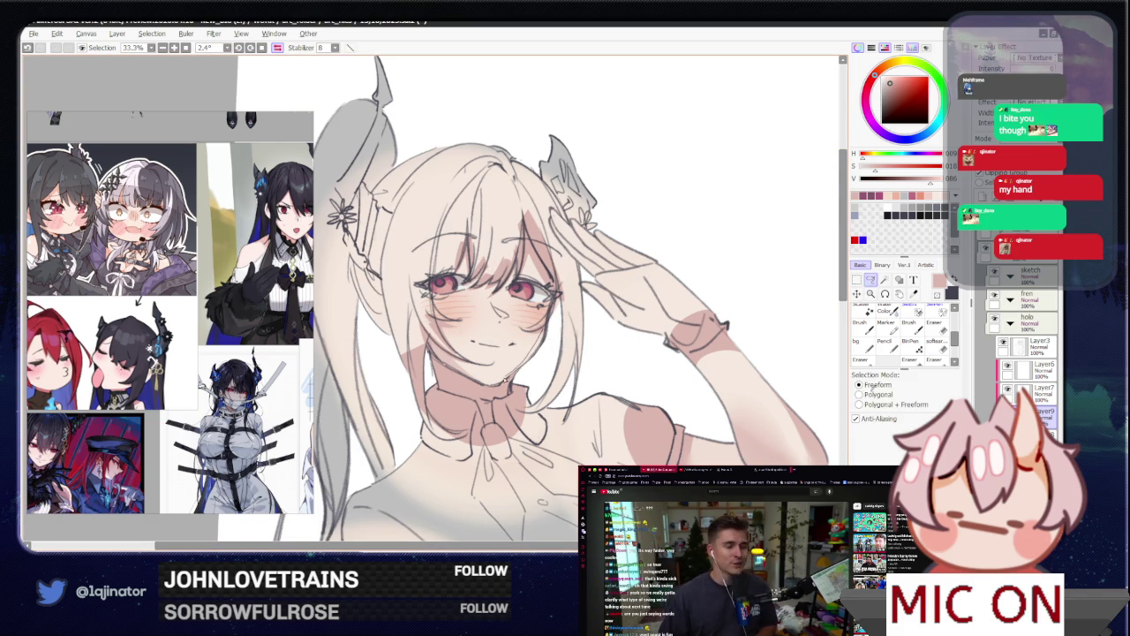
pyautogui.press('b')
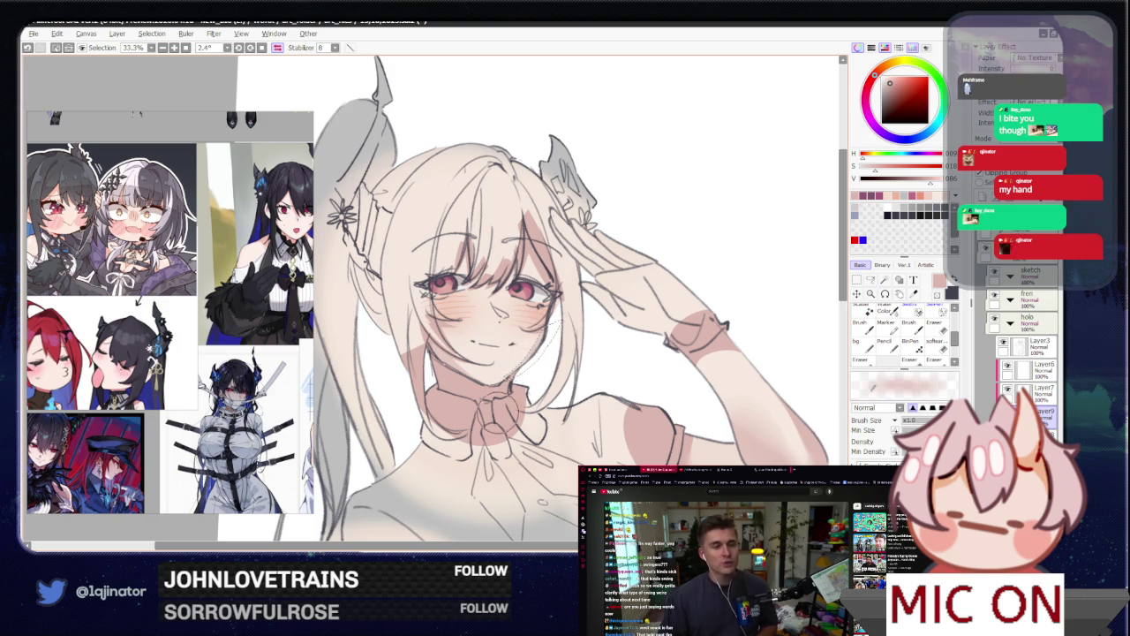
pyautogui.scroll(-4, 655, 342)
# Step: Restore the unmirrored view and zoom out to see the whole figure
pyautogui.press('l')
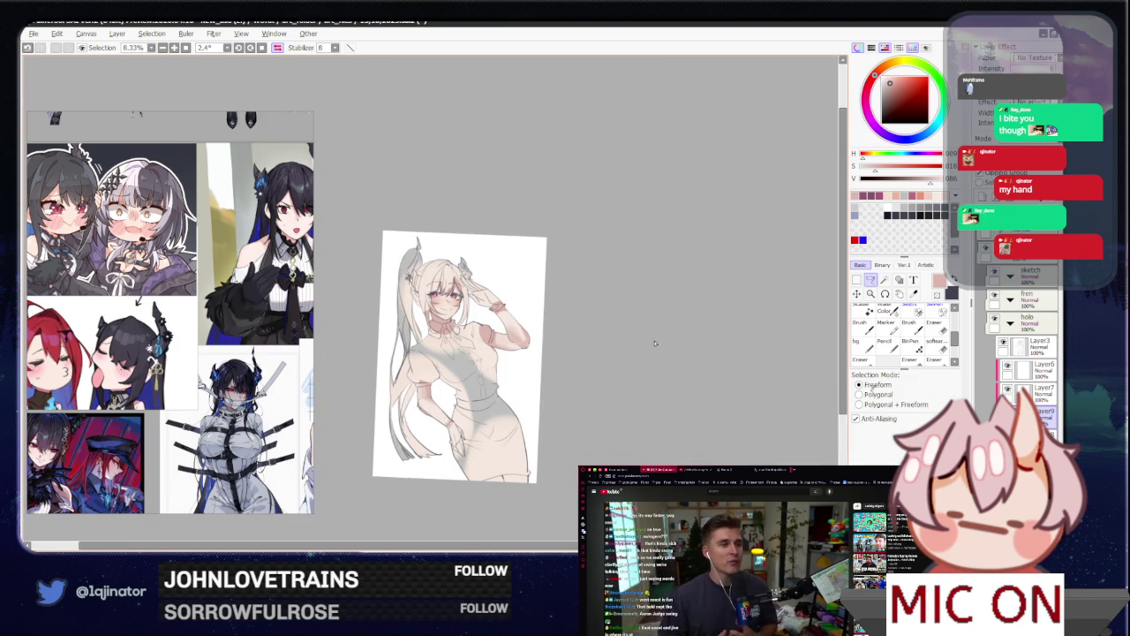
pyautogui.scroll(2, 616, 384)
pyautogui.scroll(-1, 617, 384)
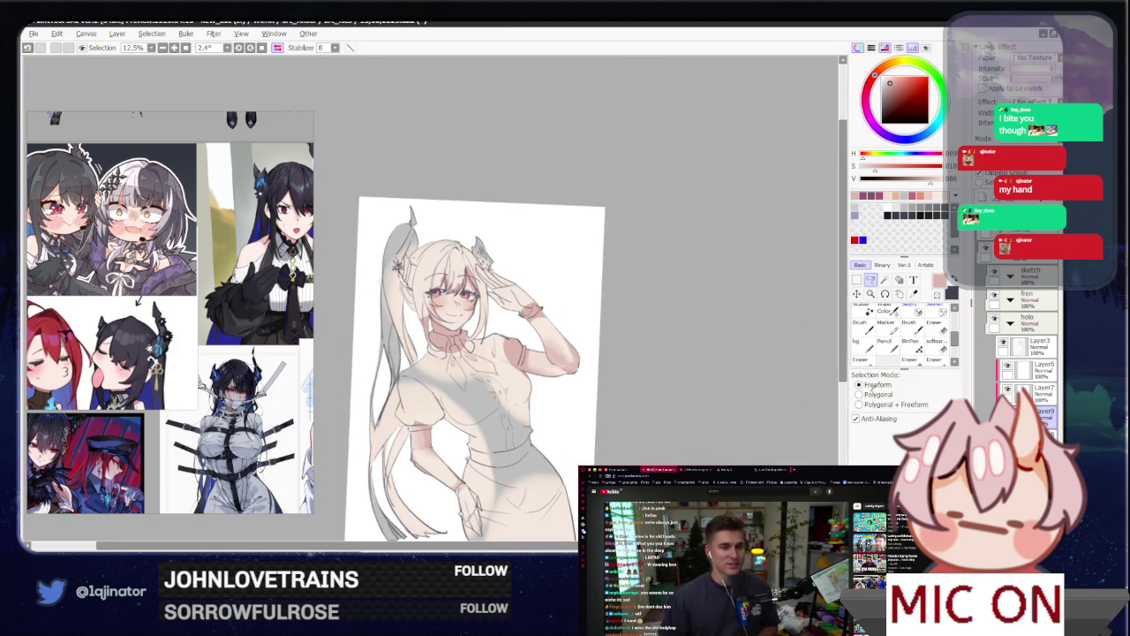
pyautogui.press('h')
pyautogui.scroll(2, 656, 424)
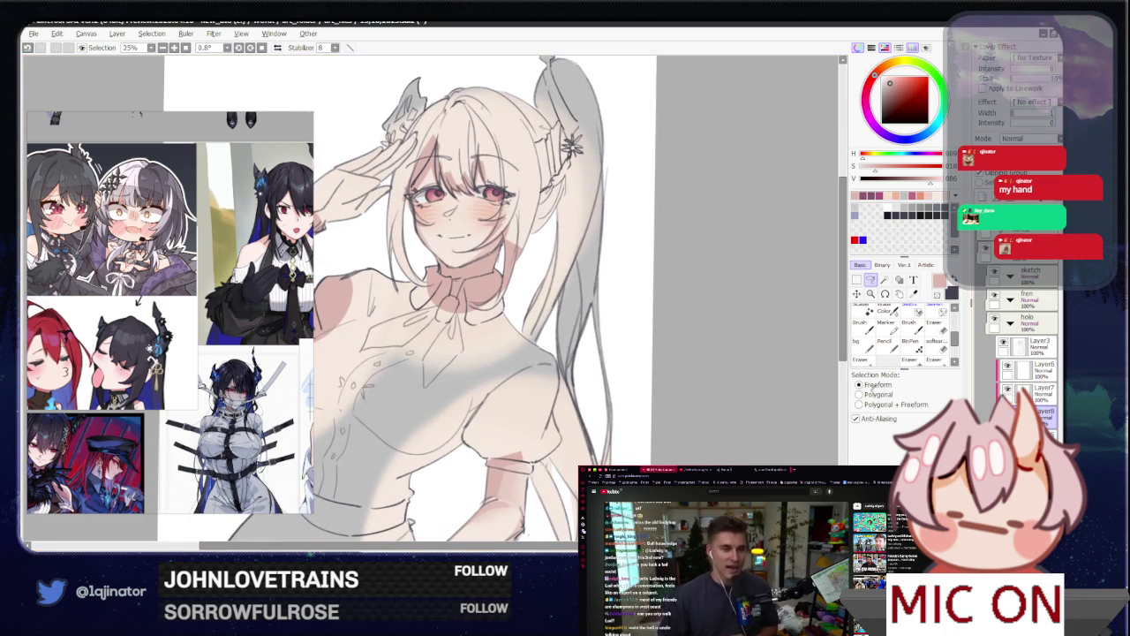
pyautogui.hotkey('ctrl', 'z')
pyautogui.hotkey('ctrl', 'y')
pyautogui.press('-')
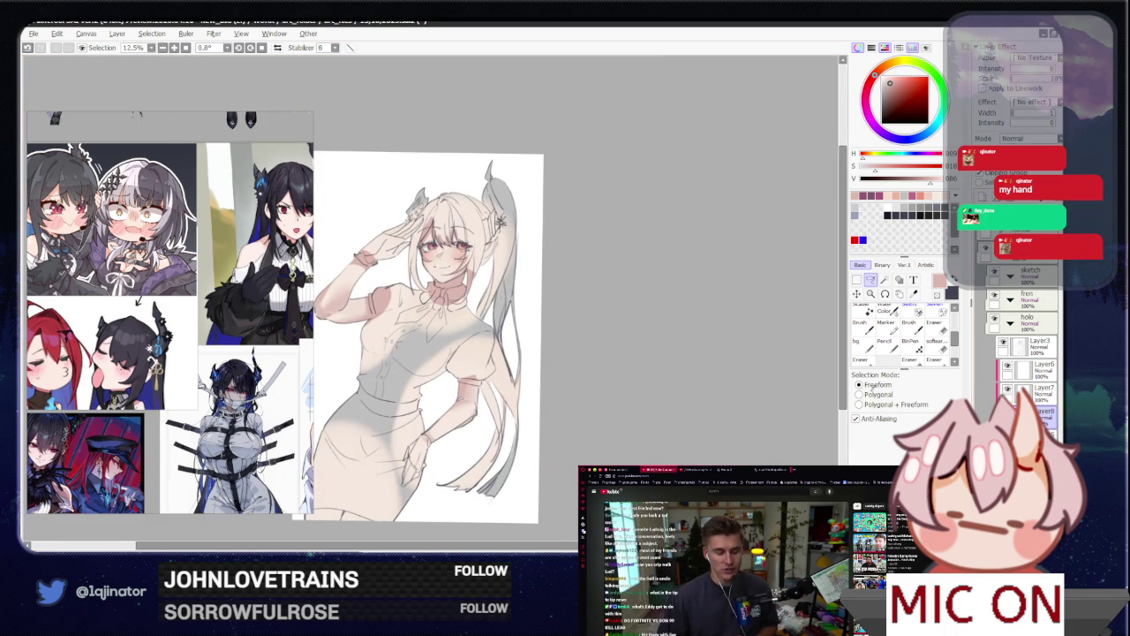
# Step: Paint pink shading across the lower skirt and pick a slightly darker pink
pyautogui.scroll(1, 484, 445)
pyautogui.moveTo(484, 445); pyautogui.dragTo(481, 372)
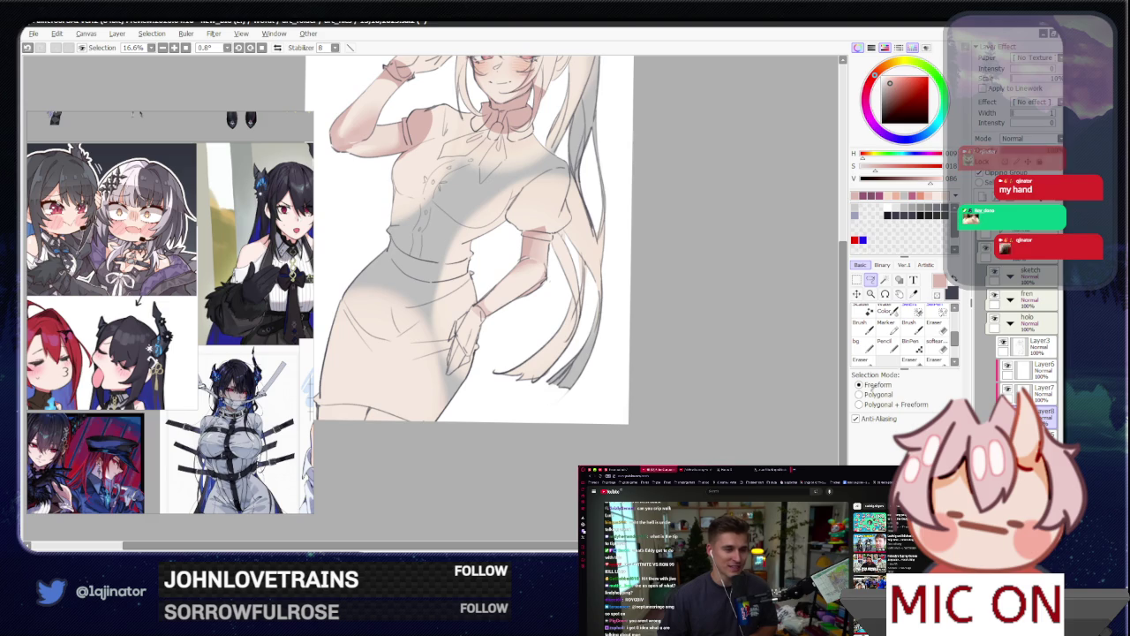
pyautogui.moveTo(697, 326); pyautogui.dragTo(651, 341)
pyautogui.scroll(2, 650, 341)
pyautogui.scroll(-2, 446, 378)
pyautogui.press('b')
pyautogui.moveTo(411, 449)
pyautogui.mouseDown()
pyautogui.moveTo(391, 374)
pyautogui.moveTo(575, 354)
pyautogui.mouseUp()
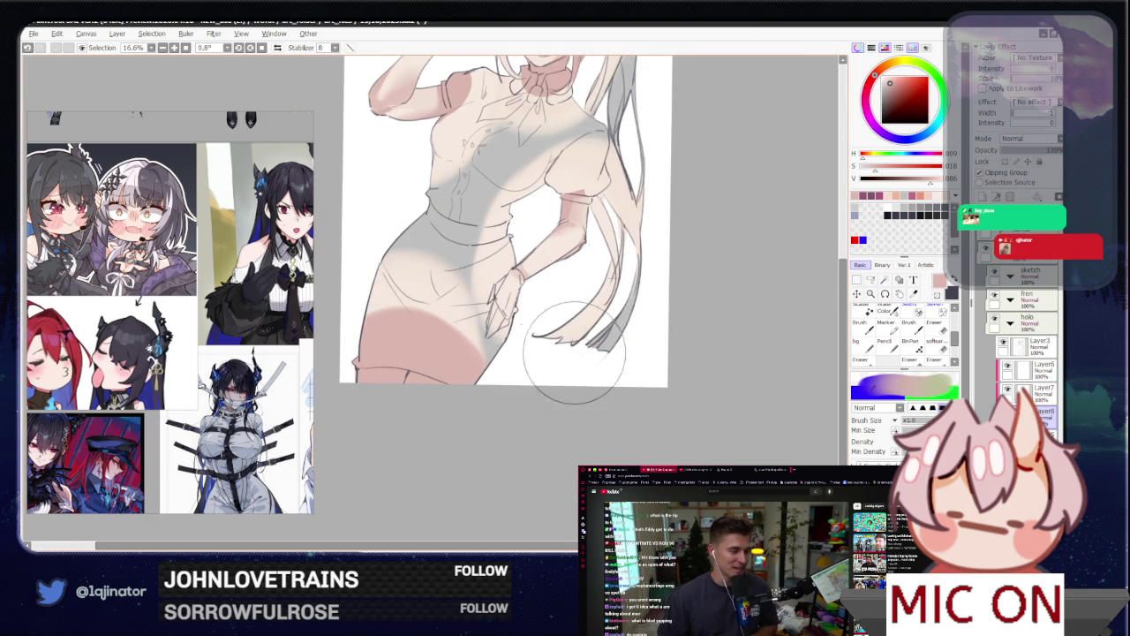
pyautogui.click(893, 86)
# Step: Tilt the canvas and lasso a freehand area on the lower skirt for shading
pyautogui.click(871, 280)
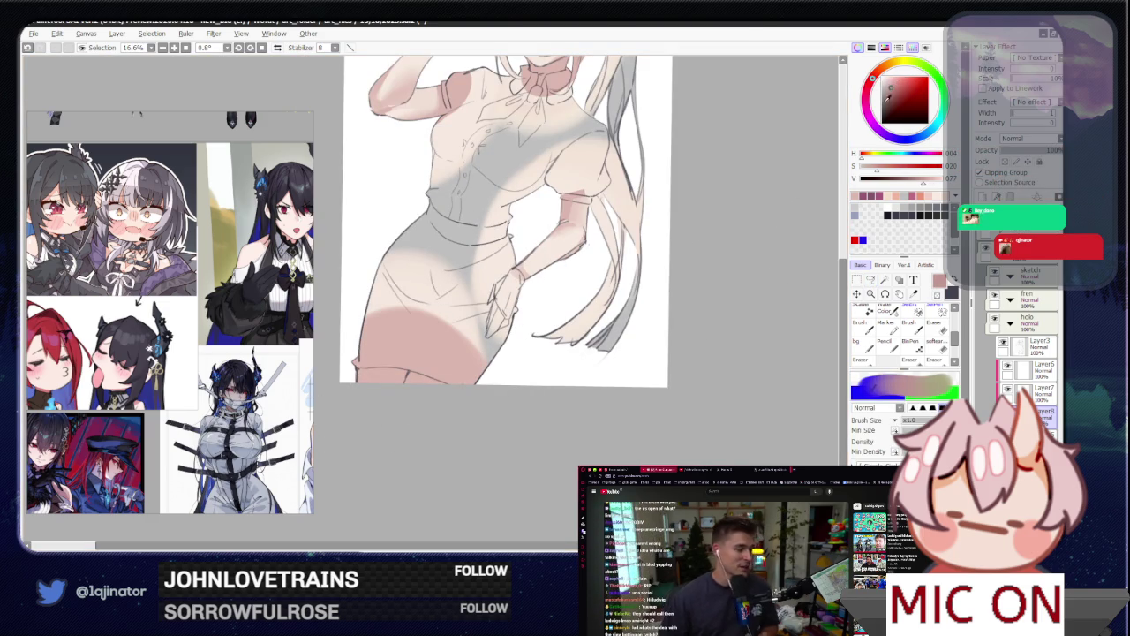
pyautogui.scroll(1, 465, 422)
pyautogui.scroll(1, 465, 422)
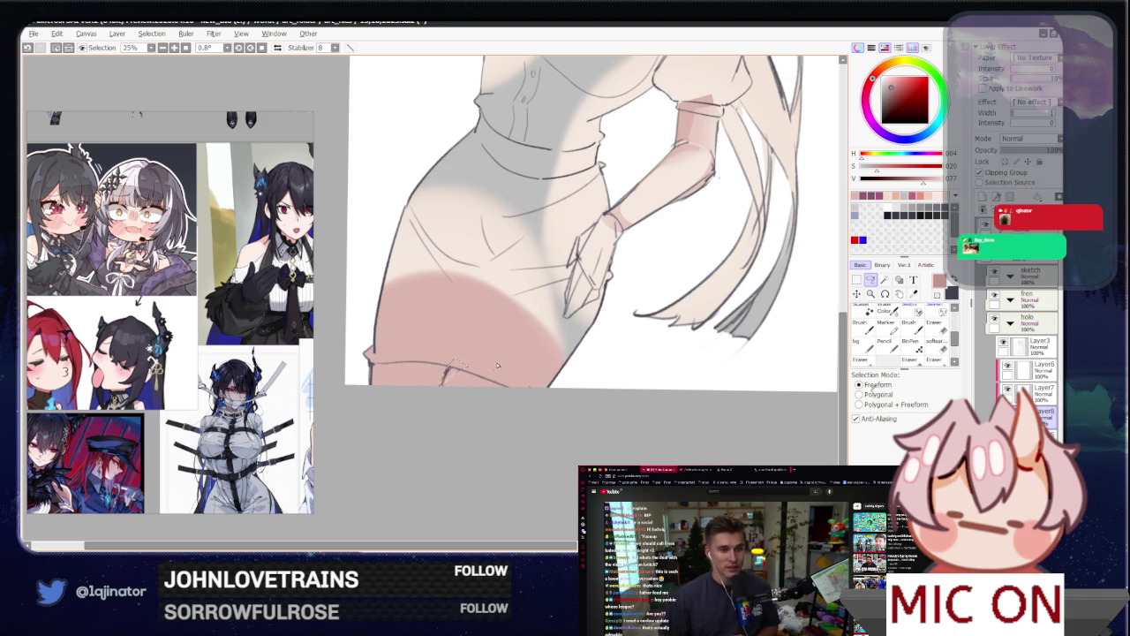
pyautogui.moveTo(515, 362); pyautogui.dragTo(546, 377)
pyautogui.moveTo(485, 349); pyautogui.dragTo(769, 309)
pyautogui.press('b')
pyautogui.click(872, 281)
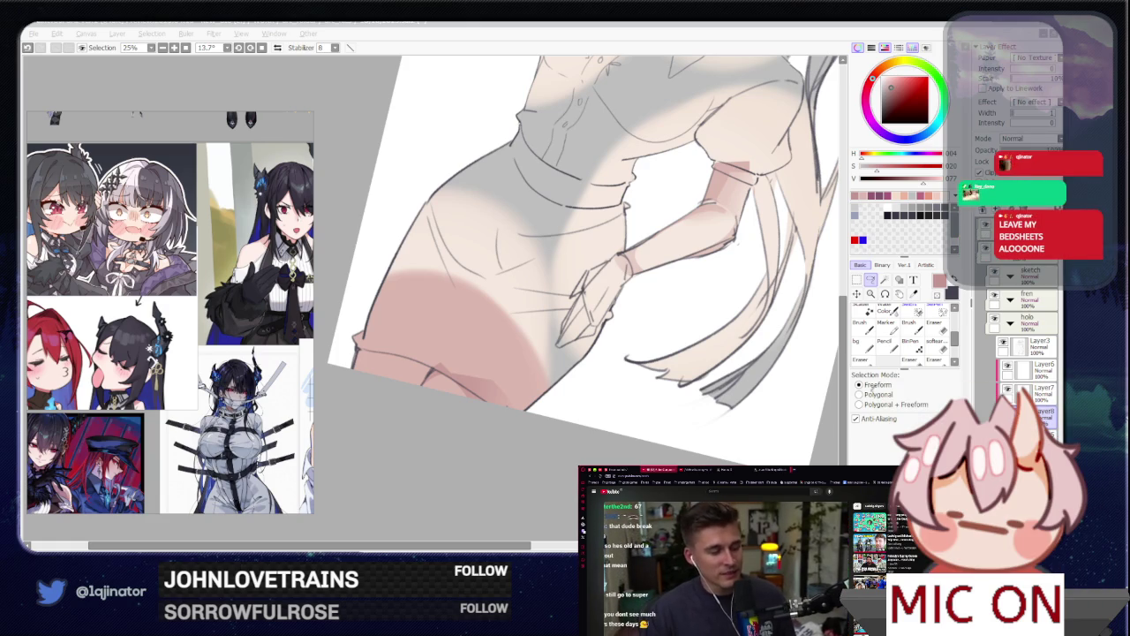
pyautogui.click(871, 310)
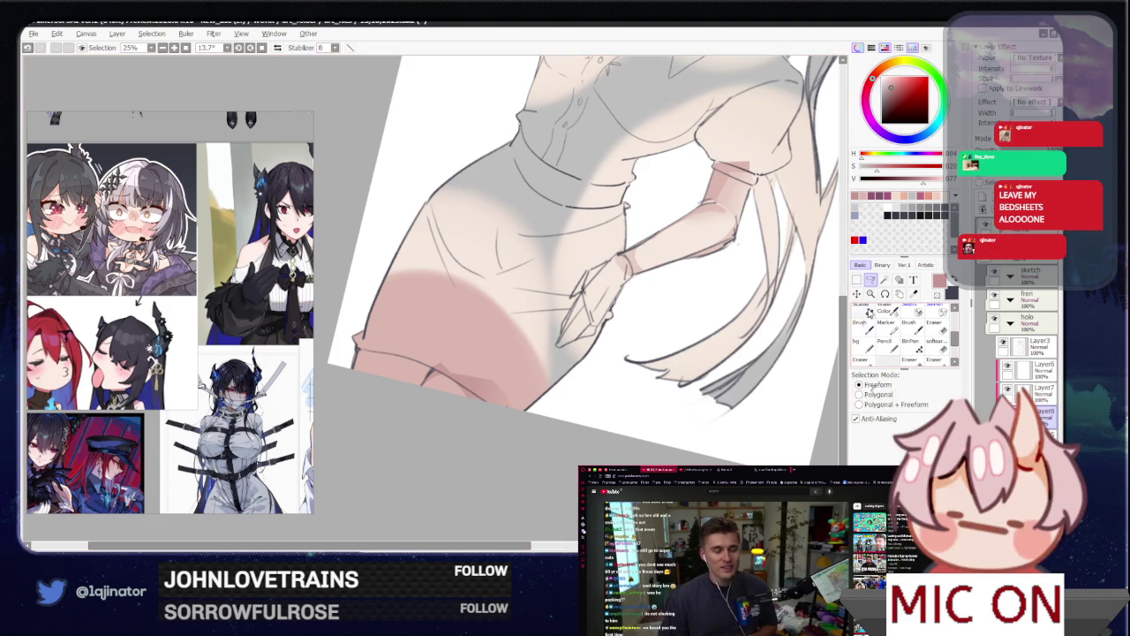
# Step: Lasso a small area at the skirt hem, paint darker pink inside, and deselect
pyautogui.moveTo(512, 371); pyautogui.dragTo(411, 329)
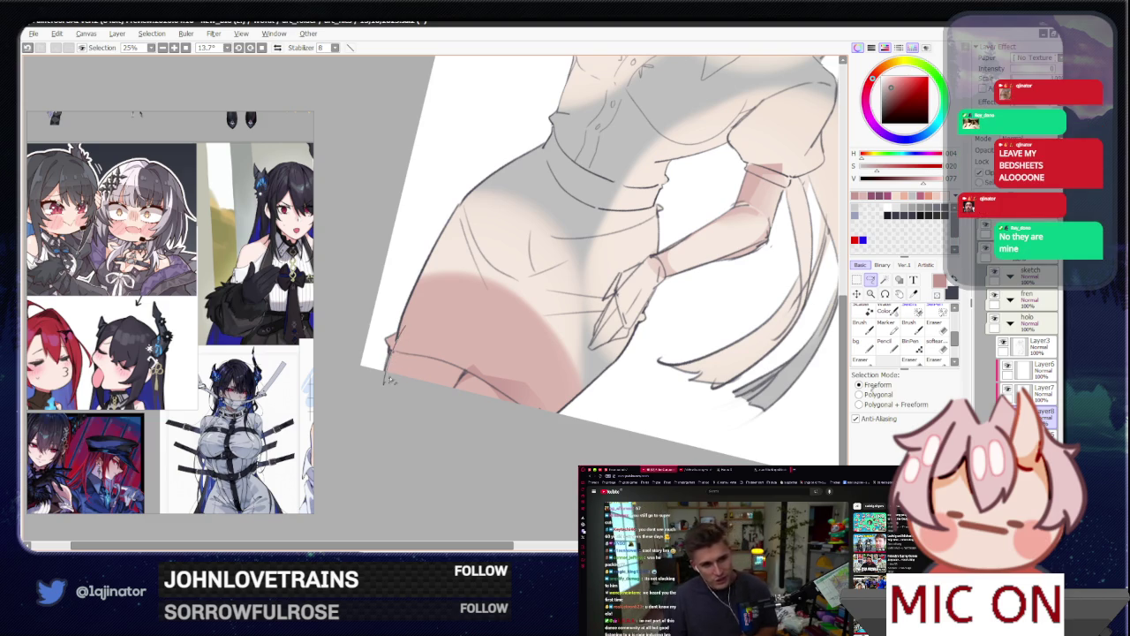
pyautogui.moveTo(389, 378); pyautogui.dragTo(432, 359)
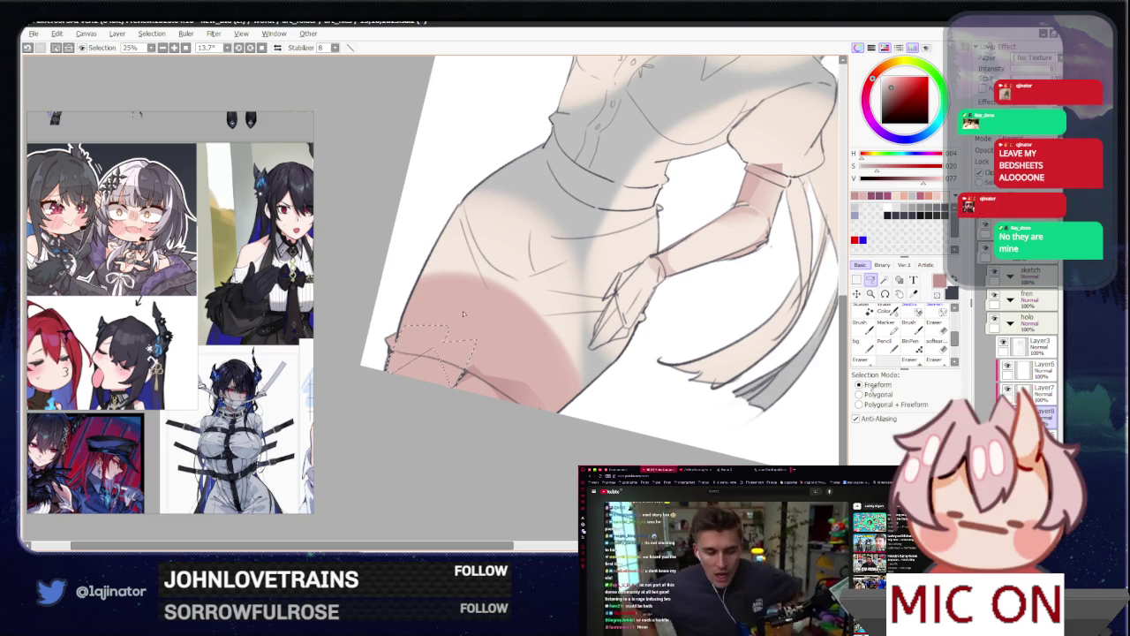
pyautogui.press('b')
pyautogui.moveTo(430, 366); pyautogui.dragTo(477, 340)
pyautogui.hotkey('ctrl', 'd')
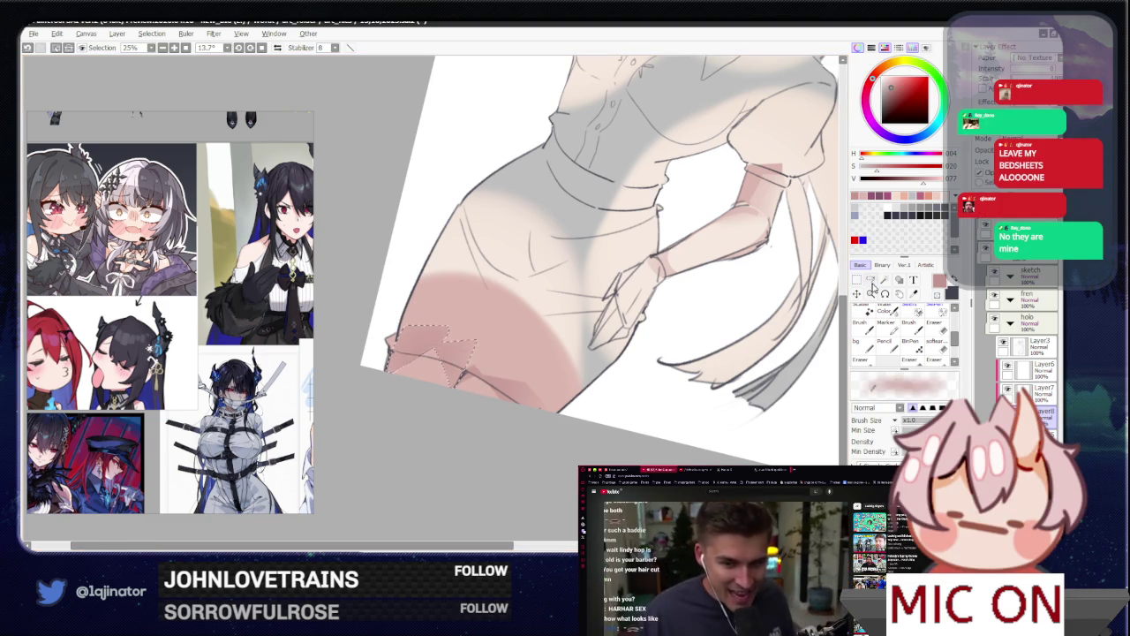
pyautogui.press('l')
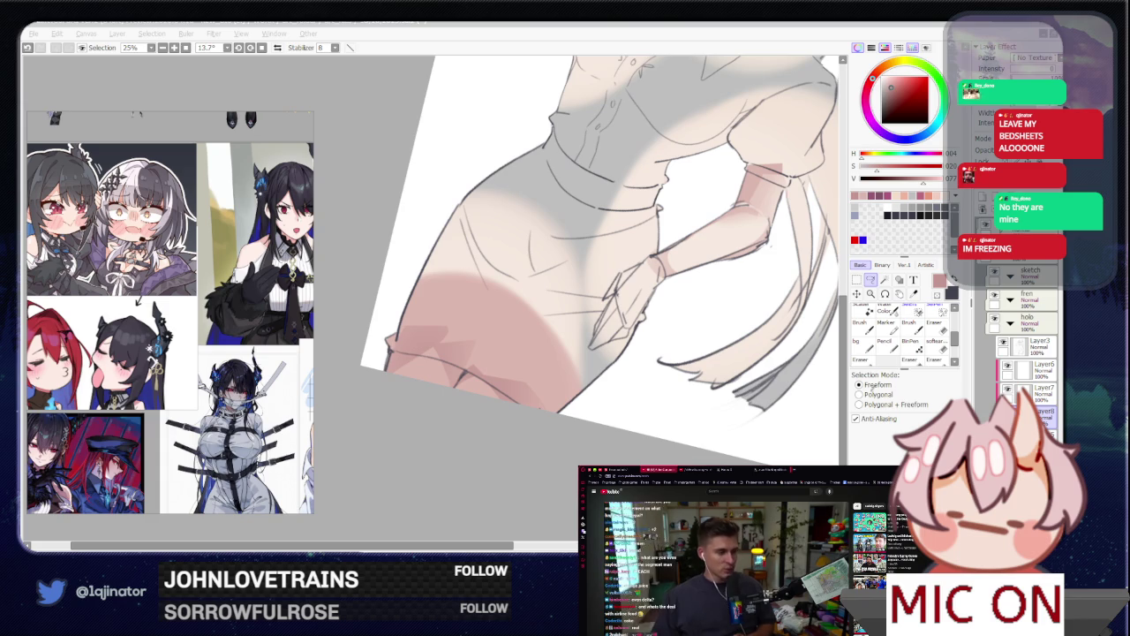
# Step: Rotate the view upright, zoom out and recentre on the whole figure
pyautogui.click(549, 496)
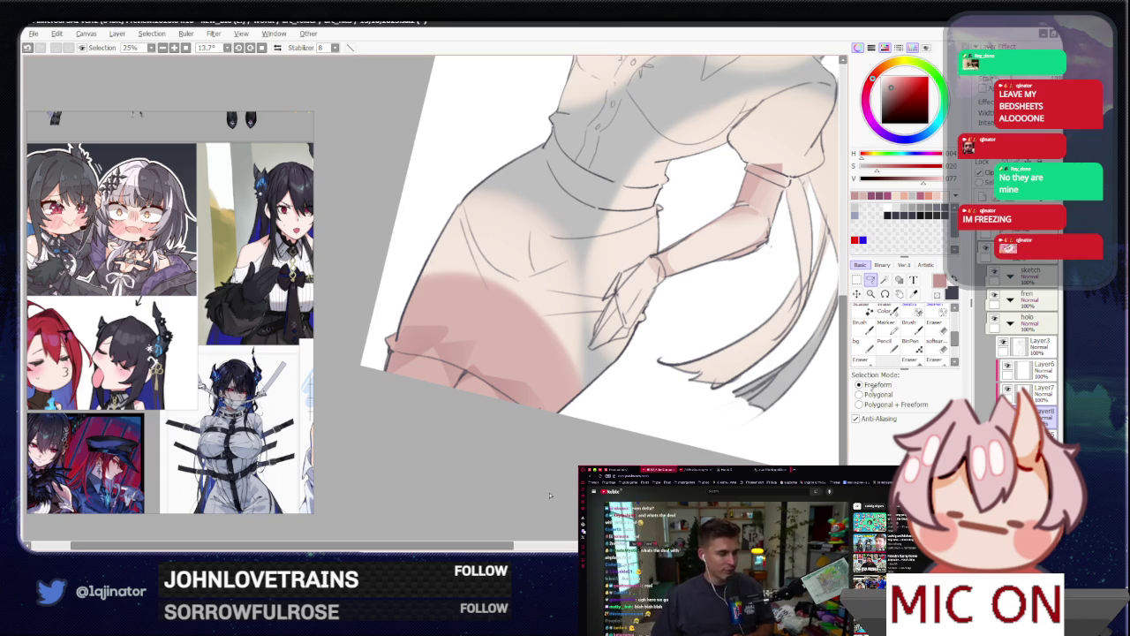
pyautogui.moveTo(640, 399); pyautogui.dragTo(595, 397)
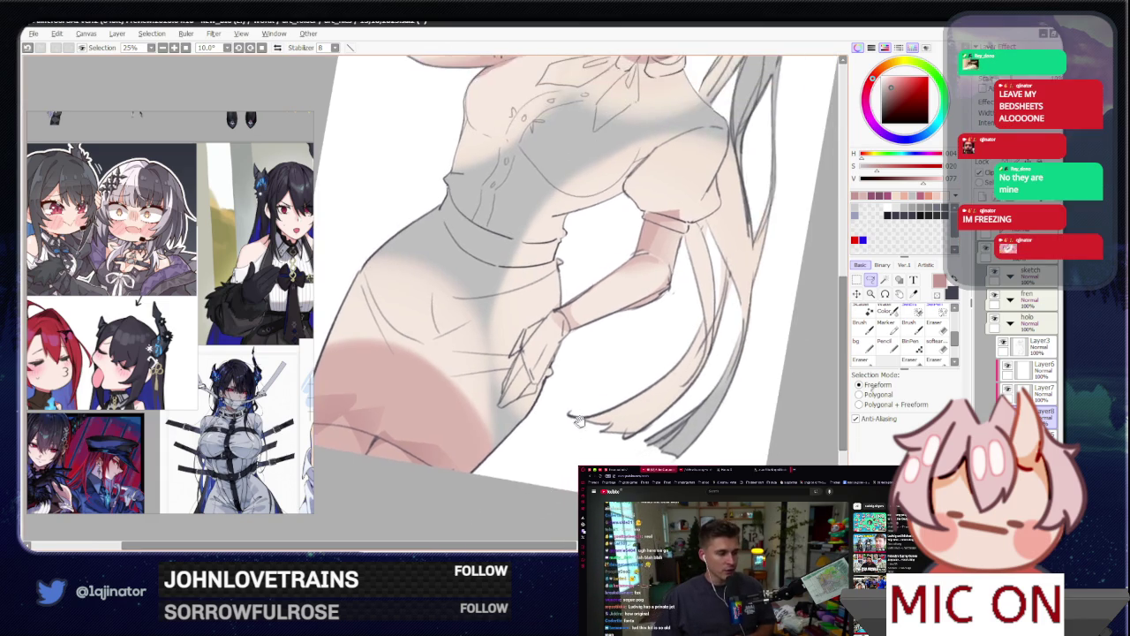
pyautogui.scroll(-1, 597, 394)
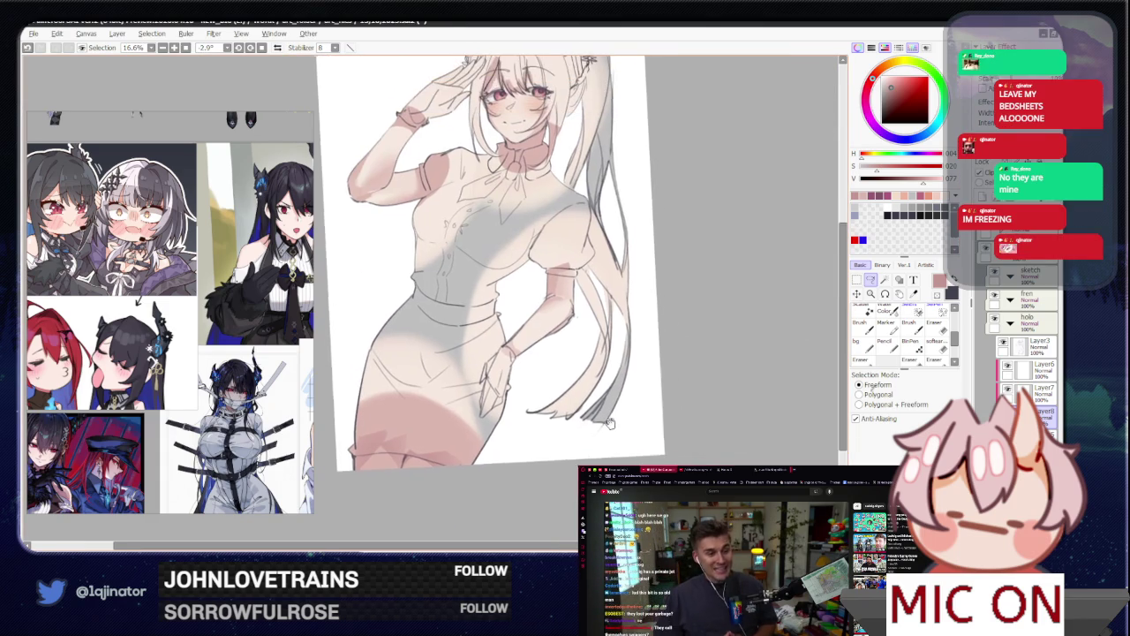
pyautogui.moveTo(597, 395); pyautogui.dragTo(645, 407)
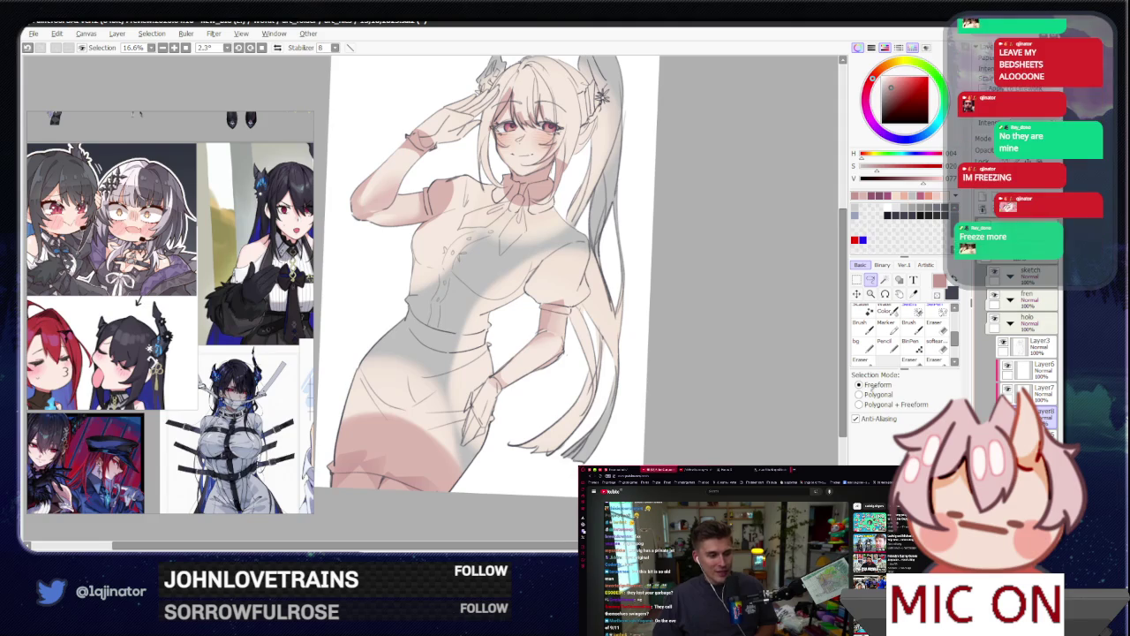
pyautogui.moveTo(705, 389); pyautogui.dragTo(695, 410)
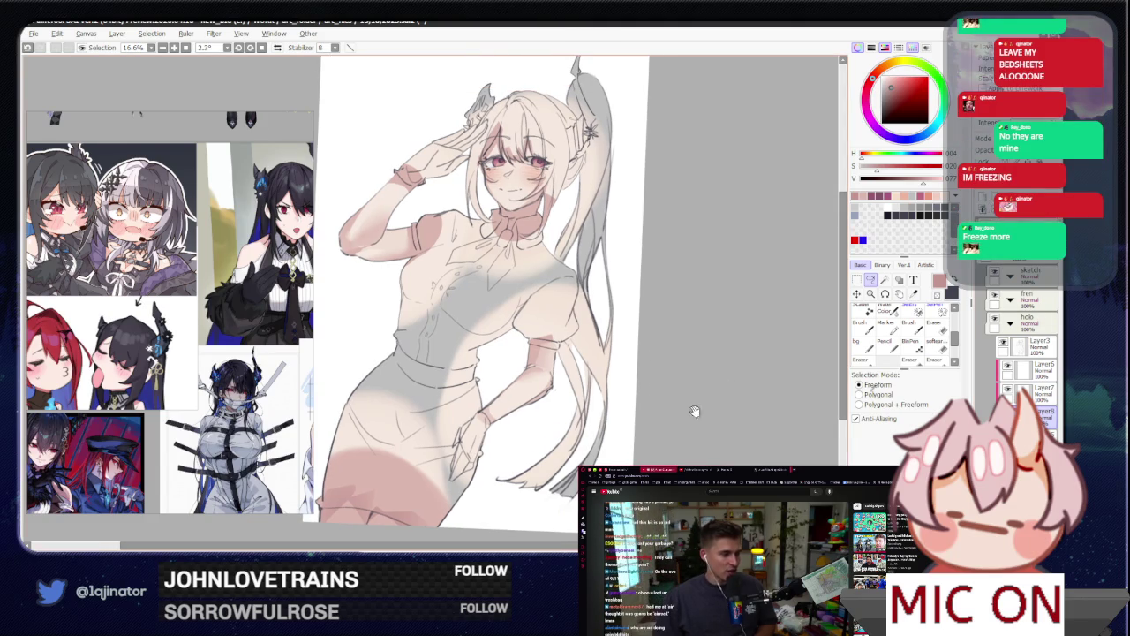
pyautogui.scroll(1, 196, 398)
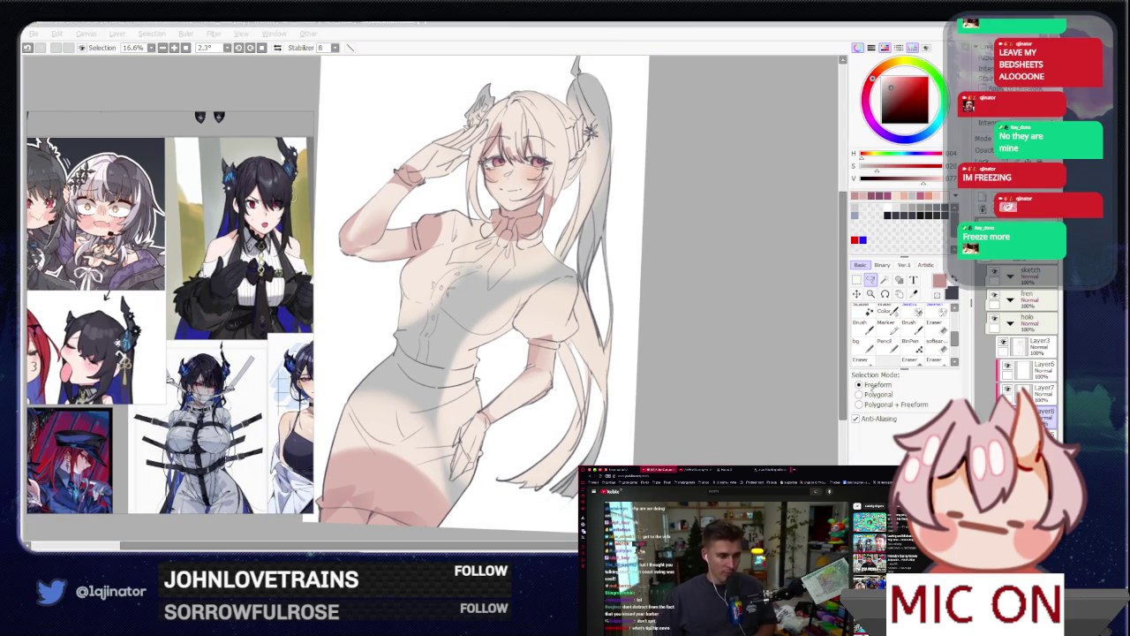
pyautogui.click(695, 411)
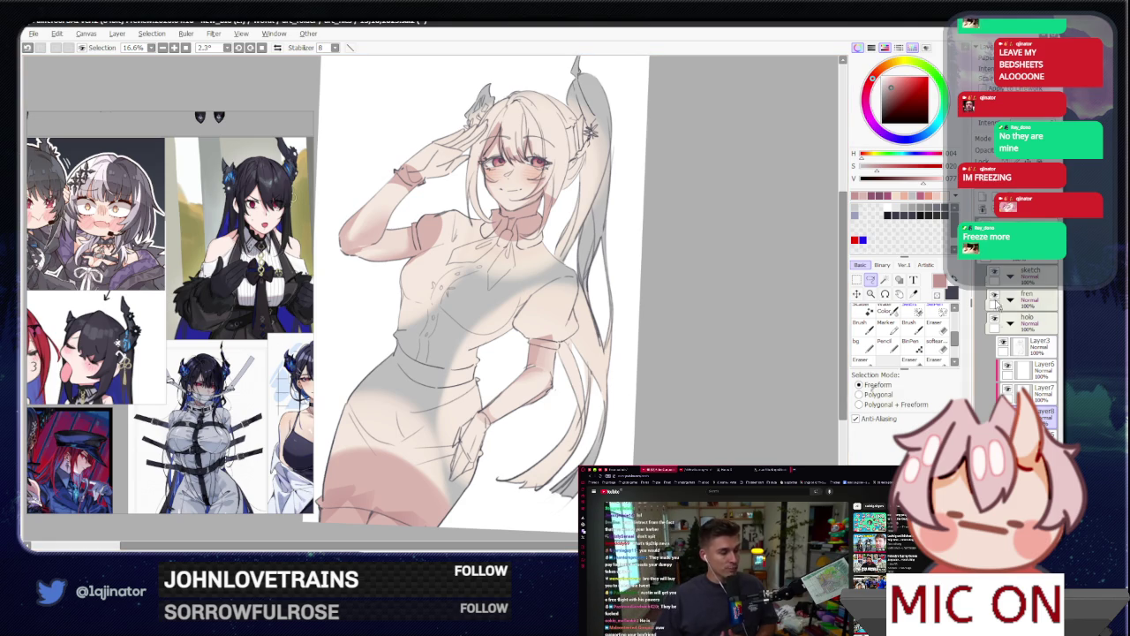
pyautogui.moveTo(699, 320); pyautogui.dragTo(707, 339)
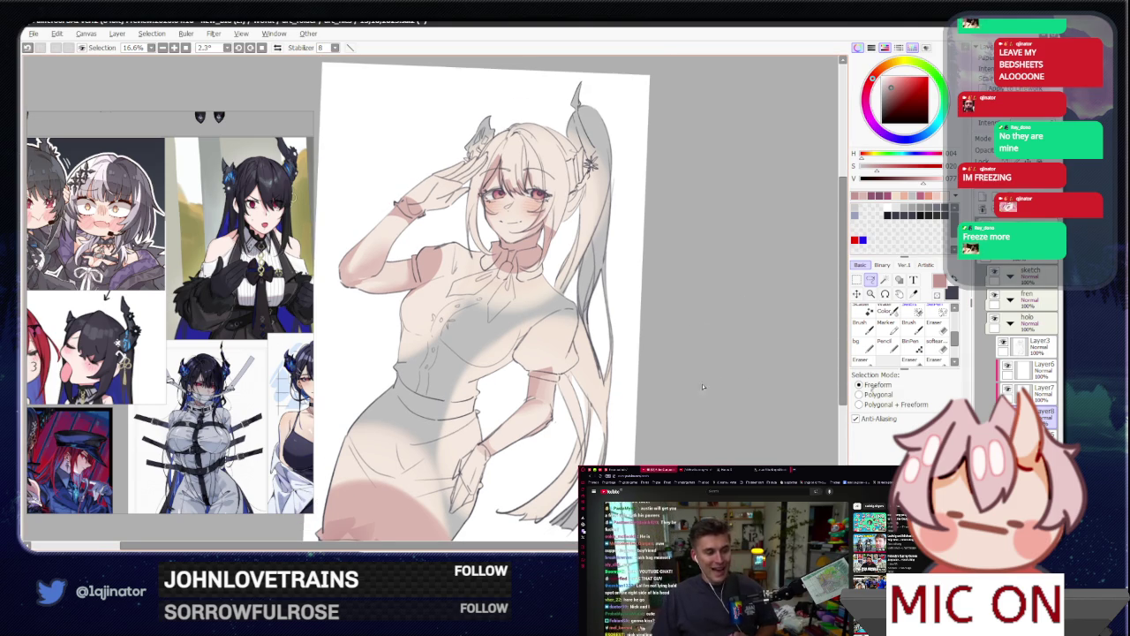
pyautogui.moveTo(688, 405); pyautogui.dragTo(708, 378)
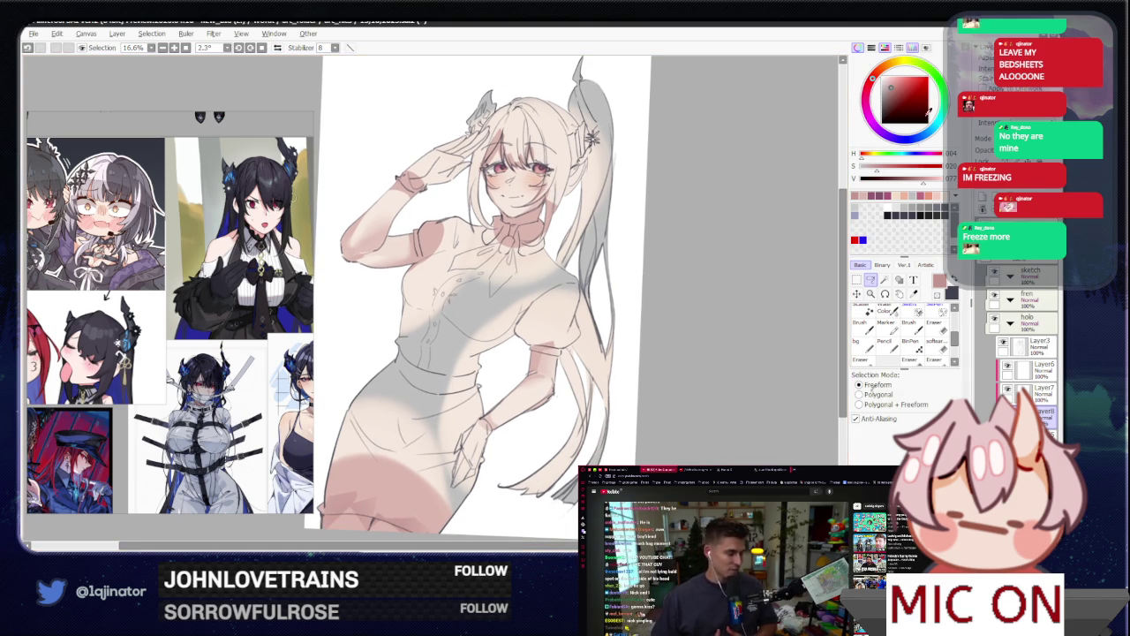
# Step: Choose a dark navy colour on the colour wheel
pyautogui.click(902, 139)
pyautogui.moveTo(892, 88); pyautogui.dragTo(887, 102)
pyautogui.moveTo(903, 140); pyautogui.dragTo(906, 140)
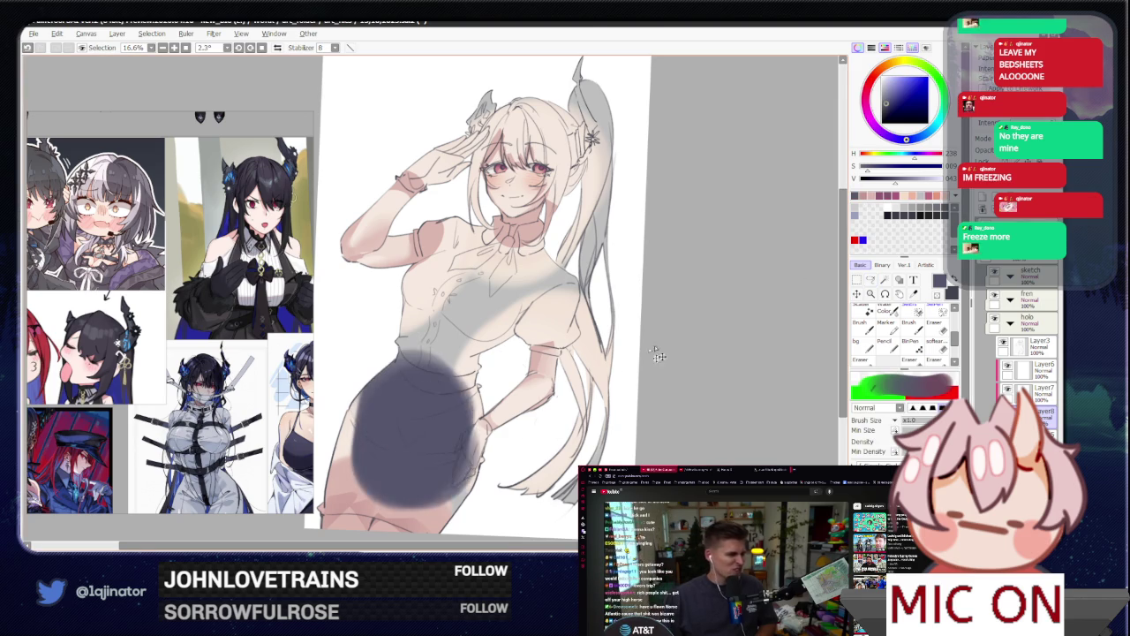
# Step: Begin outlining the skirt along the waist, zoomed in on the waist and hand
pyautogui.scroll(1, 608, 378)
pyautogui.scroll(1, 608, 378)
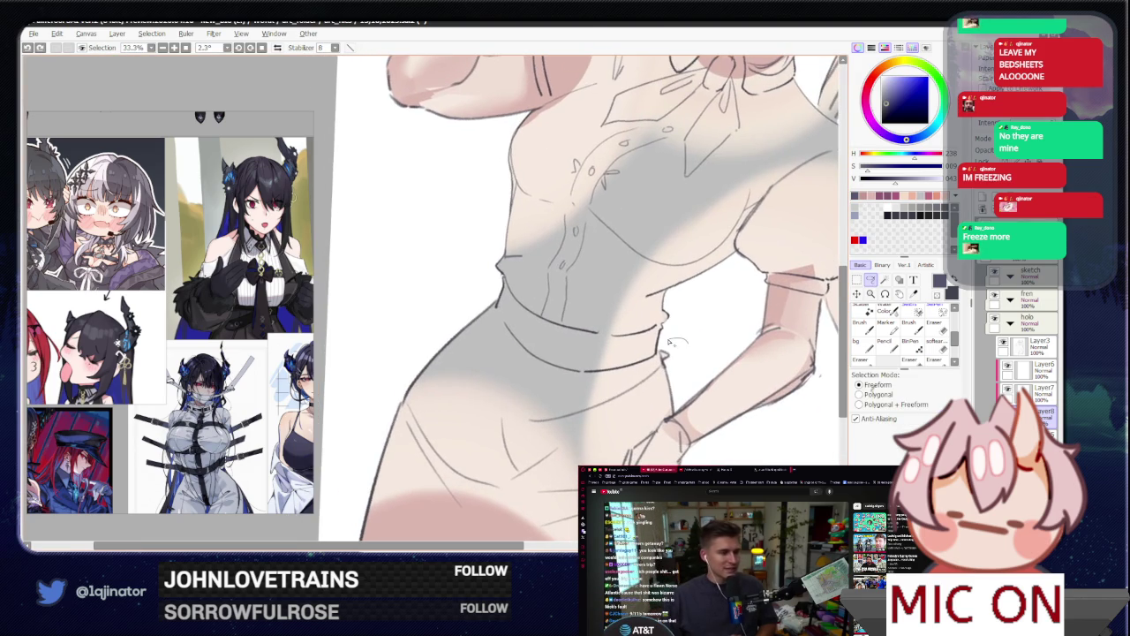
pyautogui.moveTo(665, 331); pyautogui.dragTo(575, 357)
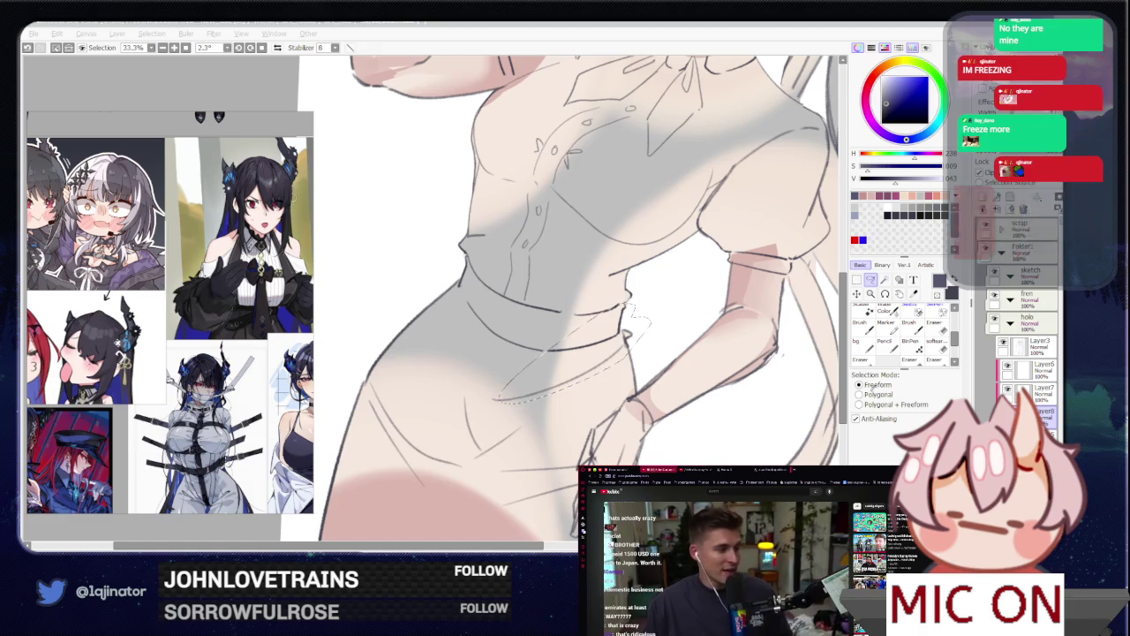
pyautogui.click(255, 537)
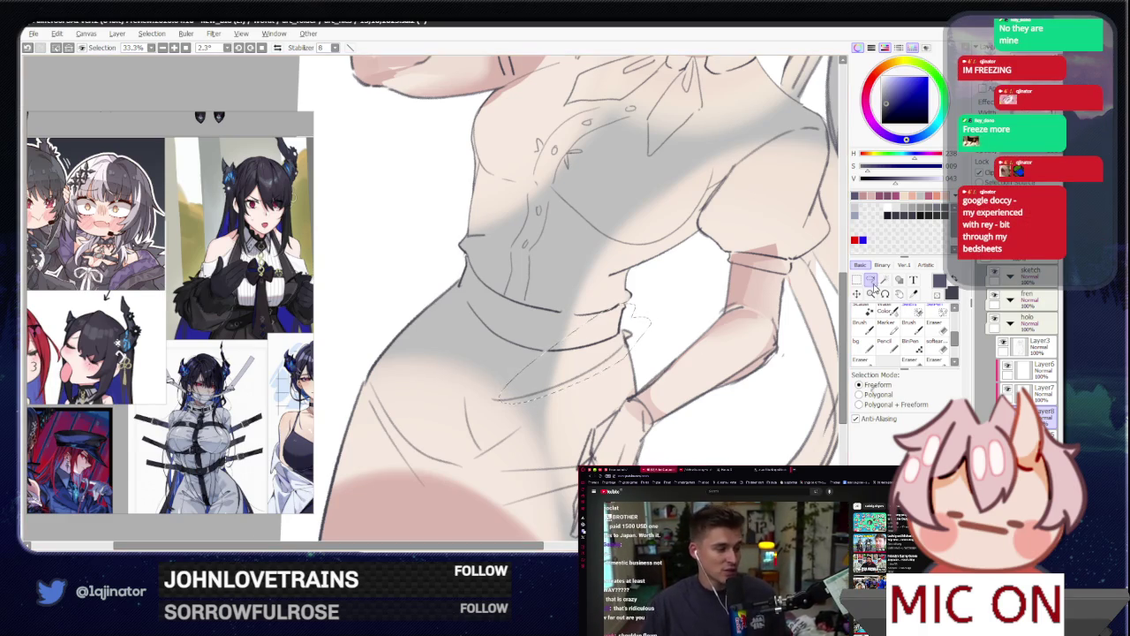
pyautogui.moveTo(506, 461); pyautogui.dragTo(426, 461)
pyautogui.scroll(2, 636, 326)
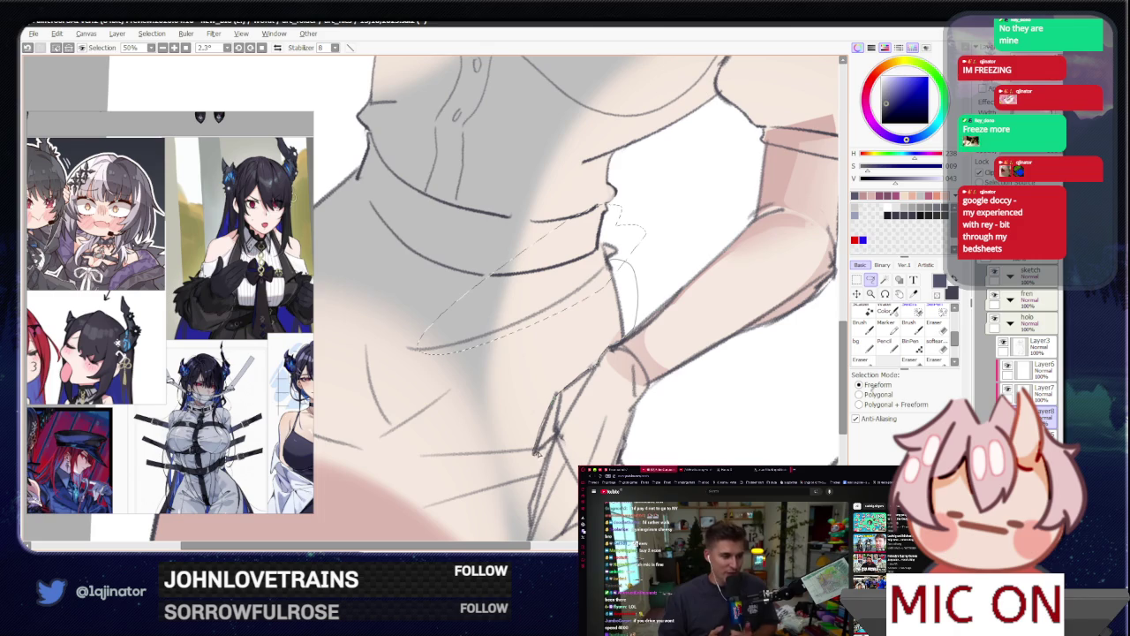
pyautogui.moveTo(505, 286)
pyautogui.mouseDown()
pyautogui.moveTo(556, 387)
pyautogui.moveTo(547, 356)
pyautogui.mouseUp()
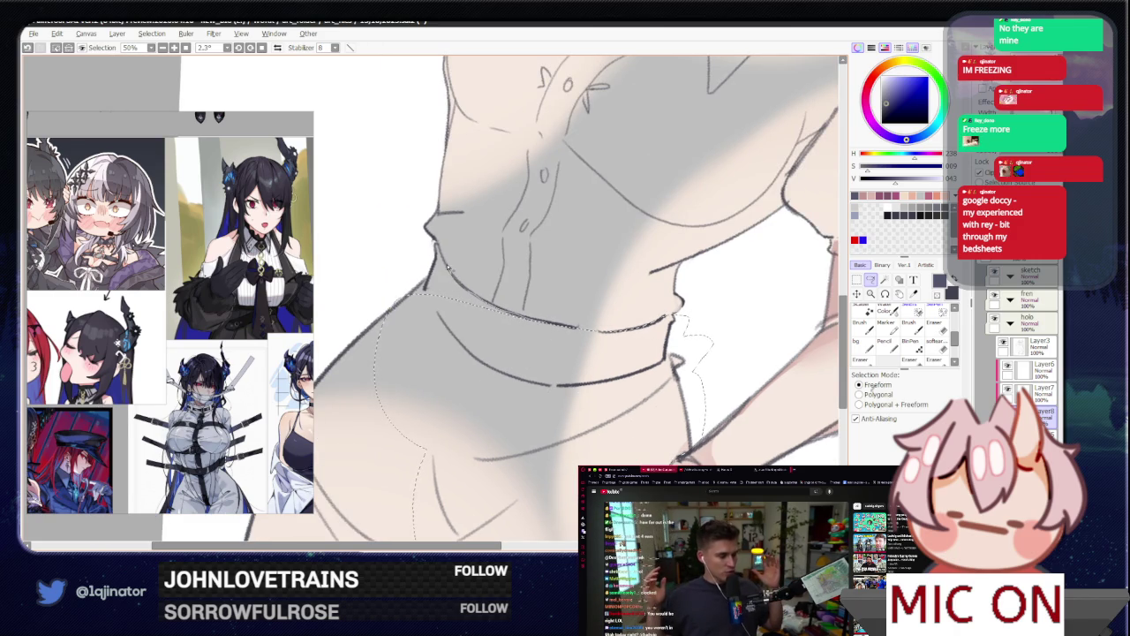
# Step: Trace the skirt outline from the waistline down and along the hem
pyautogui.moveTo(434, 241); pyautogui.dragTo(484, 418)
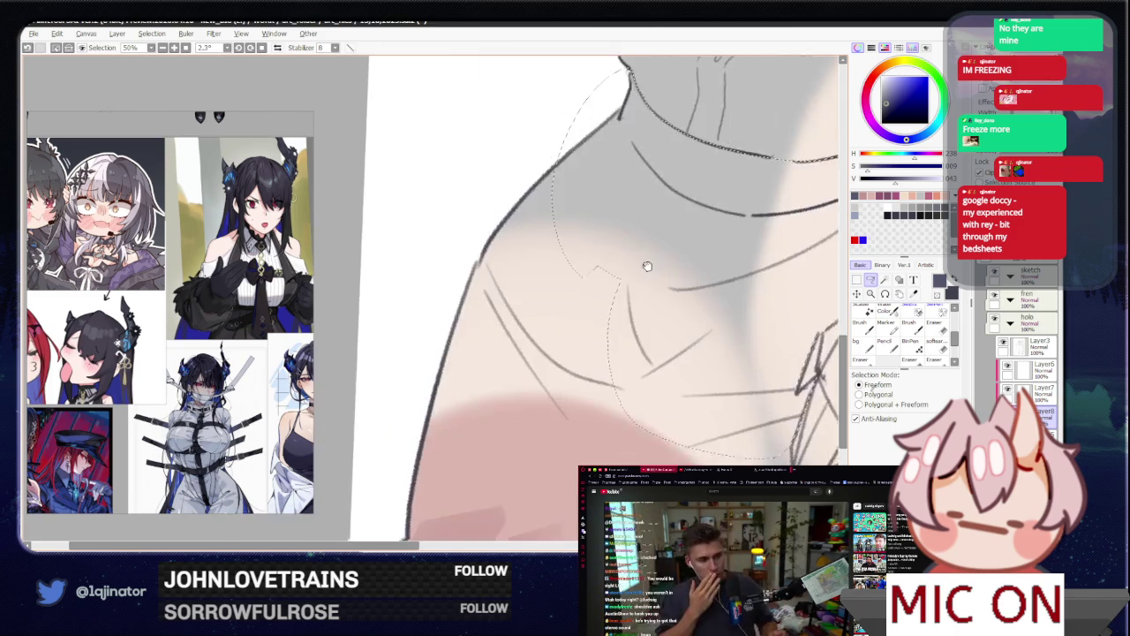
pyautogui.scroll(-3, 536, 374)
pyautogui.moveTo(536, 176); pyautogui.dragTo(393, 362)
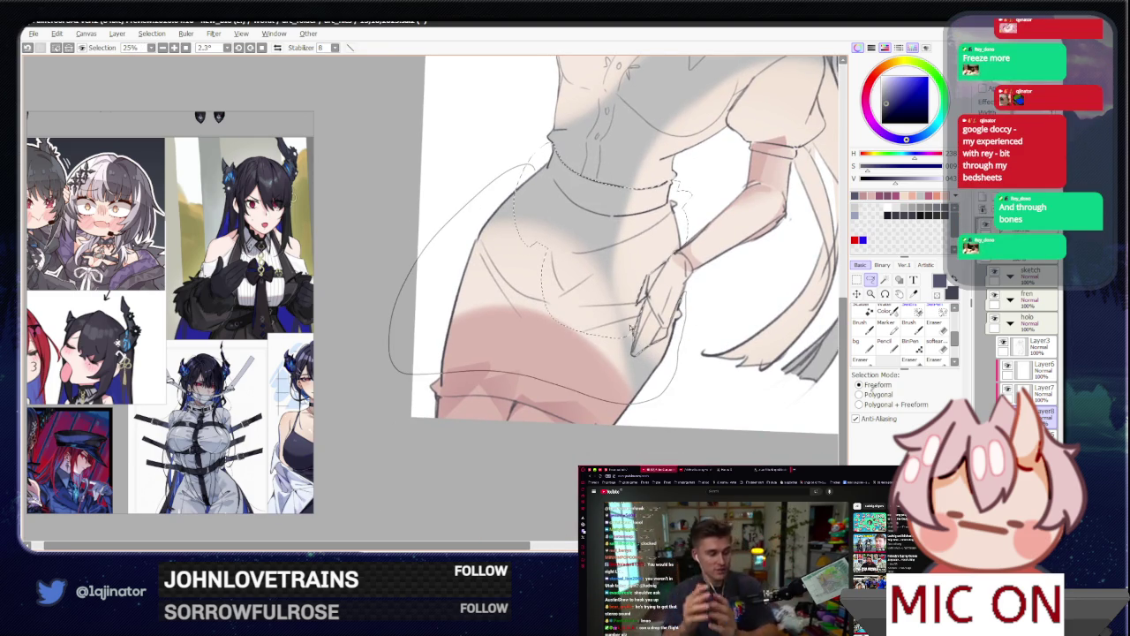
pyautogui.scroll(1, 630, 328)
pyautogui.scroll(1, 653, 318)
pyautogui.scroll(1, 586, 362)
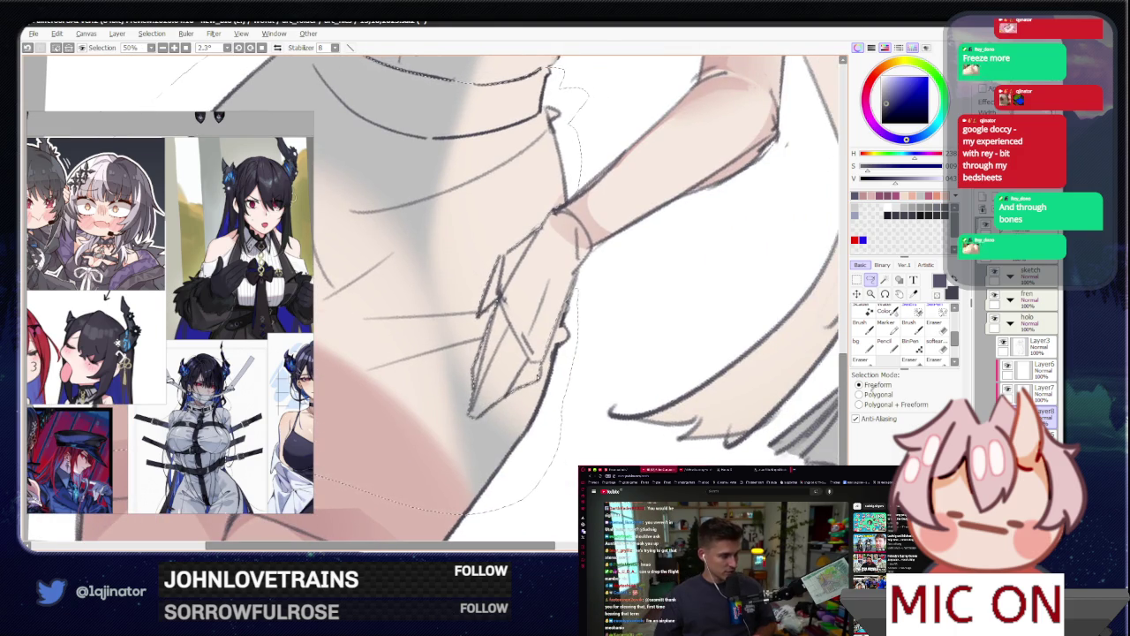
pyautogui.moveTo(487, 392)
pyautogui.mouseDown()
pyautogui.moveTo(631, 407)
pyautogui.moveTo(710, 389)
pyautogui.mouseUp()
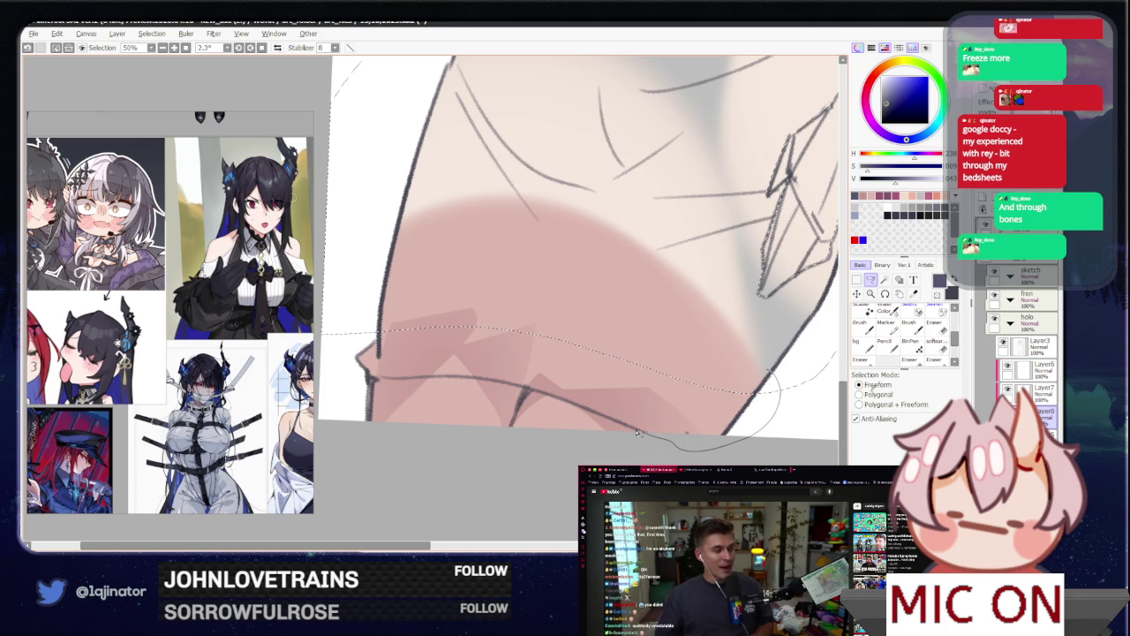
pyautogui.moveTo(525, 389)
pyautogui.mouseDown()
pyautogui.moveTo(369, 377)
pyautogui.moveTo(666, 294)
pyautogui.mouseUp()
pyautogui.scroll(-2, 523, 382)
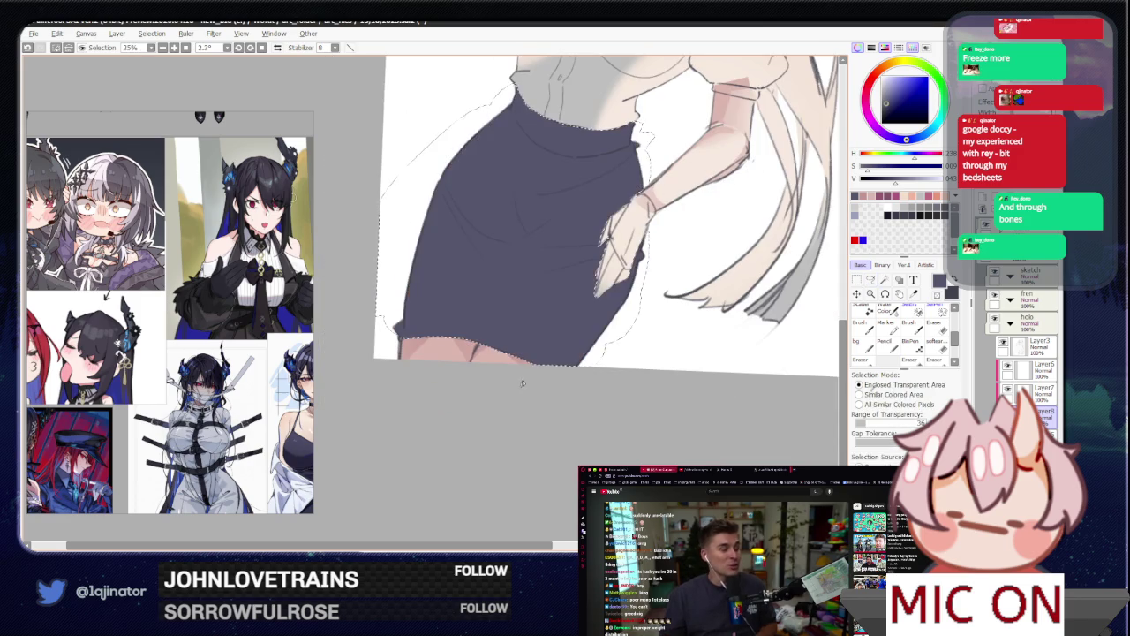
# Step: Deselect the skirt, shrink the brush twice, and paint skin tone along the hand's left edge
pyautogui.hotkey('ctrl', 'd')
pyautogui.scroll(2, 523, 382)
pyautogui.click(871, 279)
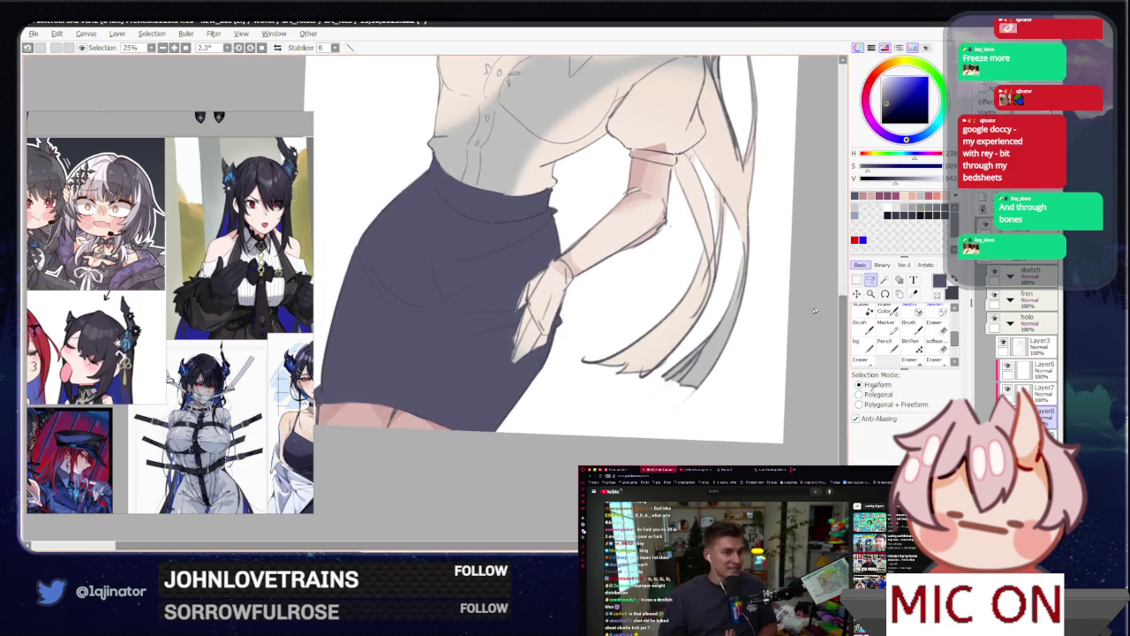
pyautogui.scroll(2, 516, 362)
pyautogui.press('b')
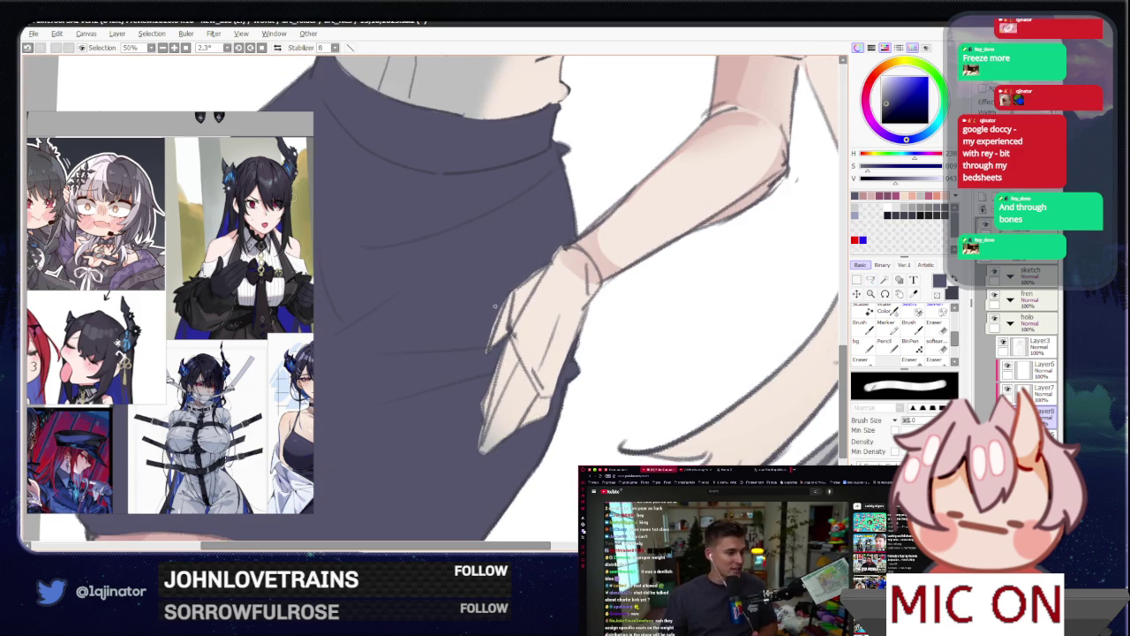
pyautogui.press('b')
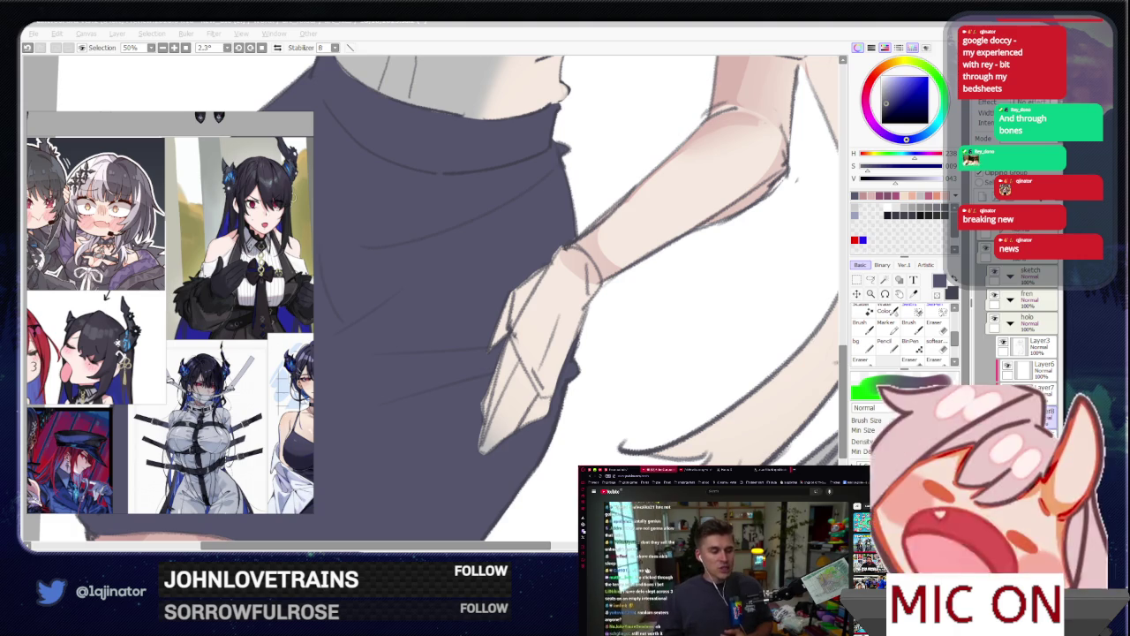
pyautogui.click(499, 475)
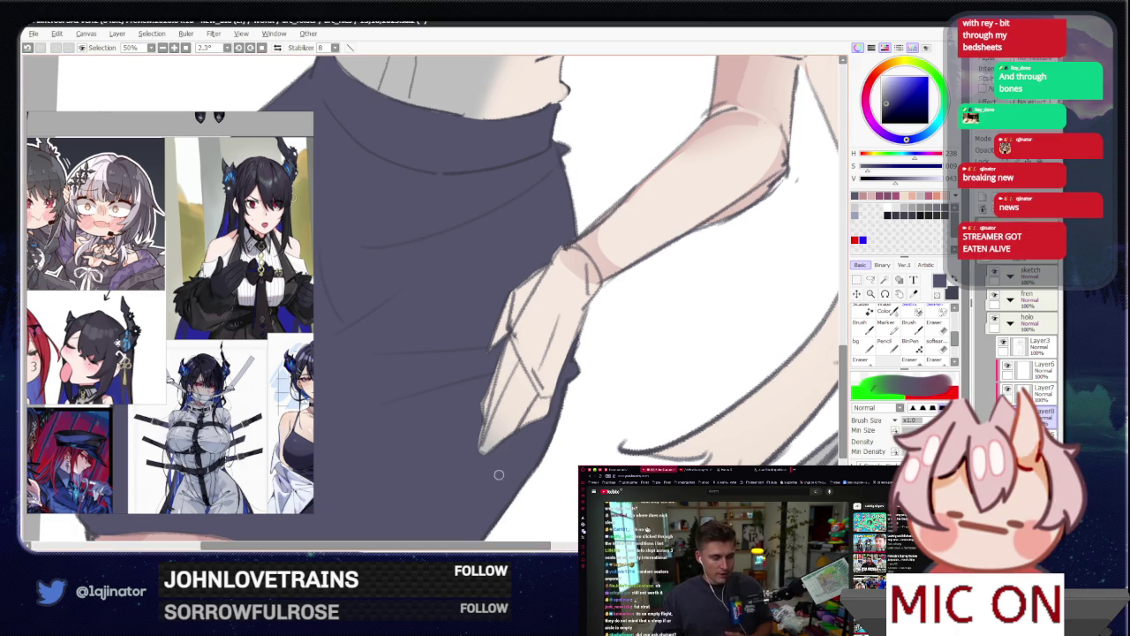
pyautogui.press('[')
pyautogui.press('[')
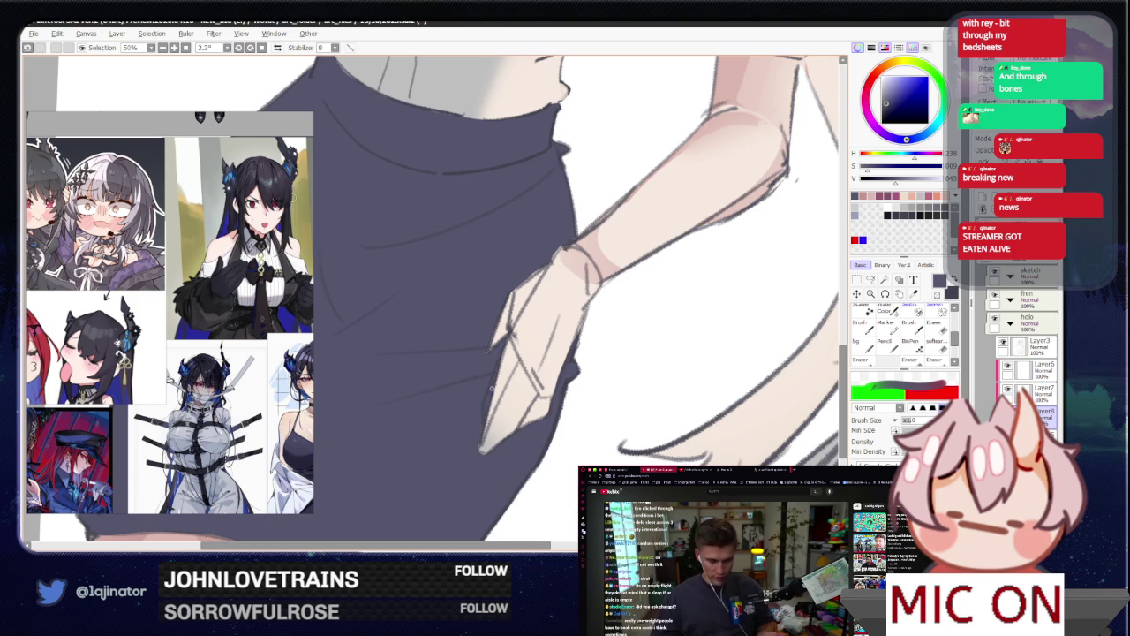
pyautogui.press('[')
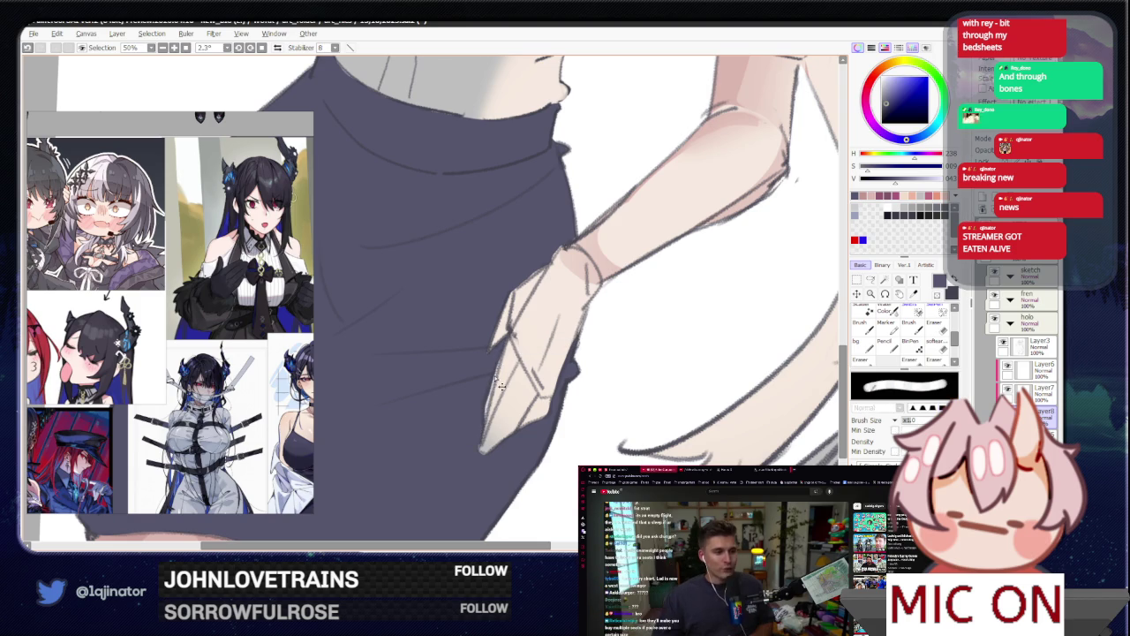
pyautogui.moveTo(494, 402); pyautogui.dragTo(500, 349)
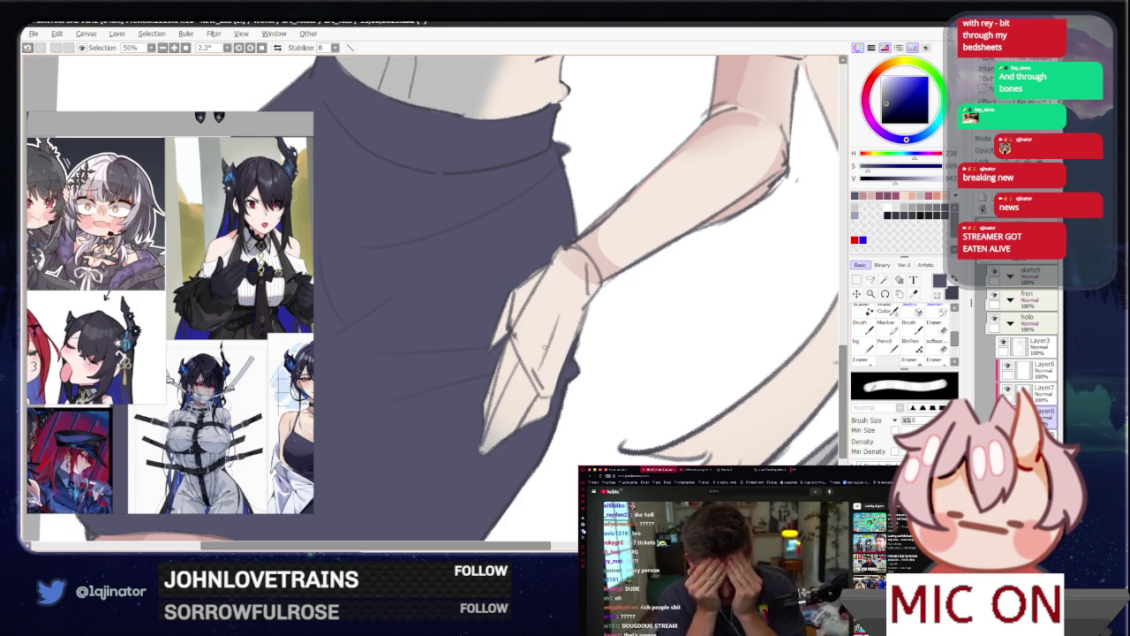
# Step: Zoom out and straighten the tilted canvas view with Home
pyautogui.moveTo(524, 447); pyautogui.dragTo(469, 412)
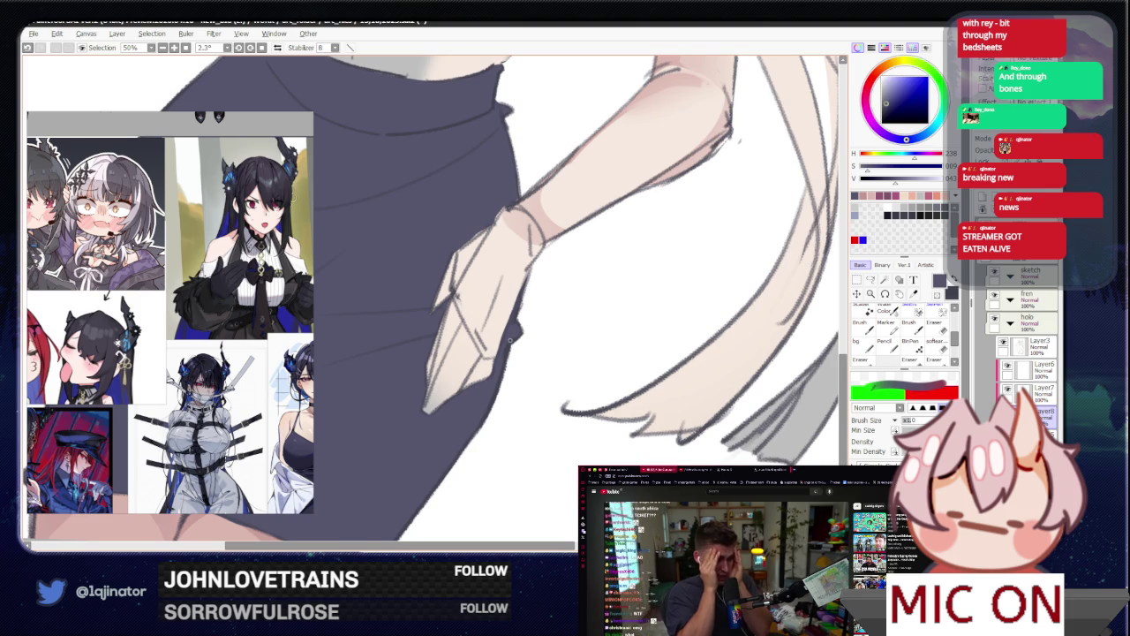
pyautogui.scroll(-2, 509, 338)
pyautogui.scroll(-2, 503, 370)
pyautogui.scroll(-1, 494, 406)
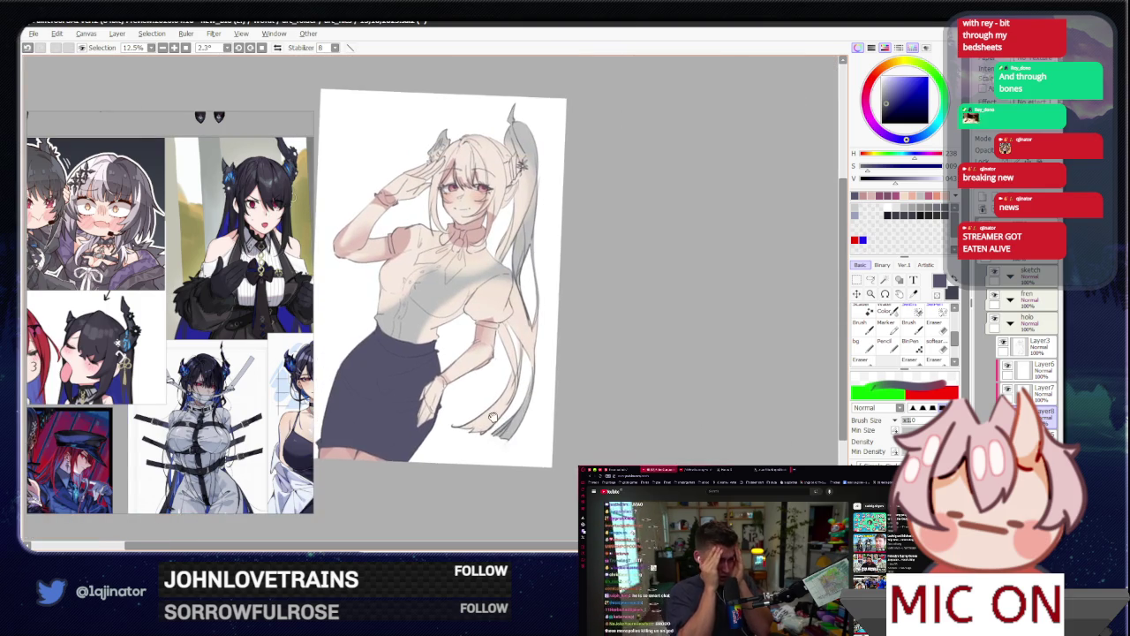
pyautogui.press('Home')
pyautogui.scroll(1, 389, 287)
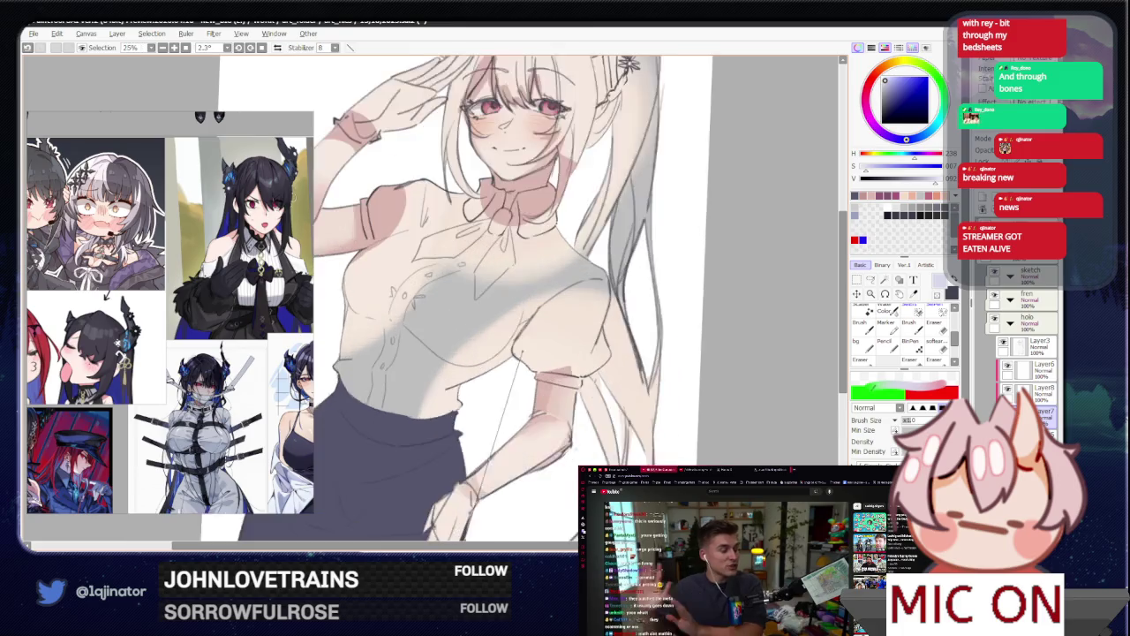
# Step: Switch to the freeform Lasso and outline the sleeve and chest up toward the collar
pyautogui.scroll(1, 816, 311)
pyautogui.press('l')
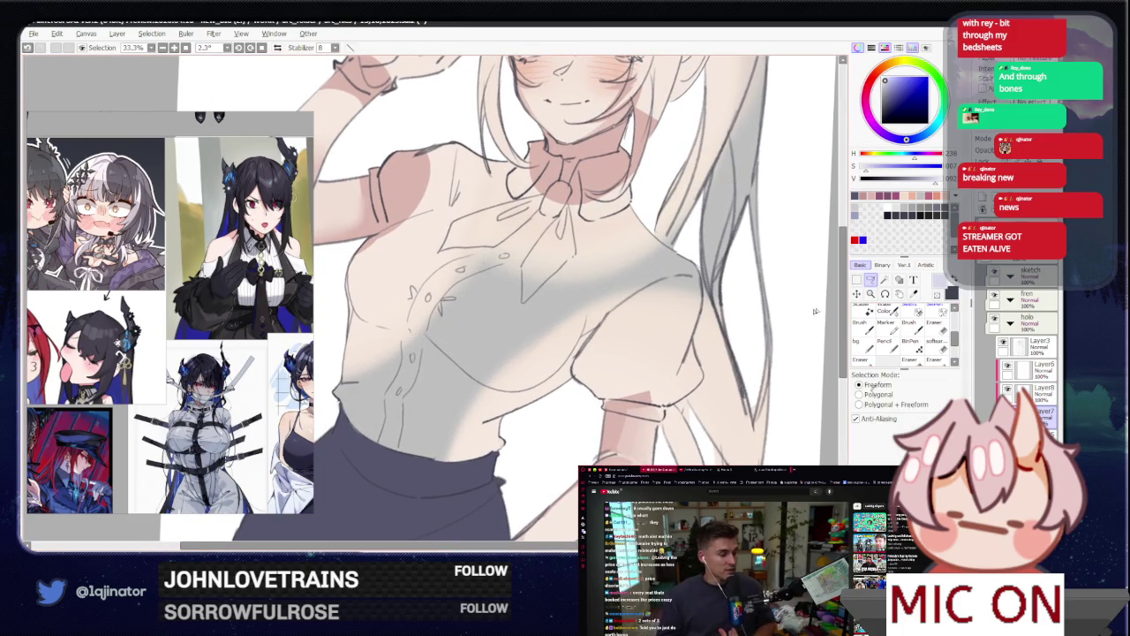
pyautogui.moveTo(657, 388); pyautogui.dragTo(639, 341)
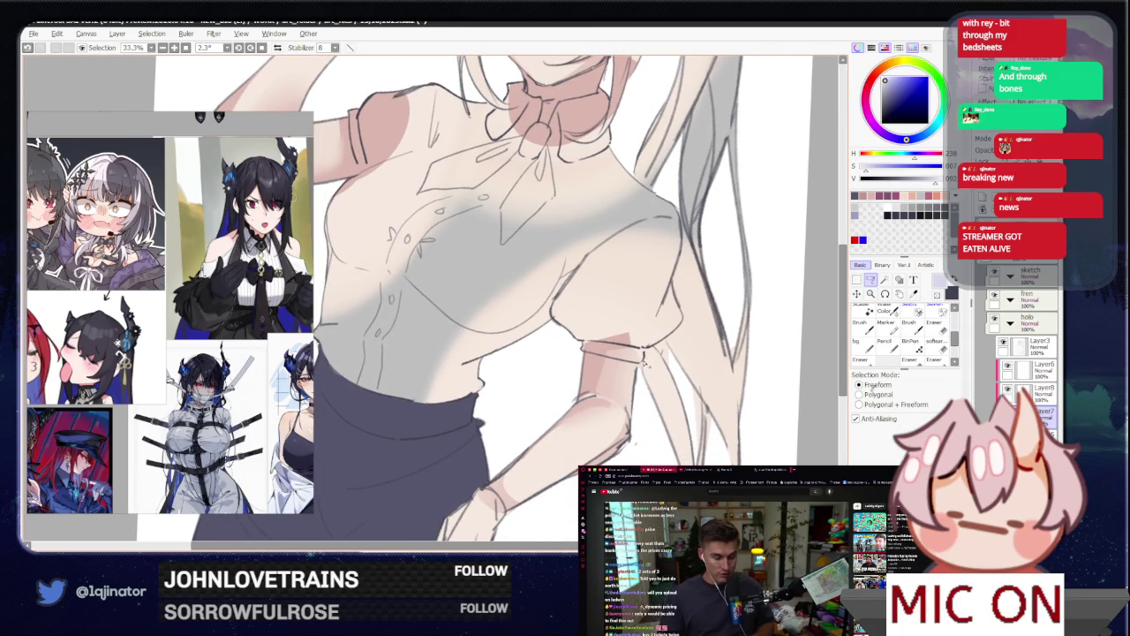
pyautogui.moveTo(508, 391); pyautogui.dragTo(508, 391)
pyautogui.scroll(4, 530, 353)
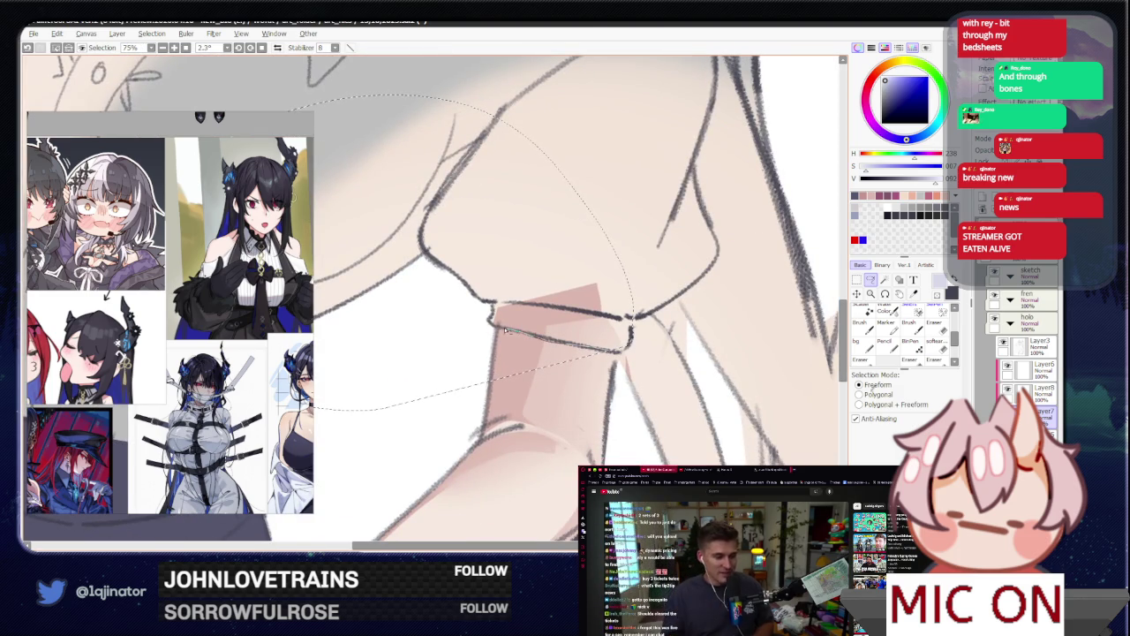
pyautogui.moveTo(463, 421)
pyautogui.mouseDown()
pyautogui.moveTo(550, 356)
pyautogui.moveTo(638, 381)
pyautogui.mouseUp()
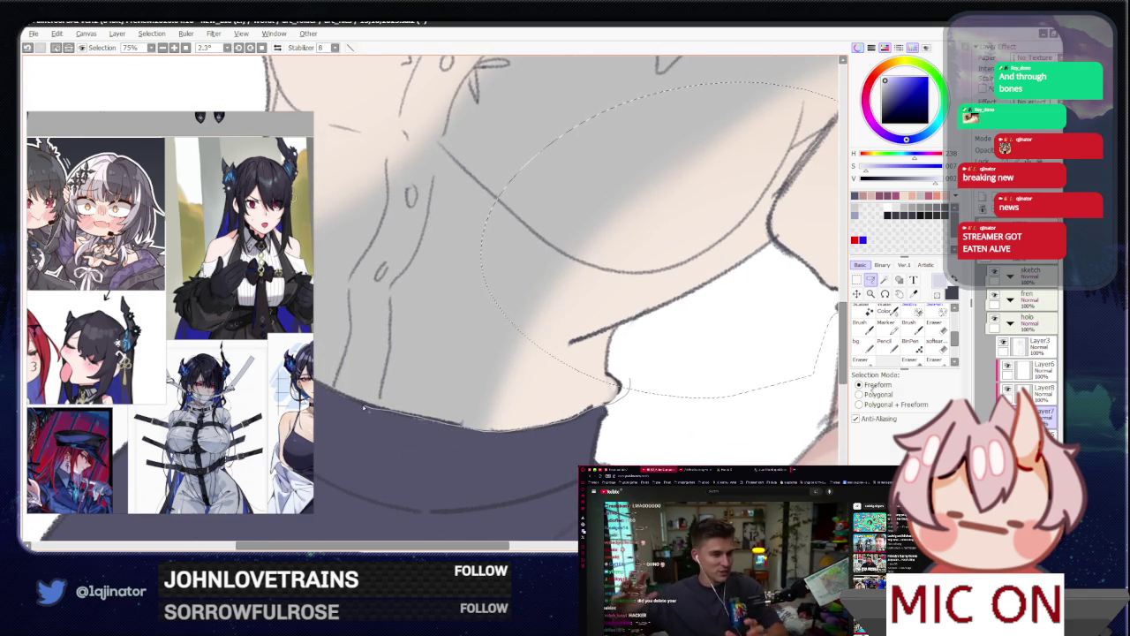
pyautogui.moveTo(335, 393)
pyautogui.mouseDown()
pyautogui.moveTo(355, 447)
pyautogui.moveTo(275, 570)
pyautogui.mouseUp()
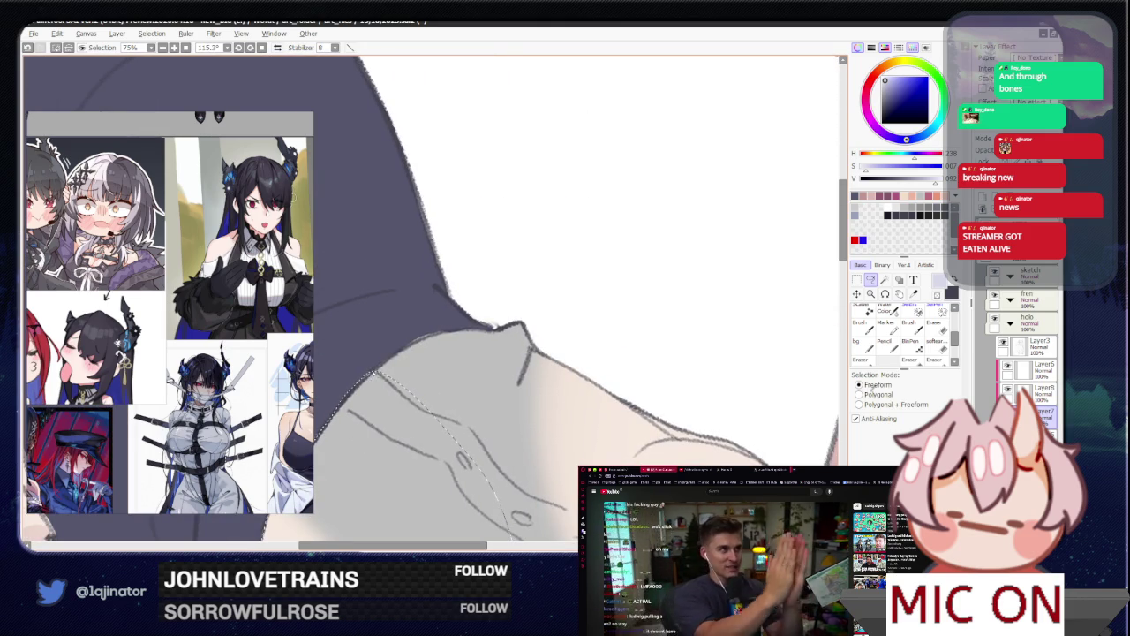
pyautogui.moveTo(493, 331); pyautogui.dragTo(470, 336)
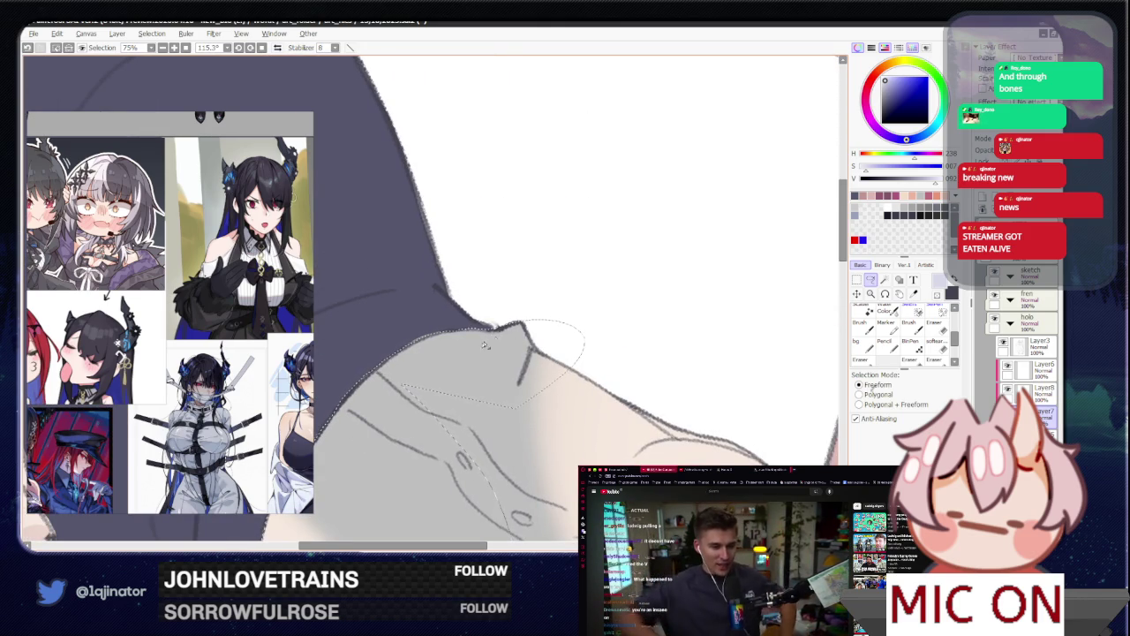
pyautogui.press('-')
pyautogui.press('-')
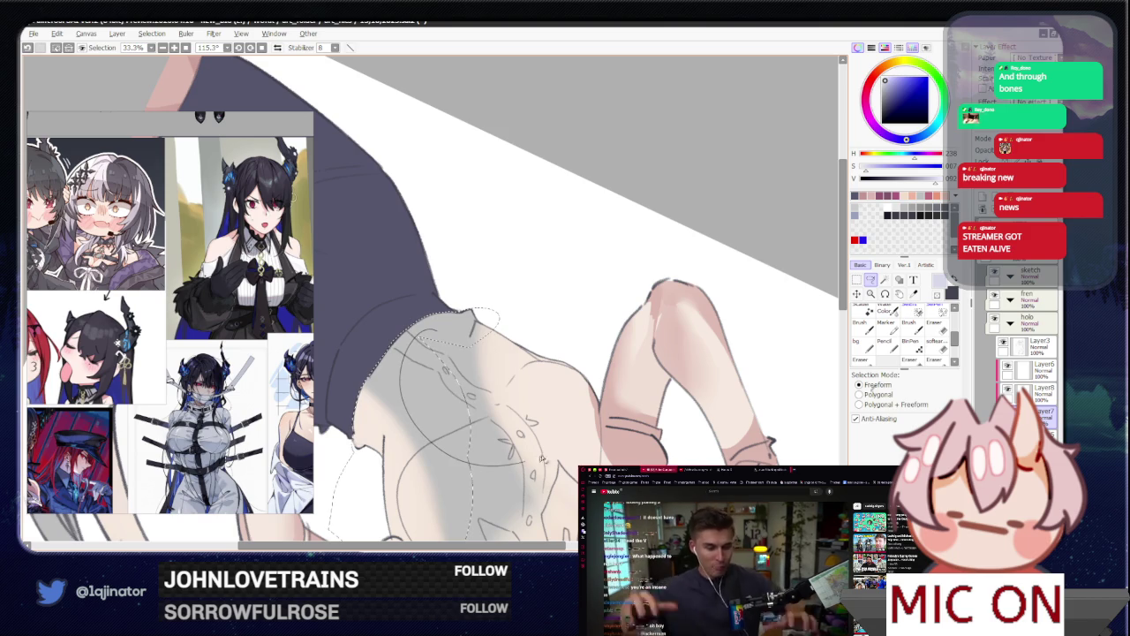
pyautogui.moveTo(422, 334); pyautogui.dragTo(630, 310)
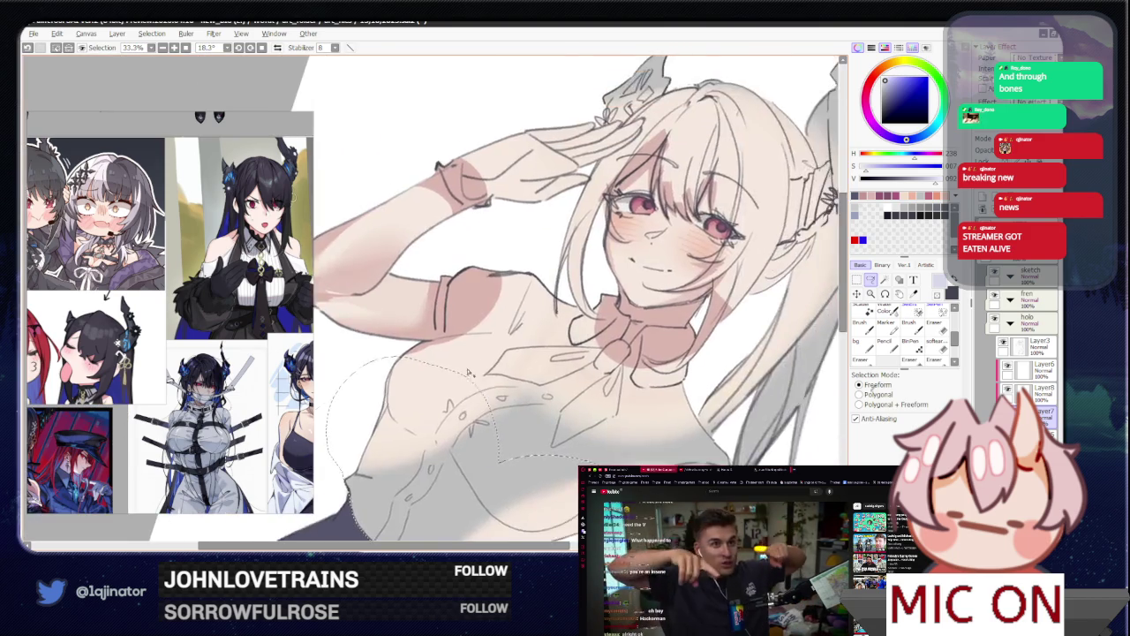
pyautogui.press('+')
pyautogui.press('+')
pyautogui.moveTo(437, 376)
pyautogui.mouseDown()
pyautogui.moveTo(509, 340)
pyautogui.moveTo(521, 229)
pyautogui.mouseUp()
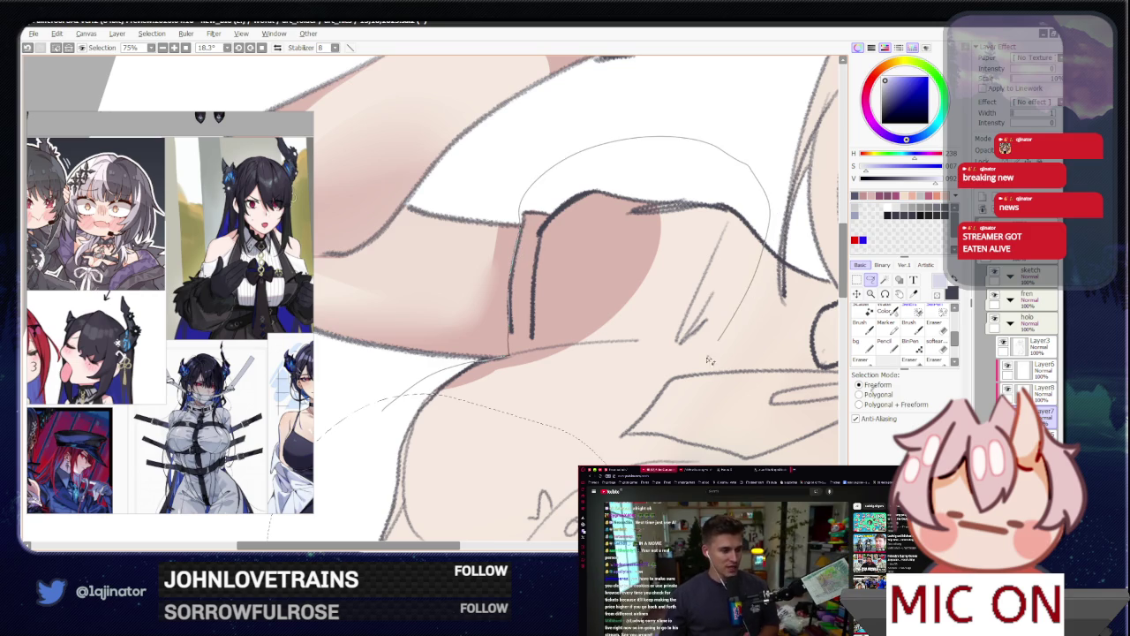
pyautogui.moveTo(710, 359); pyautogui.dragTo(504, 486)
# Step: Reposition the view and loop a new freeform selection around the shoulder
pyautogui.scroll(-3, 662, 411)
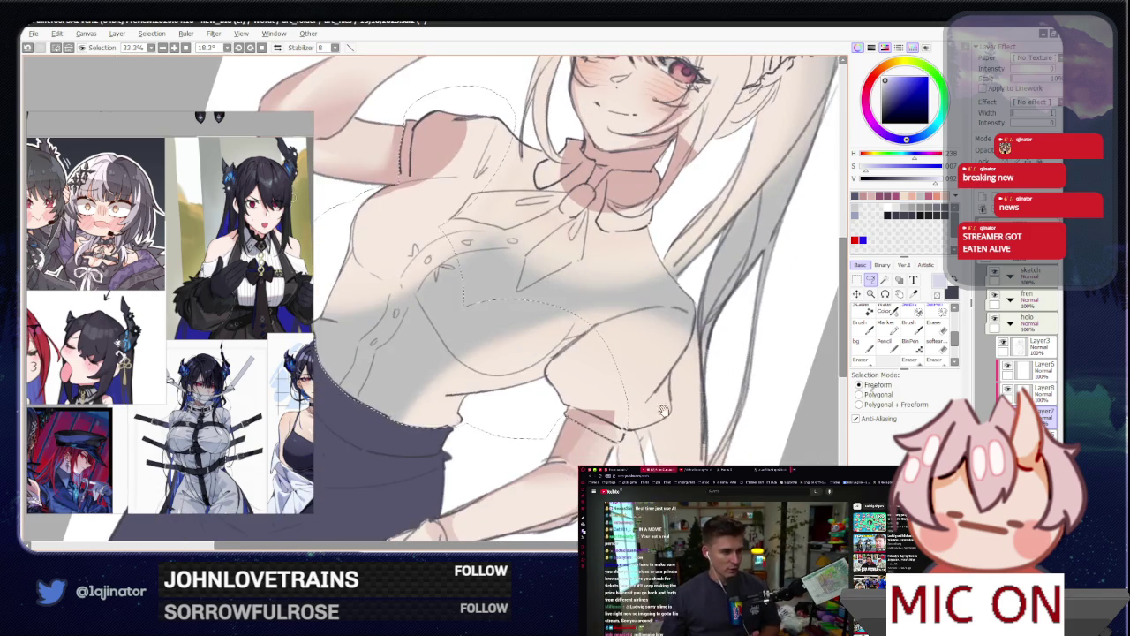
pyautogui.moveTo(663, 411); pyautogui.dragTo(522, 364)
pyautogui.scroll(3, 343, 151)
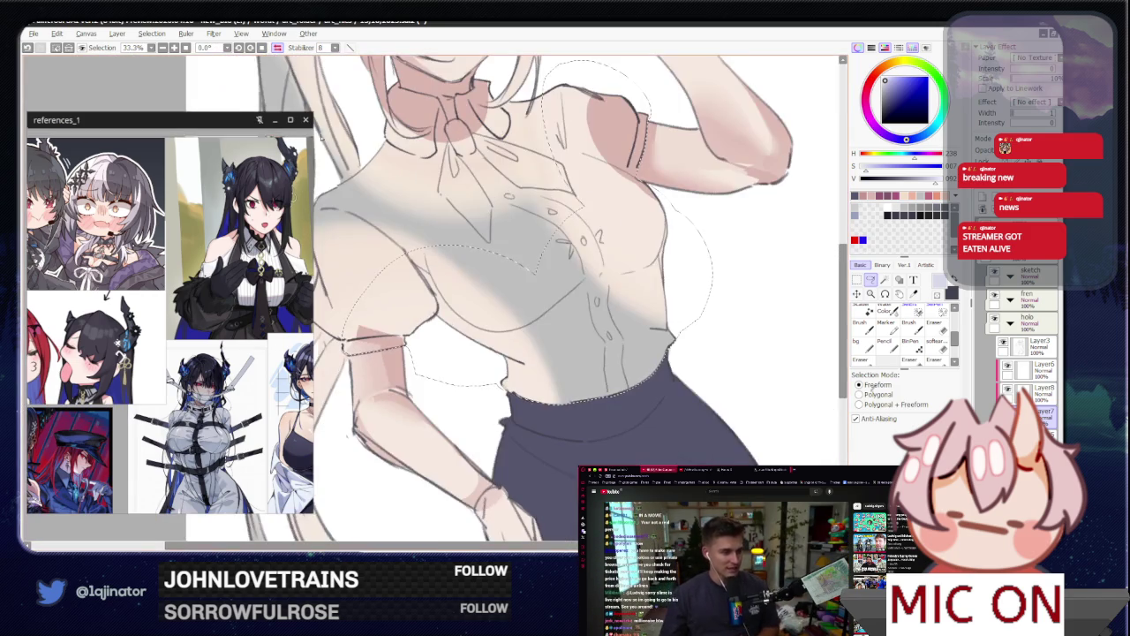
pyautogui.moveTo(343, 151); pyautogui.dragTo(446, 436)
pyautogui.scroll(2, 447, 436)
pyautogui.scroll(1, 446, 436)
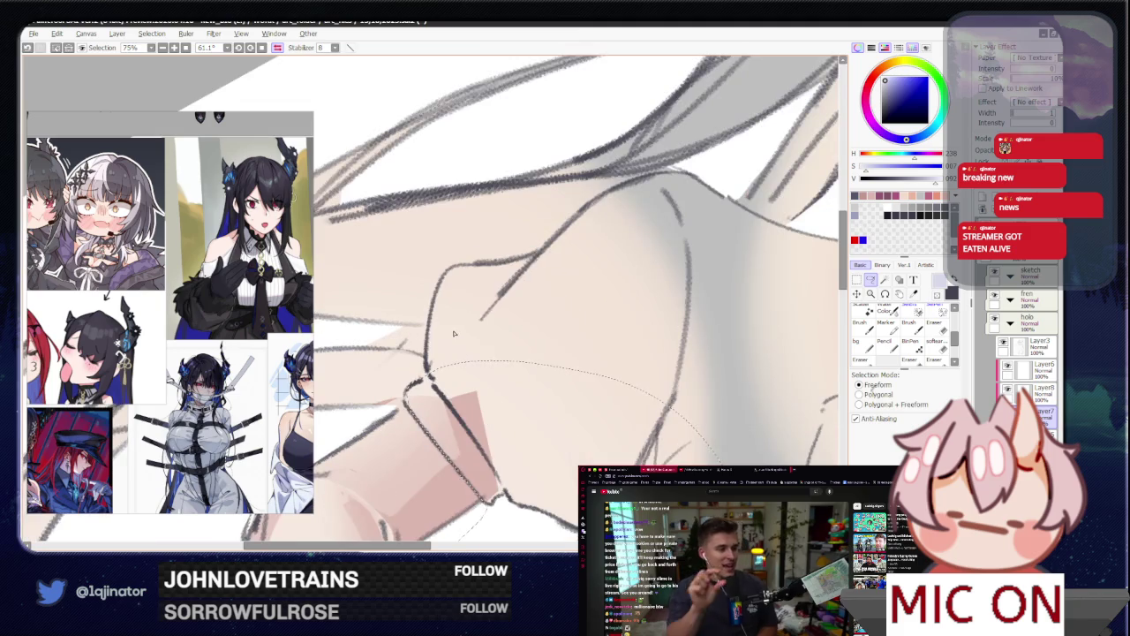
pyautogui.moveTo(494, 353); pyautogui.dragTo(534, 278)
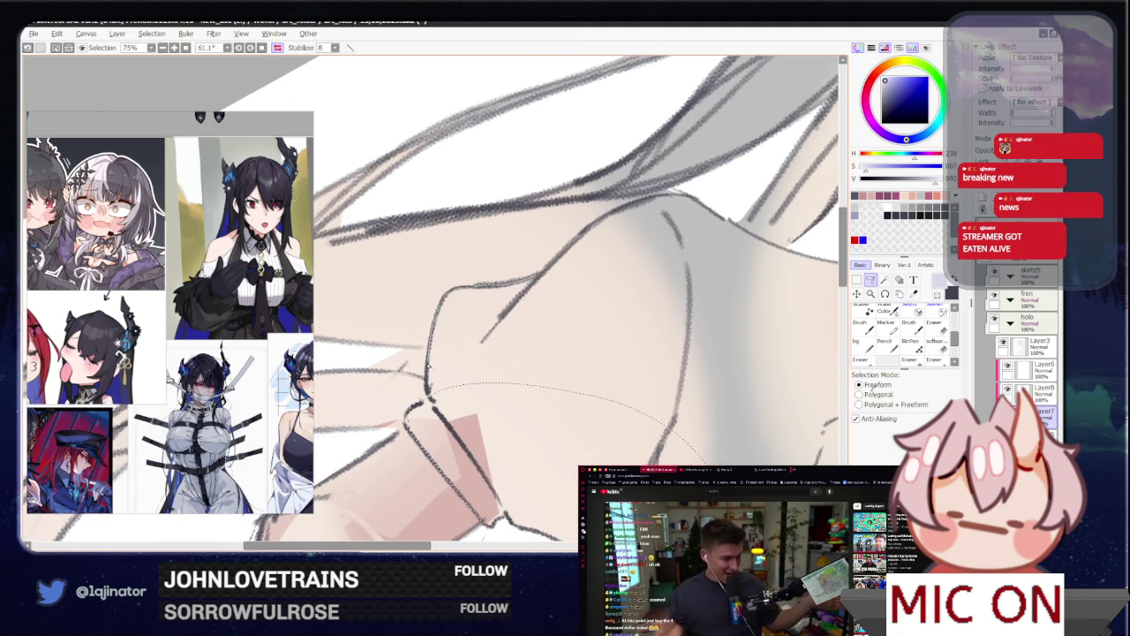
pyautogui.moveTo(434, 412); pyautogui.dragTo(413, 408)
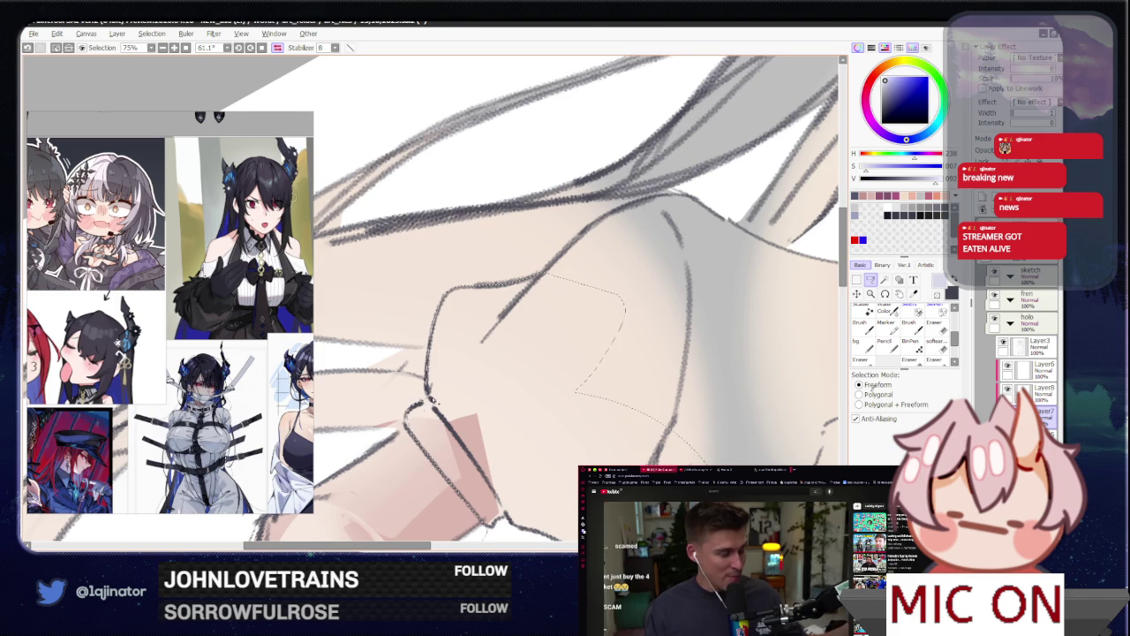
pyautogui.scroll(2, 485, 371)
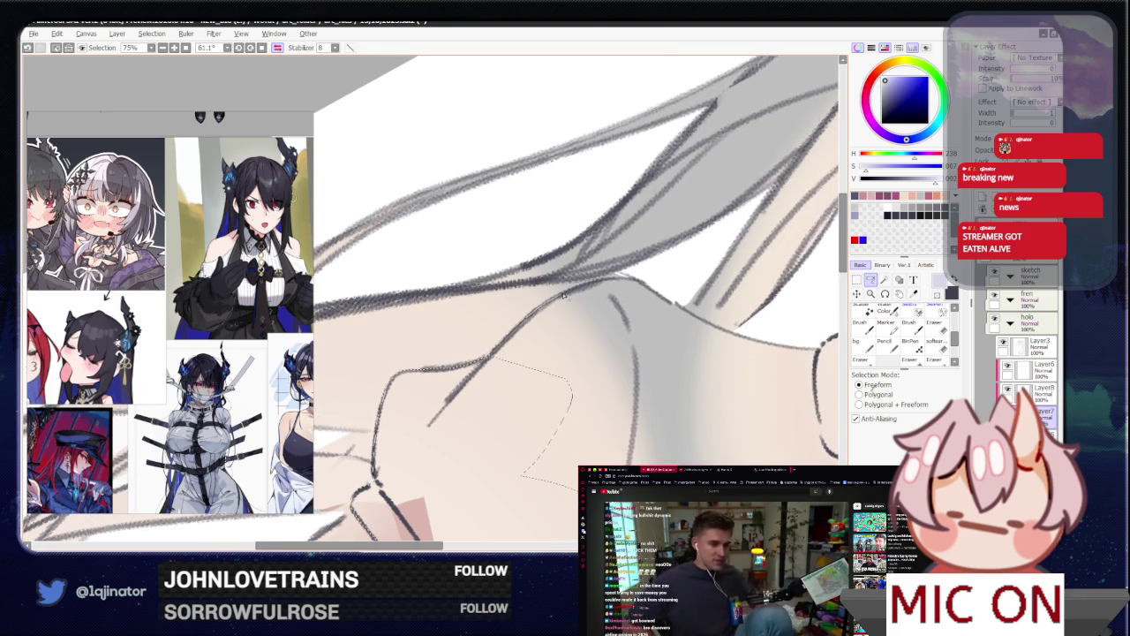
pyautogui.moveTo(621, 280)
pyautogui.mouseDown()
pyautogui.moveTo(664, 283)
pyautogui.moveTo(618, 380)
pyautogui.mouseUp()
pyautogui.moveTo(686, 391)
pyautogui.mouseDown()
pyautogui.moveTo(549, 404)
pyautogui.moveTo(550, 417)
pyautogui.mouseUp()
pyautogui.moveTo(516, 338)
pyautogui.mouseDown()
pyautogui.moveTo(627, 253)
pyautogui.moveTo(658, 305)
pyautogui.moveTo(615, 455)
pyautogui.mouseUp()
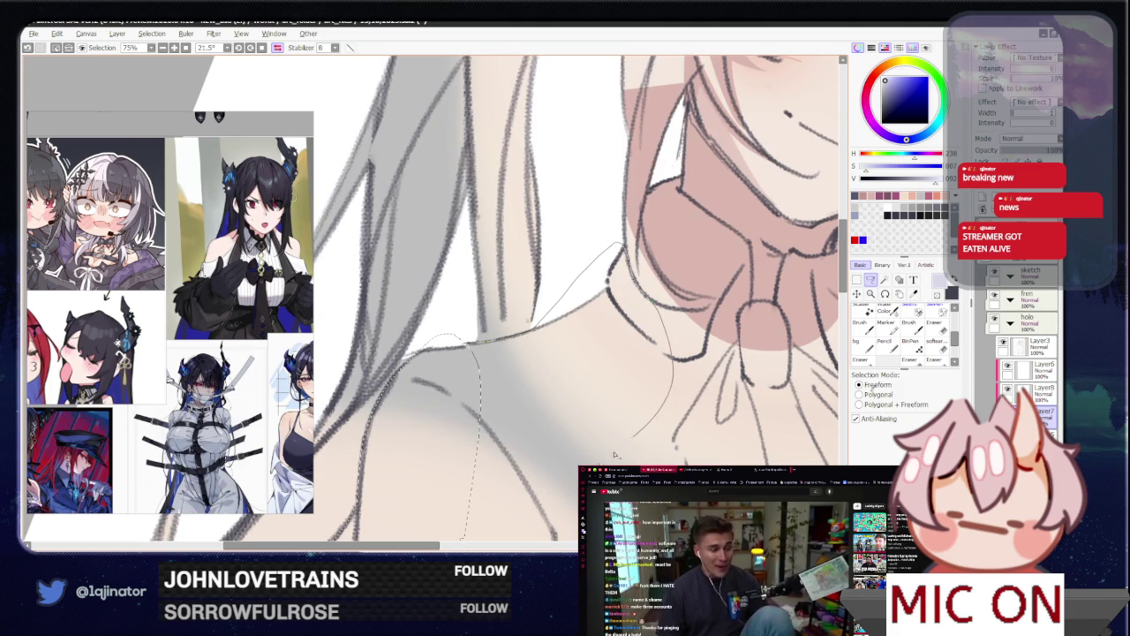
# Step: Flip and straighten the view, then trace the selection around the collar
pyautogui.press('h')
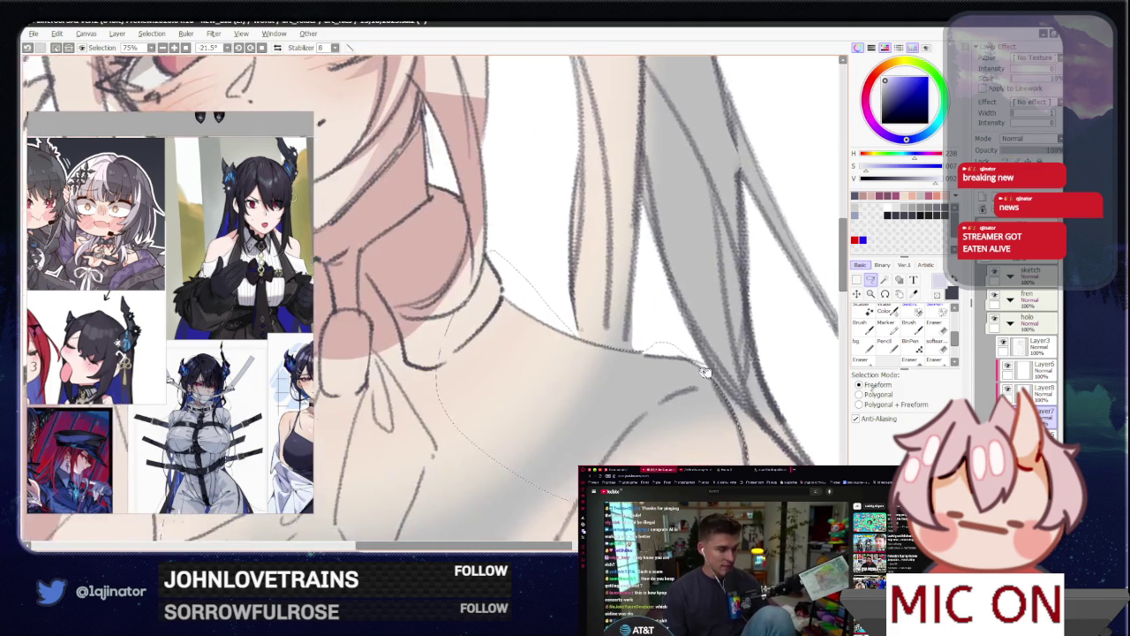
pyautogui.moveTo(704, 372); pyautogui.dragTo(544, 357)
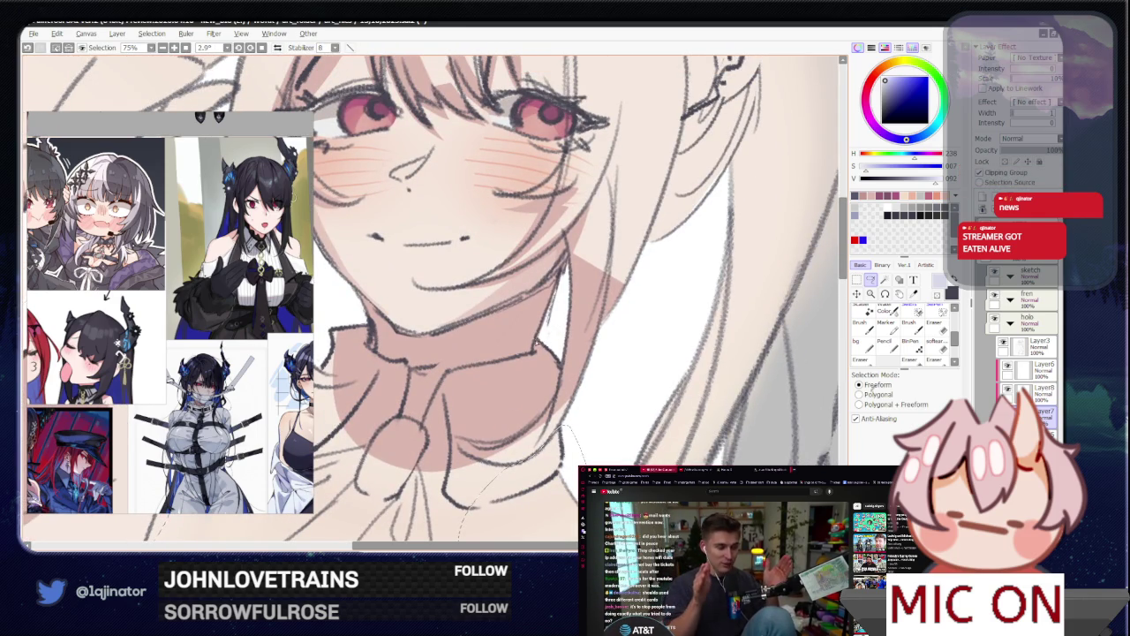
pyautogui.moveTo(535, 349); pyautogui.dragTo(454, 372)
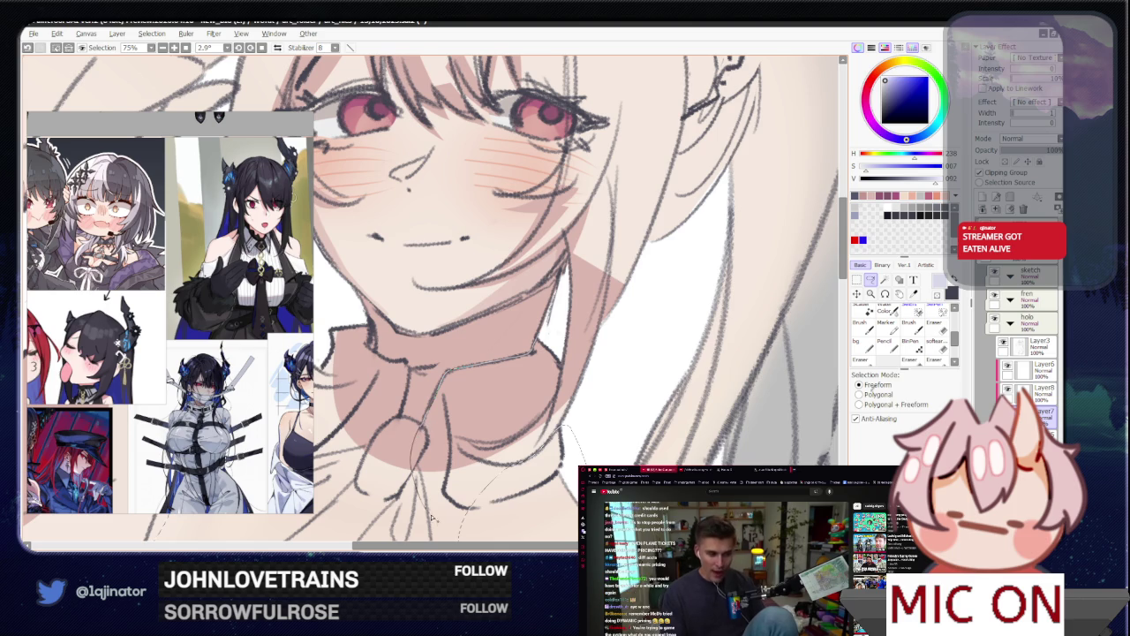
pyautogui.moveTo(515, 499)
pyautogui.mouseDown()
pyautogui.moveTo(527, 481)
pyautogui.moveTo(518, 465)
pyautogui.mouseUp()
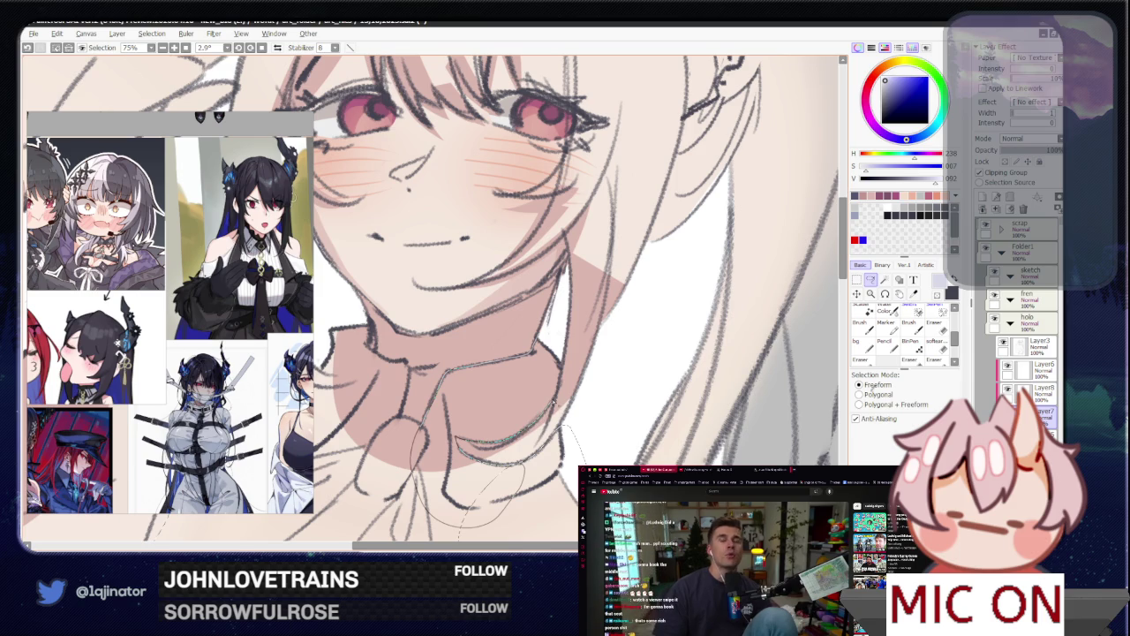
# Step: Reshape the selection around the collar knot and blouse's lower edge, then zoom out to check
pyautogui.moveTo(565, 371); pyautogui.dragTo(508, 390)
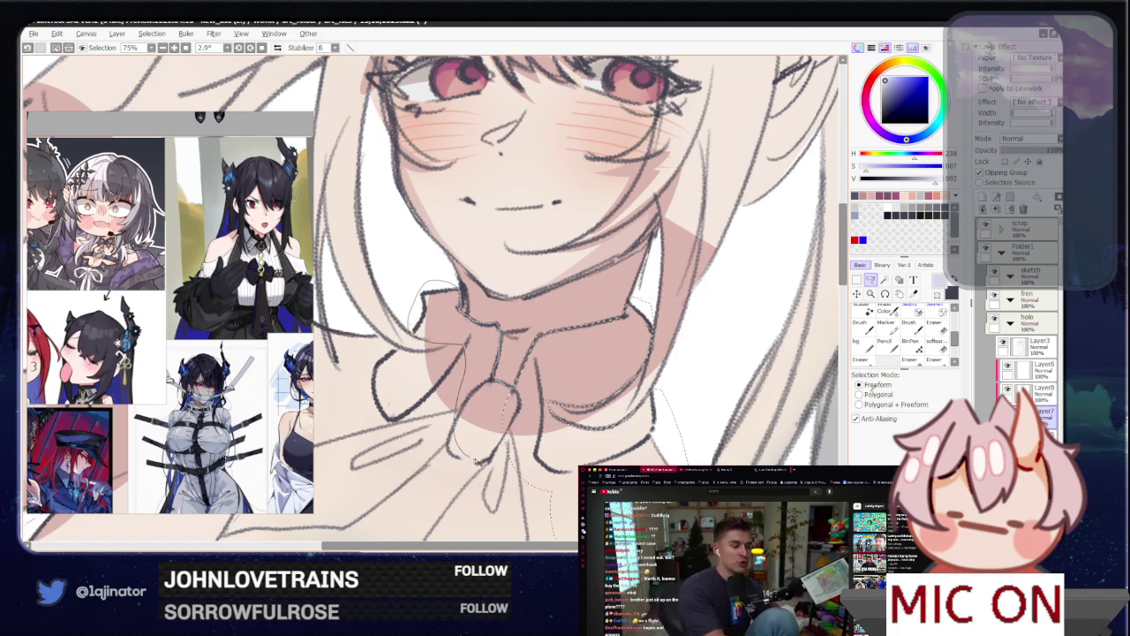
pyautogui.moveTo(467, 356)
pyautogui.mouseDown()
pyautogui.moveTo(433, 352)
pyautogui.moveTo(402, 493)
pyautogui.mouseUp()
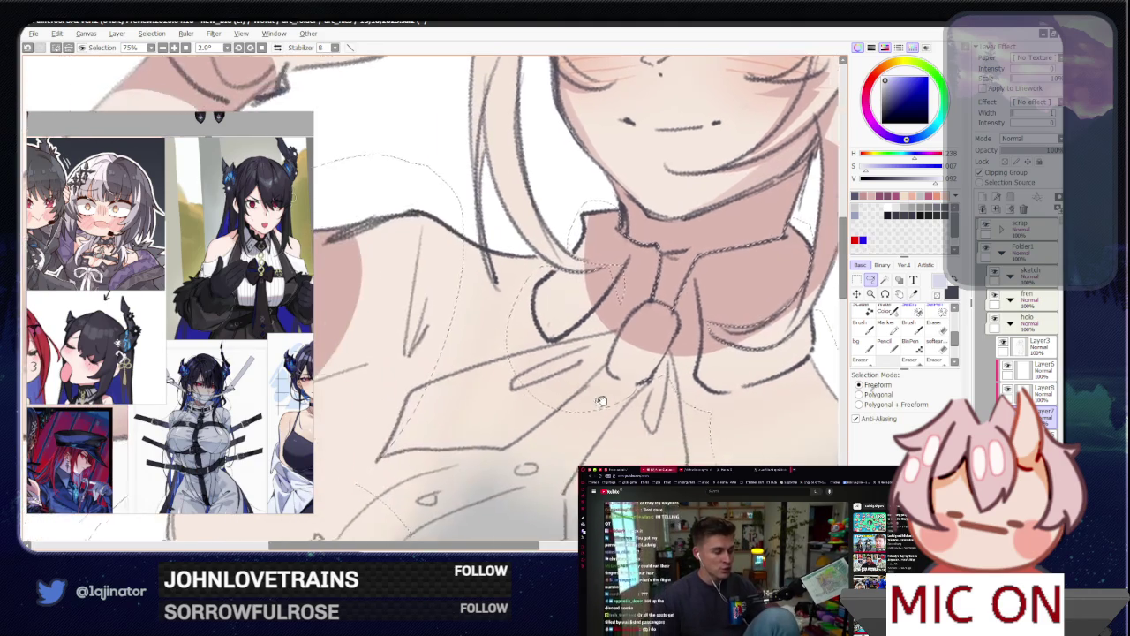
pyautogui.moveTo(494, 439); pyautogui.dragTo(528, 364)
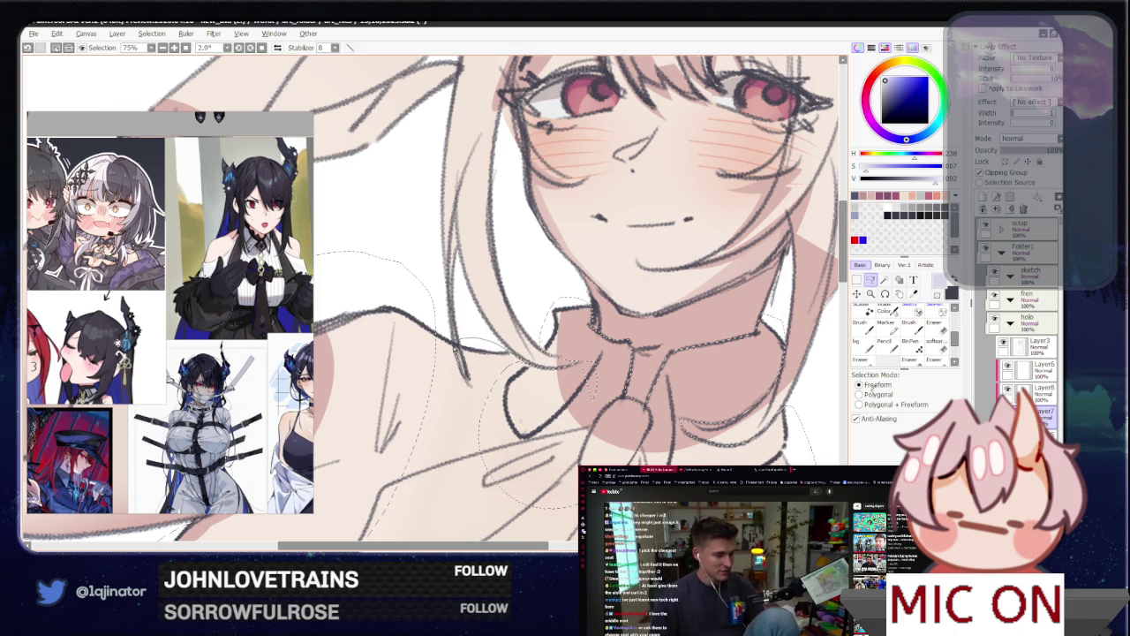
pyautogui.moveTo(383, 349); pyautogui.dragTo(499, 493)
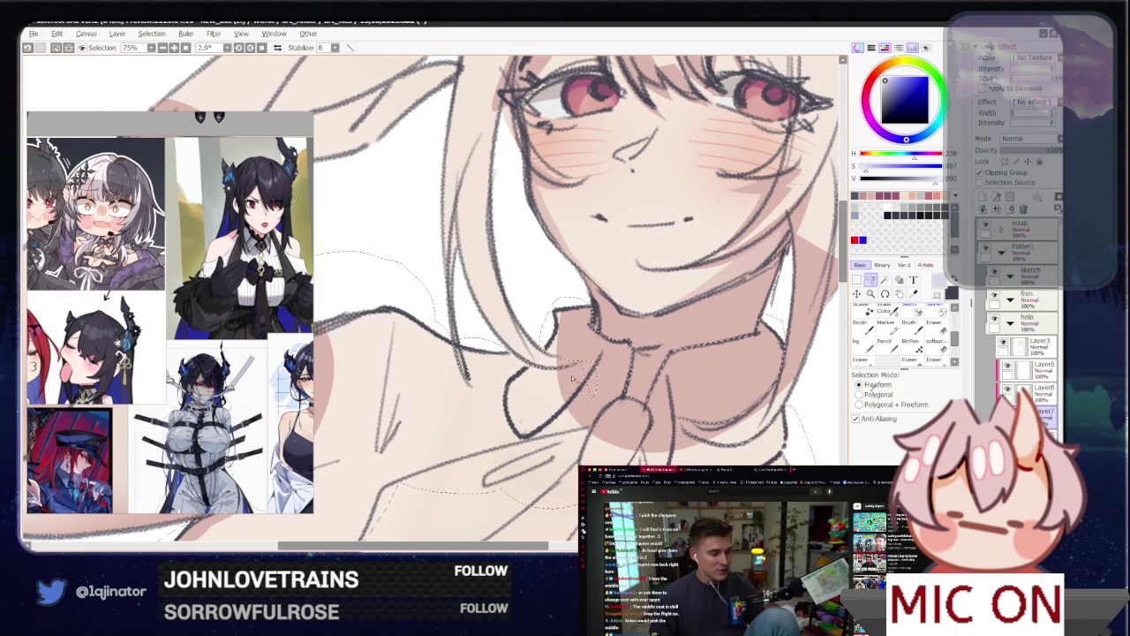
pyautogui.scroll(-3, 559, 442)
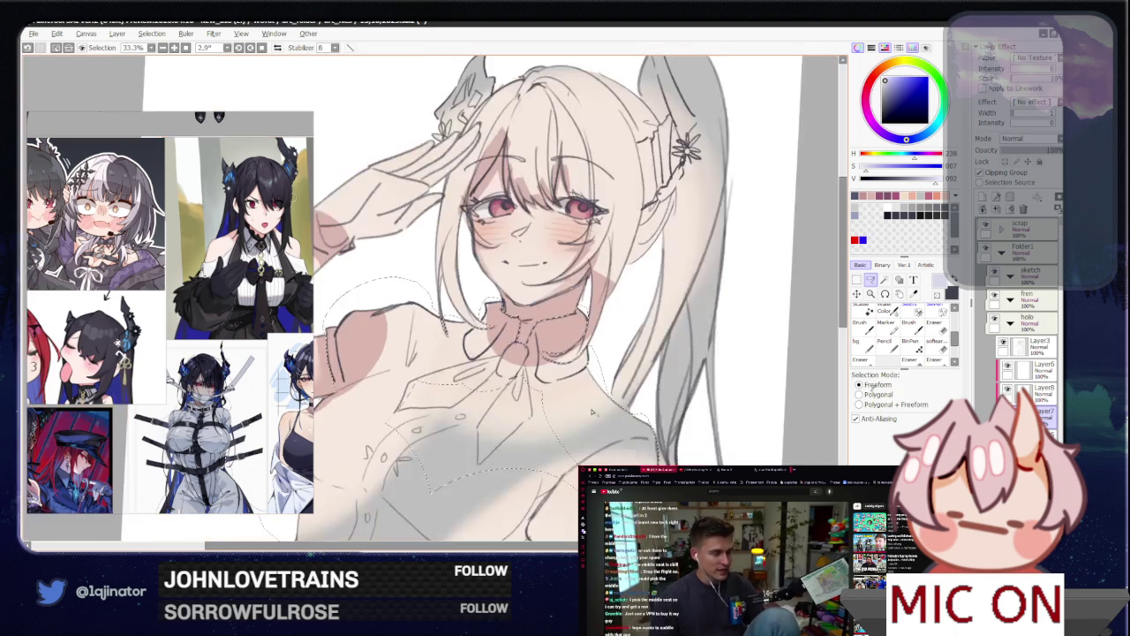
pyautogui.moveTo(564, 521)
pyautogui.mouseDown()
pyautogui.moveTo(525, 446)
pyautogui.moveTo(404, 339)
pyautogui.moveTo(484, 292)
pyautogui.mouseUp()
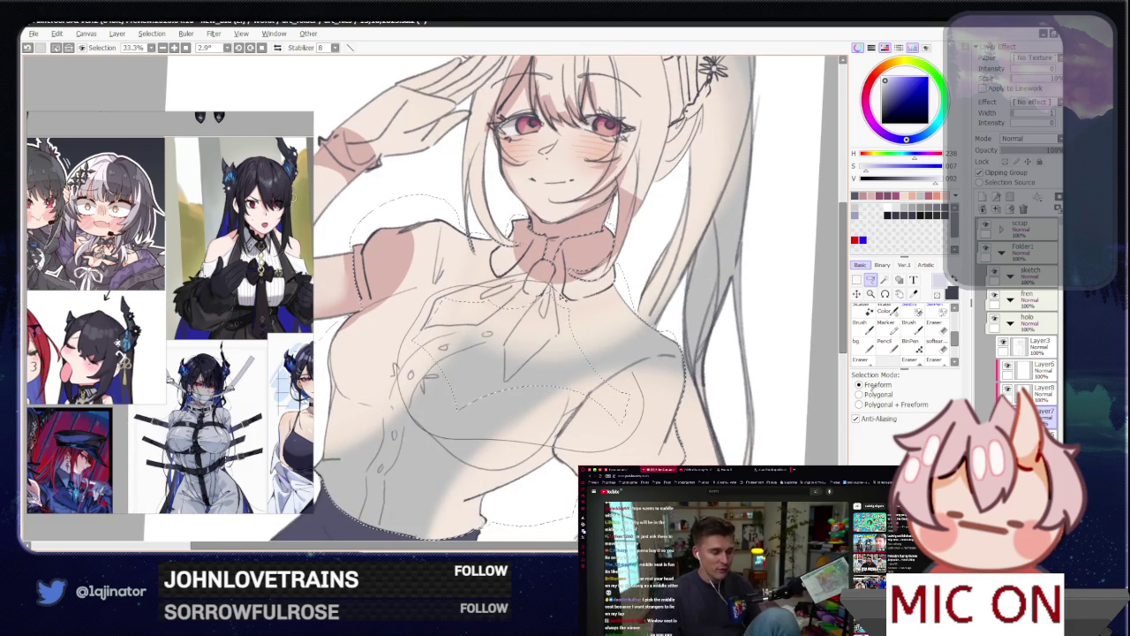
pyautogui.scroll(-1, 539, 354)
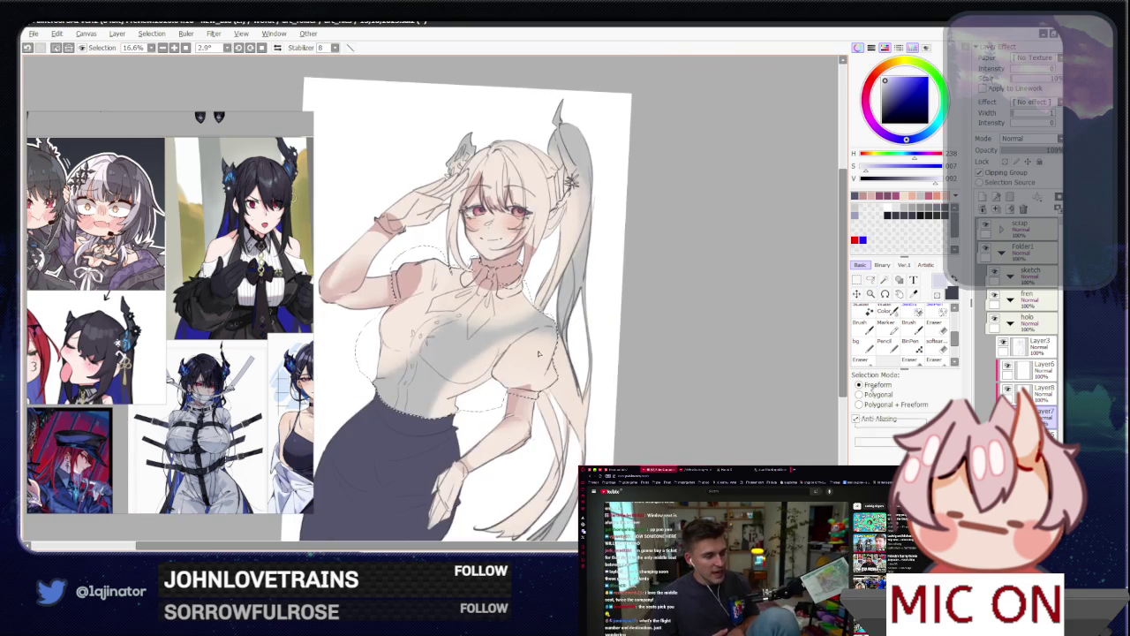
# Step: Drop the blouse selection by switching selection mode away and back to freeform
pyautogui.click(885, 280)
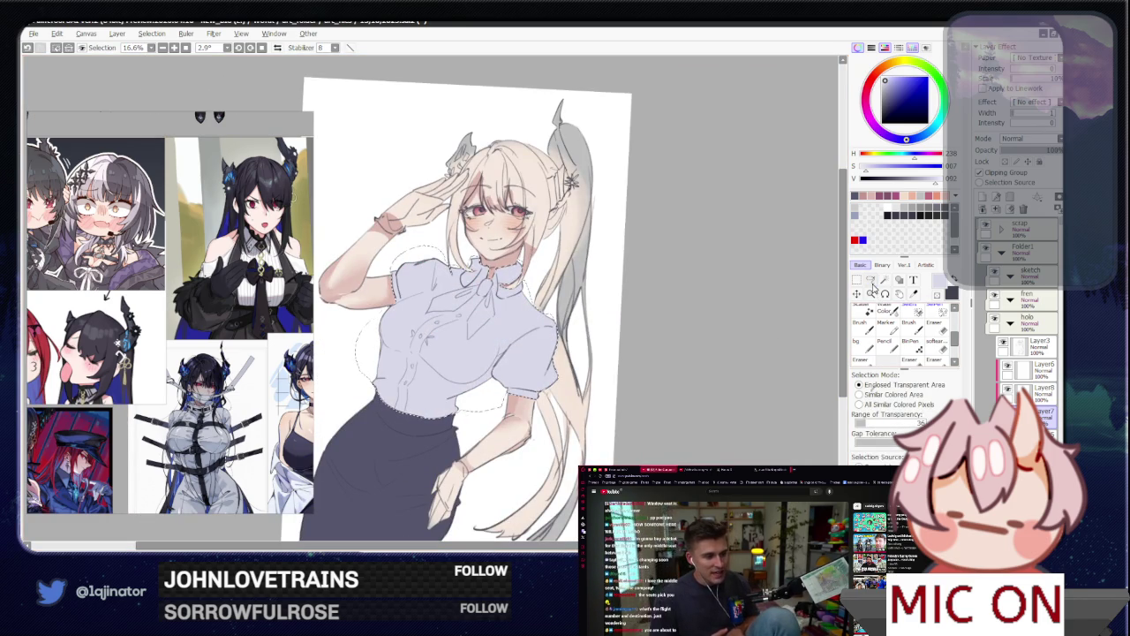
pyautogui.click(871, 280)
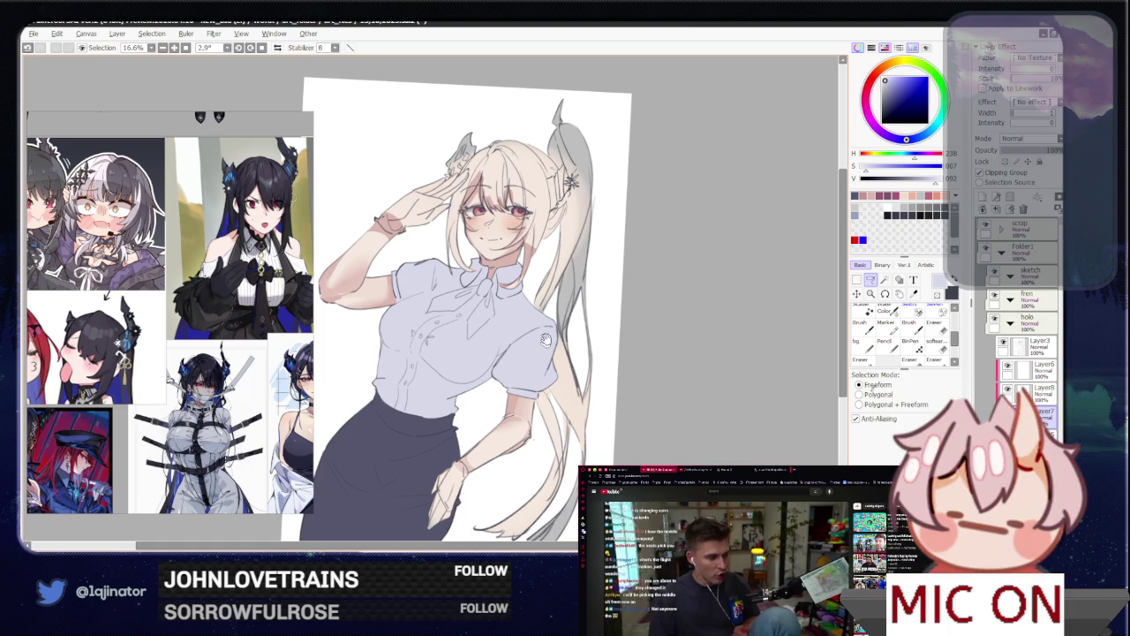
pyautogui.scroll(1, 598, 371)
pyautogui.moveTo(598, 371); pyautogui.dragTo(559, 398)
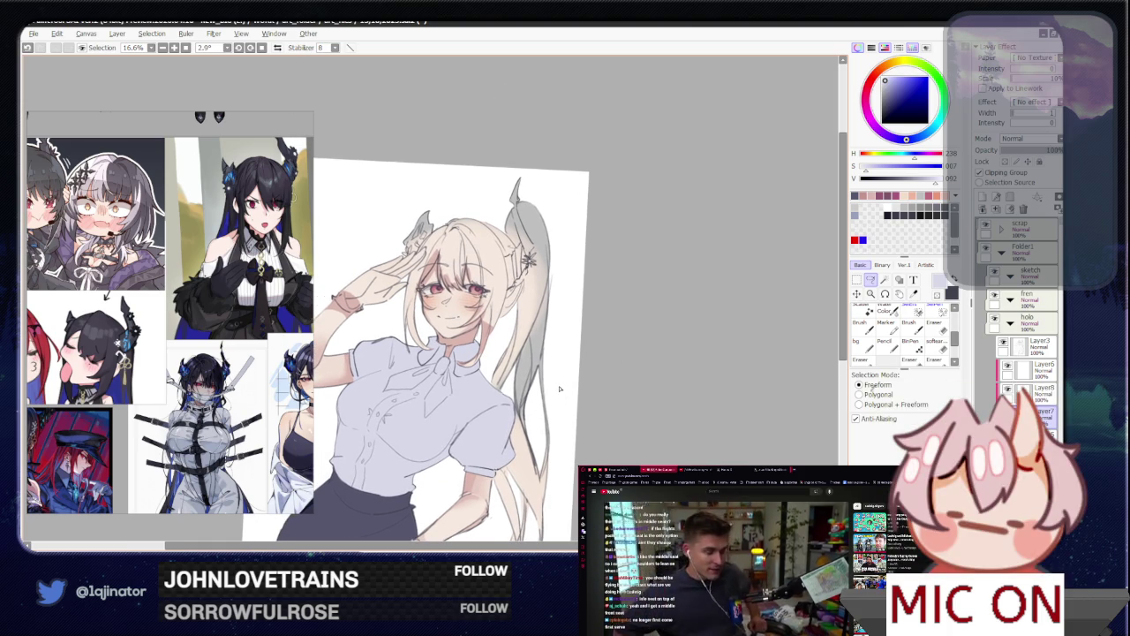
# Step: Make Layer6 the working layer
pyautogui.click(1033, 371)
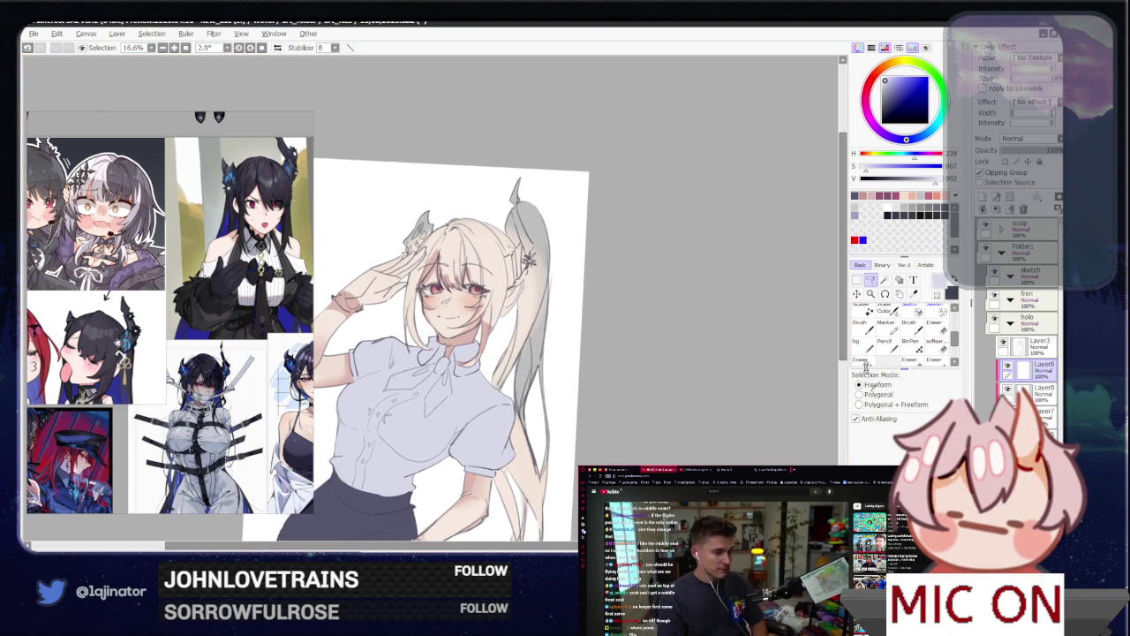
pyautogui.scroll(1, 586, 429)
pyautogui.moveTo(586, 429); pyautogui.dragTo(526, 360)
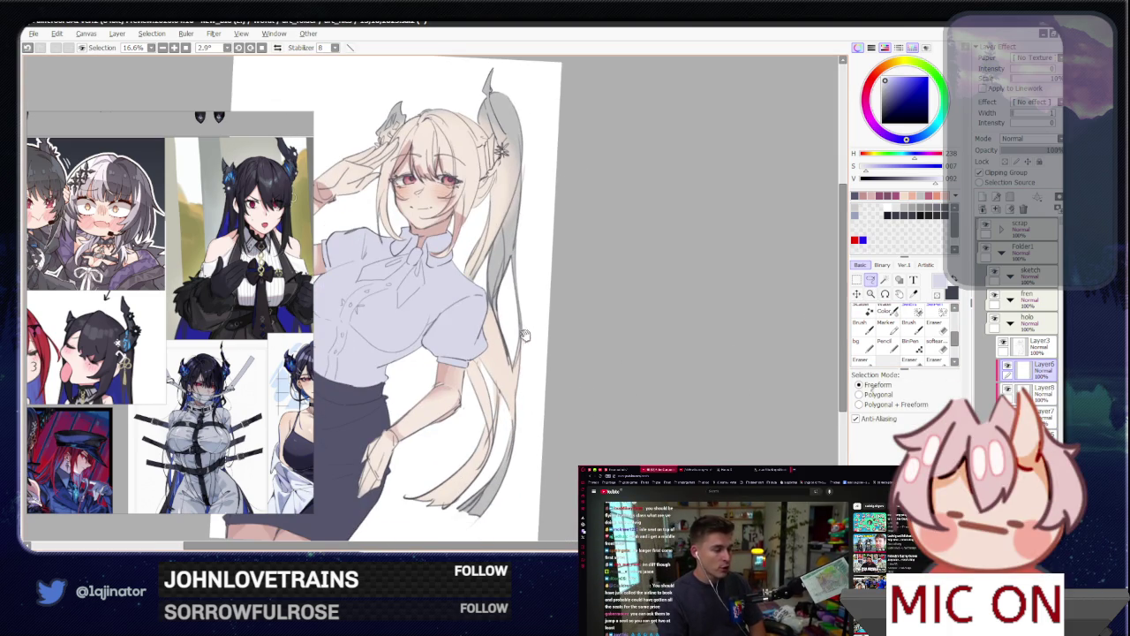
pyautogui.scroll(1, 502, 382)
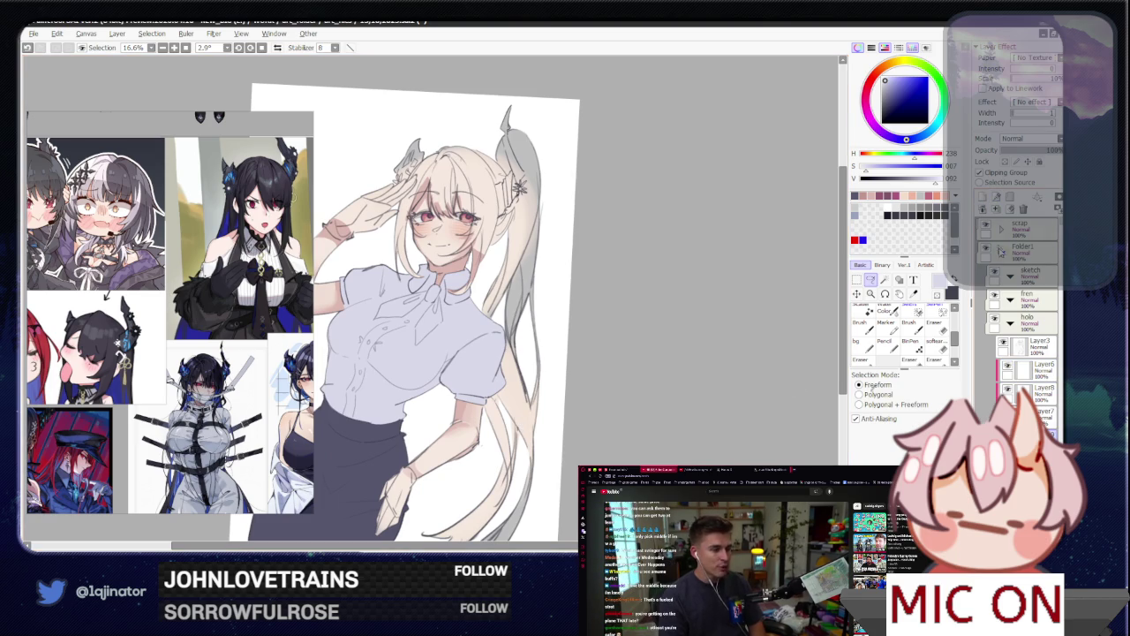
pyautogui.click(1027, 373)
# Step: Switch to freeform selection and zoom in on the lower hand
pyautogui.scroll(2, 613, 391)
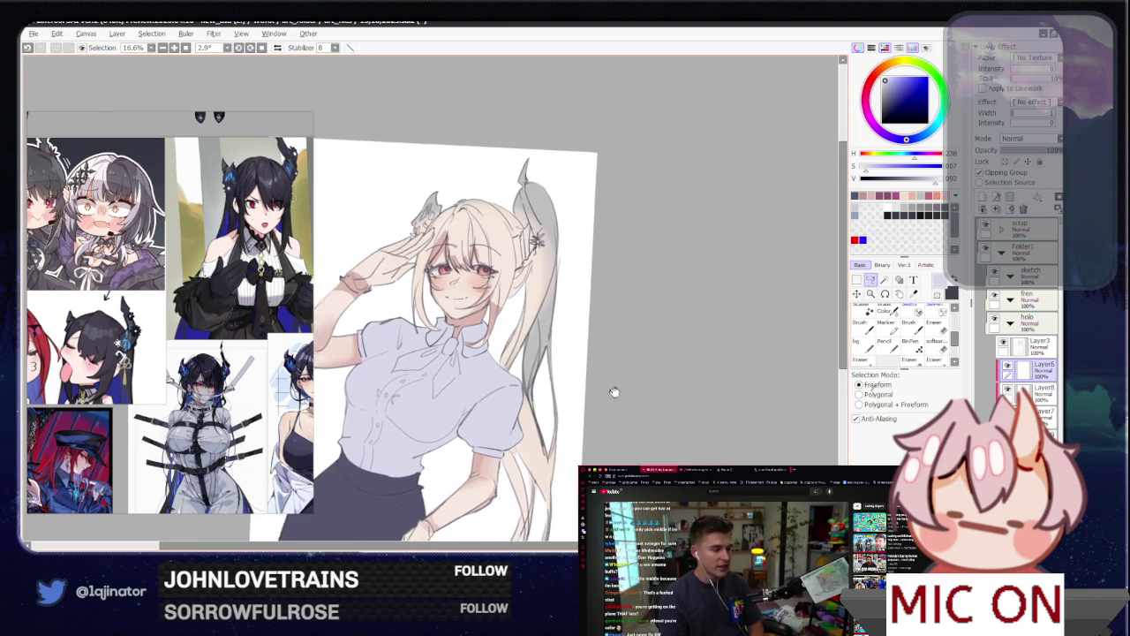
pyautogui.scroll(1, 573, 386)
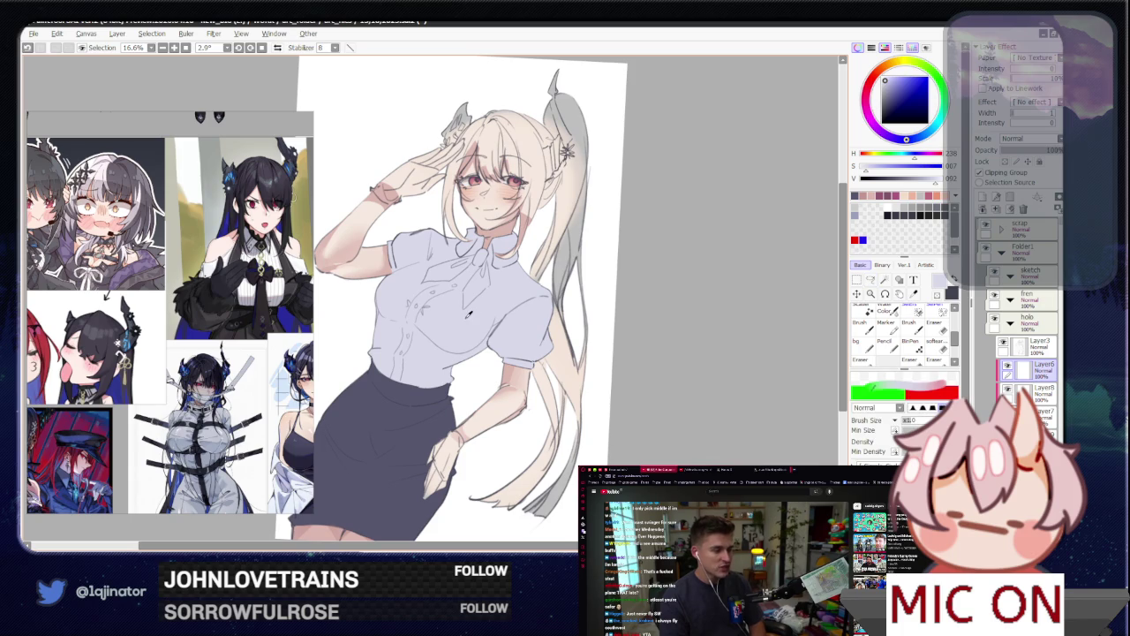
pyautogui.press('a')
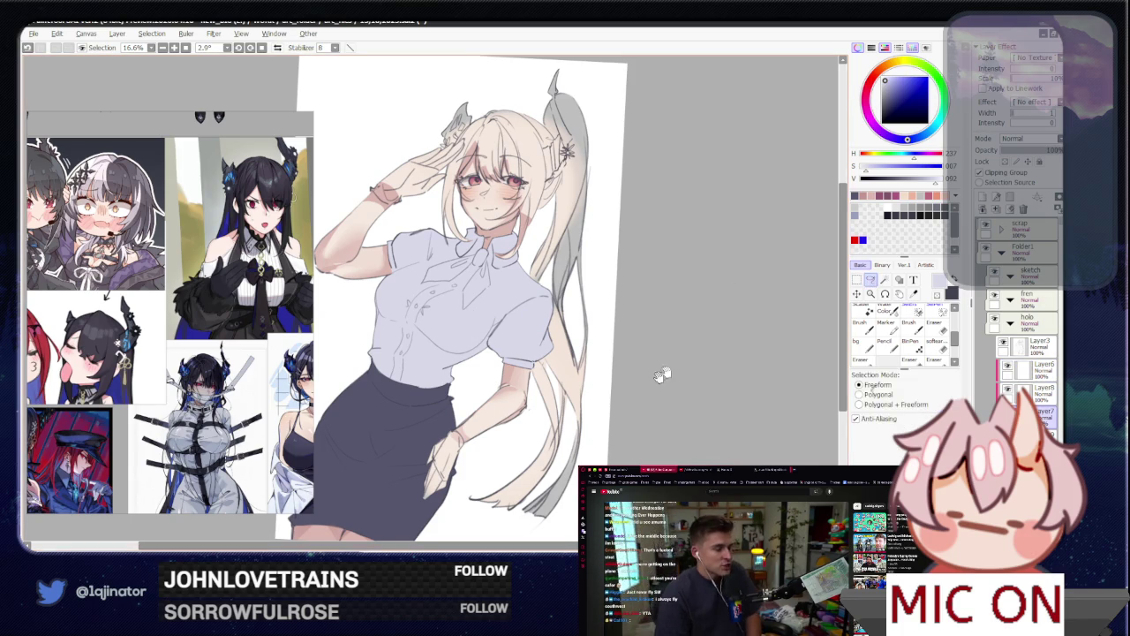
pyautogui.scroll(2, 520, 362)
pyautogui.scroll(1, 520, 362)
pyautogui.scroll(1, 525, 358)
pyautogui.scroll(1, 530, 355)
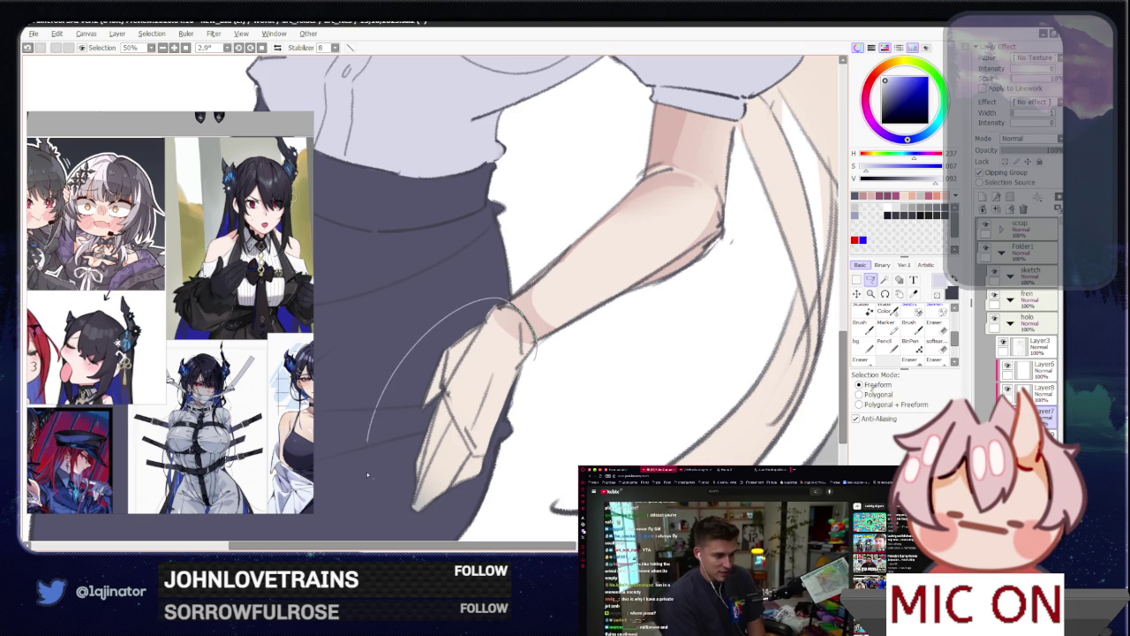
# Step: Lasso the saluting hand so it can be recoloured as a white glove
pyautogui.scroll(-1, 422, 280)
pyautogui.scroll(-1, 422, 280)
pyautogui.moveTo(422, 280)
pyautogui.mouseDown()
pyautogui.moveTo(444, 461)
pyautogui.moveTo(513, 503)
pyautogui.mouseUp()
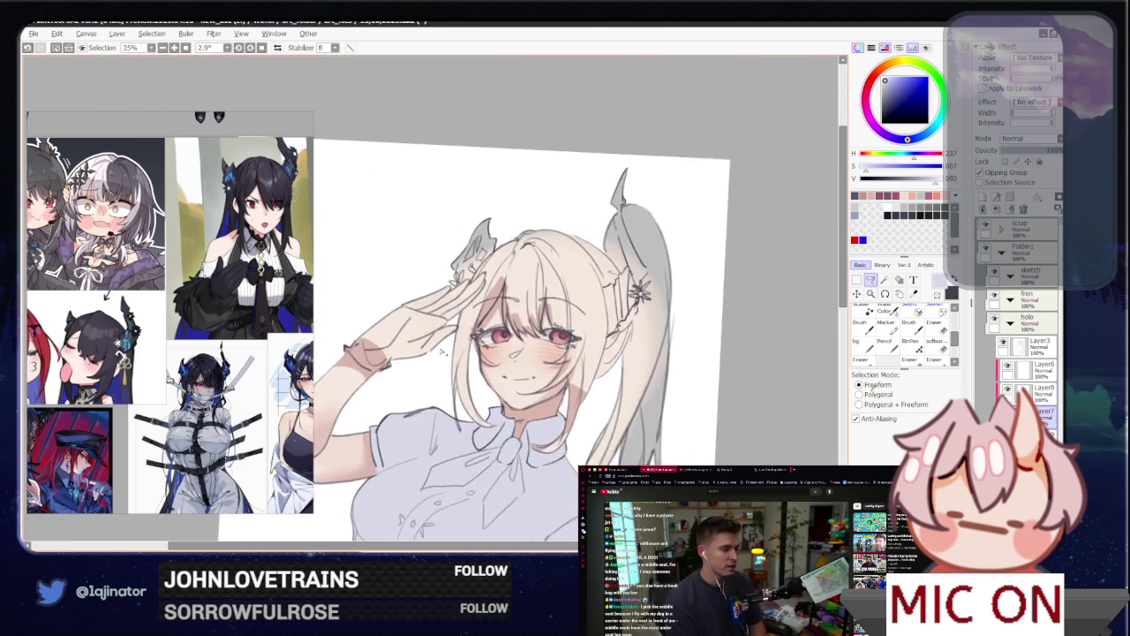
pyautogui.scroll(1, 469, 386)
pyautogui.scroll(1, 468, 385)
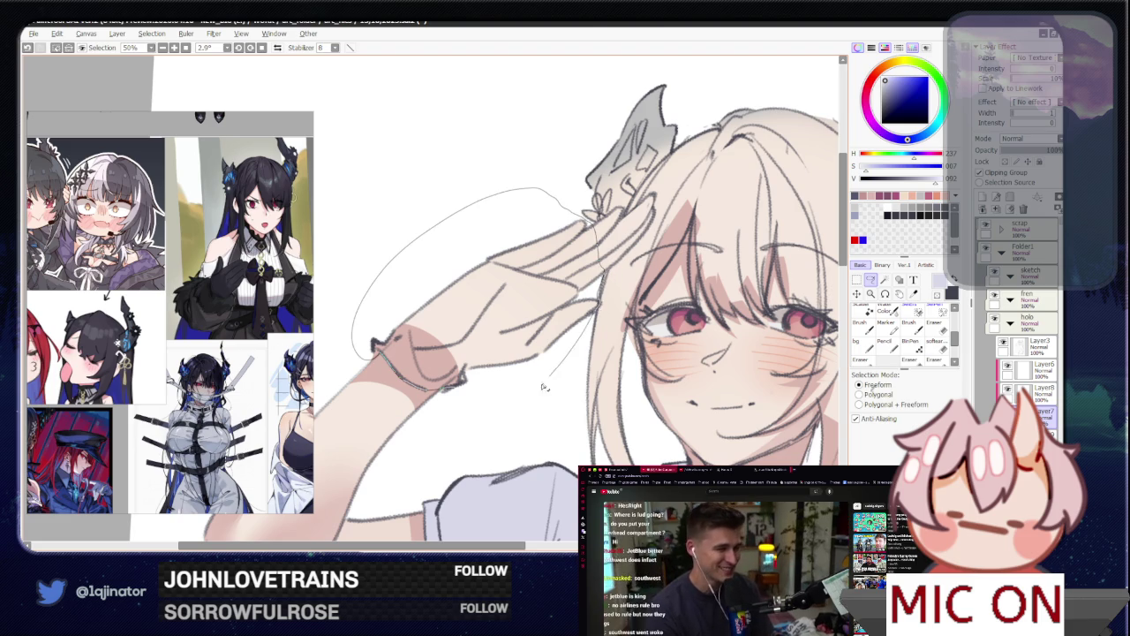
pyautogui.moveTo(601, 302); pyautogui.dragTo(481, 414)
pyautogui.scroll(2, 622, 280)
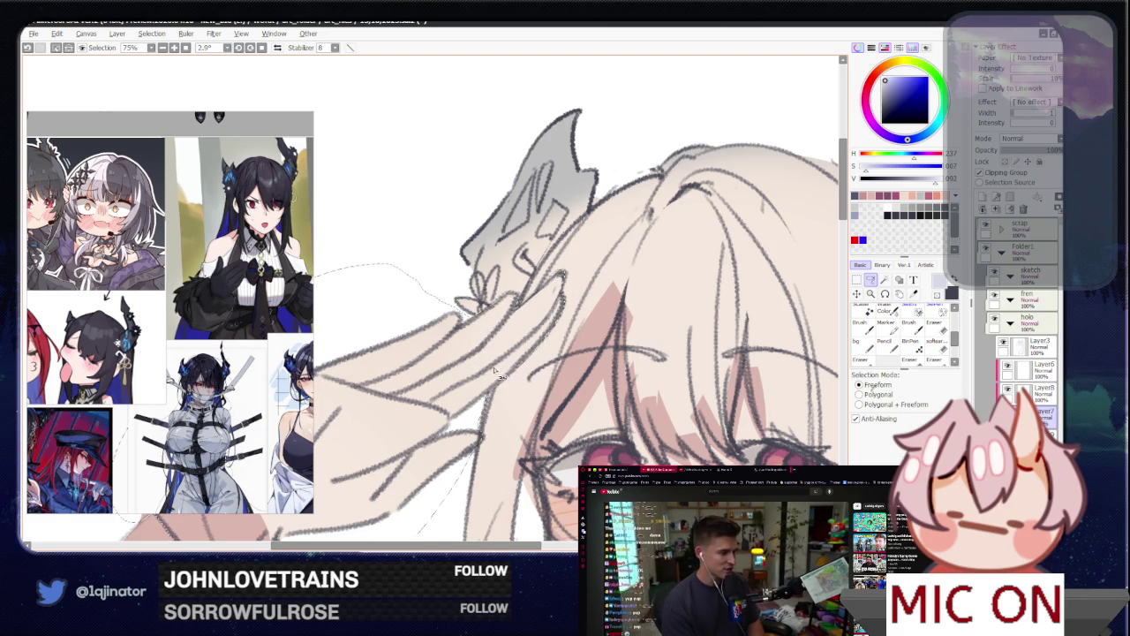
# Step: Return to freeform selection mode and zoom out to view the whole drawing at 12.5%
pyautogui.click(885, 279)
pyautogui.hotkey('ctrl', '-')
pyautogui.hotkey('ctrl', '-')
pyautogui.hotkey('ctrl', '-')
pyautogui.click(871, 279)
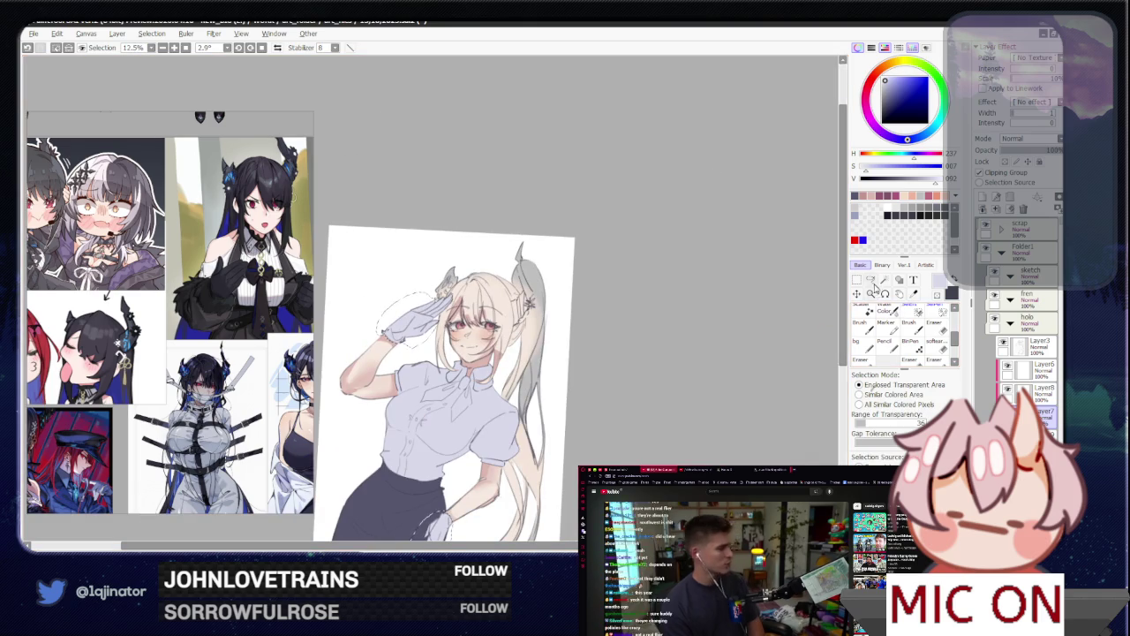
pyautogui.scroll(-2, 433, 354)
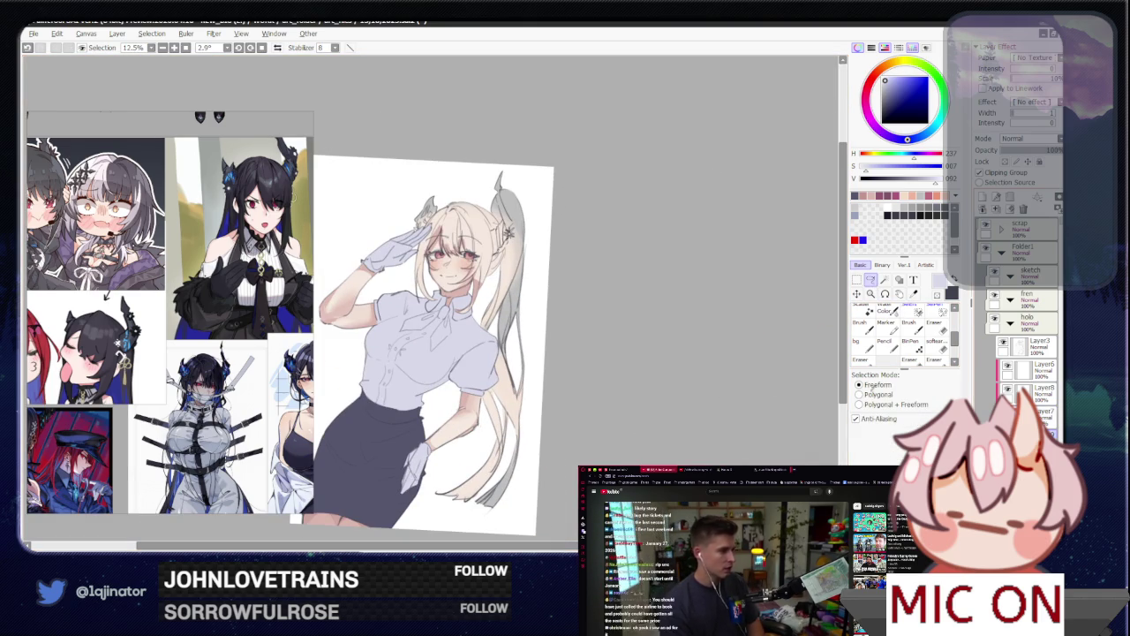
# Step: Pick the dark grey-blue swatch, test a brush stroke on the ponytail, and undo it
pyautogui.scroll(-1, 730, 316)
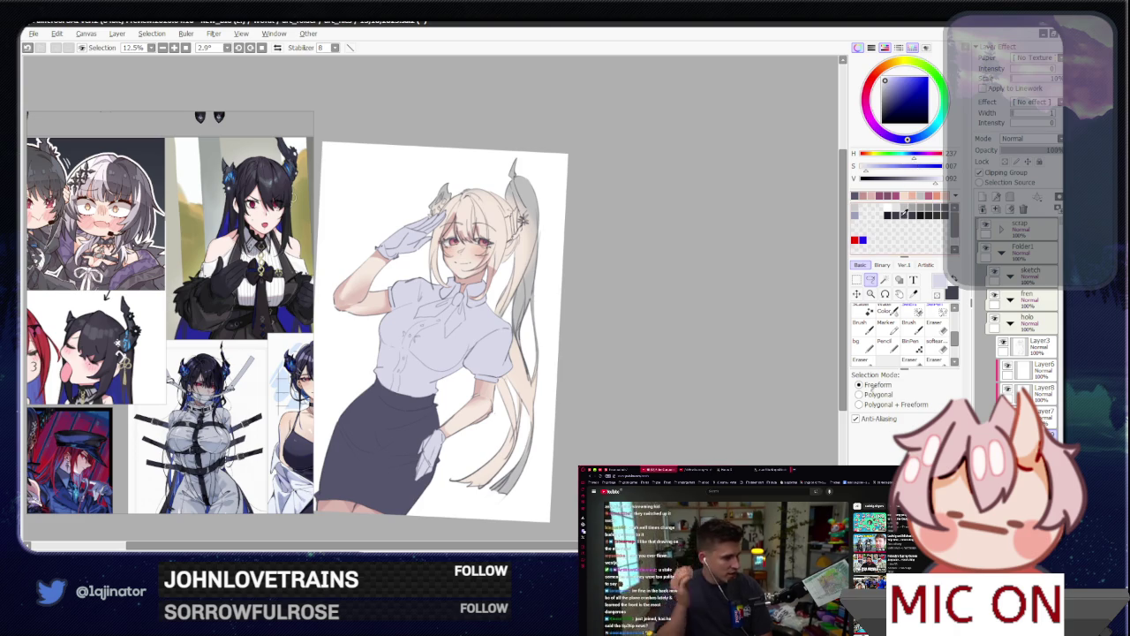
pyautogui.click(903, 213)
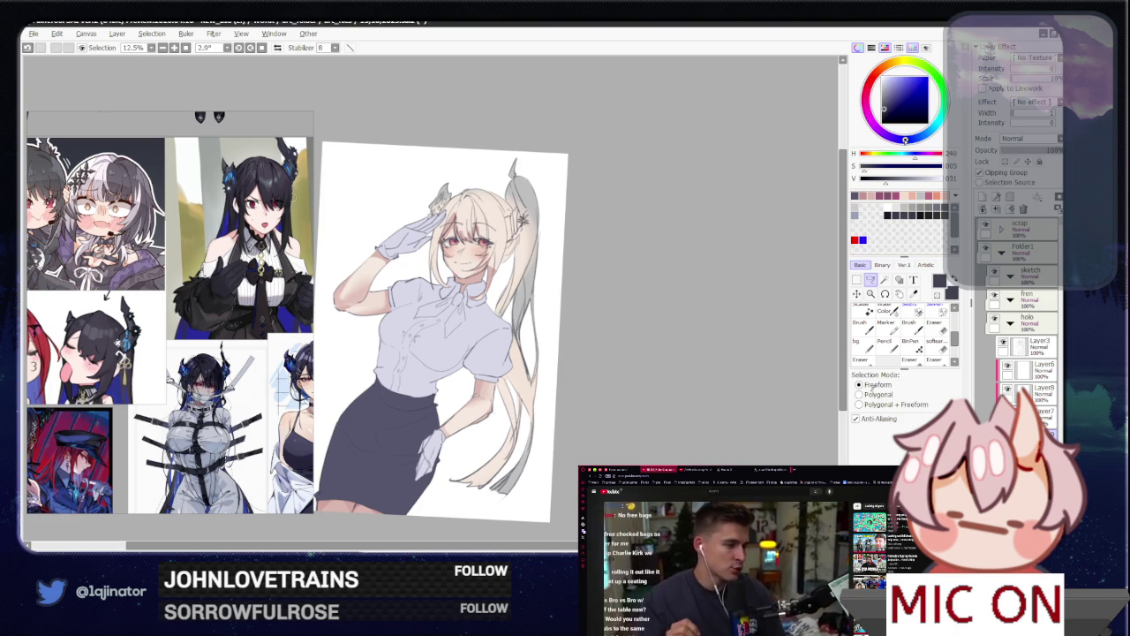
pyautogui.press('b')
pyautogui.moveTo(530, 199); pyautogui.dragTo(494, 265)
pyautogui.hotkey('ctrl', 'z')
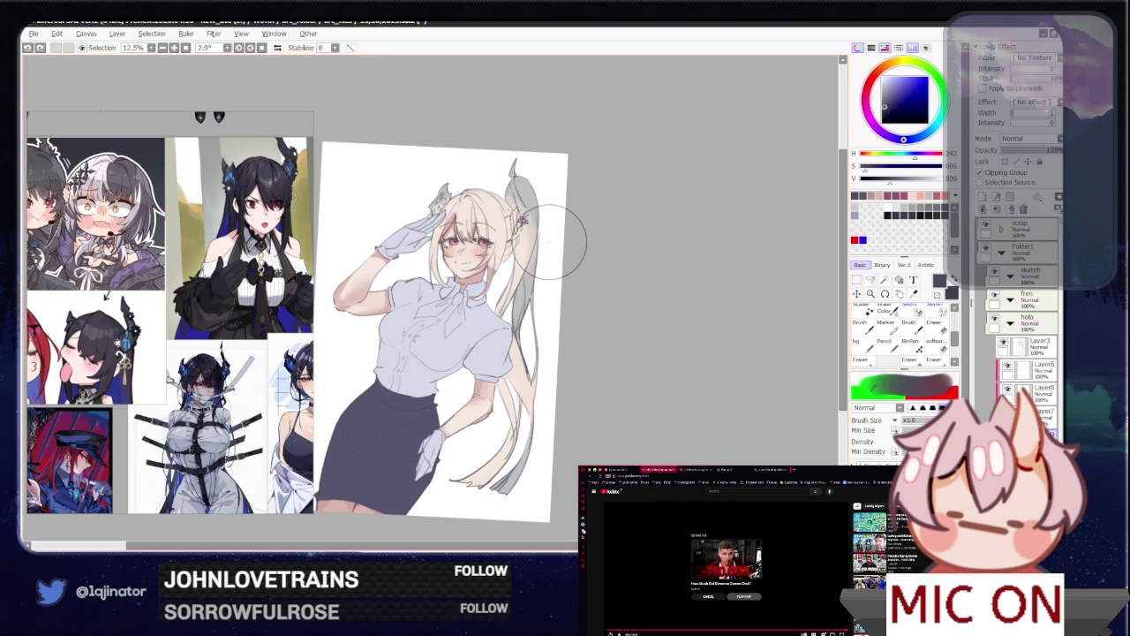
# Step: Start the next video in the browser, then return focus to the drawing
pyautogui.click(734, 605)
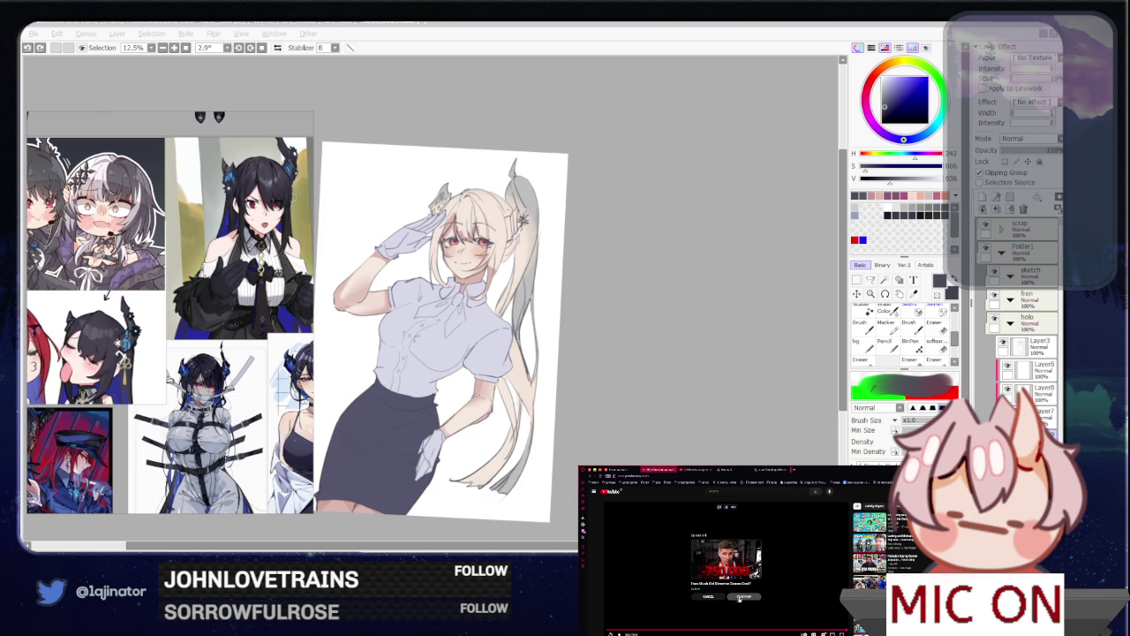
pyautogui.click(740, 596)
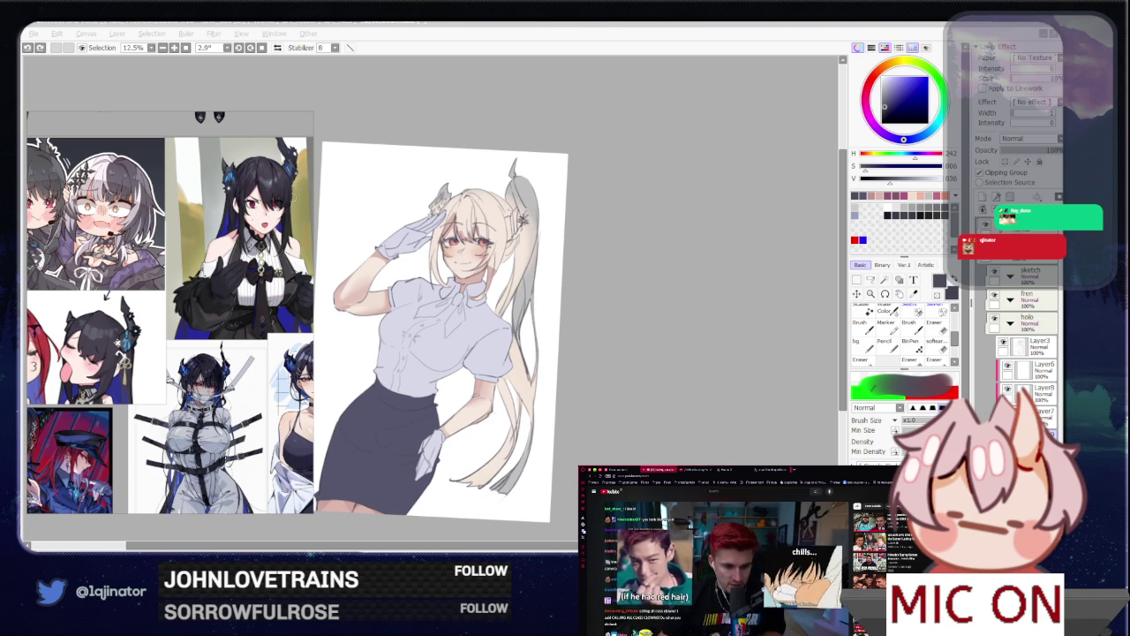
pyautogui.click(686, 362)
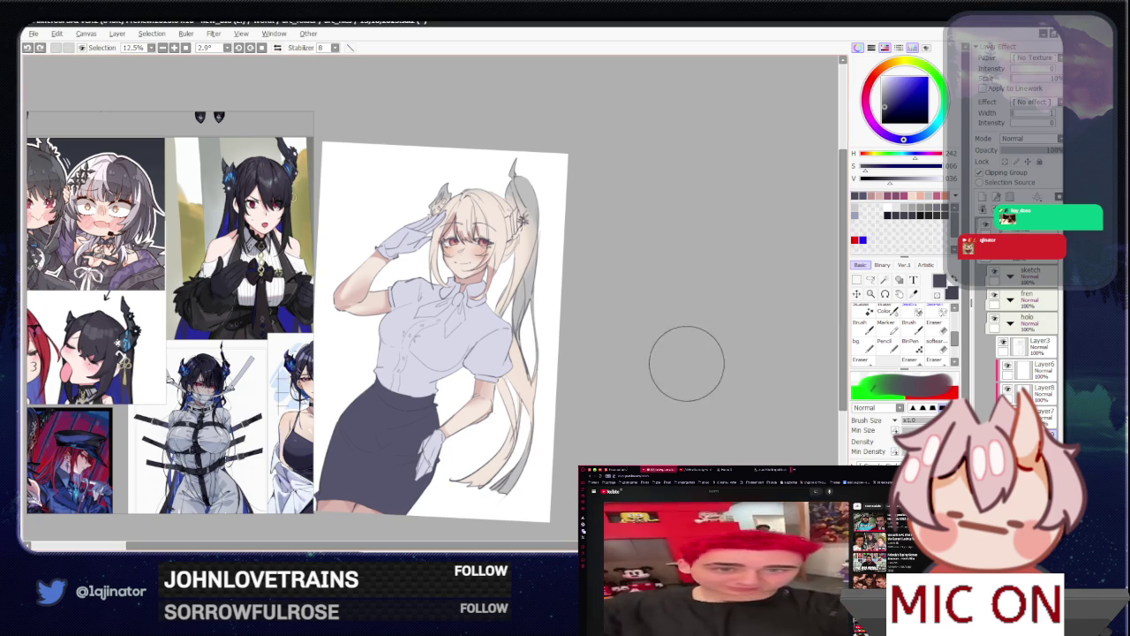
# Step: Fill the selected twin-tails with the dark near-black grey-blue
pyautogui.press('a')
pyautogui.moveTo(727, 328); pyautogui.dragTo(520, 358)
pyautogui.scroll(2, 520, 357)
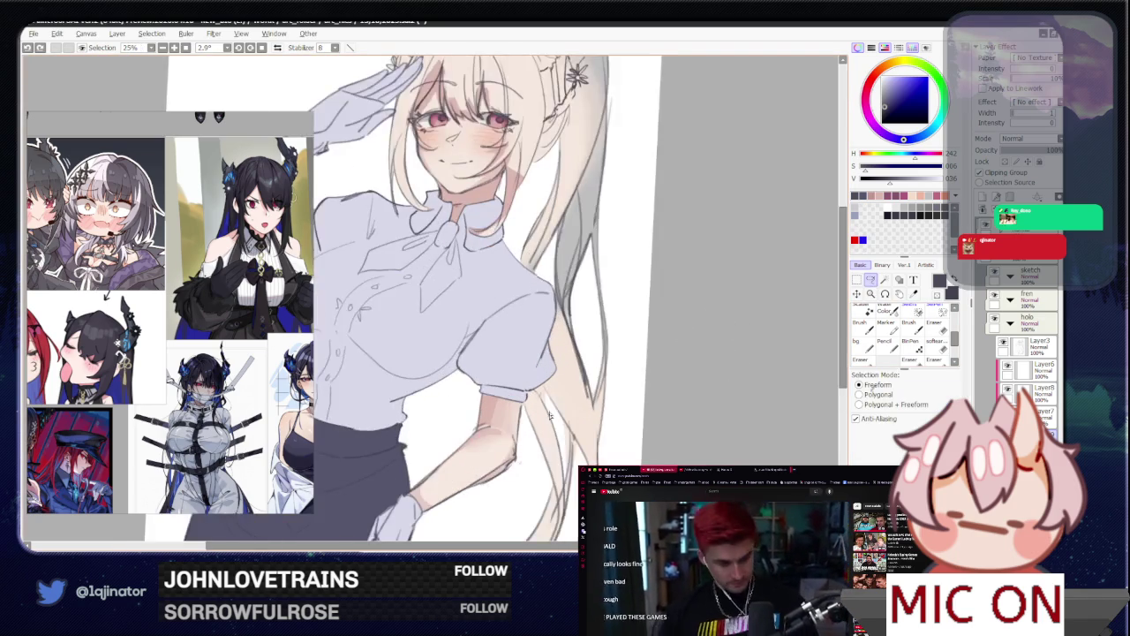
pyautogui.scroll(1, 521, 349)
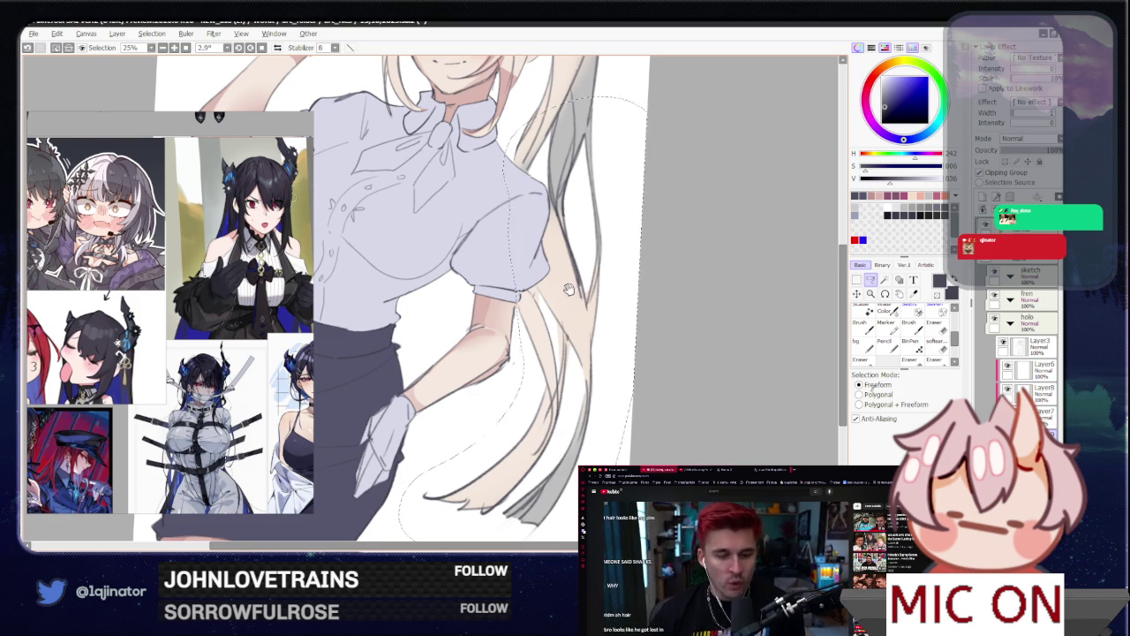
pyautogui.scroll(5, 402, 524)
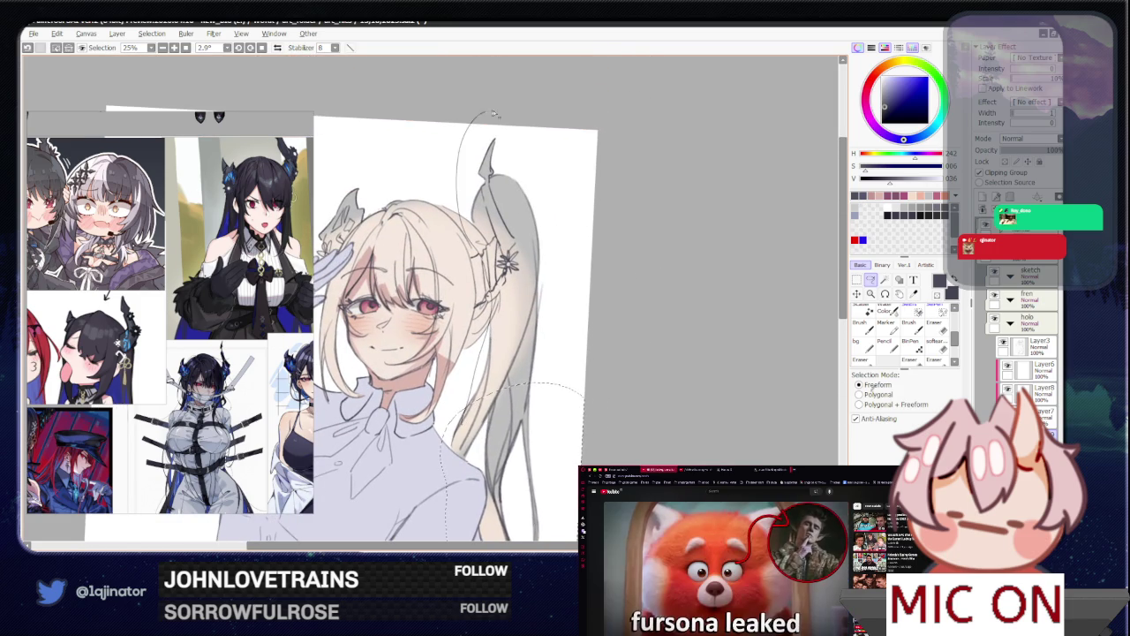
pyautogui.moveTo(521, 394); pyautogui.dragTo(545, 356)
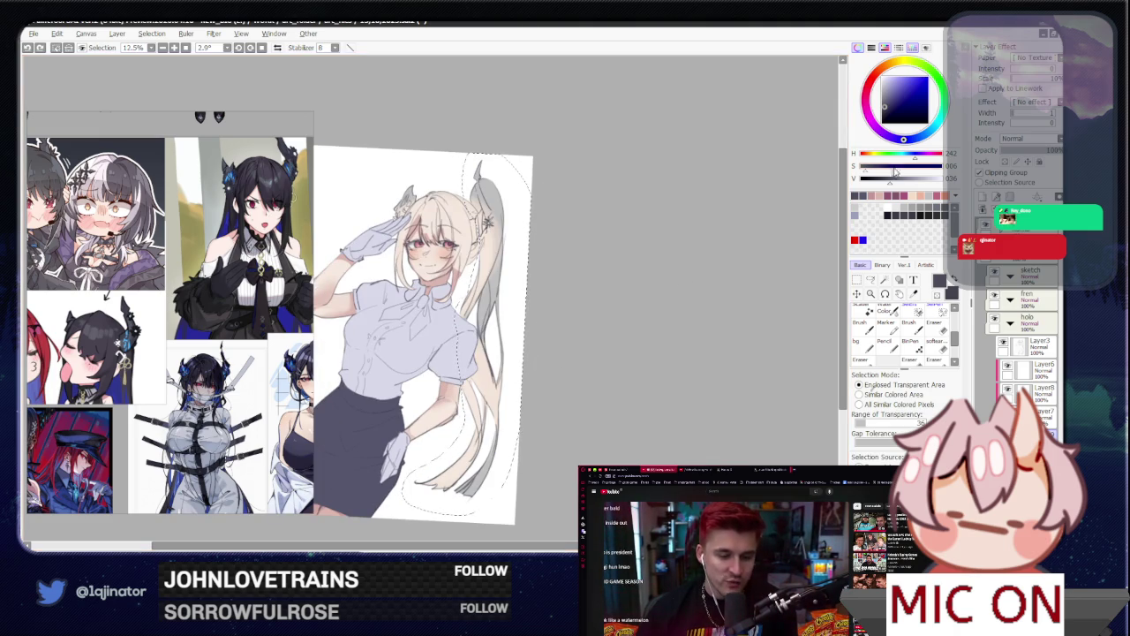
pyautogui.hotkey('ctrl', 'y')
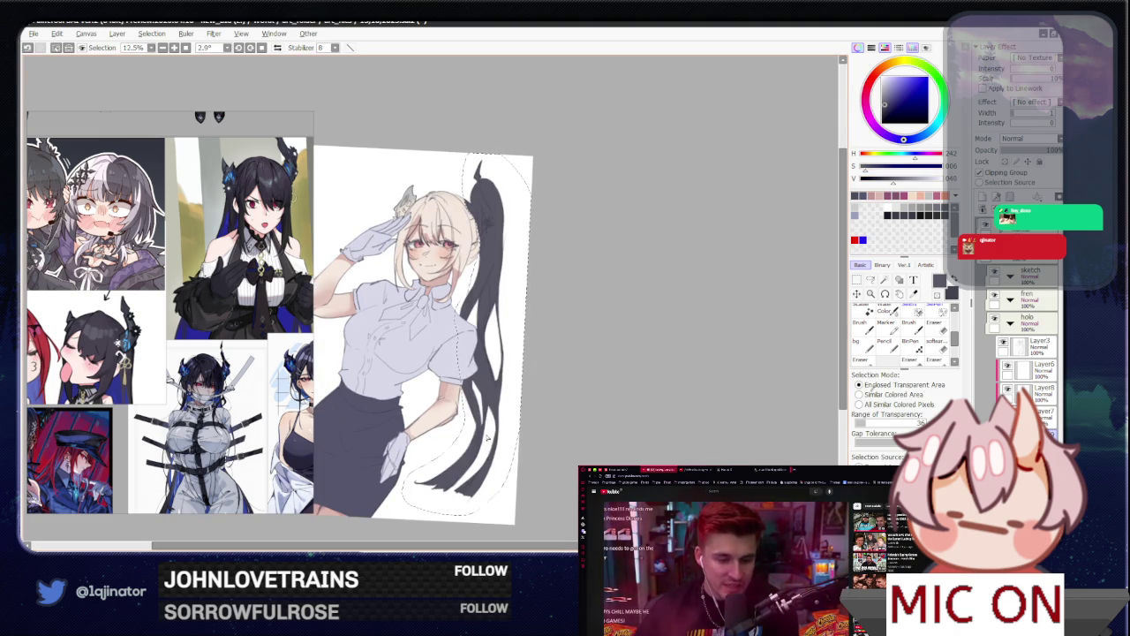
# Step: Switch back to the Lasso, select Layer6, and rotate the canvas back to 0°
pyautogui.press('l')
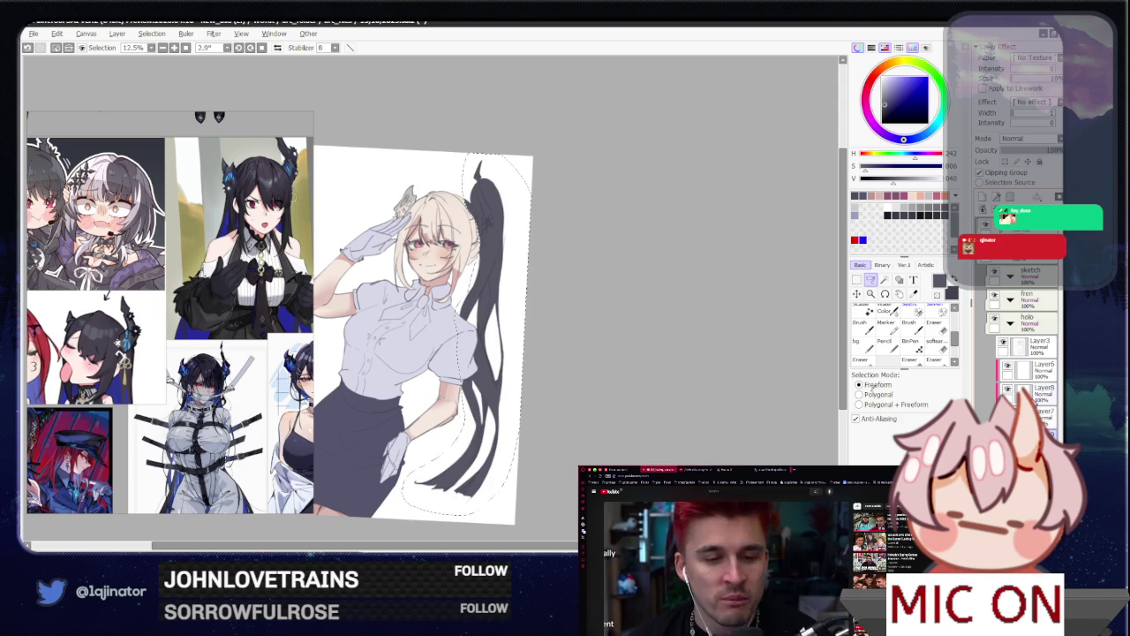
pyautogui.click(1035, 369)
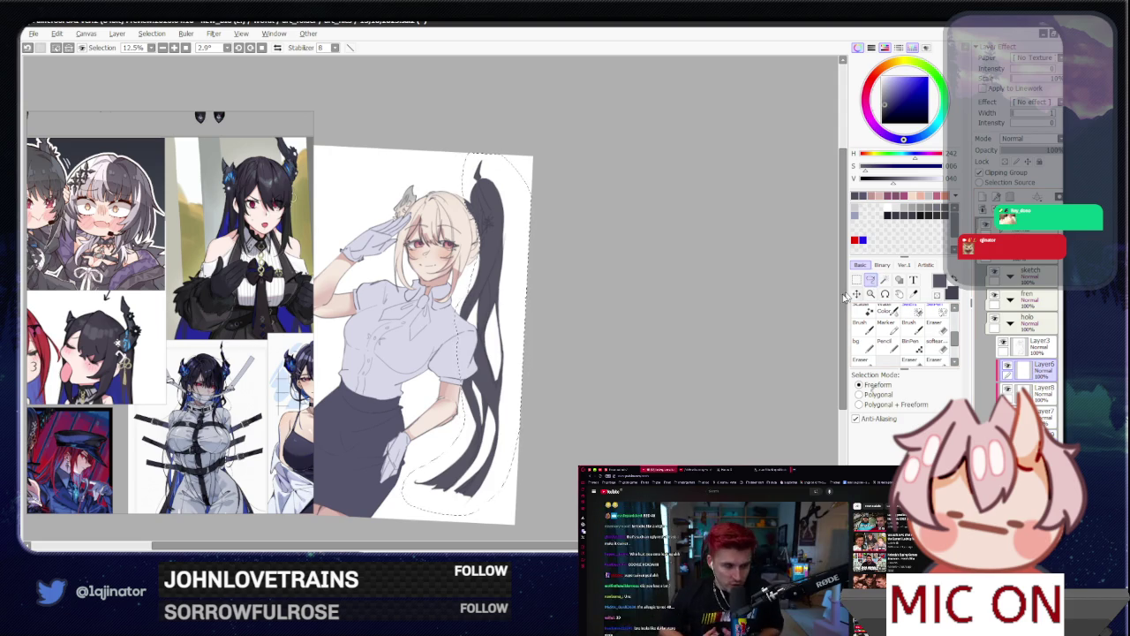
pyautogui.moveTo(610, 340); pyautogui.dragTo(649, 363)
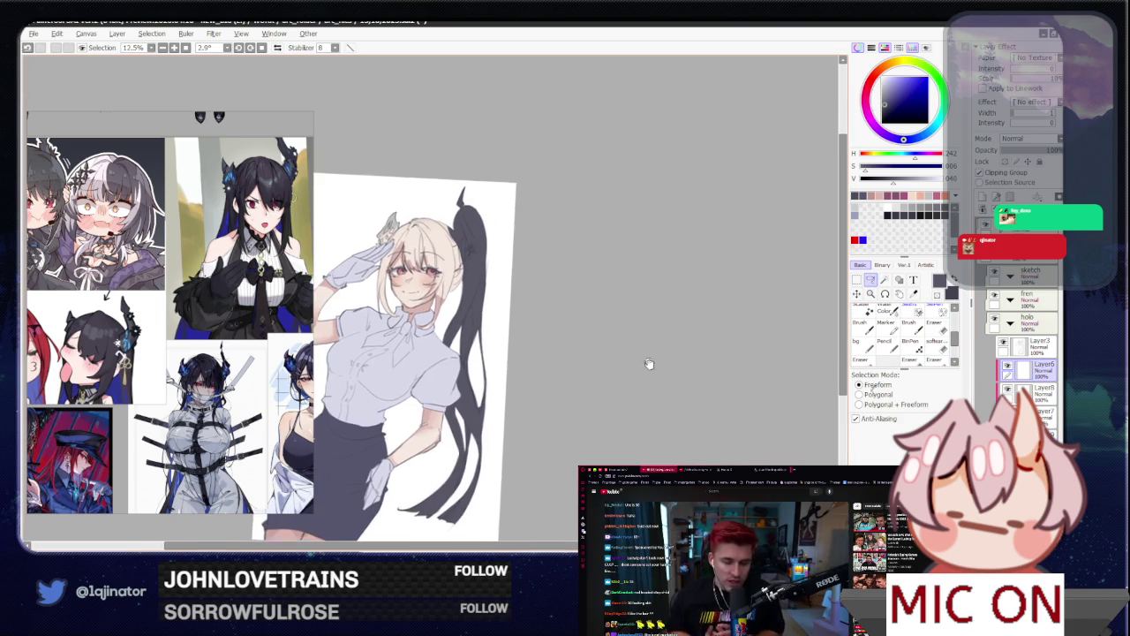
# Step: Zoom in and trace a freeform selection along the neck and collar edge
pyautogui.scroll(2, 618, 354)
pyautogui.scroll(1, 582, 344)
pyautogui.scroll(2, 557, 340)
pyautogui.scroll(2, 530, 336)
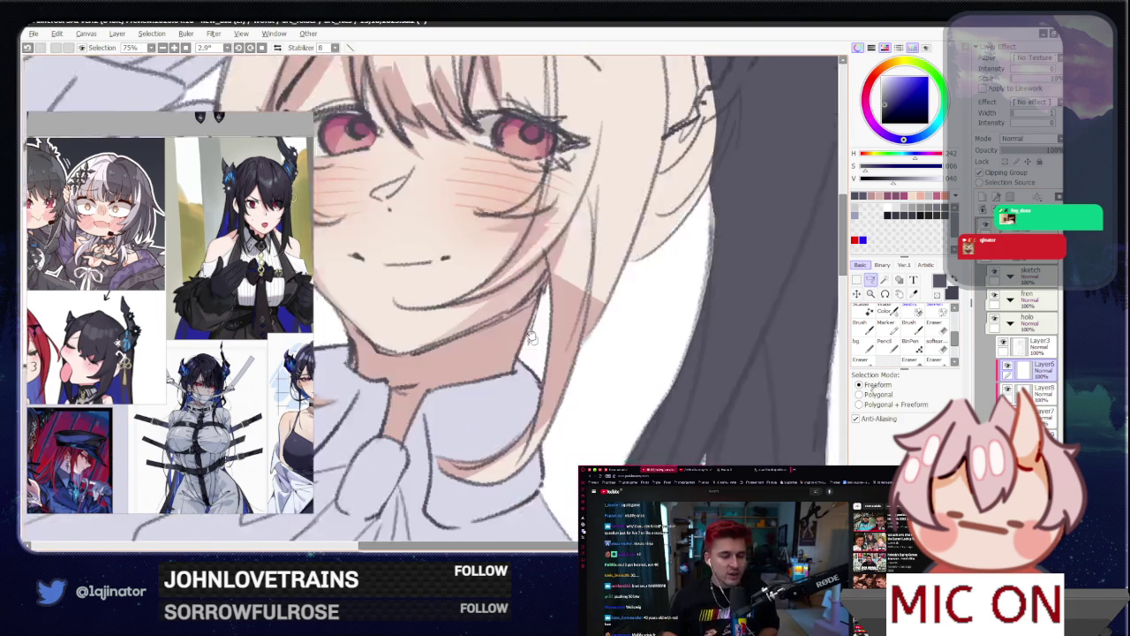
pyautogui.scroll(-2, 529, 335)
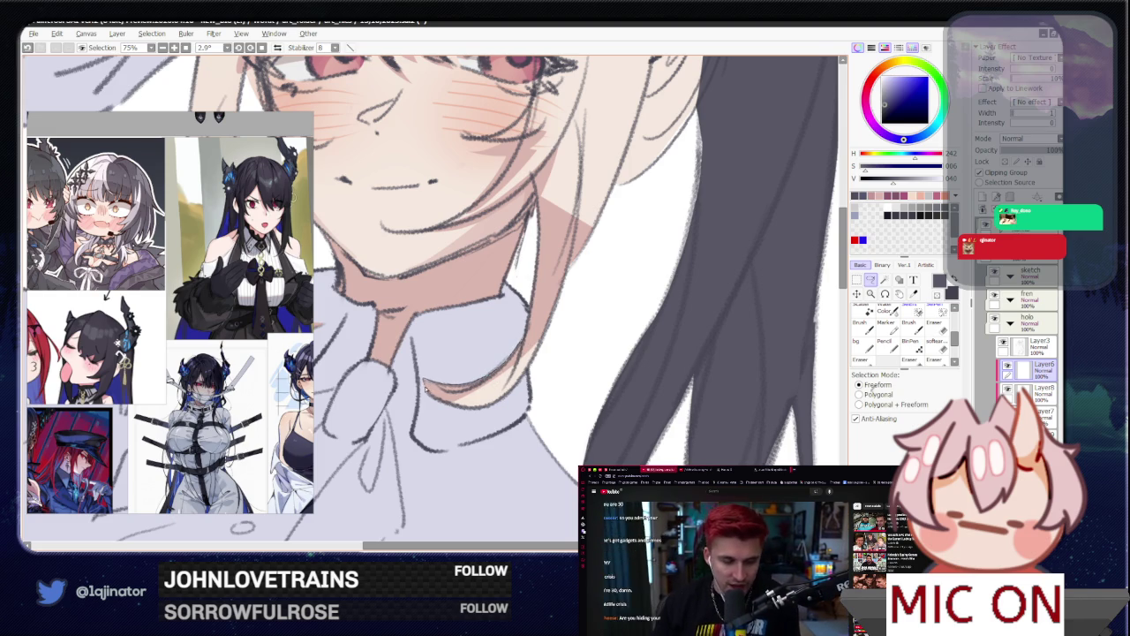
pyautogui.scroll(1, 501, 395)
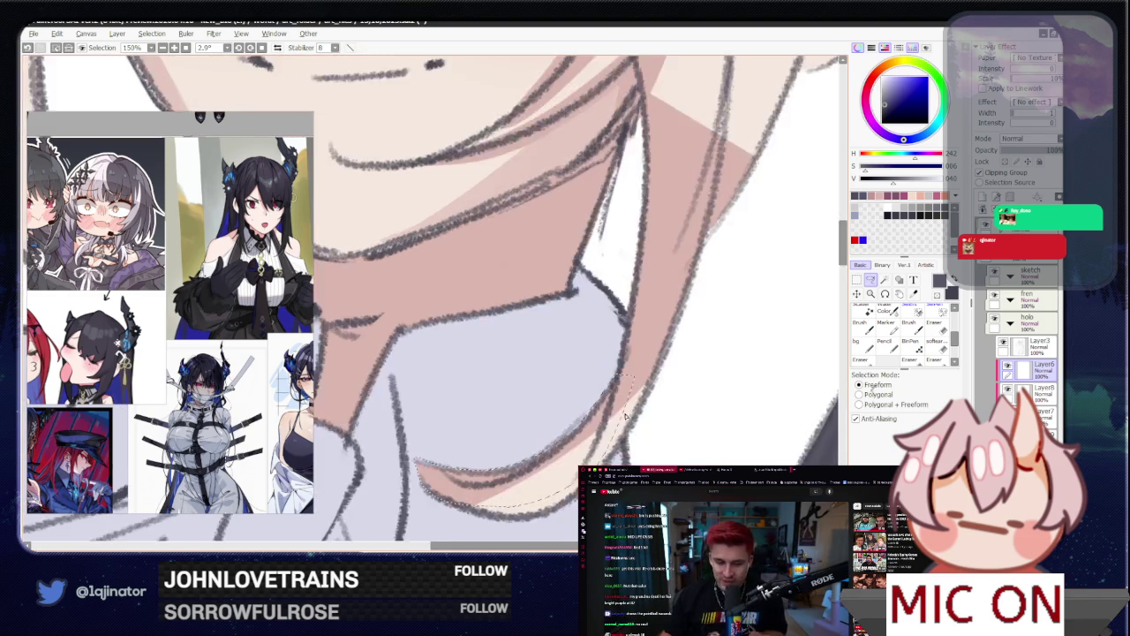
pyautogui.scroll(1, 593, 329)
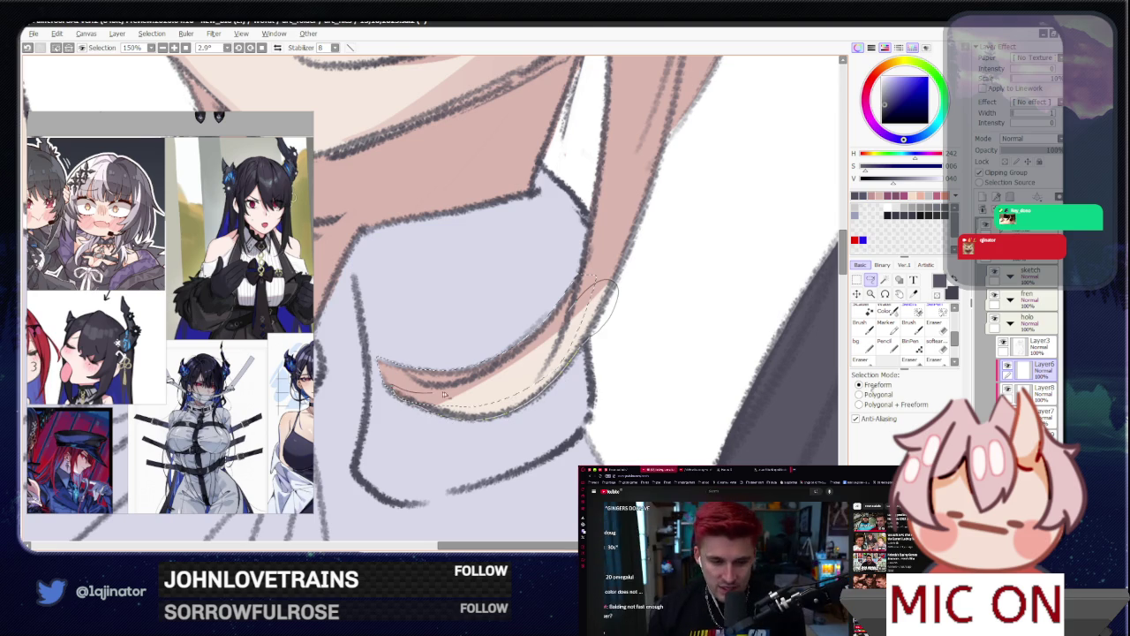
pyautogui.moveTo(445, 395); pyautogui.dragTo(484, 374)
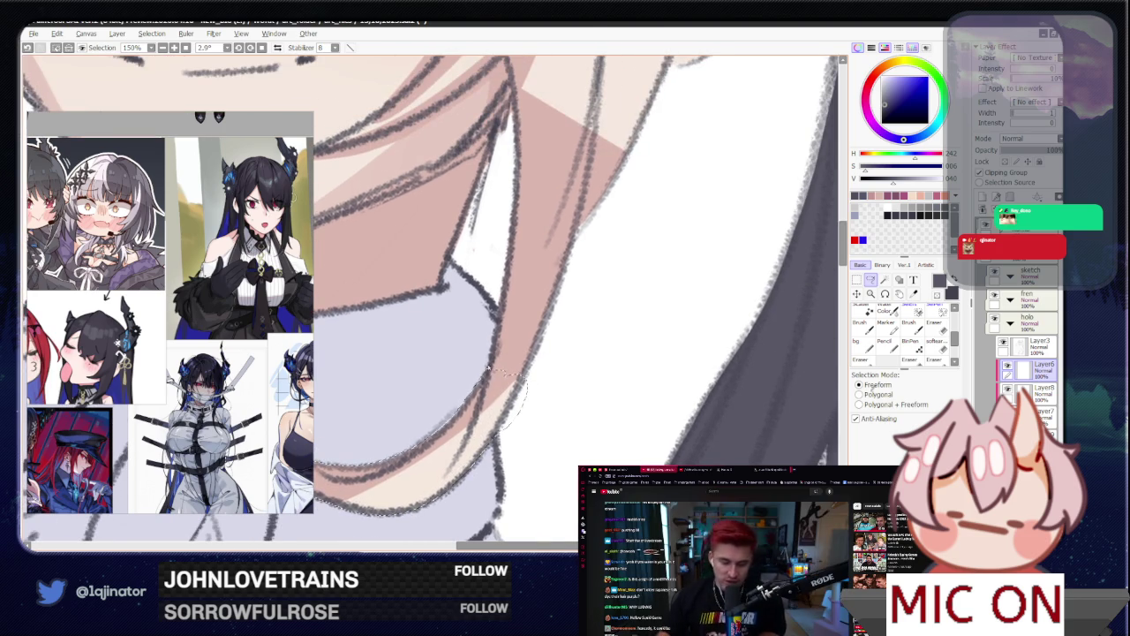
pyautogui.moveTo(493, 356)
pyautogui.mouseDown()
pyautogui.moveTo(510, 169)
pyautogui.moveTo(575, 98)
pyautogui.mouseUp()
pyautogui.moveTo(597, 353)
pyautogui.mouseDown()
pyautogui.moveTo(580, 315)
pyautogui.moveTo(498, 394)
pyautogui.mouseUp()
pyautogui.scroll(-2, 580, 316)
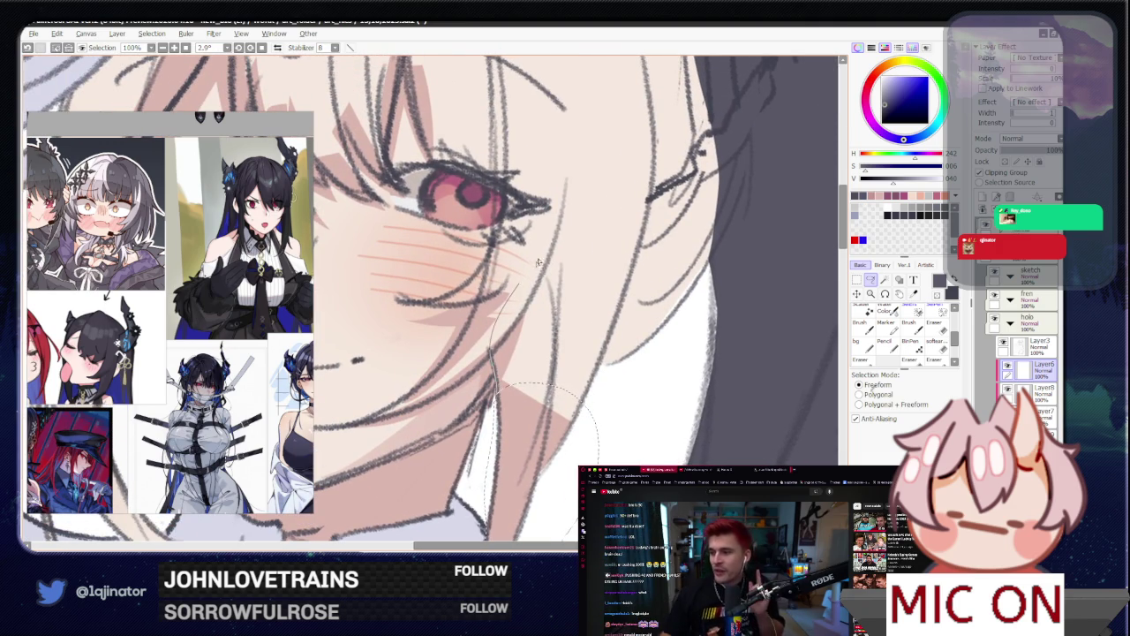
pyautogui.moveTo(742, 148); pyautogui.dragTo(751, 168)
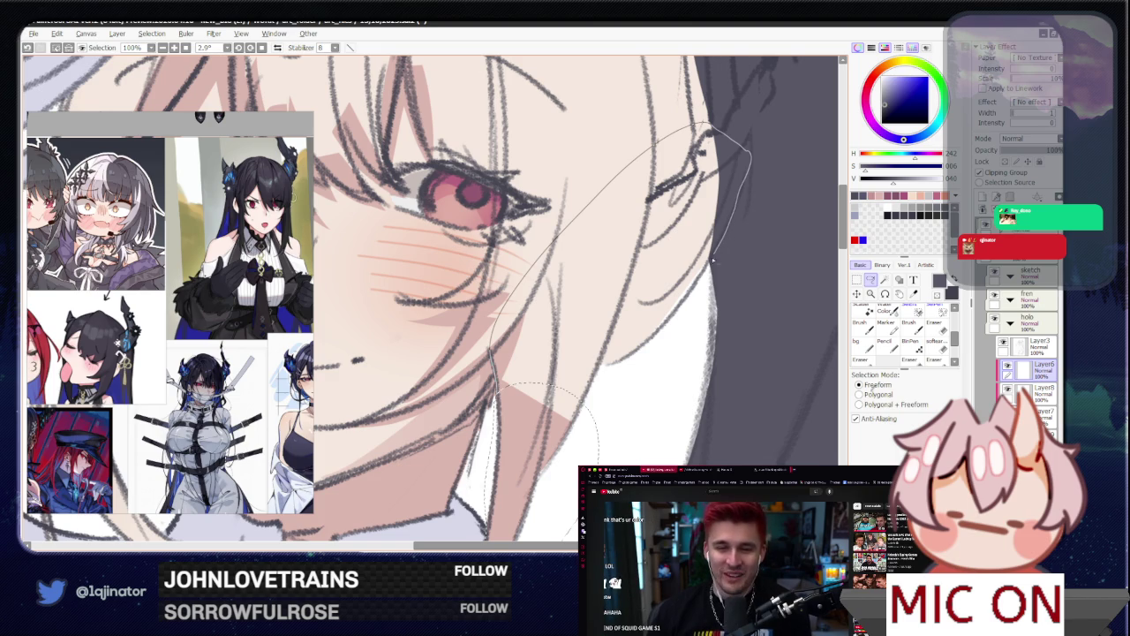
# Step: Tilt the view and close the selection outline around the hair near the ear
pyautogui.scroll(1, 711, 260)
pyautogui.scroll(1, 712, 260)
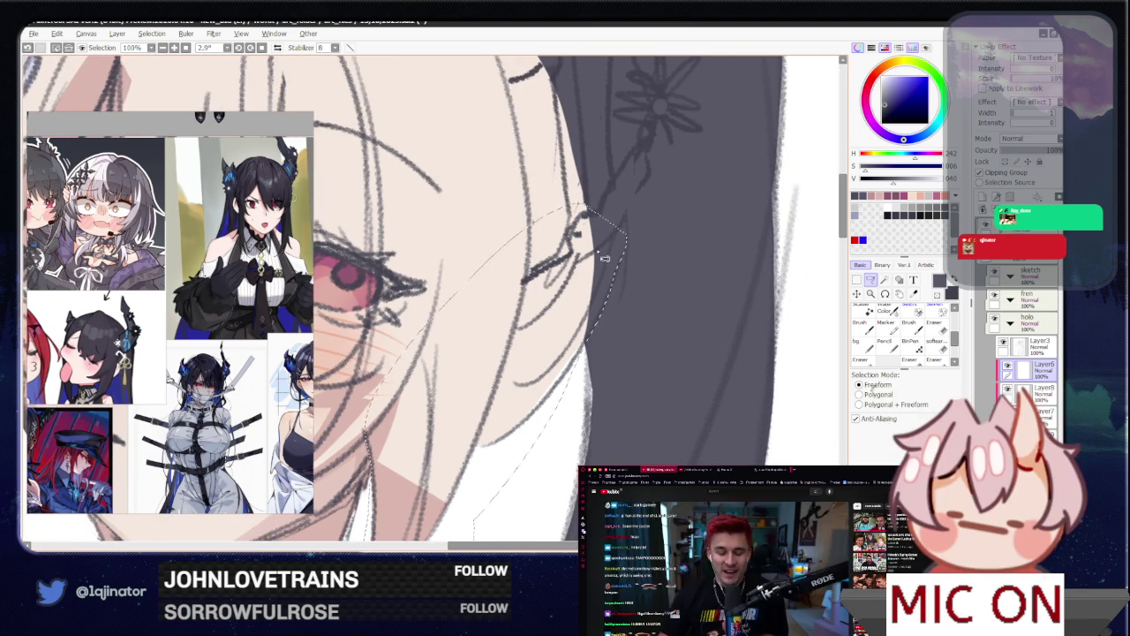
pyautogui.scroll(-2, 605, 258)
pyautogui.moveTo(605, 258)
pyautogui.mouseDown()
pyautogui.moveTo(430, 358)
pyautogui.moveTo(465, 278)
pyautogui.moveTo(450, 299)
pyautogui.mouseUp()
pyautogui.scroll(2, 430, 359)
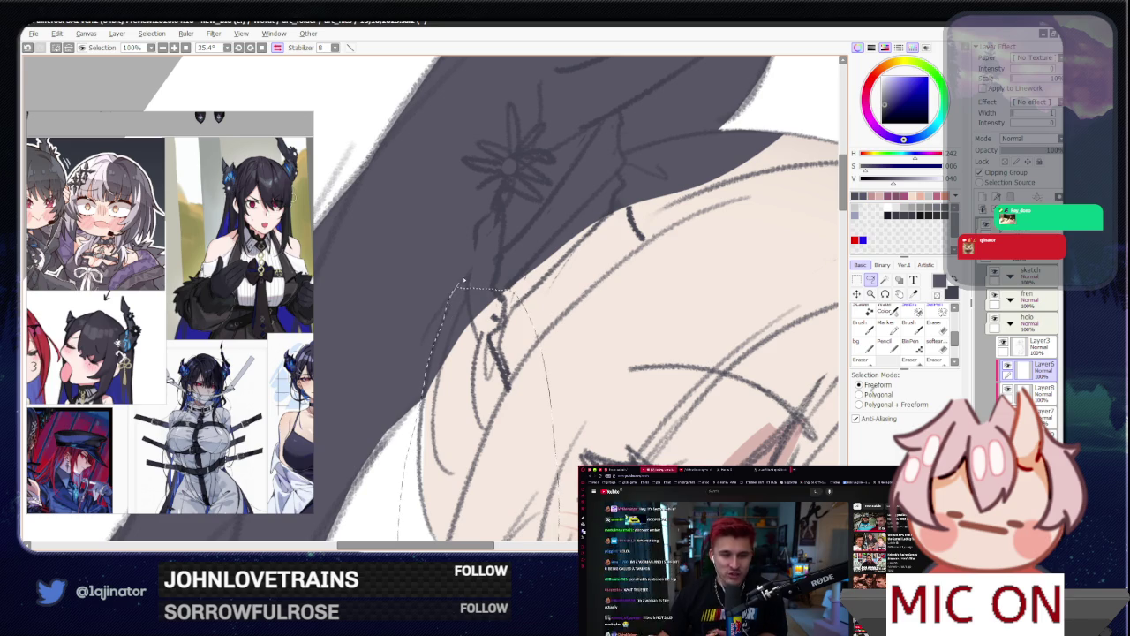
pyautogui.moveTo(722, 206); pyautogui.dragTo(432, 455)
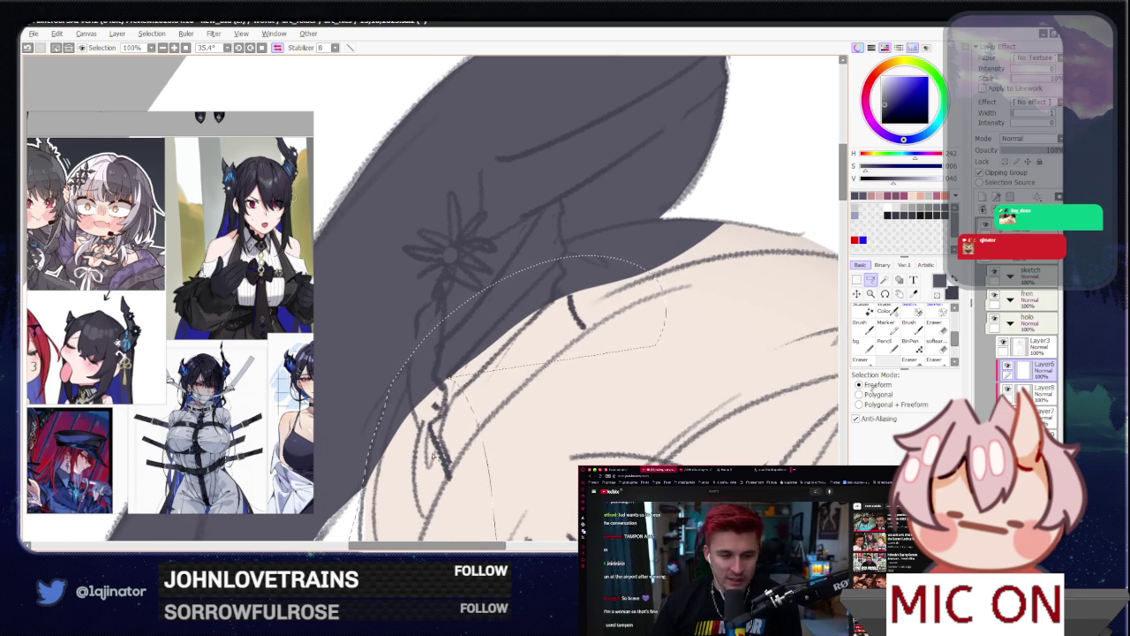
pyautogui.moveTo(489, 488); pyautogui.dragTo(423, 532)
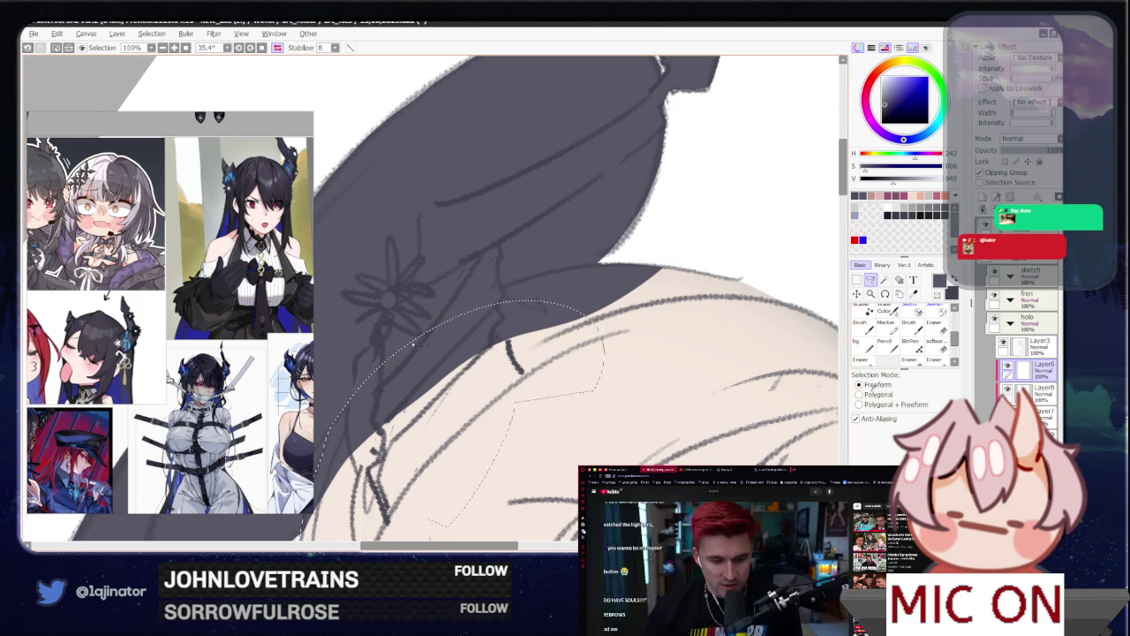
# Step: Trace the selection along the hair-skin border and down the hair, then mirror the view
pyautogui.moveTo(488, 301)
pyautogui.mouseDown()
pyautogui.moveTo(607, 264)
pyautogui.moveTo(795, 322)
pyautogui.mouseUp()
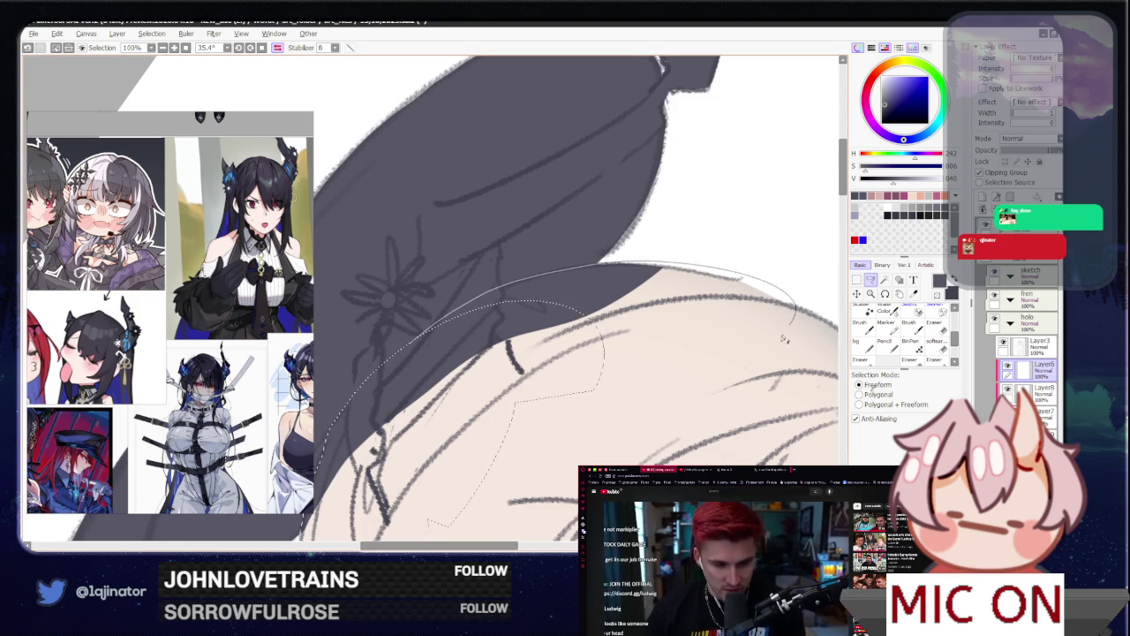
pyautogui.scroll(-1, 621, 295)
pyautogui.scroll(-1, 621, 294)
pyautogui.moveTo(621, 294); pyautogui.dragTo(755, 382)
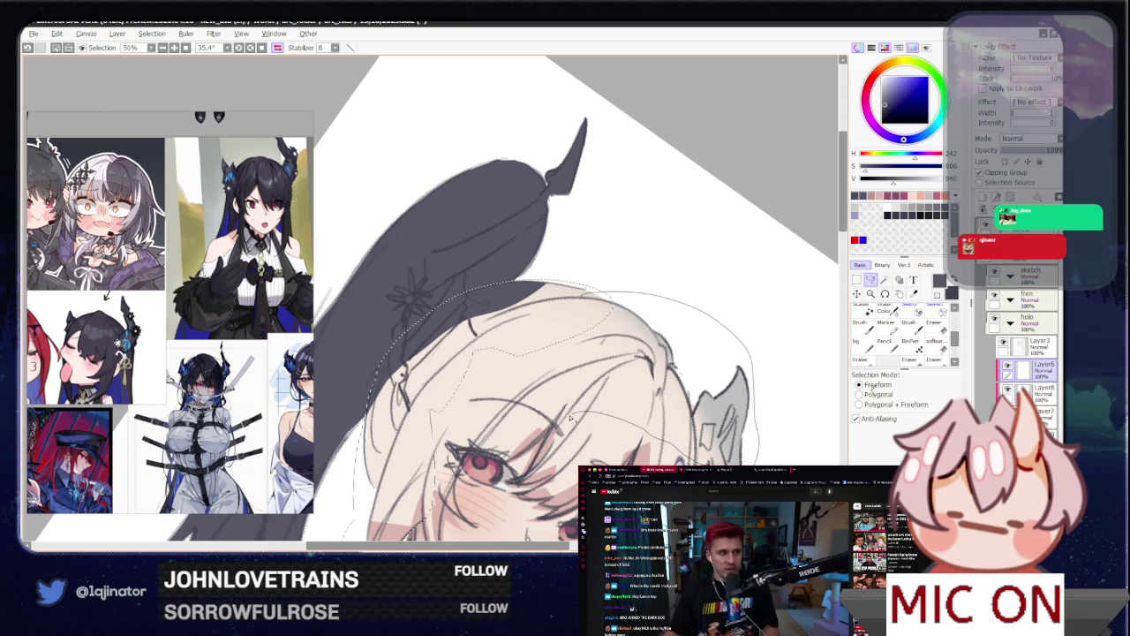
pyautogui.moveTo(553, 427); pyautogui.dragTo(540, 439)
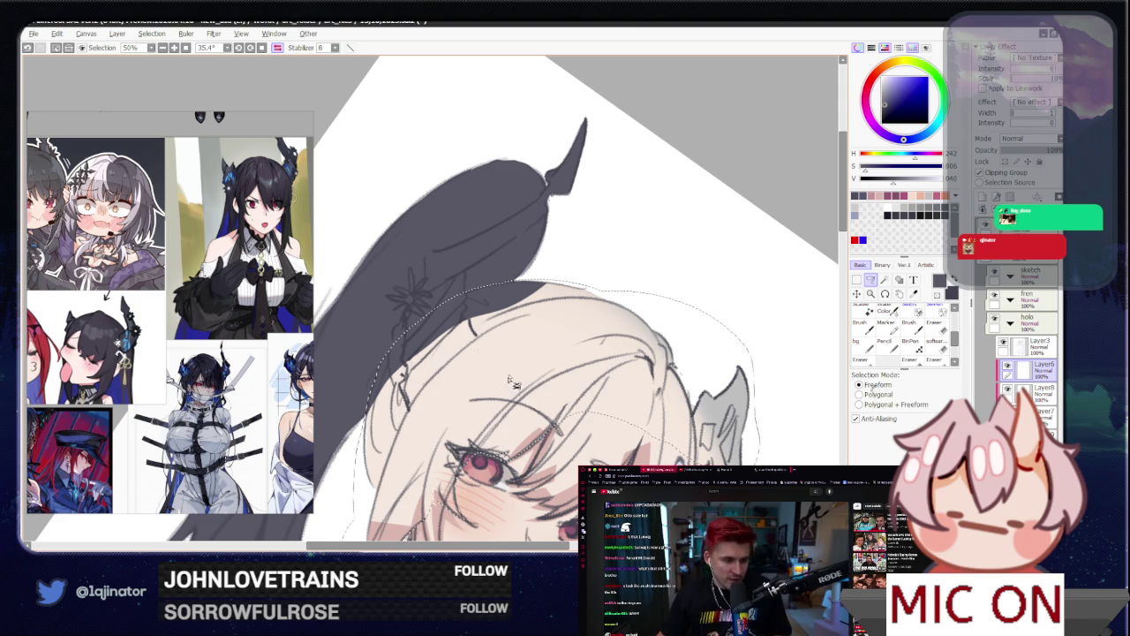
pyautogui.press('h')
pyautogui.moveTo(683, 376); pyautogui.dragTo(444, 369)
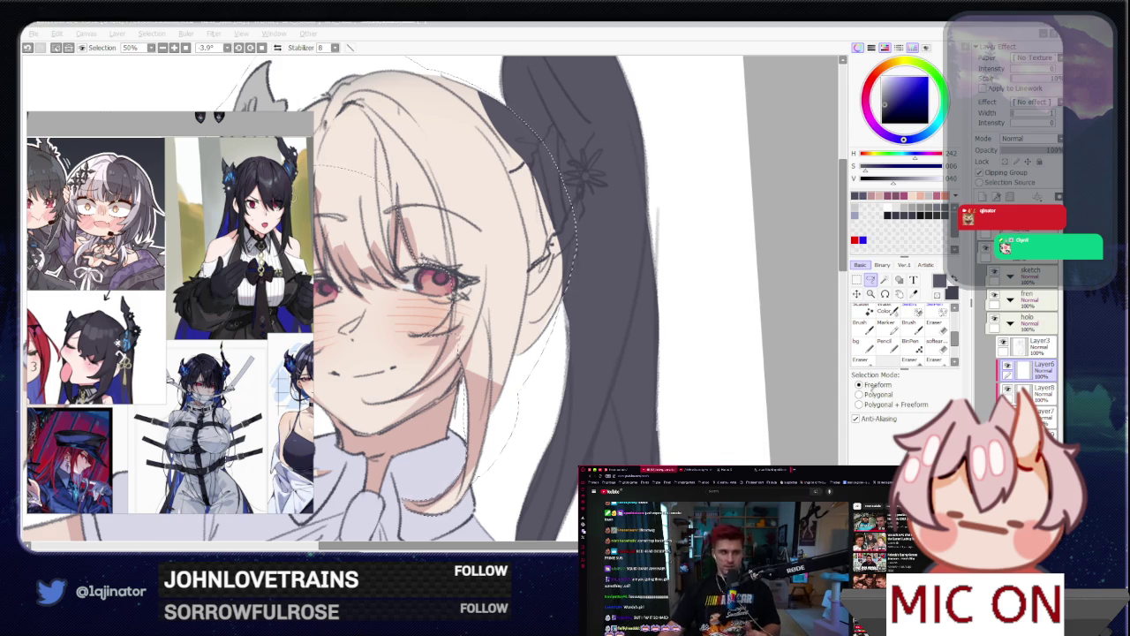
pyautogui.click(872, 283)
pyautogui.scroll(1, 477, 352)
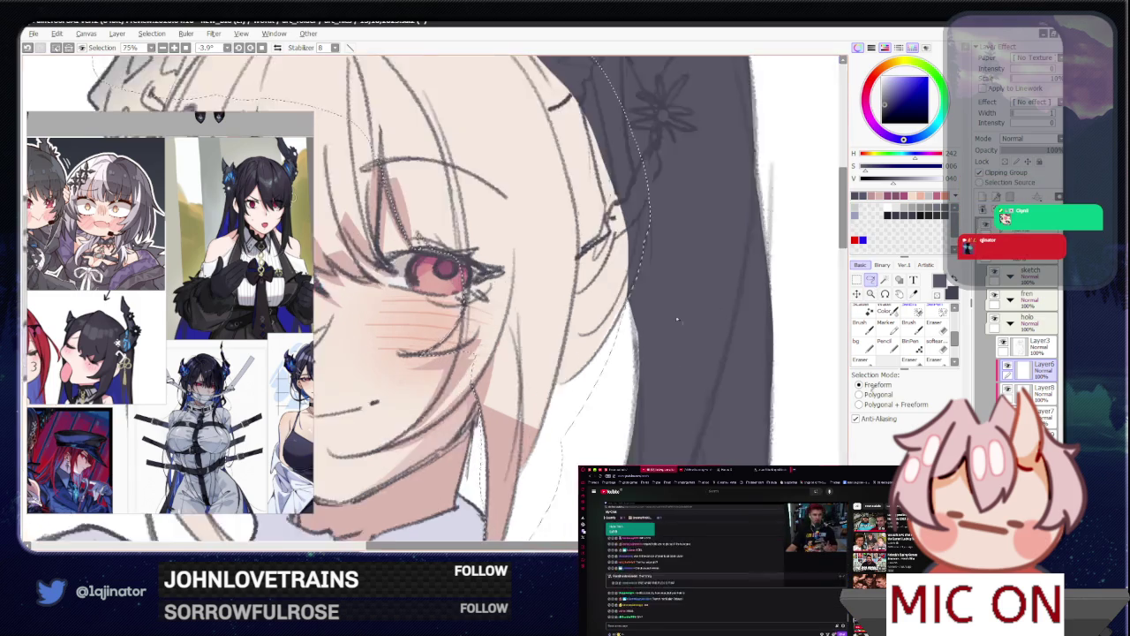
pyautogui.scroll(1, 477, 351)
pyautogui.scroll(1, 477, 351)
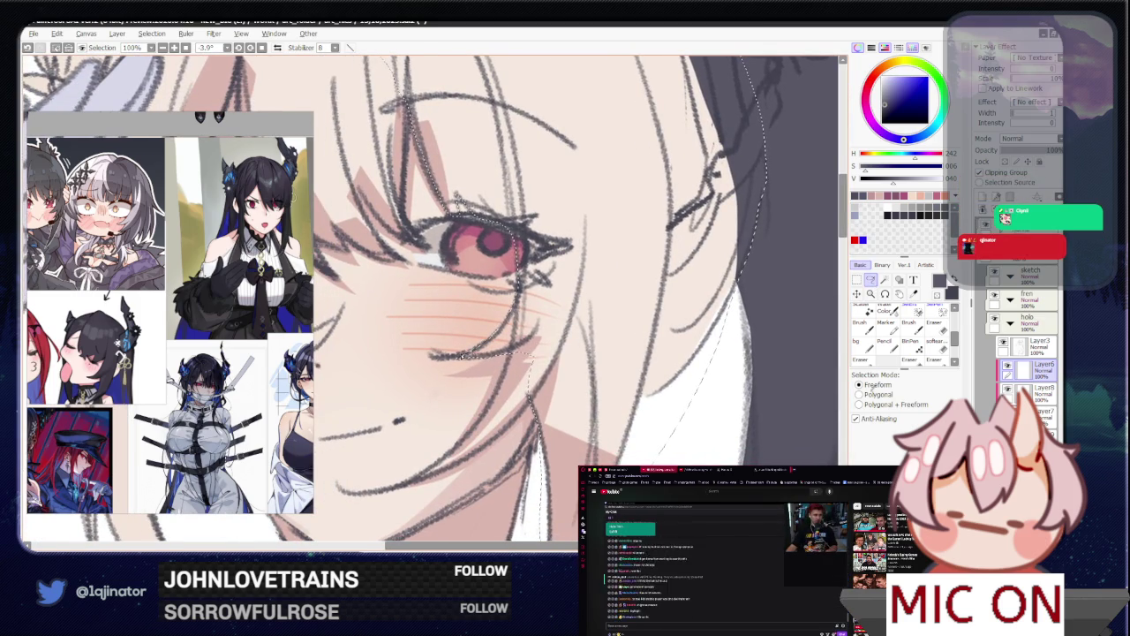
pyautogui.moveTo(439, 360); pyautogui.dragTo(469, 333)
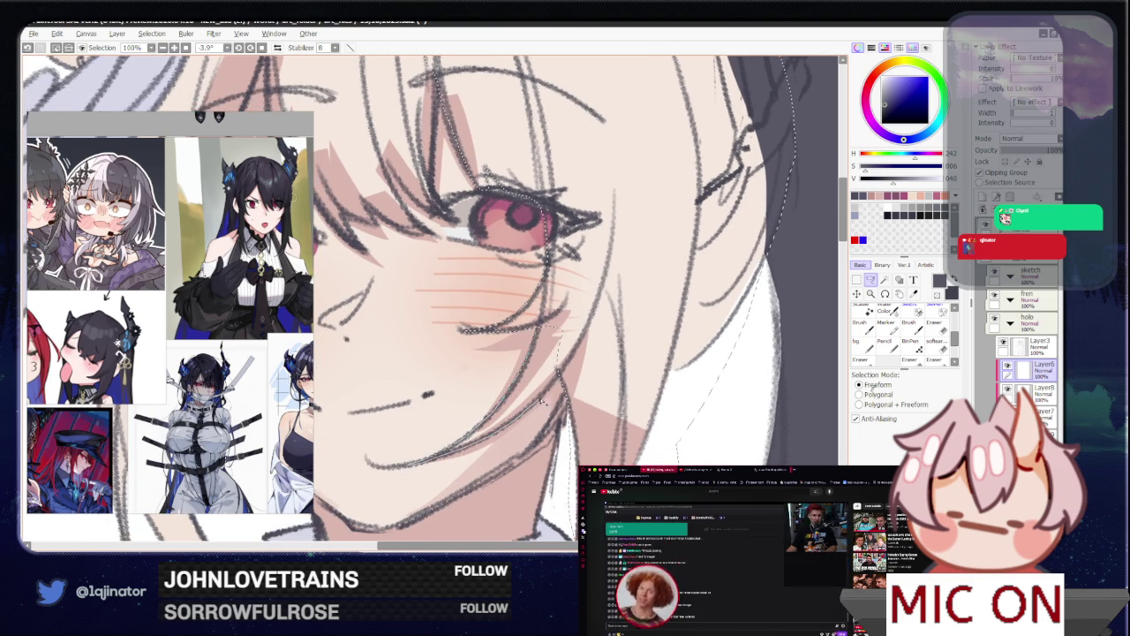
pyautogui.scroll(-1, 566, 327)
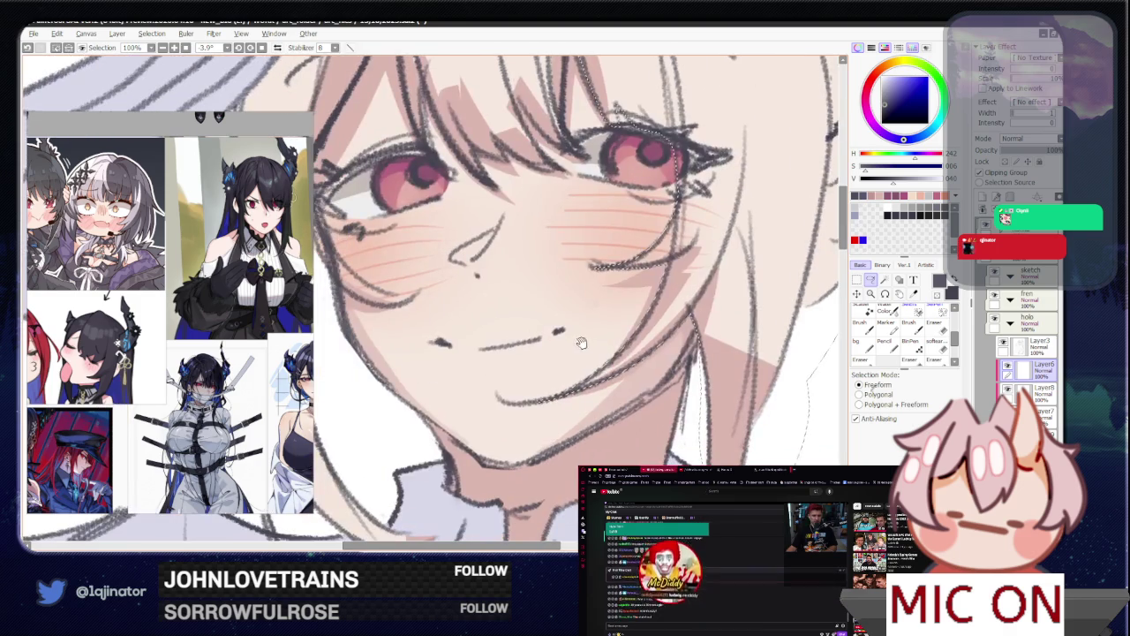
pyautogui.scroll(-1, 530, 370)
pyautogui.scroll(-2, 528, 368)
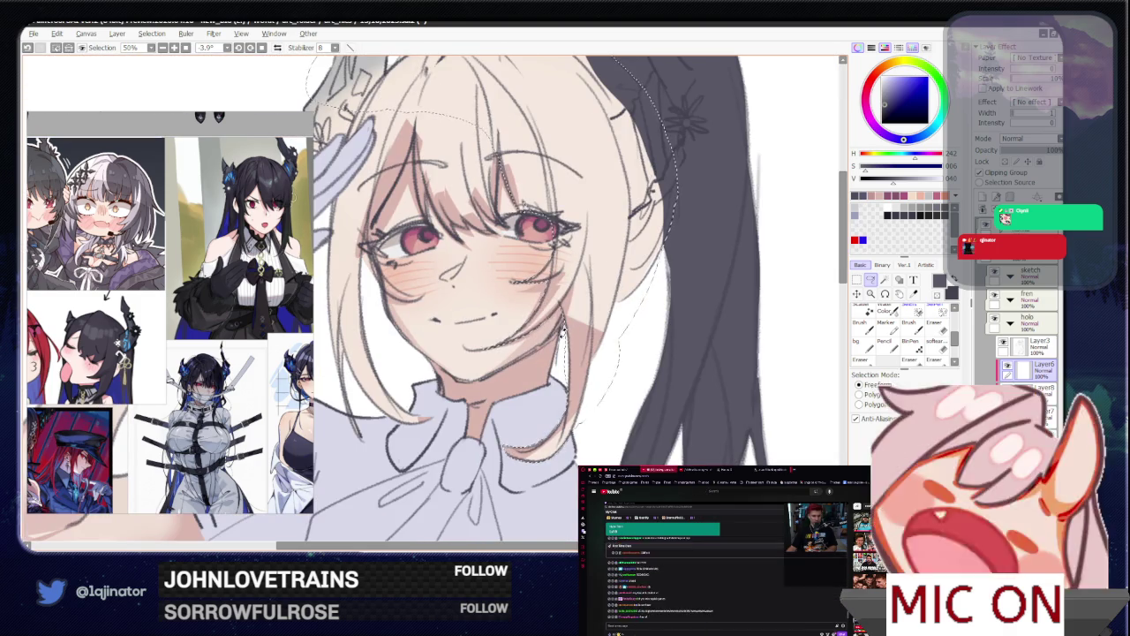
pyautogui.moveTo(528, 368); pyautogui.dragTo(480, 394)
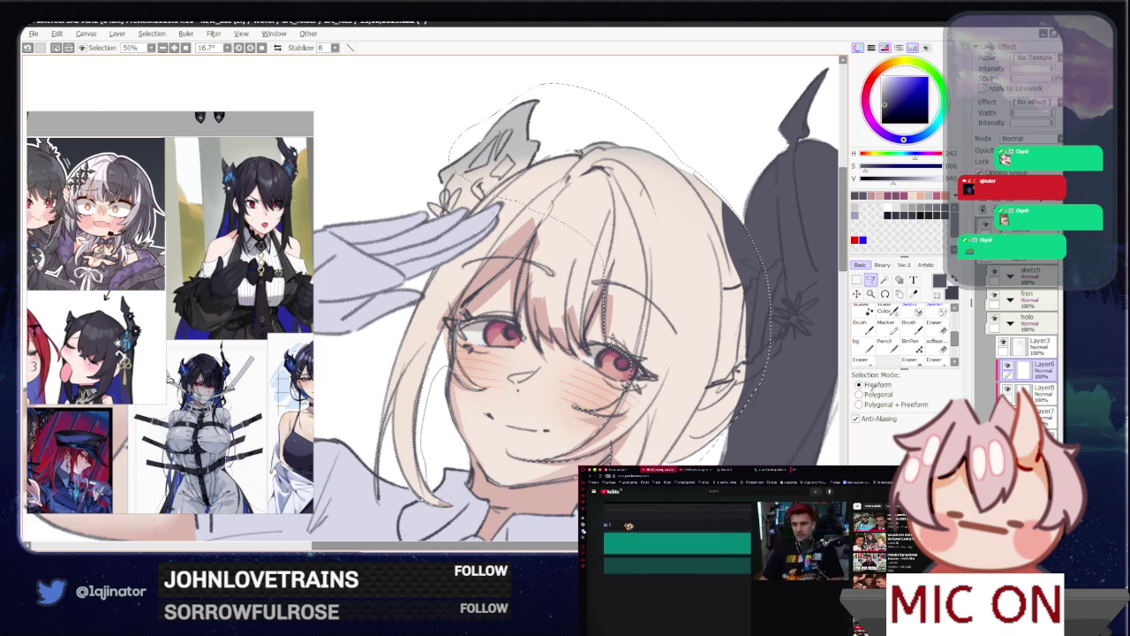
# Step: Add another area to the hair selection, try recolouring it dark grey, and undo
pyautogui.moveTo(392, 477); pyautogui.dragTo(359, 411)
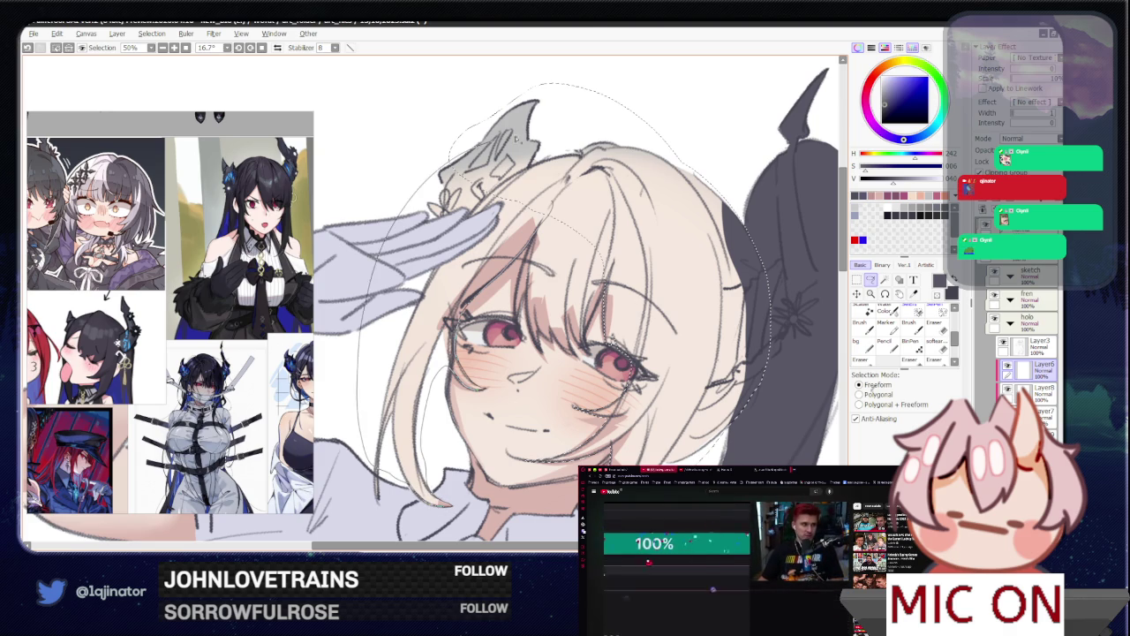
pyautogui.click(503, 265)
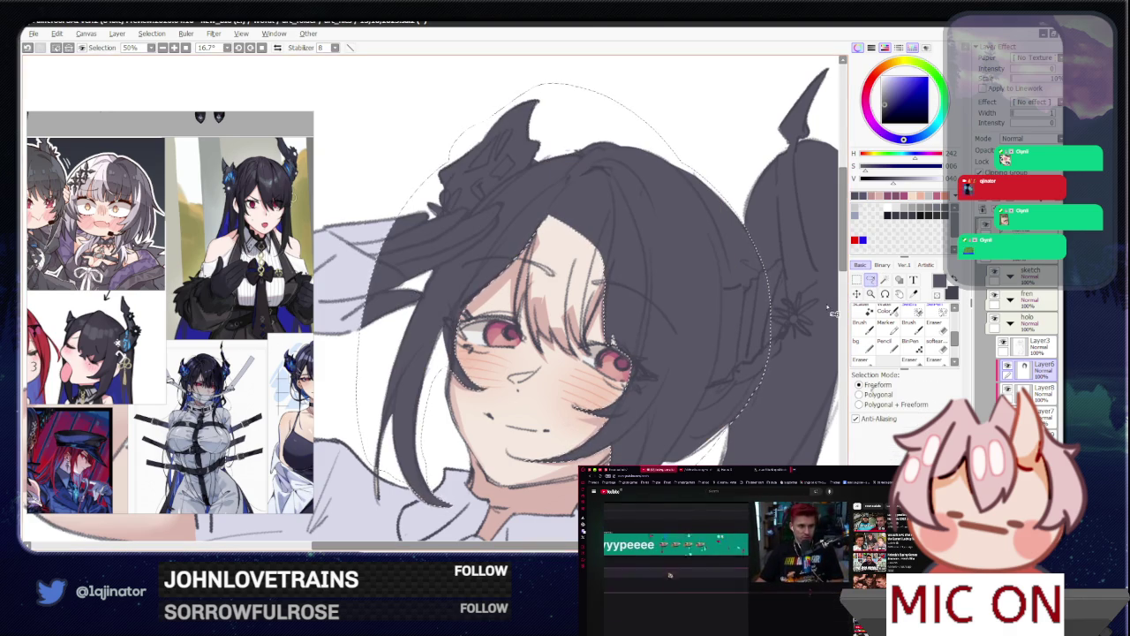
pyautogui.hotkey('ctrl', 'z')
pyautogui.scroll(2, 458, 294)
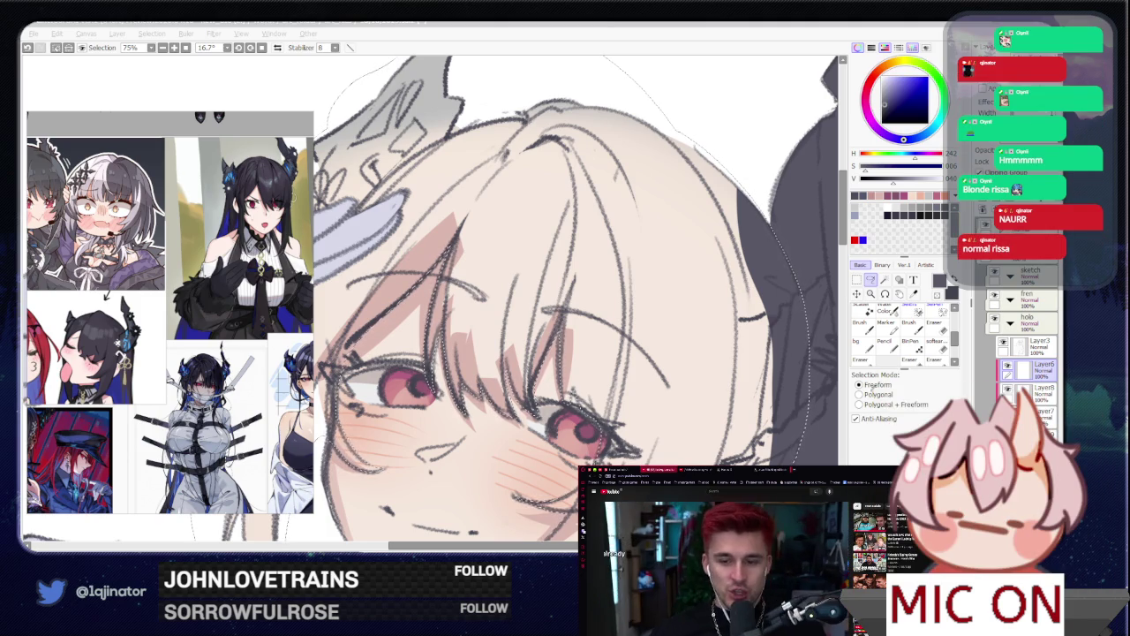
# Step: Zoom out, turn the selected bangs near-black, and tilt the canvas view to -6.6°
pyautogui.moveTo(495, 353); pyautogui.dragTo(631, 248)
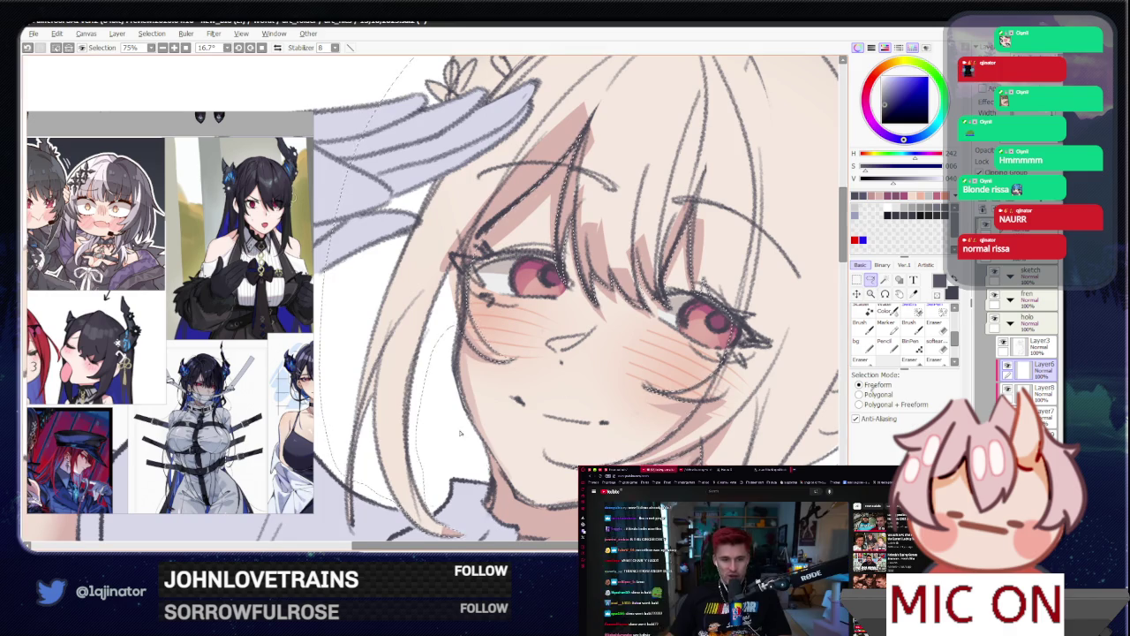
pyautogui.moveTo(358, 483); pyautogui.dragTo(401, 382)
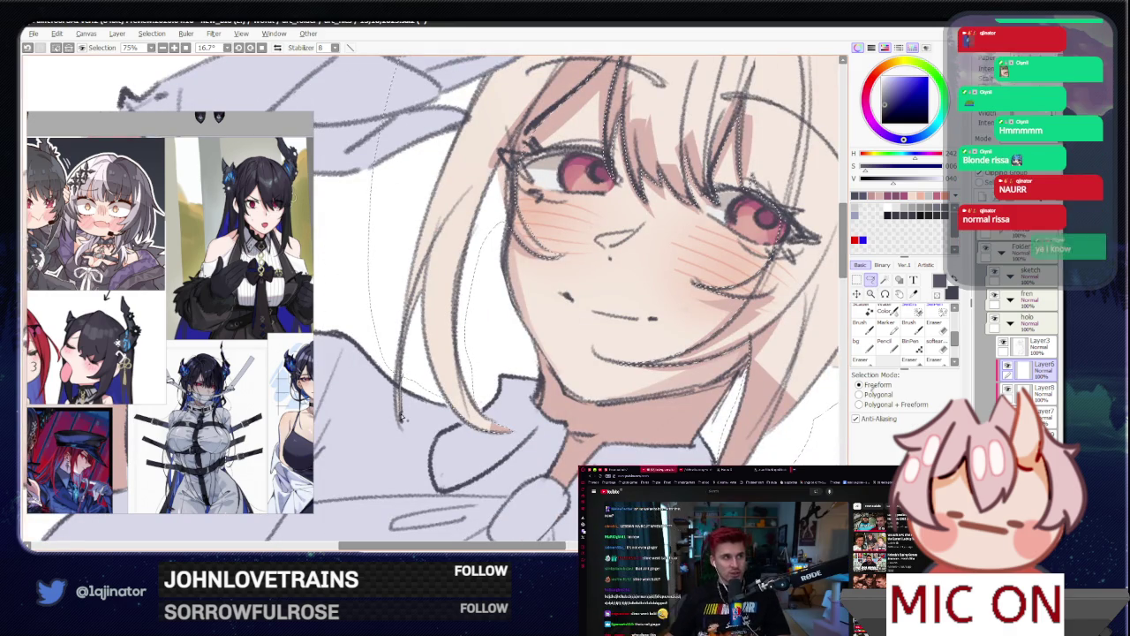
pyautogui.press('-')
pyautogui.press('-')
pyautogui.press('Delete')
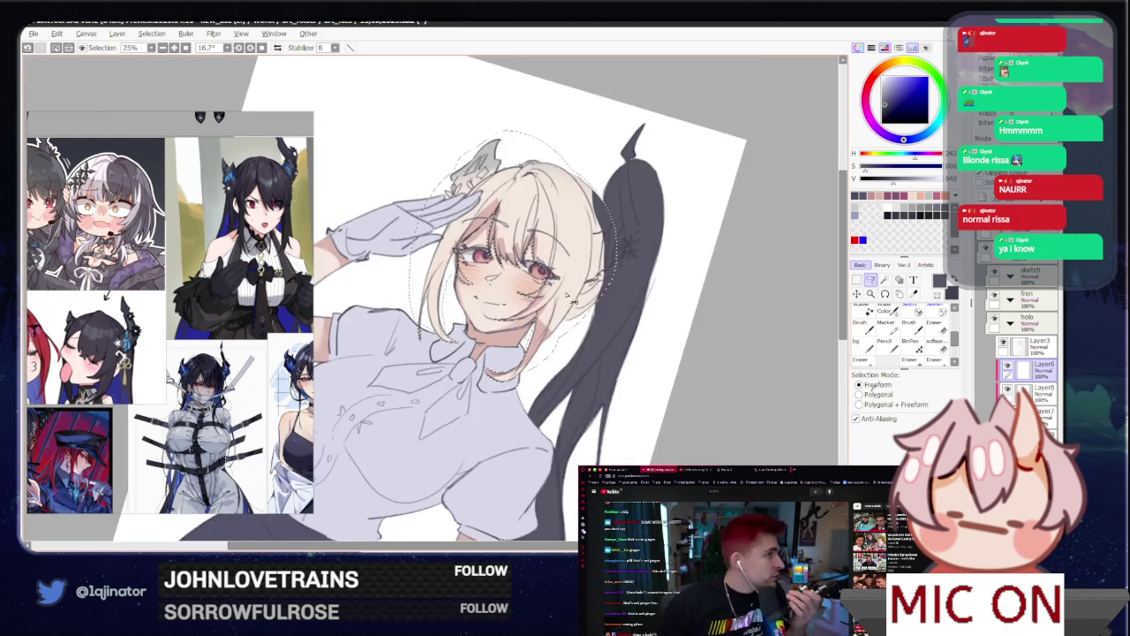
pyautogui.hotkey('ctrl', 'z')
pyautogui.press('w')
pyautogui.press('Delete')
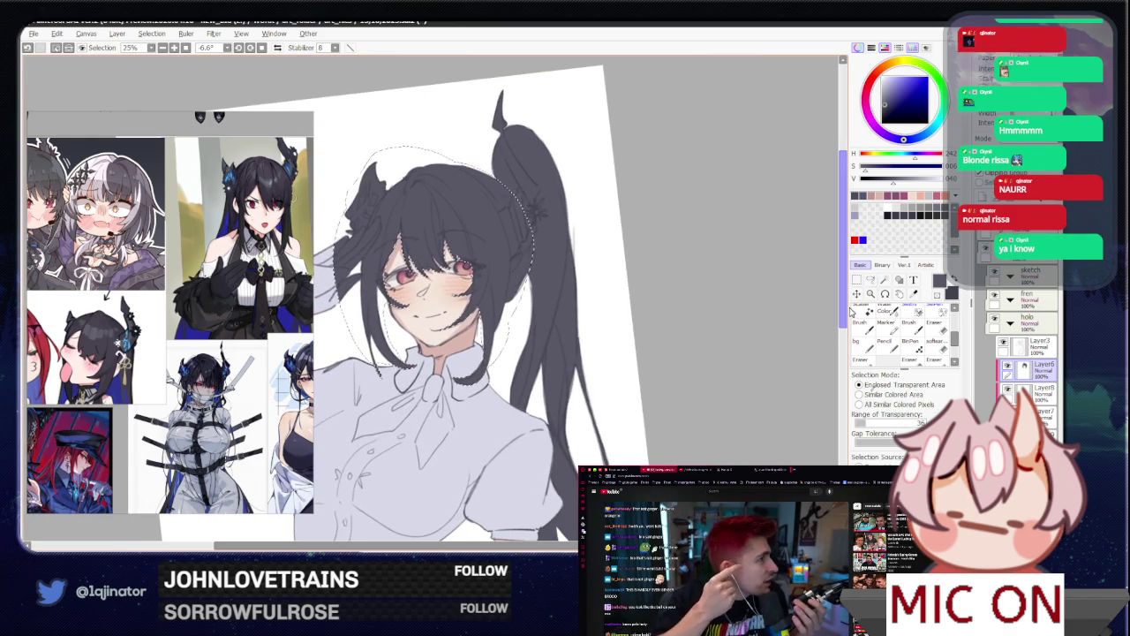
pyautogui.press('l')
pyautogui.moveTo(616, 359); pyautogui.dragTo(692, 417)
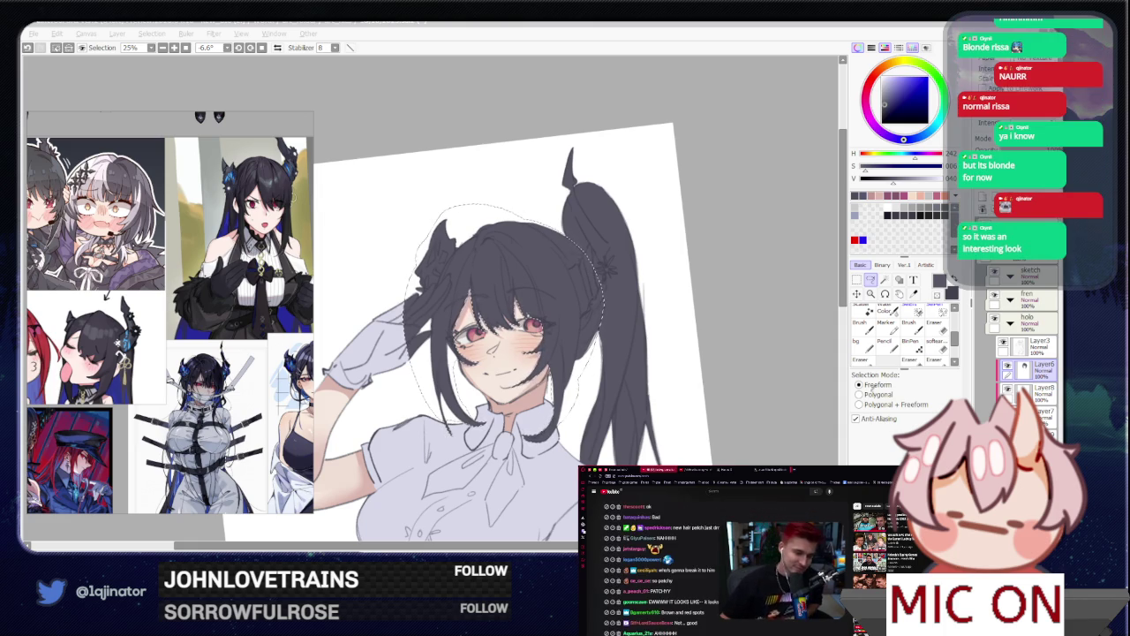
pyautogui.click(746, 357)
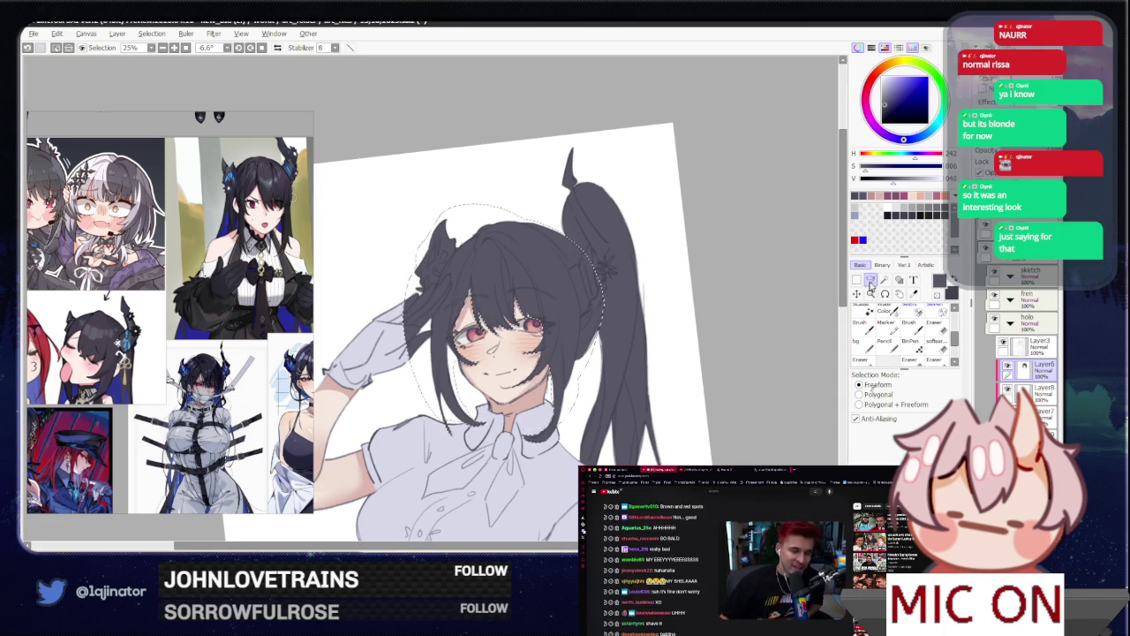
pyautogui.moveTo(576, 358); pyautogui.dragTo(598, 334)
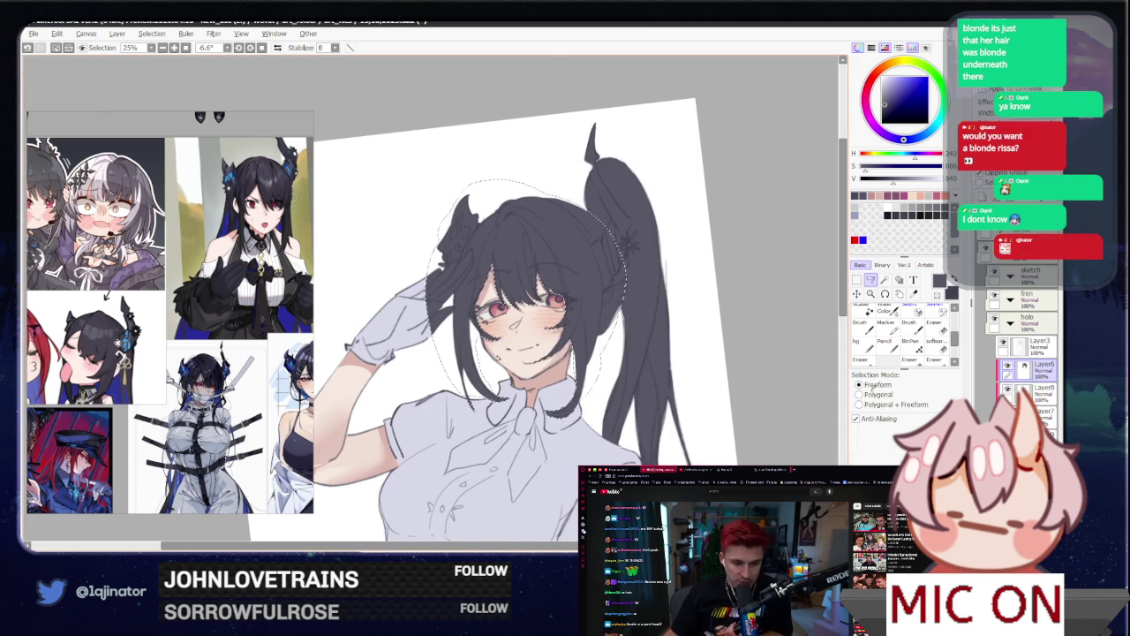
pyautogui.scroll(3, 494, 361)
pyautogui.hotkey('ctrl', 'z')
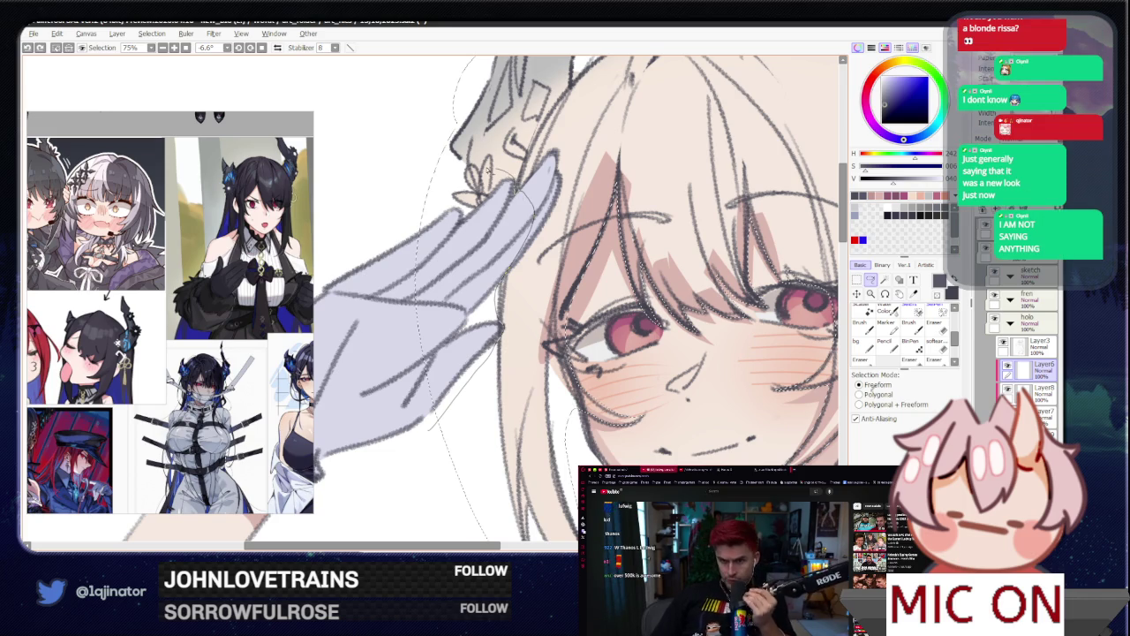
pyautogui.moveTo(516, 191)
pyautogui.mouseDown()
pyautogui.moveTo(371, 382)
pyautogui.moveTo(412, 344)
pyautogui.mouseUp()
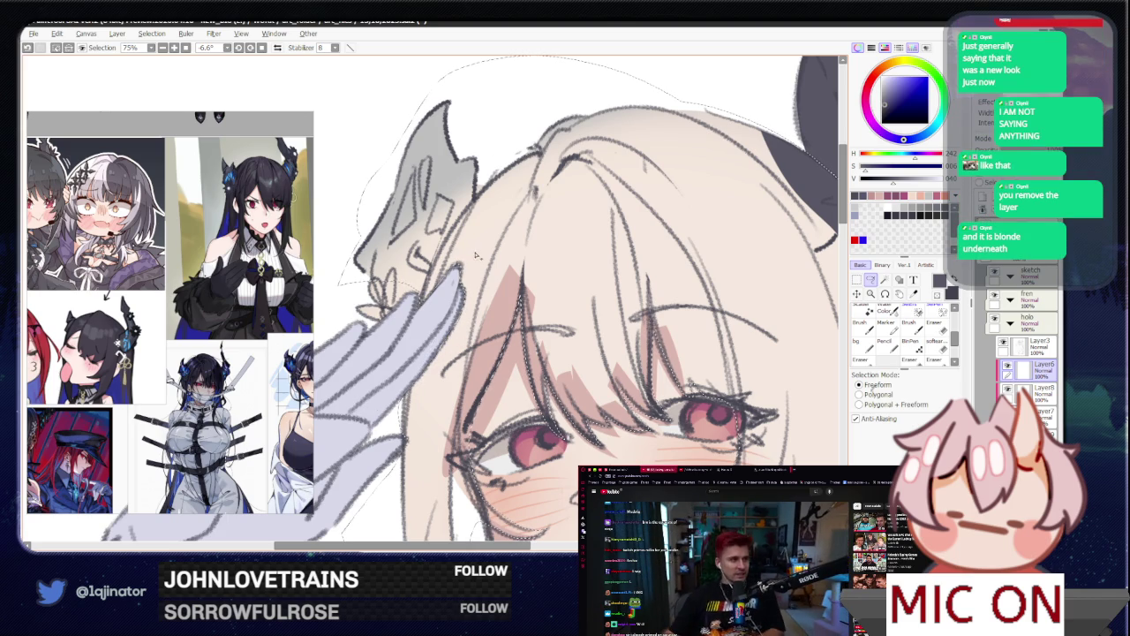
pyautogui.press('w')
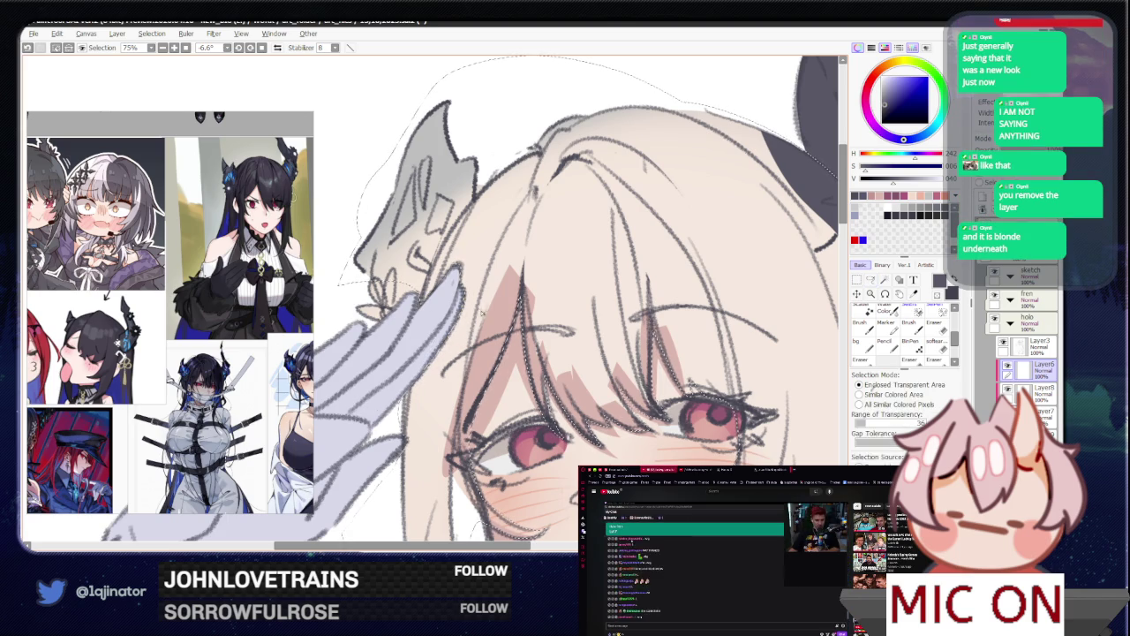
pyautogui.hotkey('ctrl', 'z')
pyautogui.hotkey('ctrl', '-')
pyautogui.hotkey('ctrl', '-')
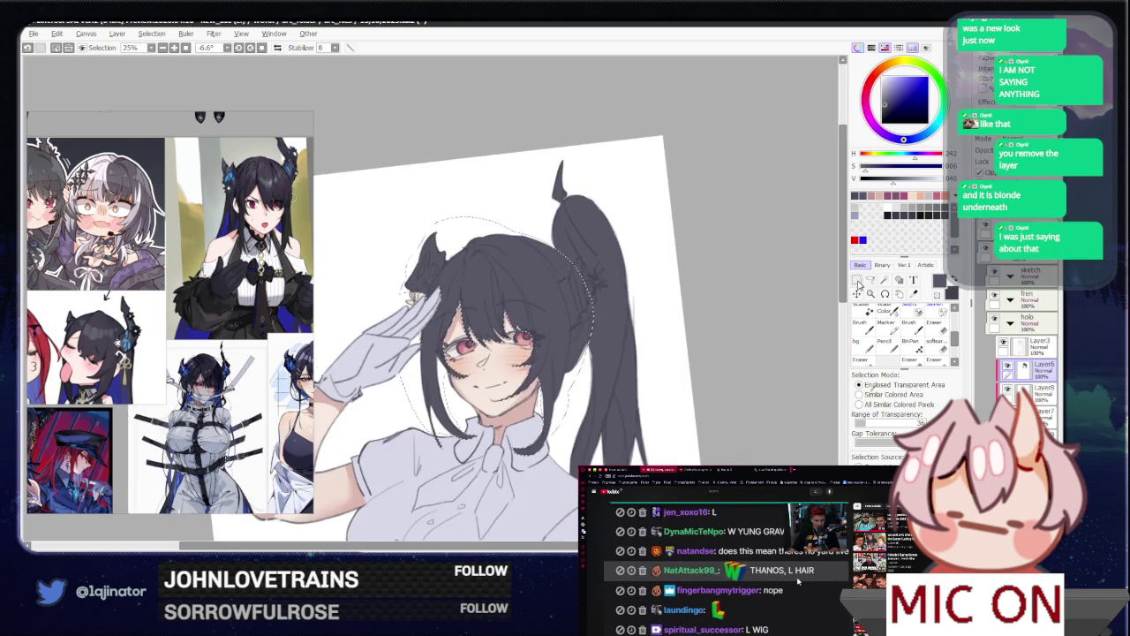
# Step: Clear the hair selection with Ctrl+D
pyautogui.click(872, 280)
pyautogui.hotkey('ctrl', 'd')
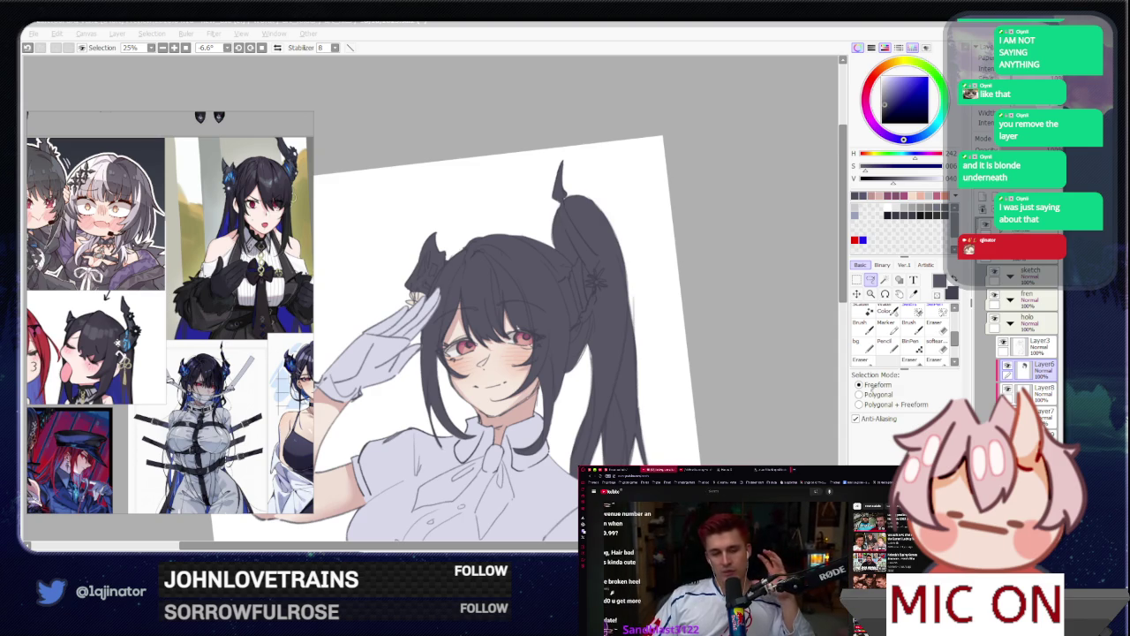
pyautogui.click(735, 377)
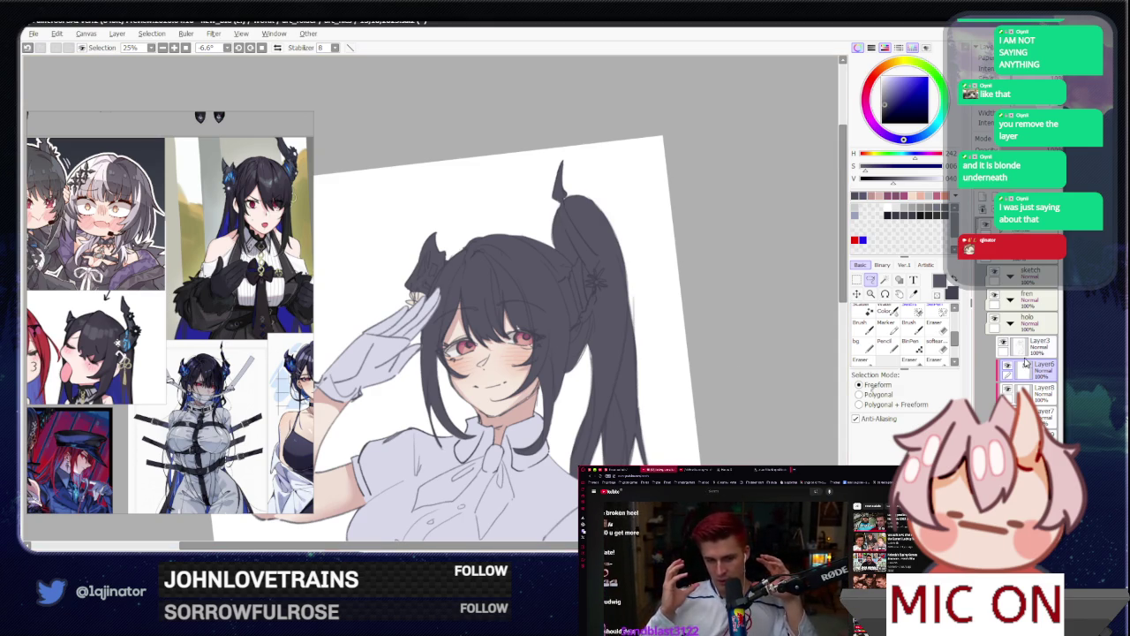
# Step: Hide the black hair layer to compare, switch to the Brush, and show the layer again
pyautogui.click(1010, 367)
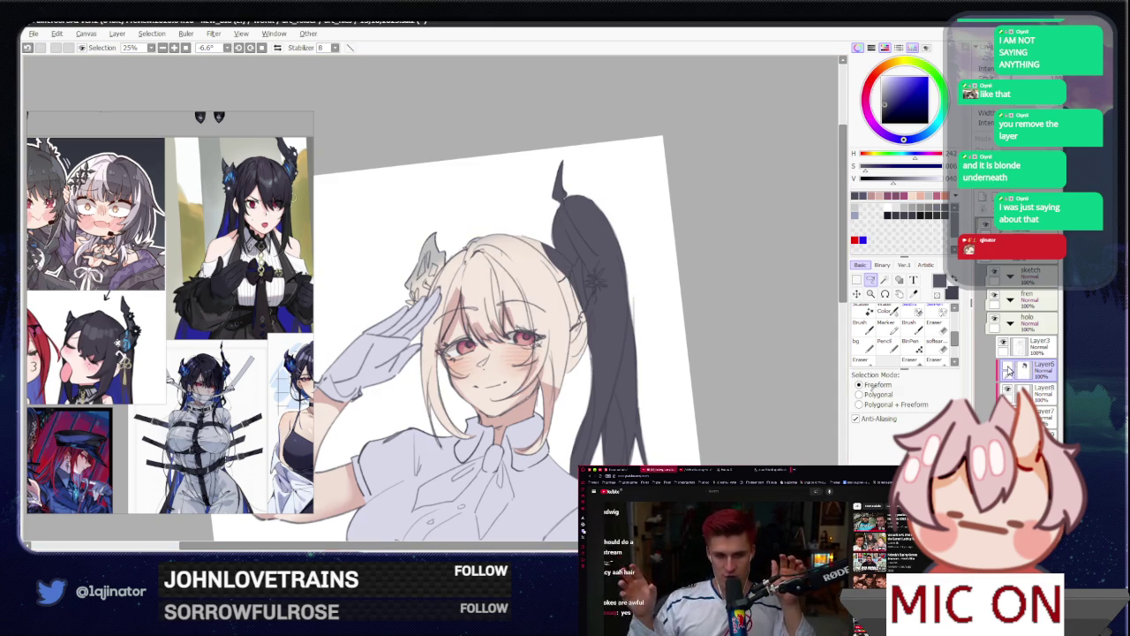
pyautogui.moveTo(724, 459); pyautogui.dragTo(649, 414)
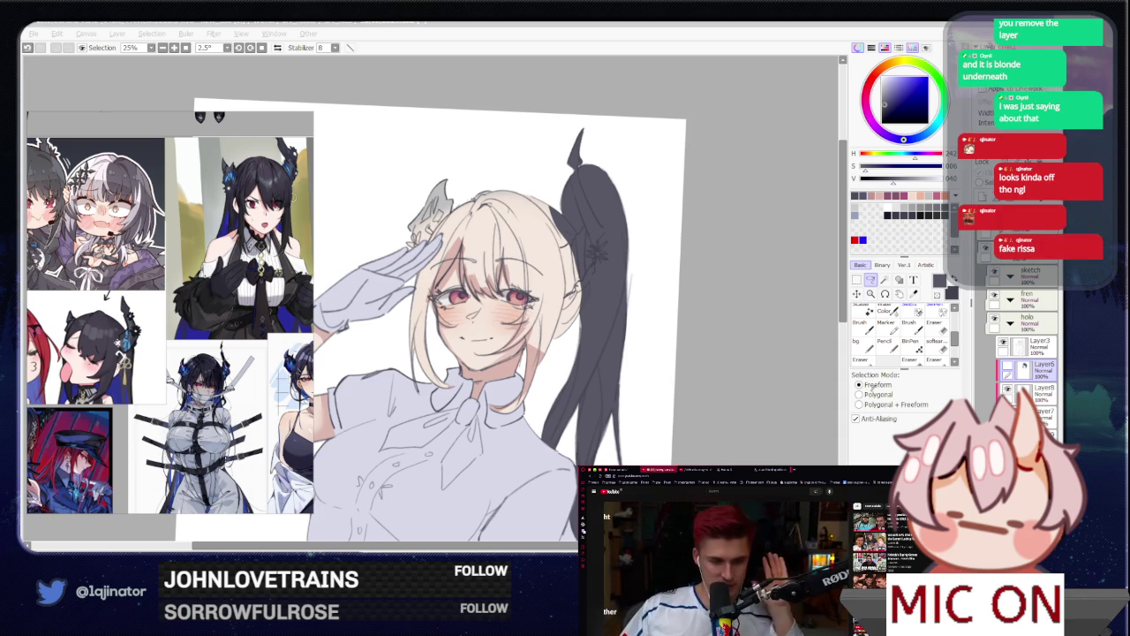
pyautogui.click(900, 413)
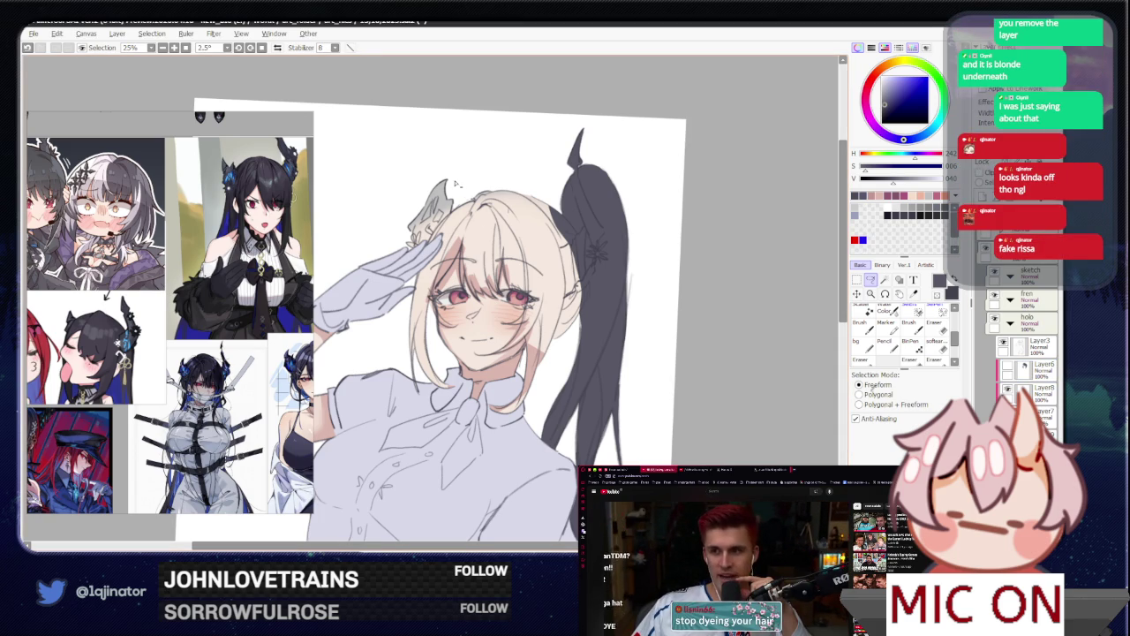
pyautogui.press('b')
pyautogui.scroll(3, 444, 195)
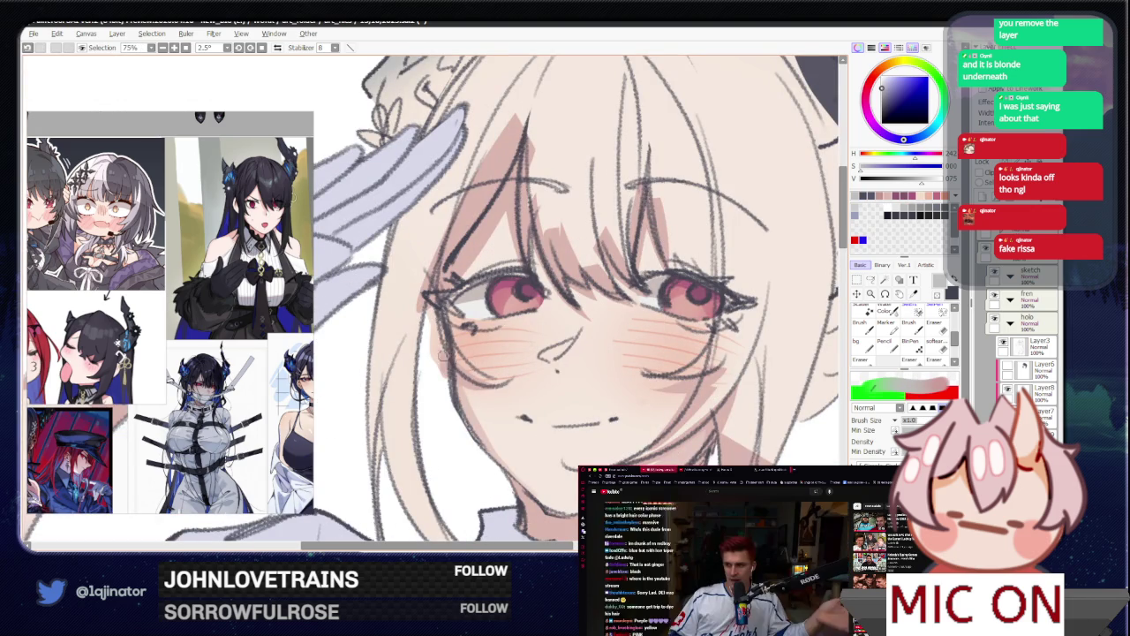
pyautogui.scroll(-3, 446, 369)
pyautogui.click(1007, 390)
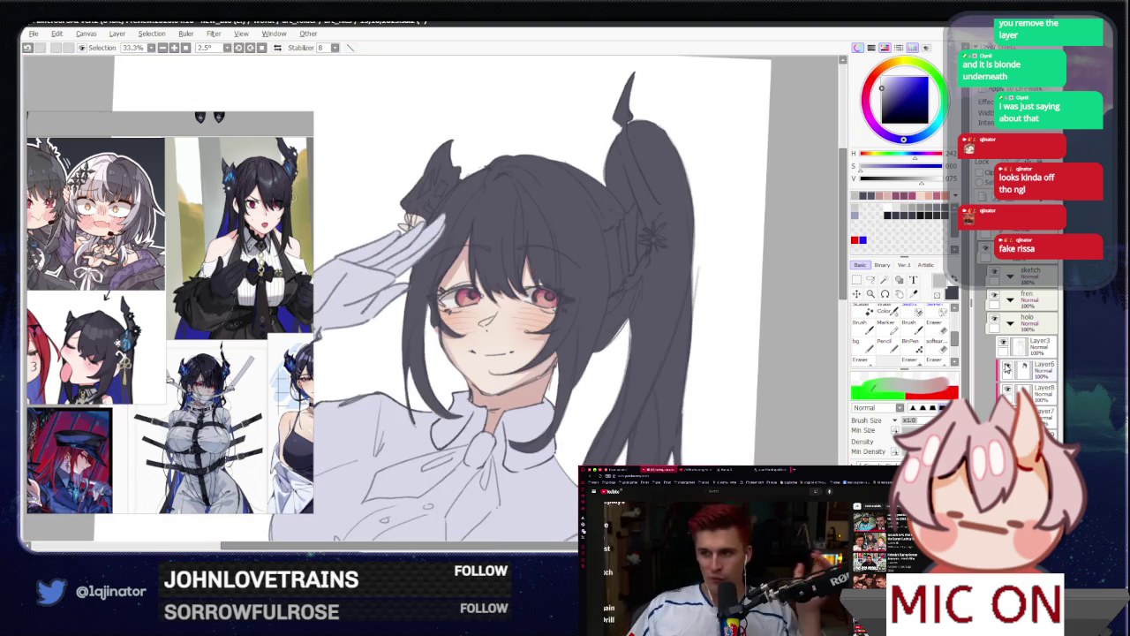
# Step: Make Layer3 active, swap to the darker colour and adjust the brush size
pyautogui.click(1032, 346)
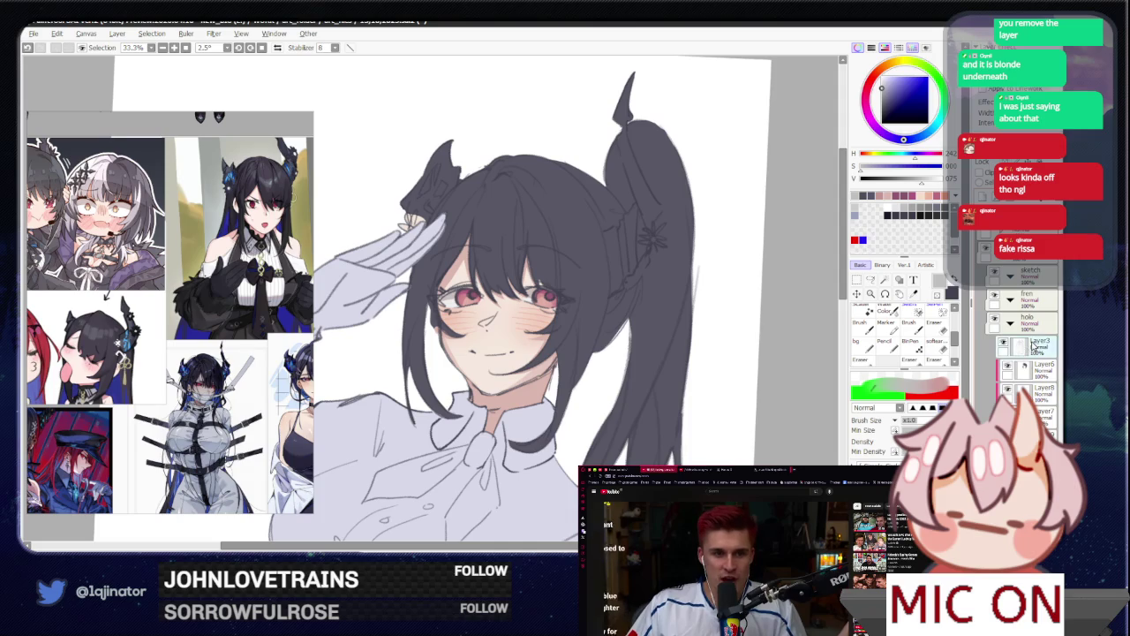
pyautogui.press('x')
pyautogui.scroll(3, 433, 309)
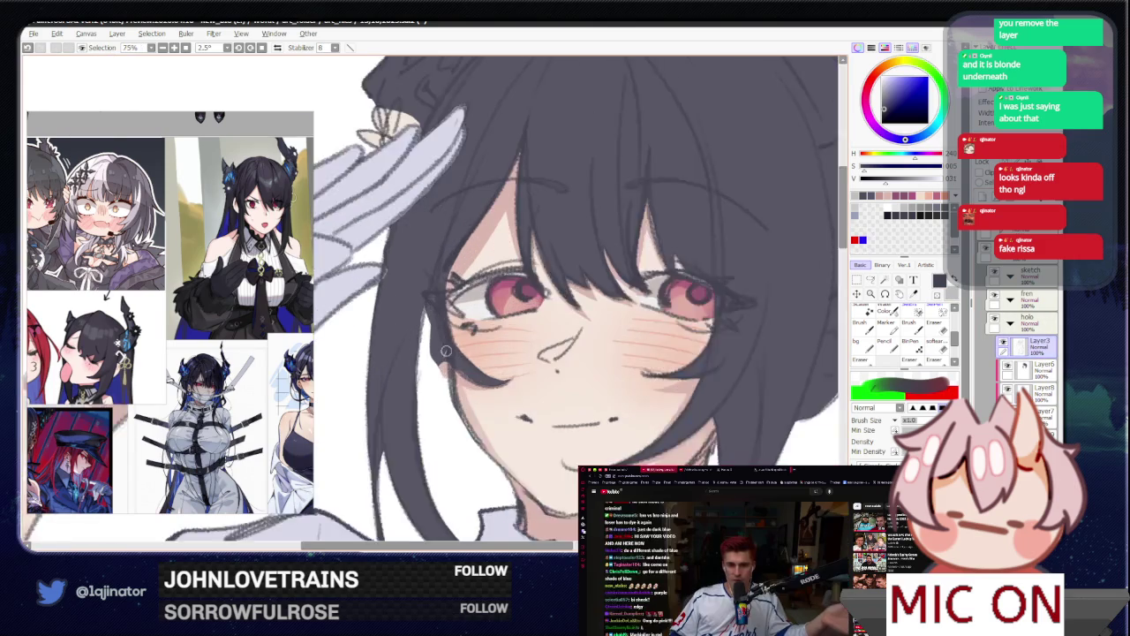
pyautogui.press(']')
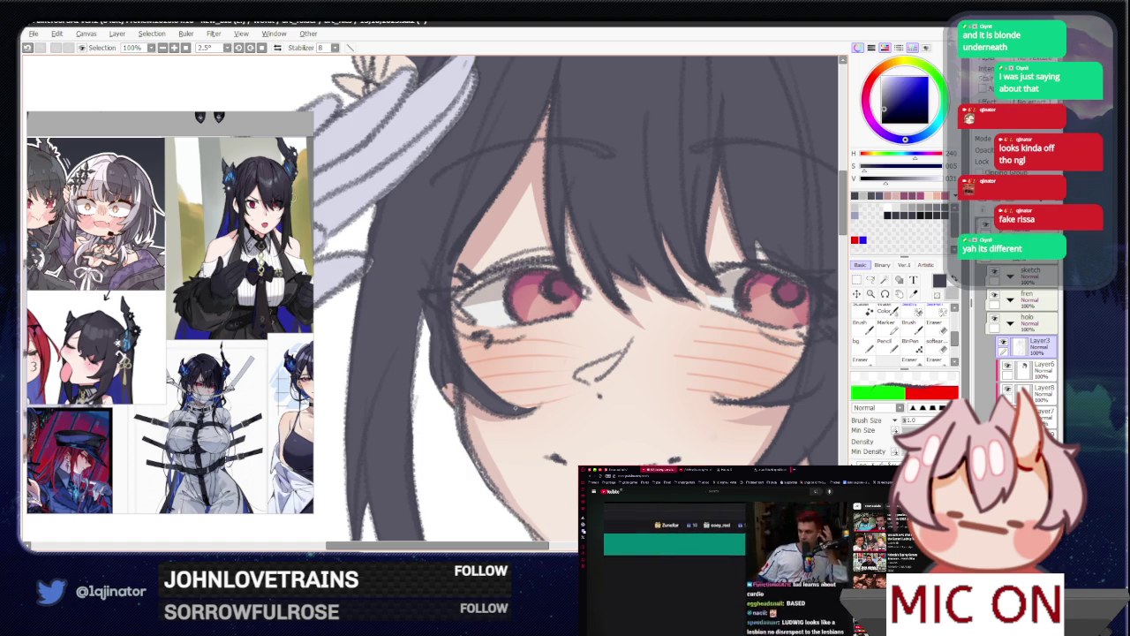
pyautogui.press('-')
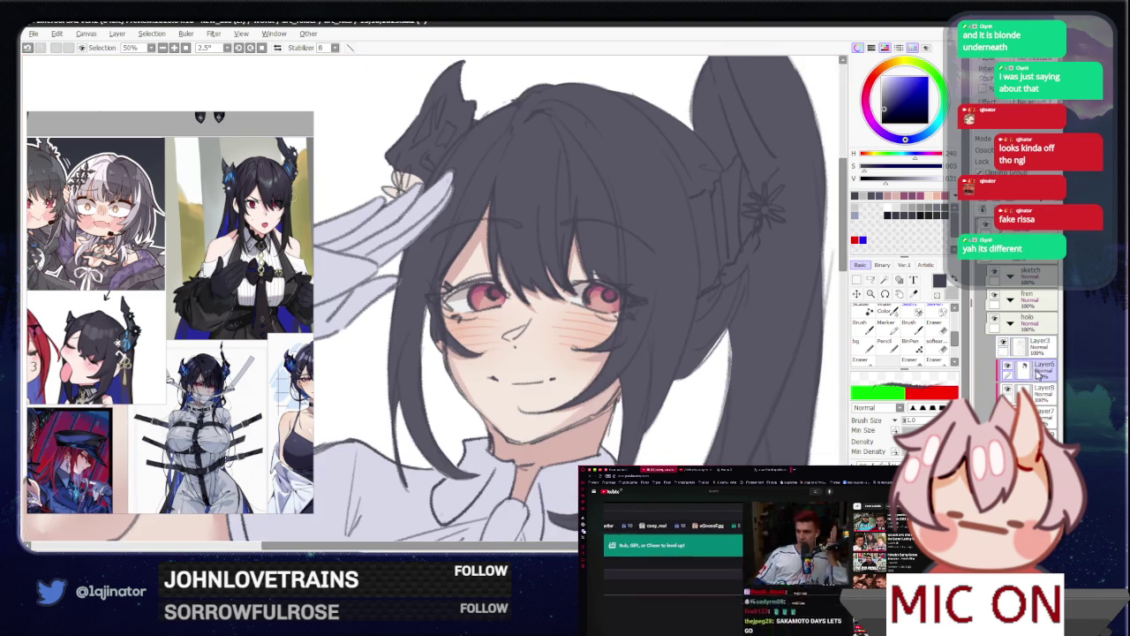
pyautogui.press('+')
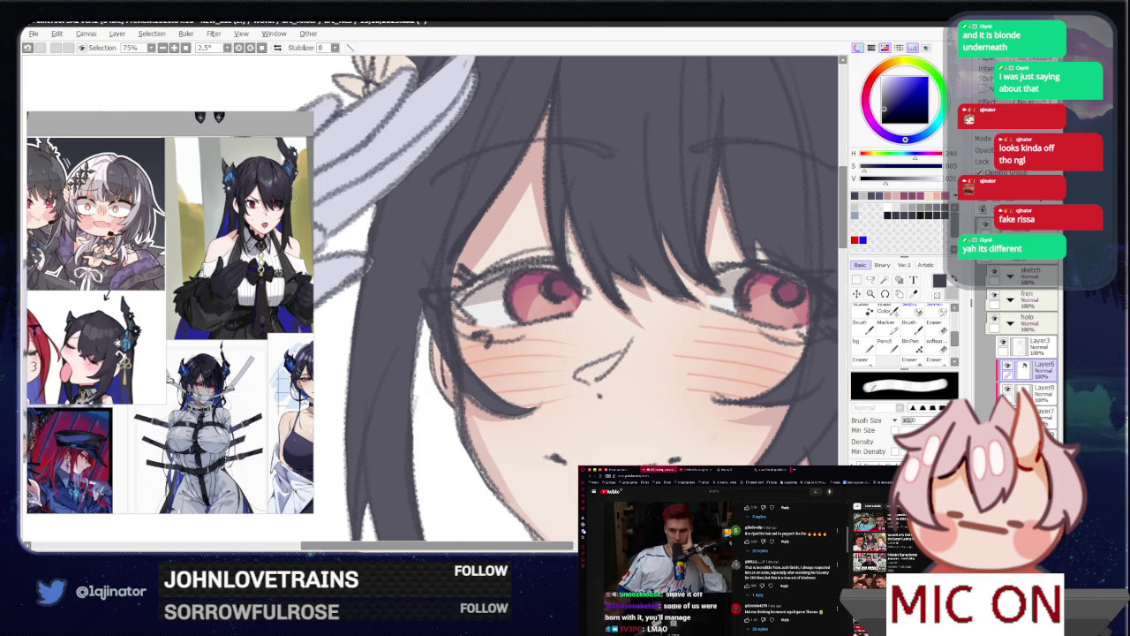
# Step: Darken the painting colour to a deep grey-blue close to the hair's shade
pyautogui.scroll(-3, 665, 345)
pyautogui.scroll(-1, 665, 345)
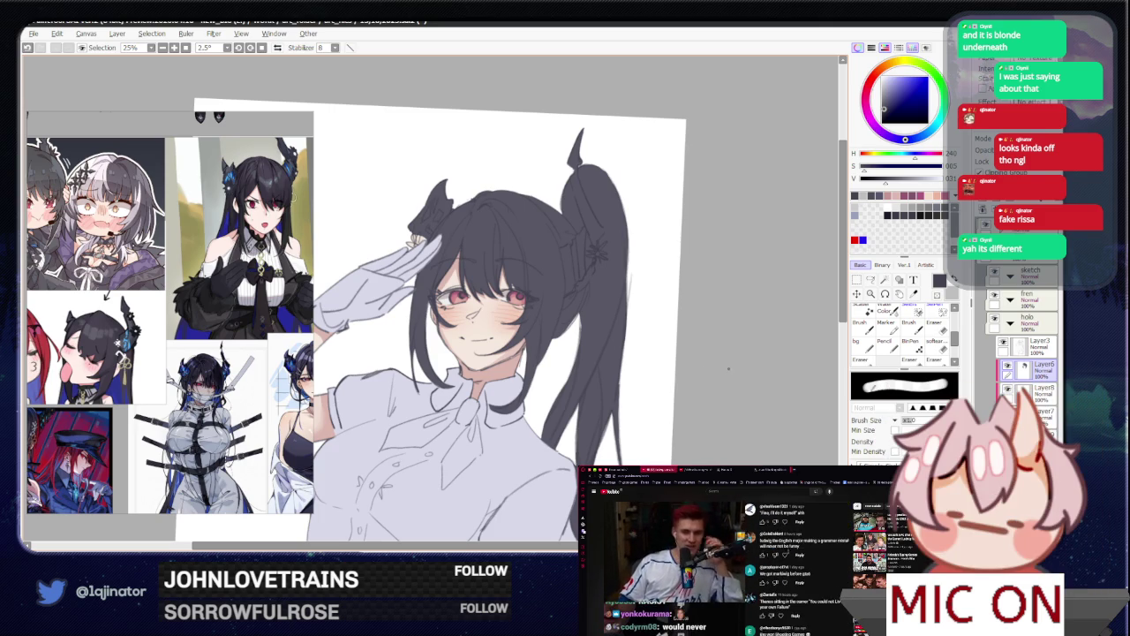
pyautogui.scroll(-1, 675, 371)
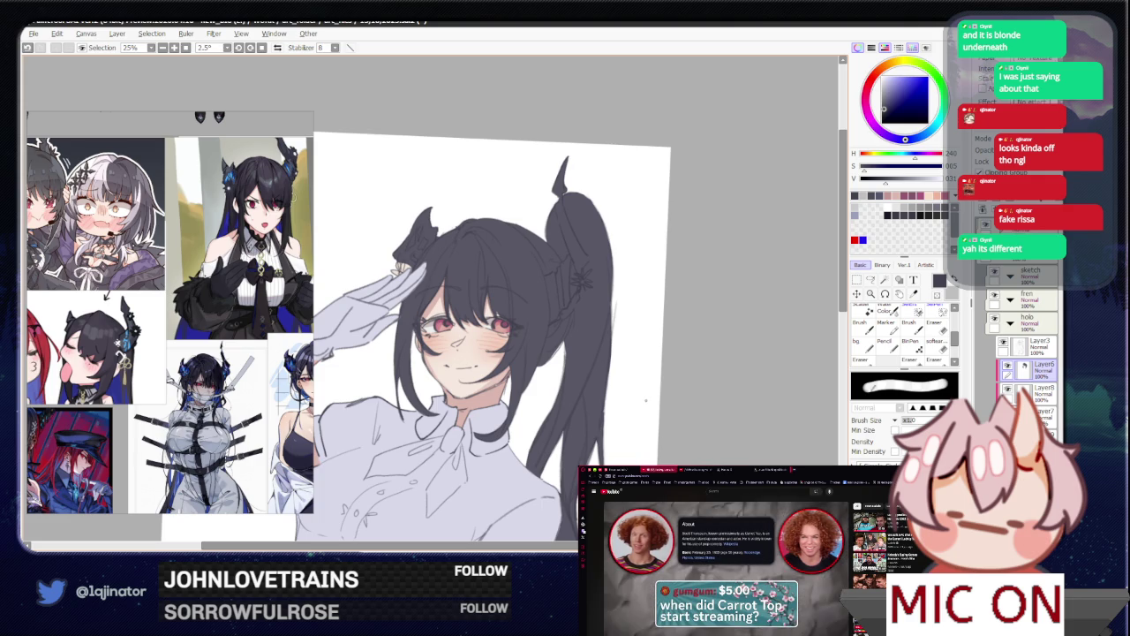
pyautogui.scroll(1, 641, 402)
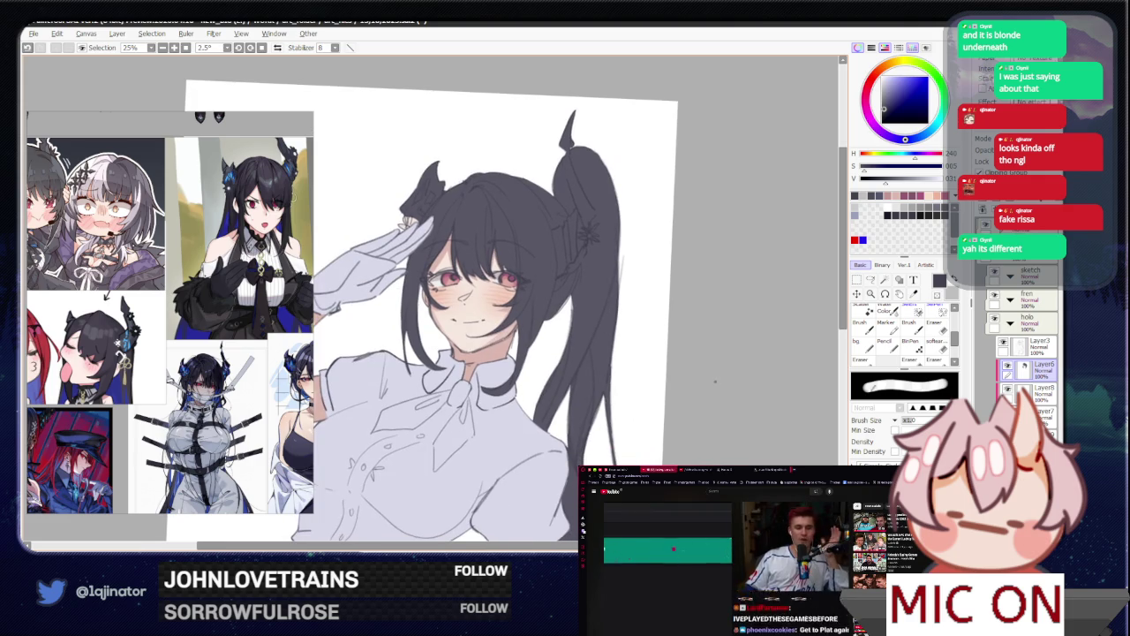
pyautogui.moveTo(704, 383); pyautogui.dragTo(691, 402)
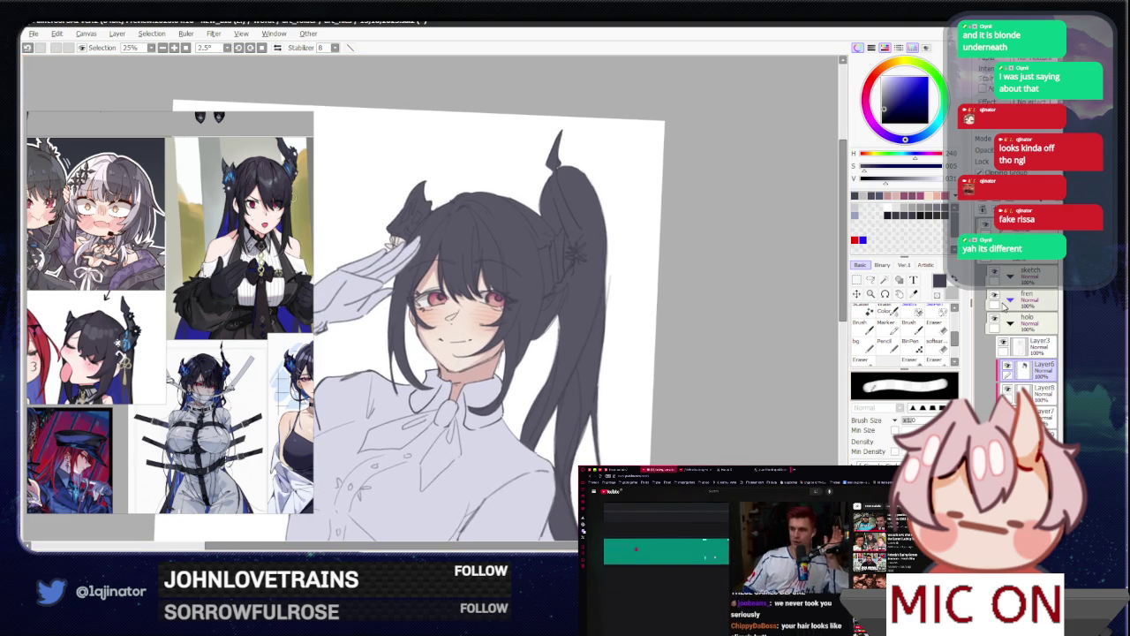
pyautogui.scroll(1, 674, 364)
pyautogui.scroll(1, 674, 364)
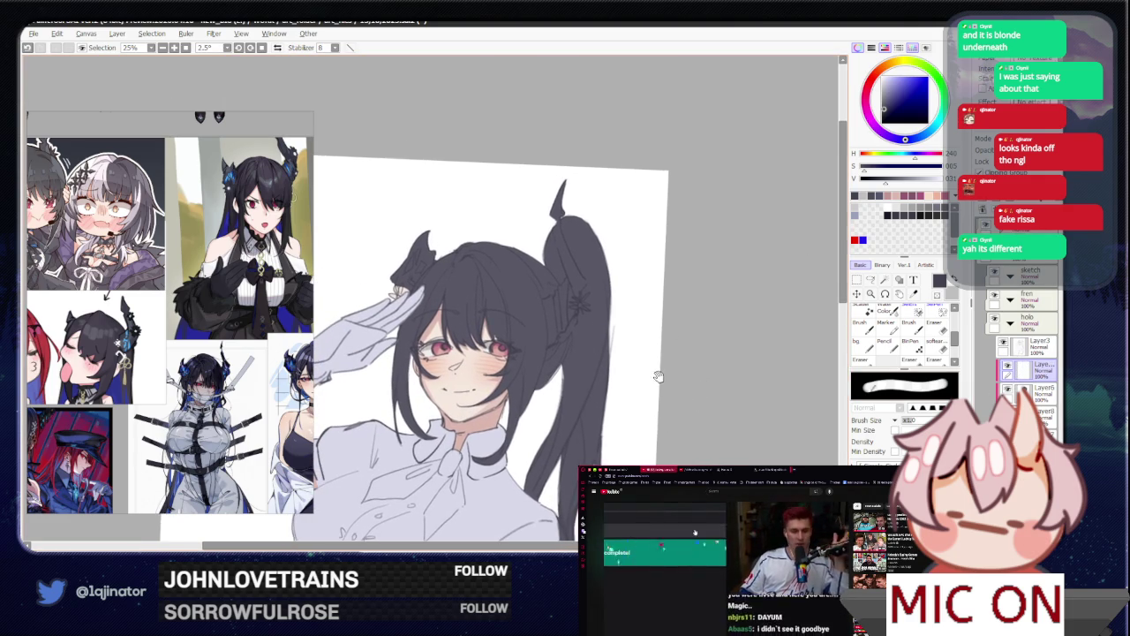
pyautogui.scroll(1, 674, 364)
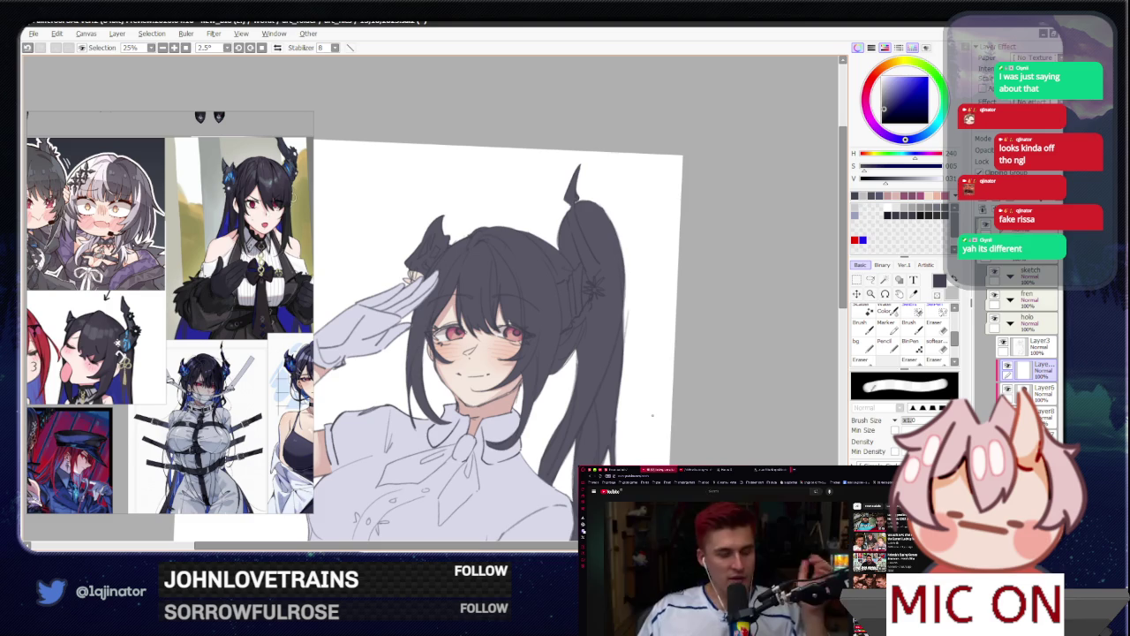
pyautogui.keyDown('alt'); pyautogui.click(587, 292); pyautogui.keyUp('alt')
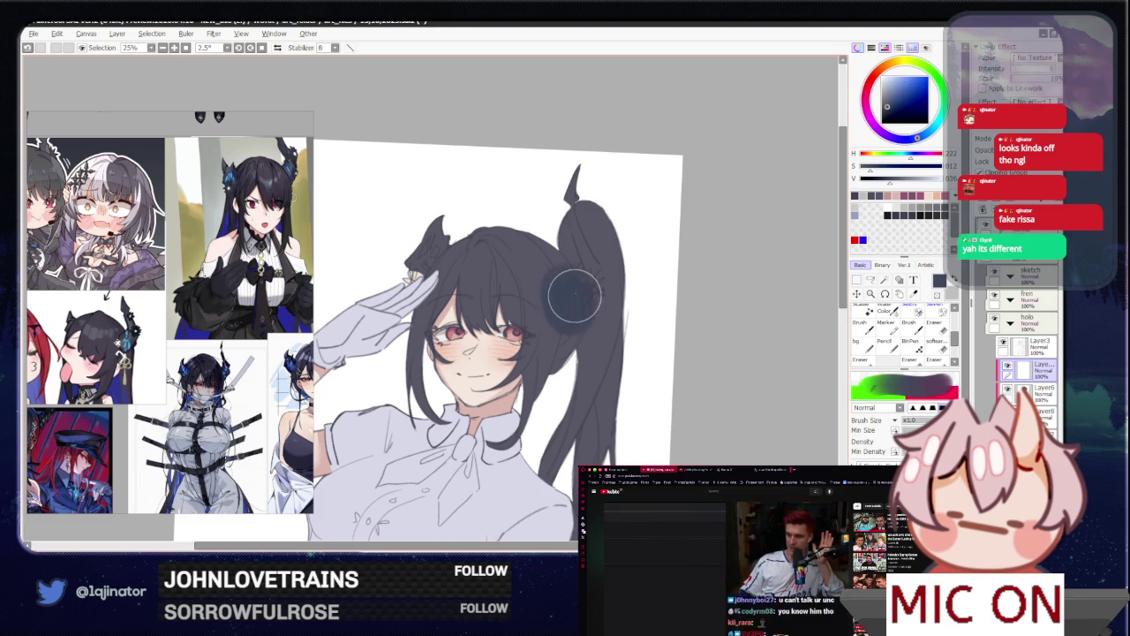
pyautogui.hotkey('ctrl', '+')
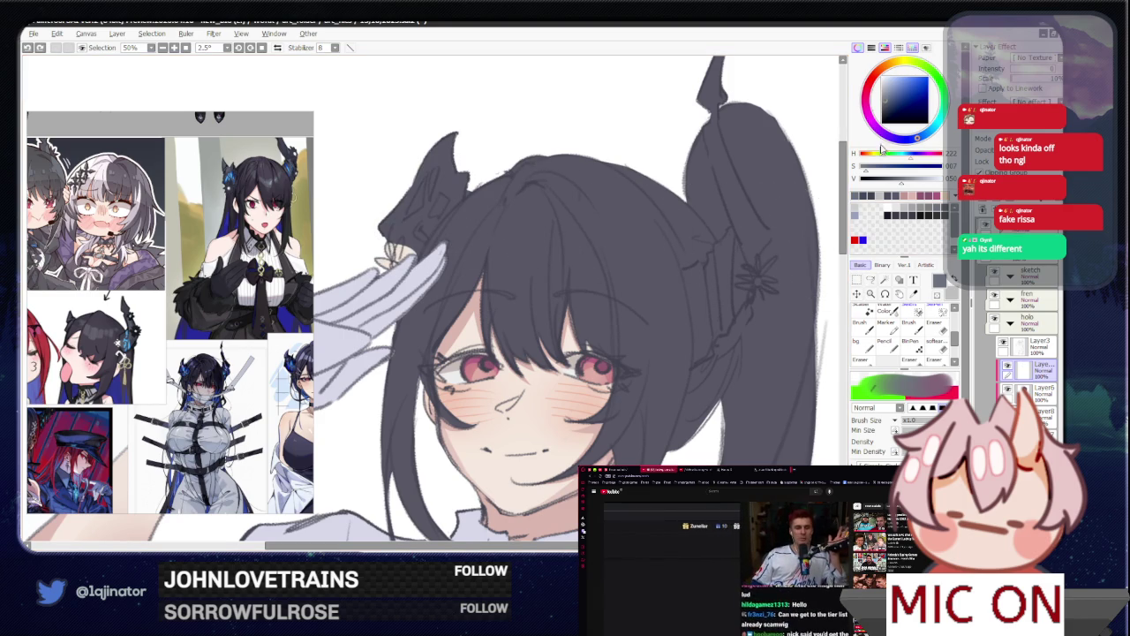
pyautogui.click(892, 103)
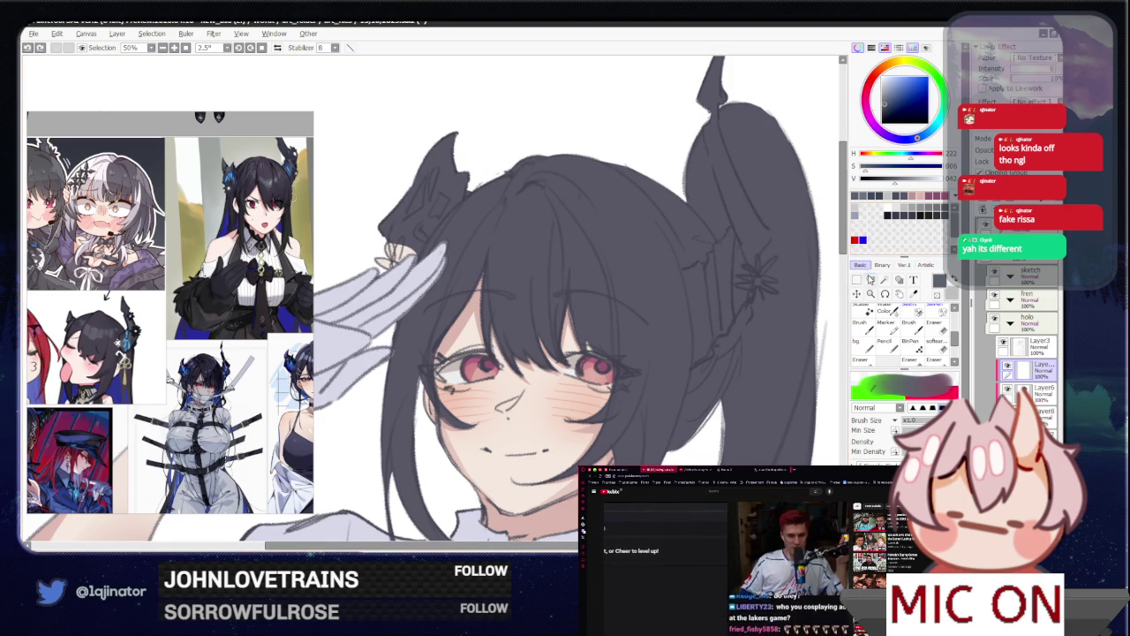
# Step: Start a freehand lasso selection along the hair edge
pyautogui.click(871, 279)
pyautogui.scroll(2, 625, 337)
pyautogui.moveTo(625, 337); pyautogui.dragTo(574, 340)
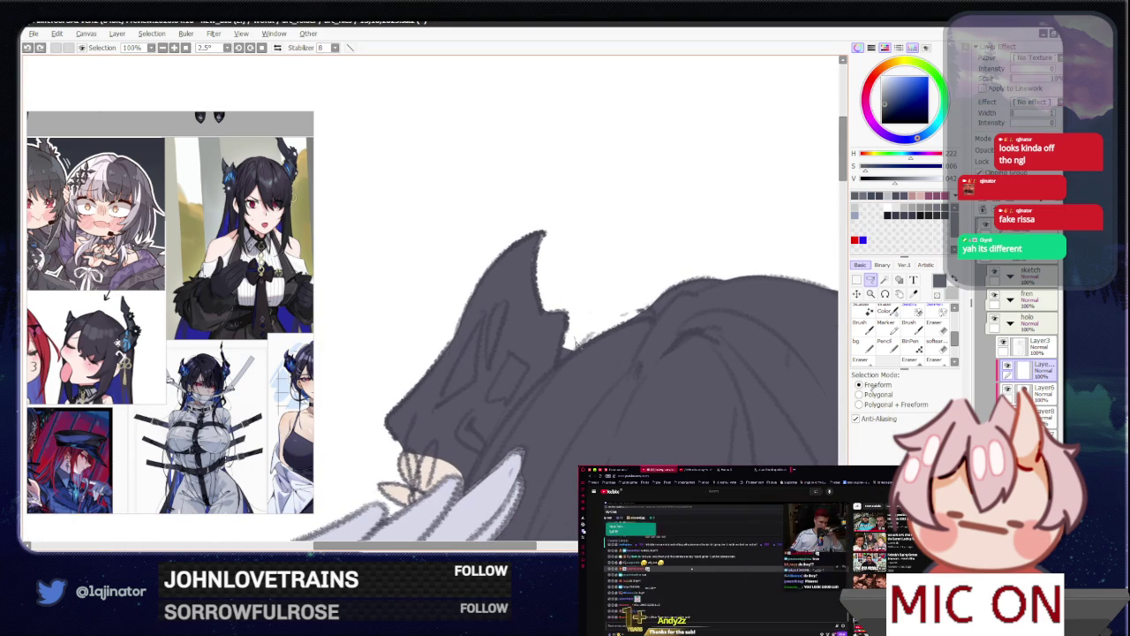
# Step: Trace a freehand selection around the halo area along the hair edge
pyautogui.moveTo(575, 340); pyautogui.dragTo(496, 434)
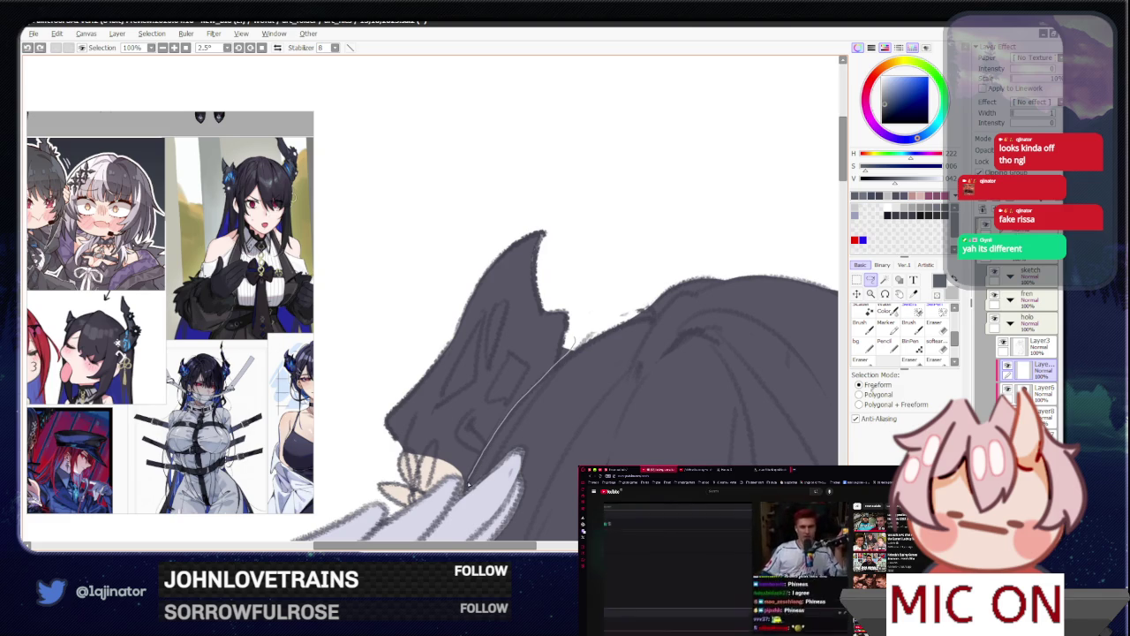
pyautogui.moveTo(484, 454)
pyautogui.mouseDown()
pyautogui.moveTo(463, 491)
pyautogui.moveTo(456, 478)
pyautogui.moveTo(399, 510)
pyautogui.moveTo(452, 246)
pyautogui.mouseUp()
pyautogui.press('w')
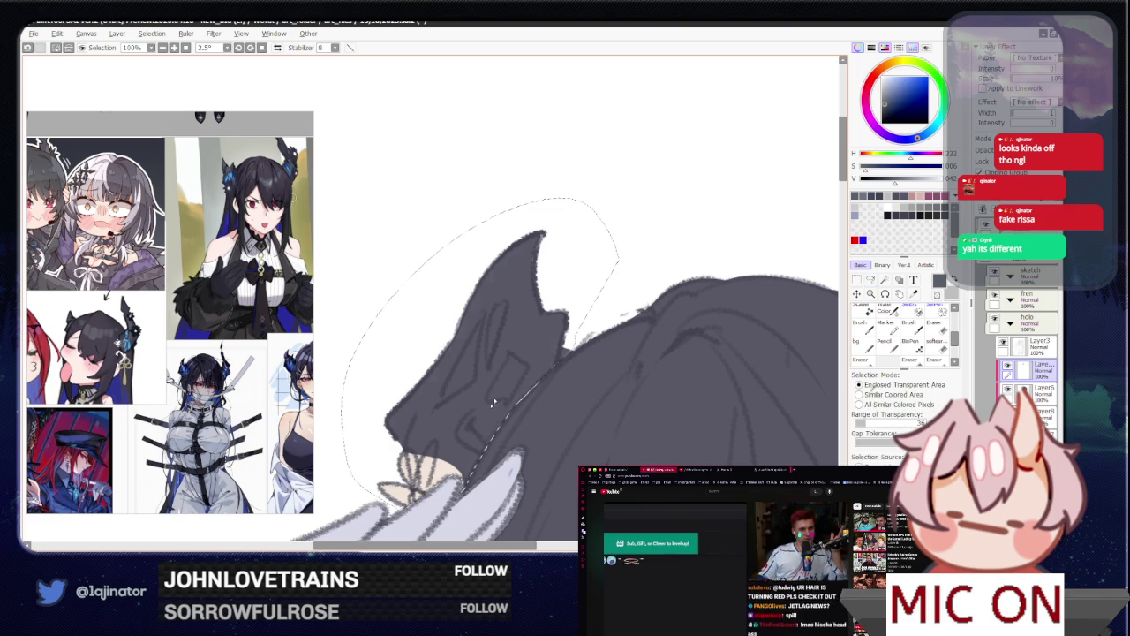
pyautogui.scroll(-5, 713, 385)
pyautogui.moveTo(714, 385); pyautogui.dragTo(688, 392)
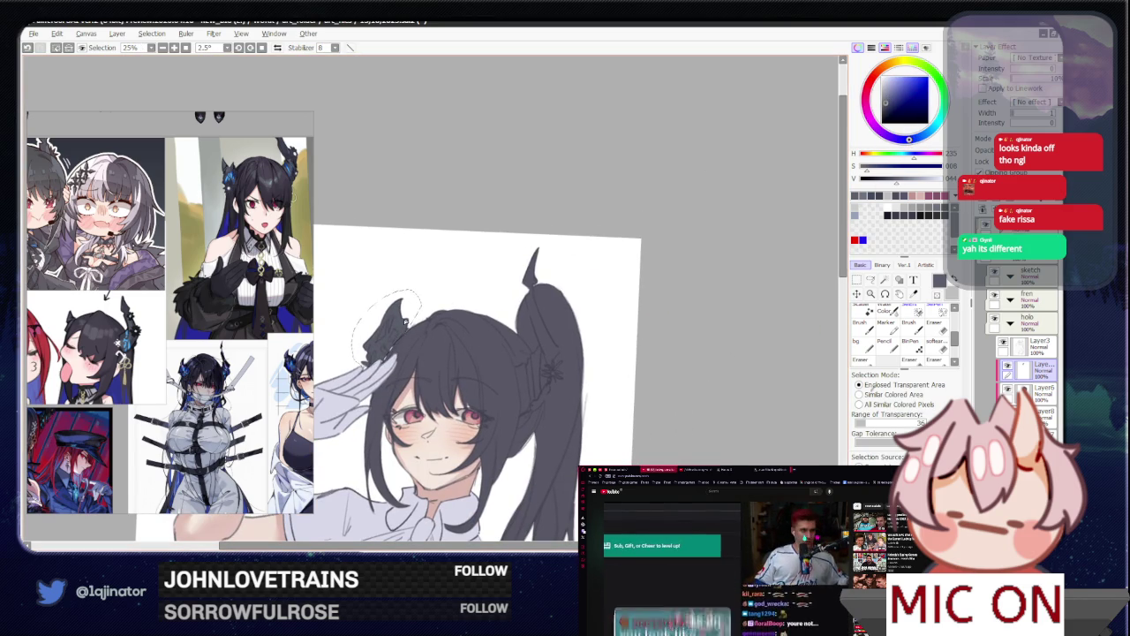
# Step: Clear the halo selection and mirror the canvas view horizontally
pyautogui.hotkey('ctrl', 'd')
pyautogui.press('l')
pyautogui.scroll(1, 796, 344)
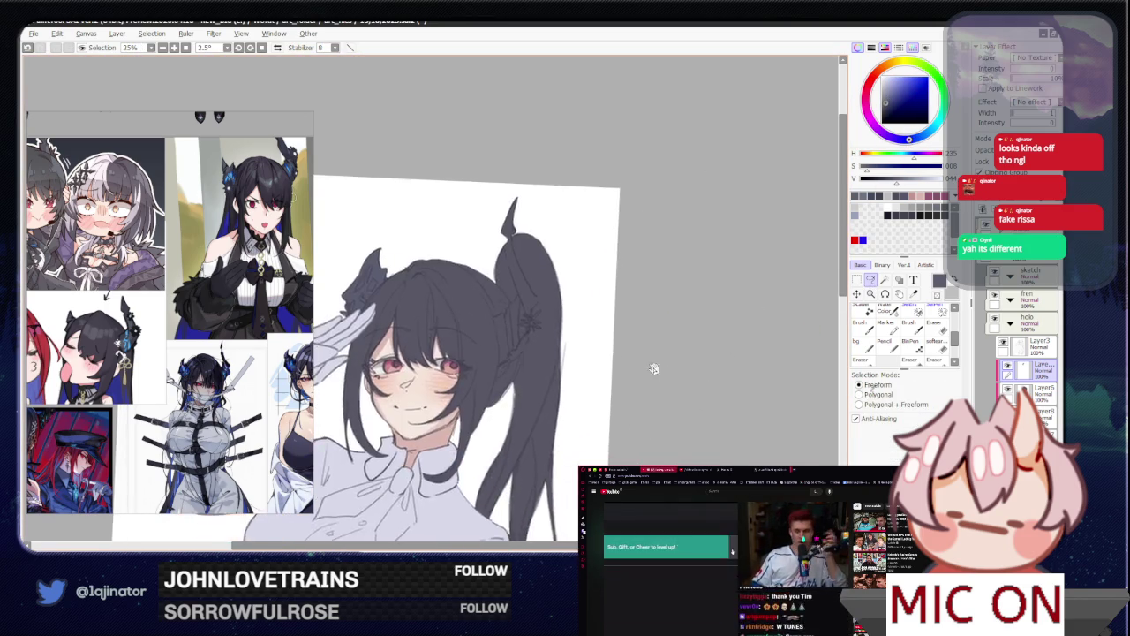
pyautogui.scroll(1, 653, 371)
pyautogui.scroll(1, 619, 353)
pyautogui.scroll(1, 577, 326)
pyautogui.press('h')
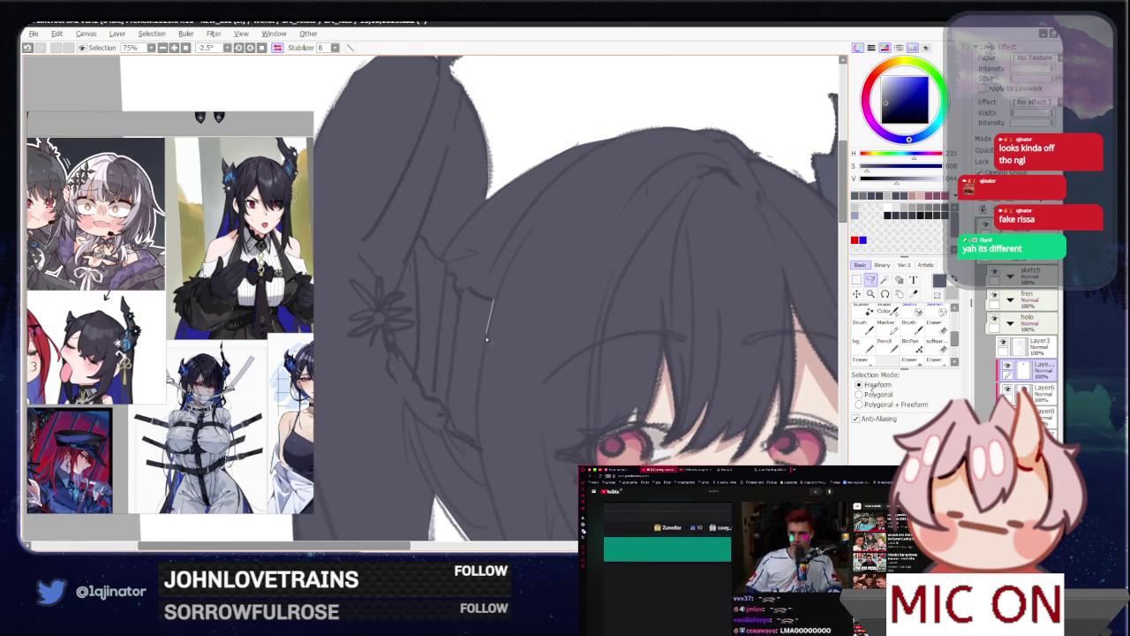
# Step: Begin a lasso outline around the hair-tie ornament, rotating the view to about 67 degrees
pyautogui.moveTo(479, 381)
pyautogui.mouseDown()
pyautogui.moveTo(460, 440)
pyautogui.moveTo(393, 351)
pyautogui.moveTo(353, 332)
pyautogui.mouseUp()
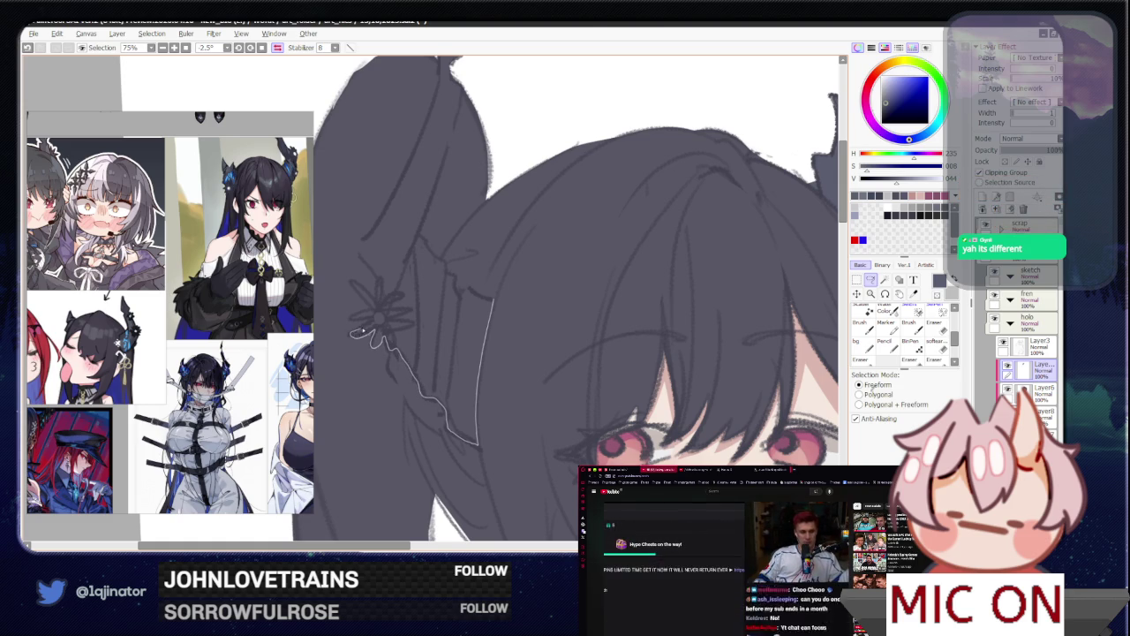
pyautogui.moveTo(359, 325)
pyautogui.mouseDown()
pyautogui.moveTo(371, 311)
pyautogui.moveTo(360, 300)
pyautogui.moveTo(379, 289)
pyautogui.moveTo(366, 263)
pyautogui.moveTo(393, 198)
pyautogui.mouseUp()
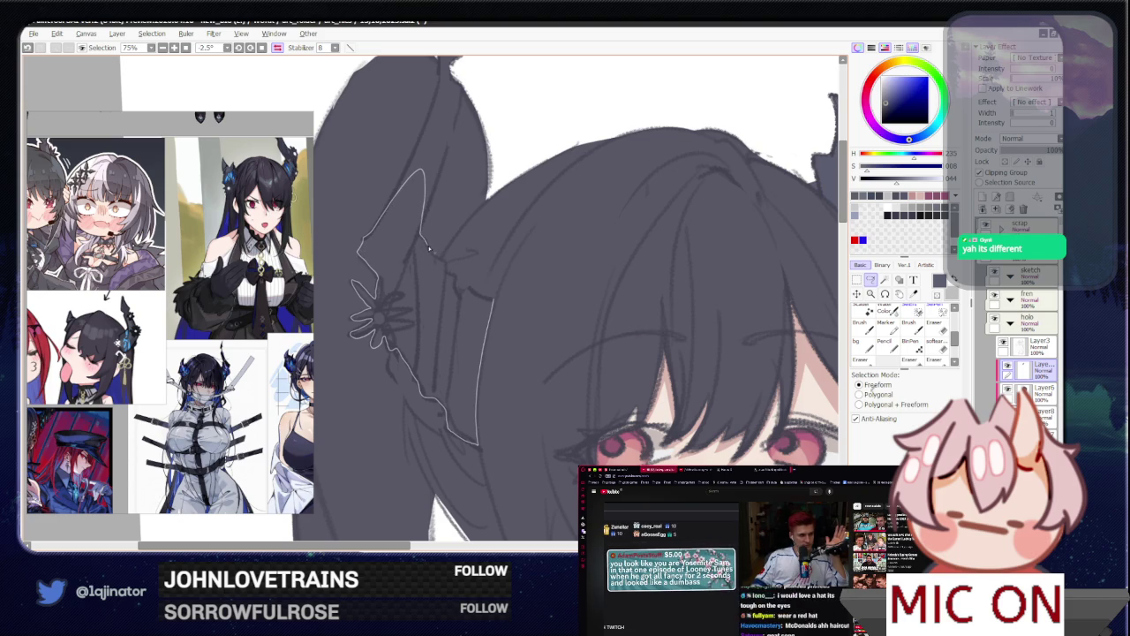
pyautogui.moveTo(445, 265)
pyautogui.mouseDown()
pyautogui.moveTo(468, 291)
pyautogui.moveTo(485, 288)
pyautogui.mouseUp()
pyautogui.scroll(-2, 486, 289)
pyautogui.scroll(-1, 448, 369)
pyautogui.scroll(-2, 433, 376)
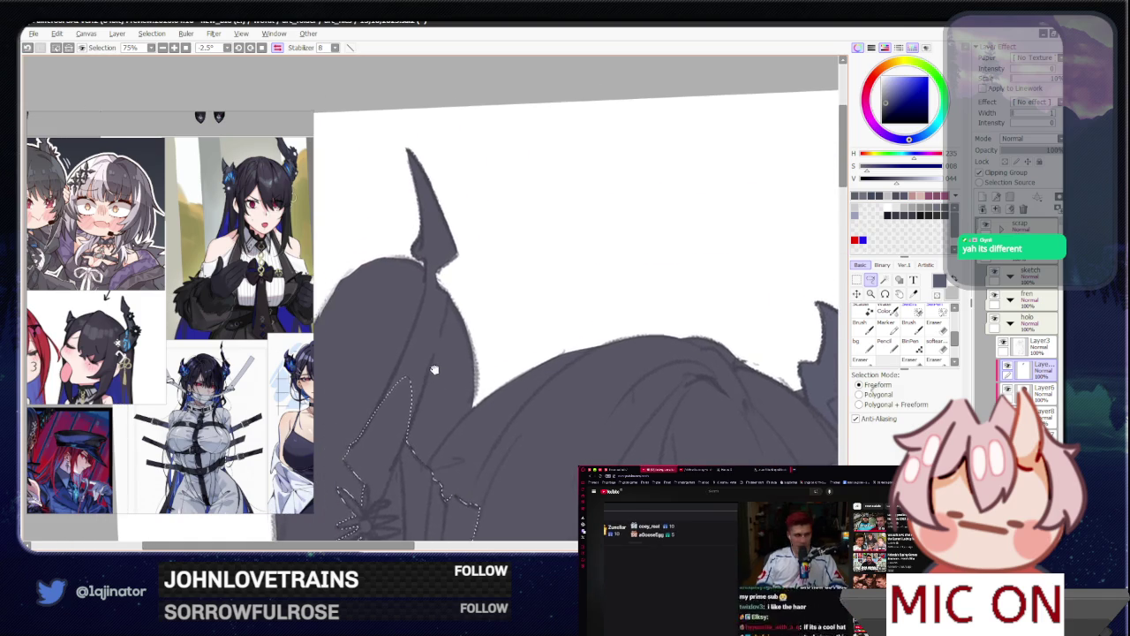
pyautogui.moveTo(430, 352)
pyautogui.mouseDown()
pyautogui.moveTo(575, 315)
pyautogui.moveTo(477, 320)
pyautogui.mouseUp()
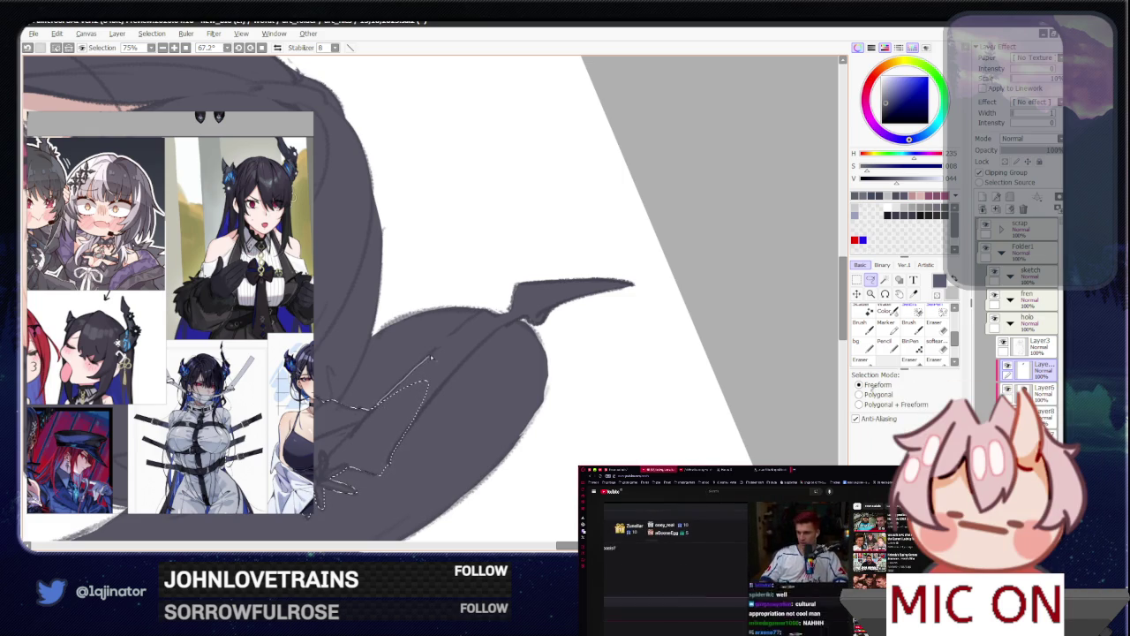
# Step: Extend the outline down the hair's edge and close it around the hair tie
pyautogui.moveTo(390, 397)
pyautogui.mouseDown()
pyautogui.moveTo(456, 328)
pyautogui.moveTo(619, 243)
pyautogui.moveTo(658, 320)
pyautogui.mouseUp()
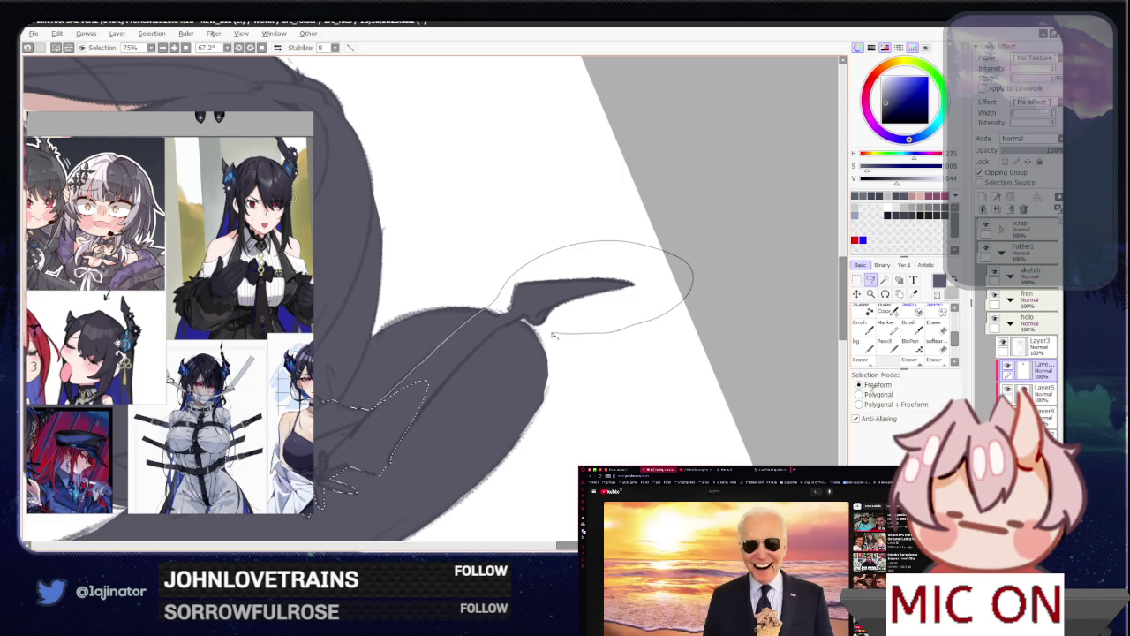
pyautogui.moveTo(536, 330); pyautogui.dragTo(514, 325)
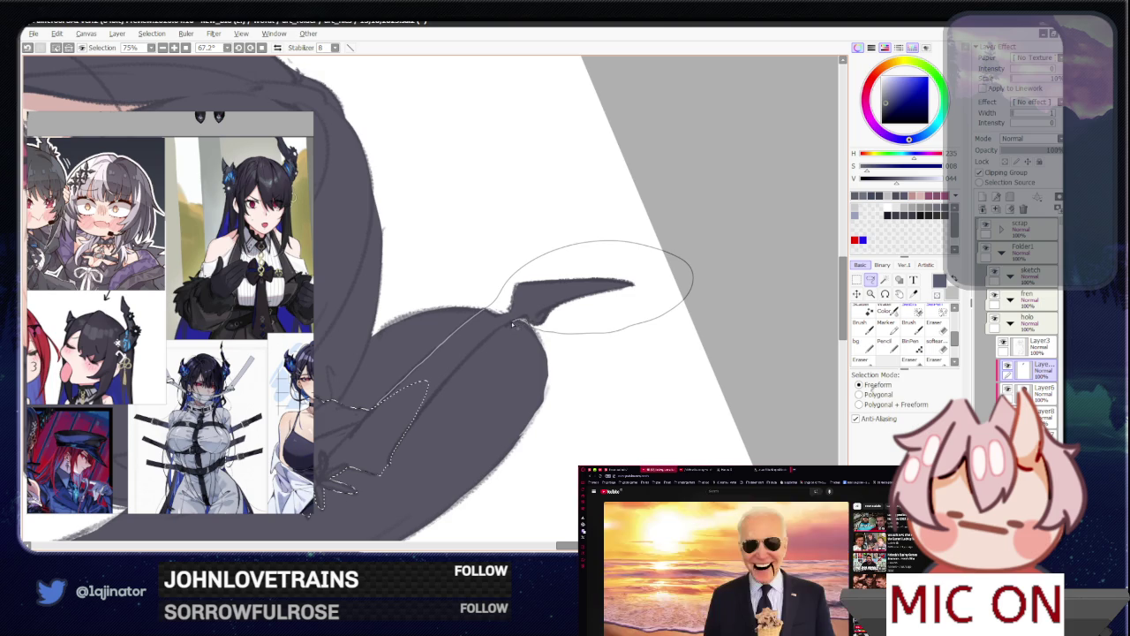
pyautogui.moveTo(502, 331); pyautogui.dragTo(472, 356)
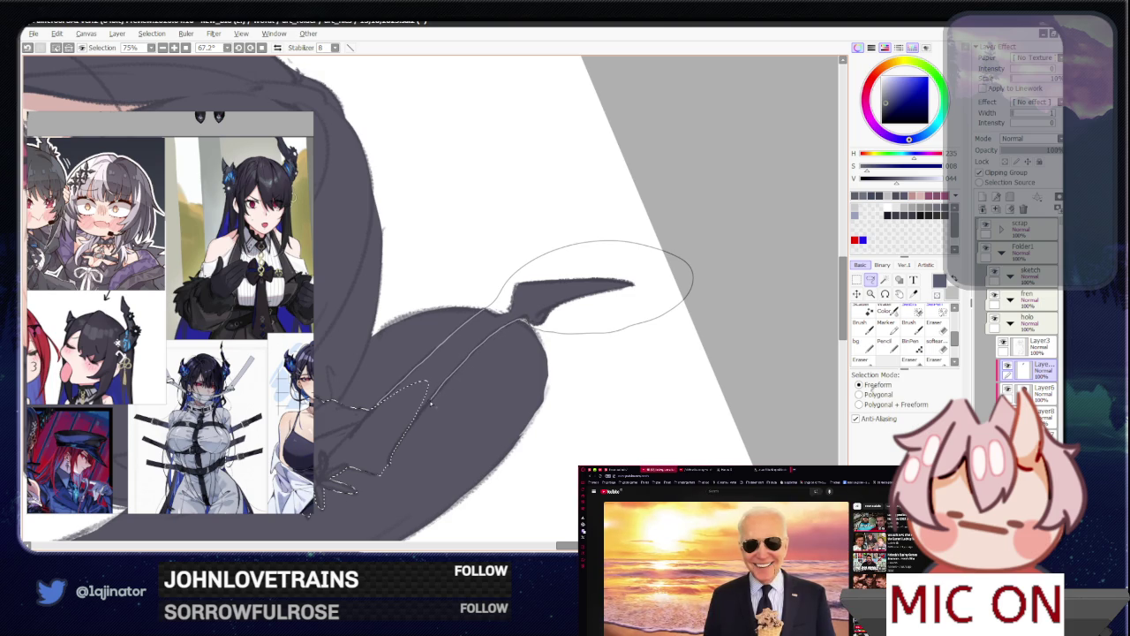
pyautogui.moveTo(431, 404)
pyautogui.mouseDown()
pyautogui.moveTo(410, 421)
pyautogui.moveTo(450, 436)
pyautogui.mouseUp()
pyautogui.press('w')
pyautogui.scroll(-3, 411, 421)
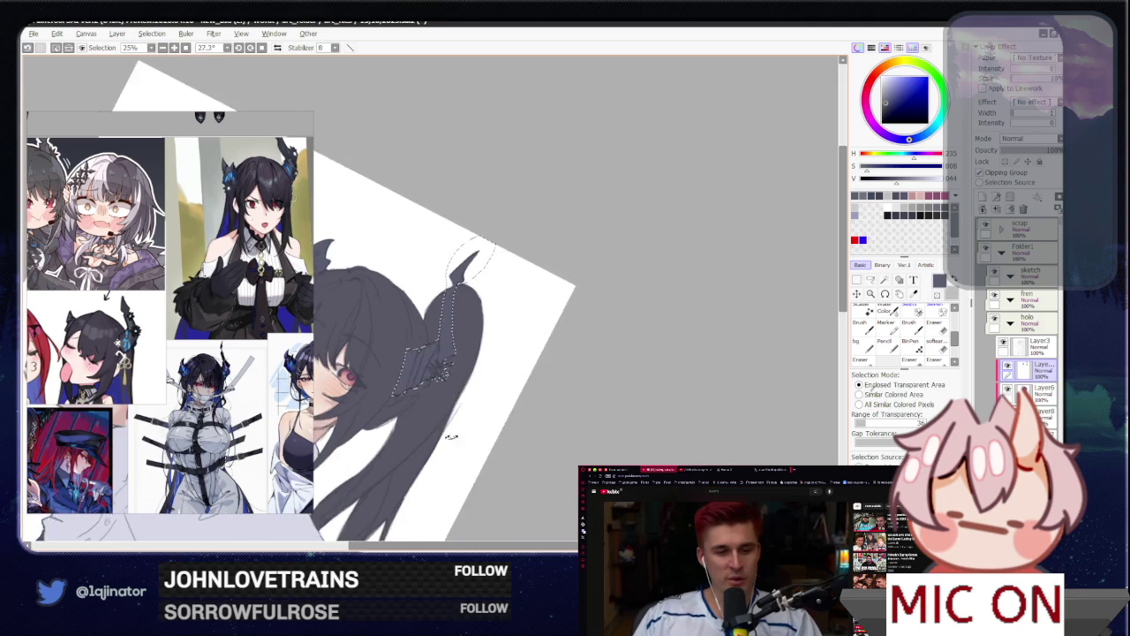
# Step: Reset the canvas rotation upright, clear the hair-tie selection and switch to the brush
pyautogui.press('Home')
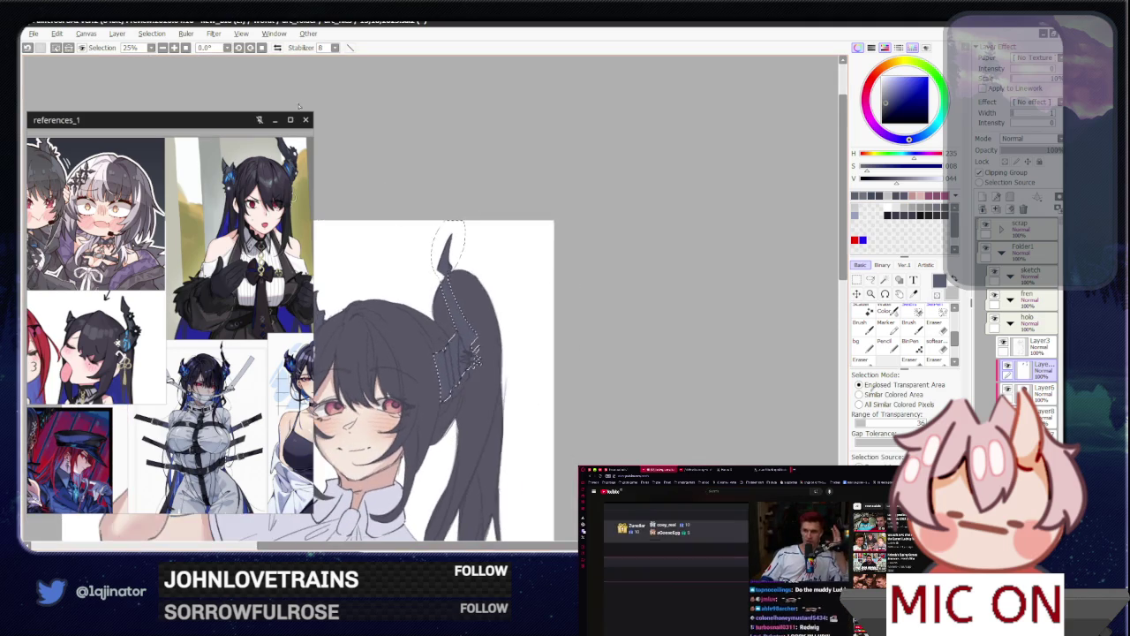
pyautogui.hotkey('ctrl', 'd')
pyautogui.moveTo(572, 330); pyautogui.dragTo(686, 277)
pyautogui.press('a')
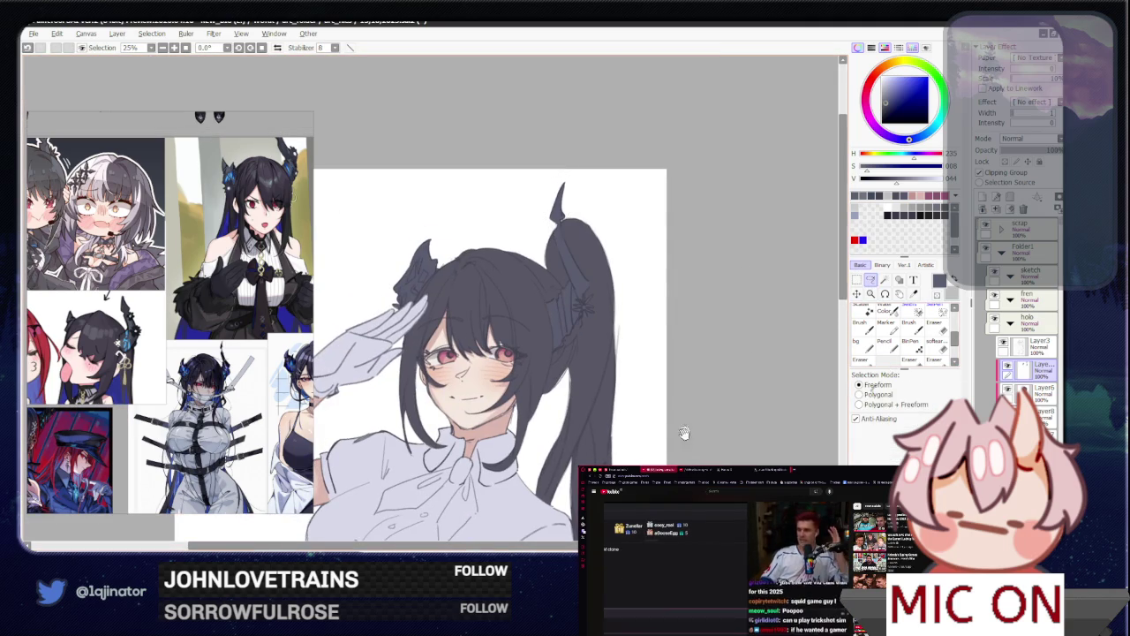
pyautogui.scroll(-1, 684, 433)
pyautogui.press('b')
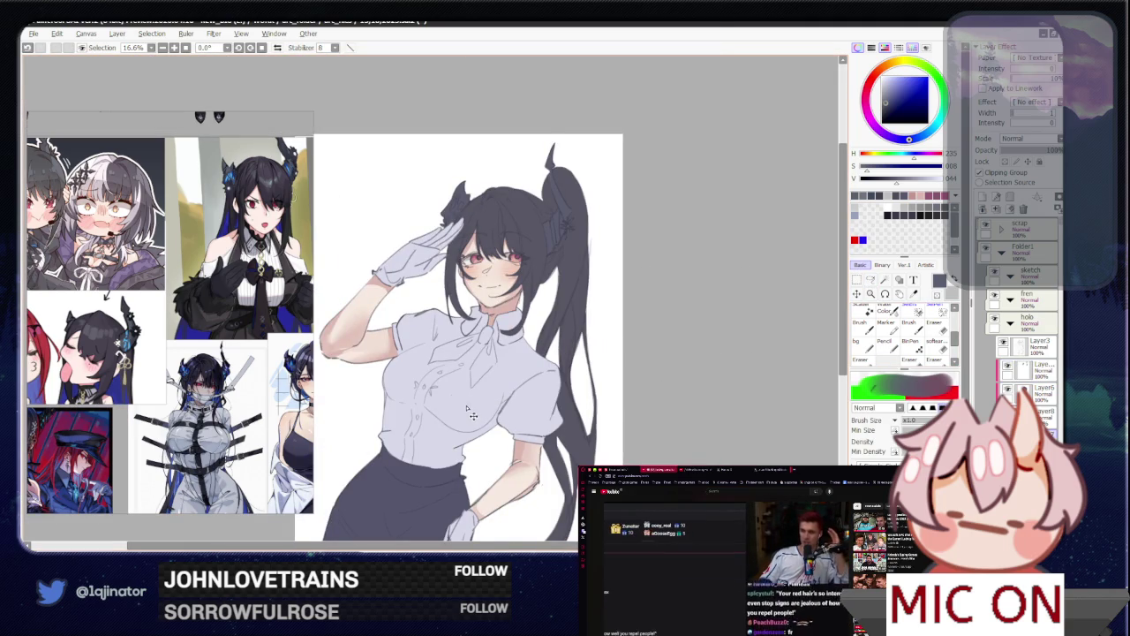
pyautogui.moveTo(547, 435); pyautogui.dragTo(565, 362)
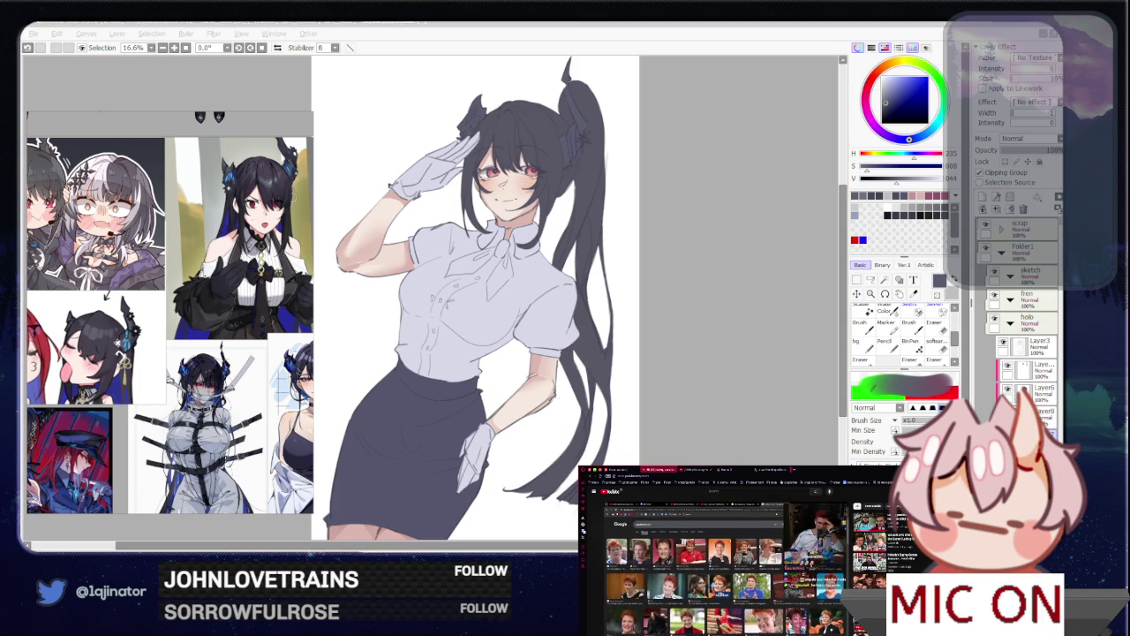
# Step: Sample the skirt's navy as the painting colour and check the layer properties
pyautogui.click(737, 341)
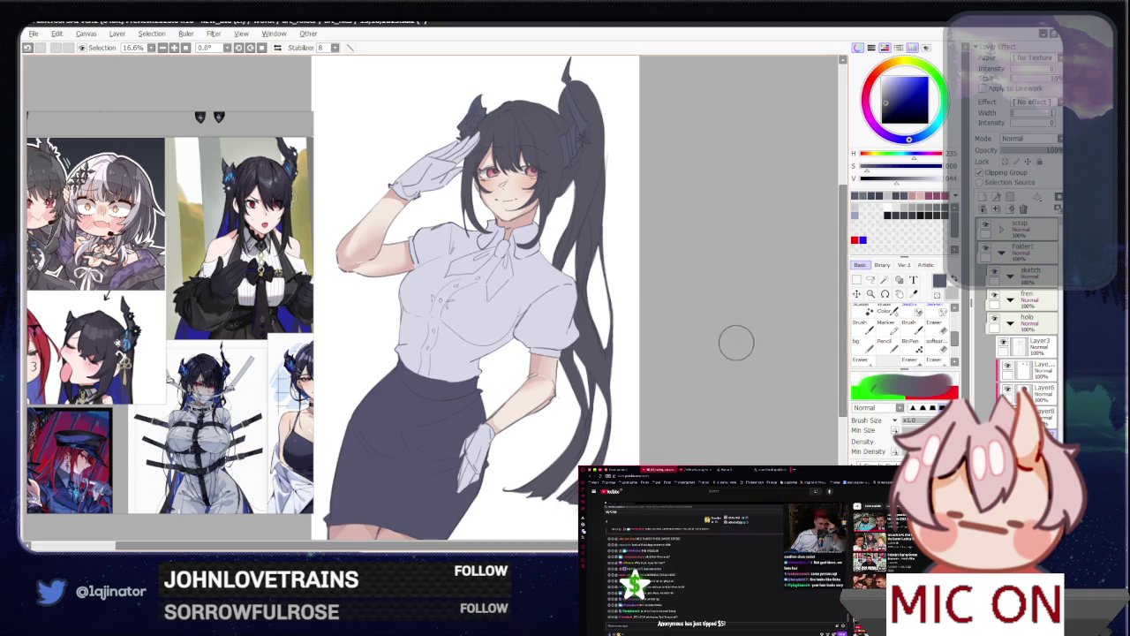
pyautogui.scroll(-2, 644, 344)
pyautogui.keyDown('alt'); pyautogui.click(430, 434); pyautogui.keyUp('alt')
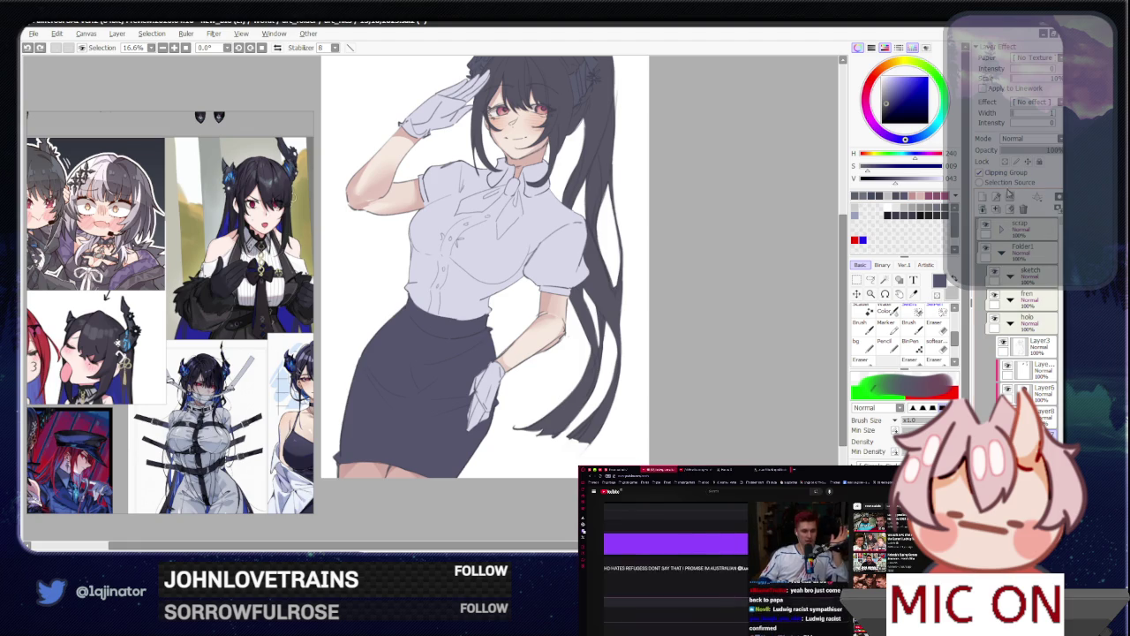
pyautogui.doubleClick(1029, 318)
pyautogui.press('Return')
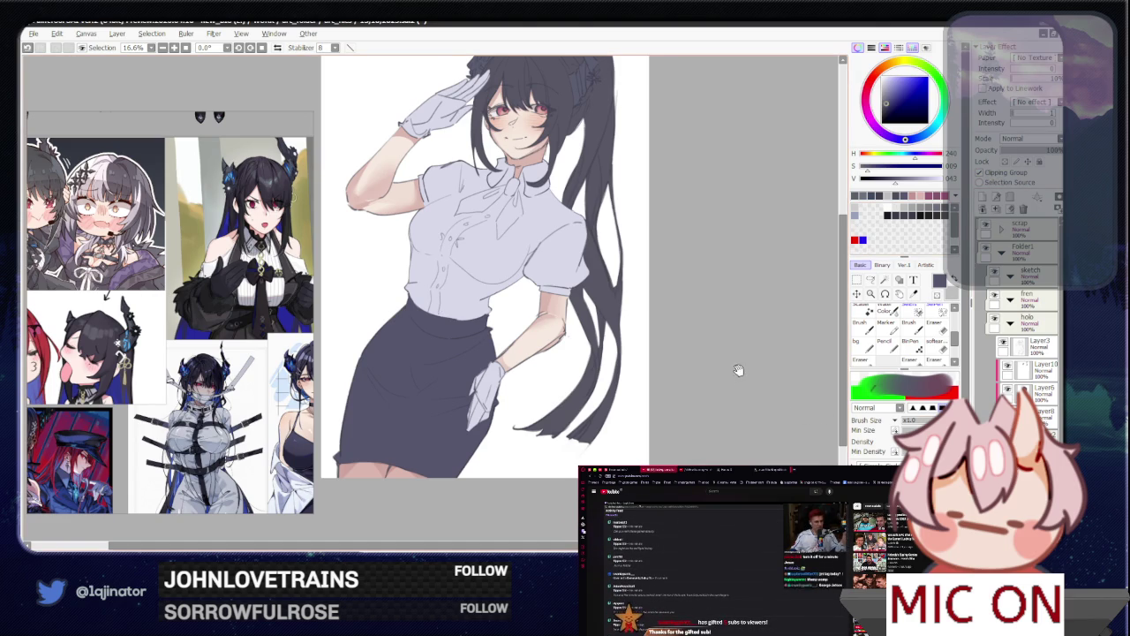
# Step: Set the current layer's blending mode to Multiply
pyautogui.scroll(2, 704, 373)
pyautogui.scroll(-2, 704, 374)
pyautogui.click(1025, 138)
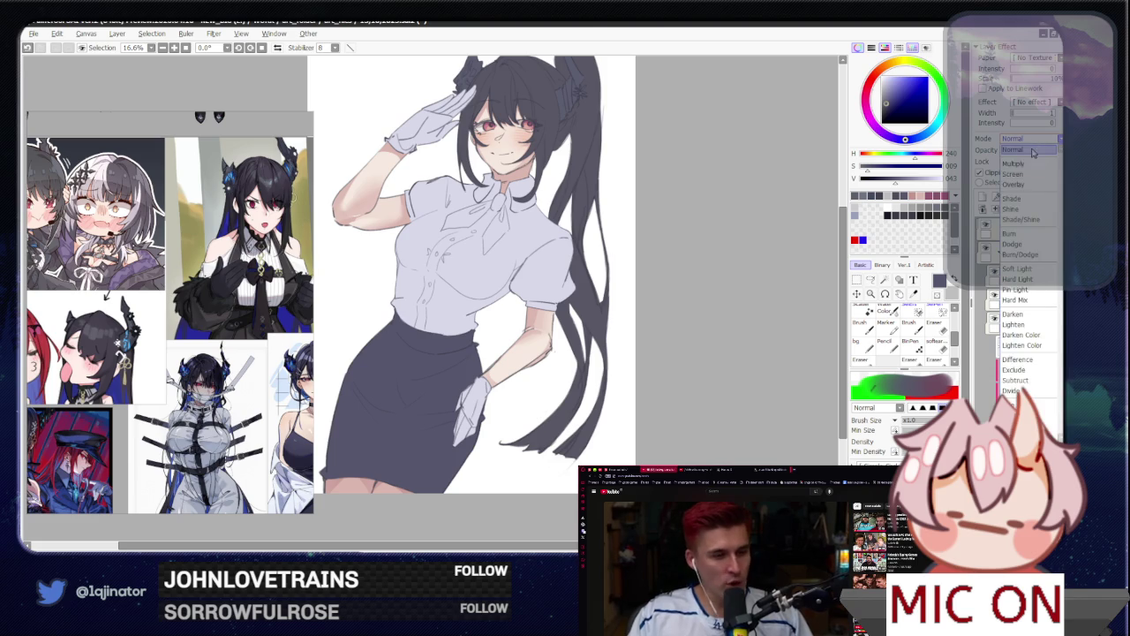
pyautogui.click(1016, 164)
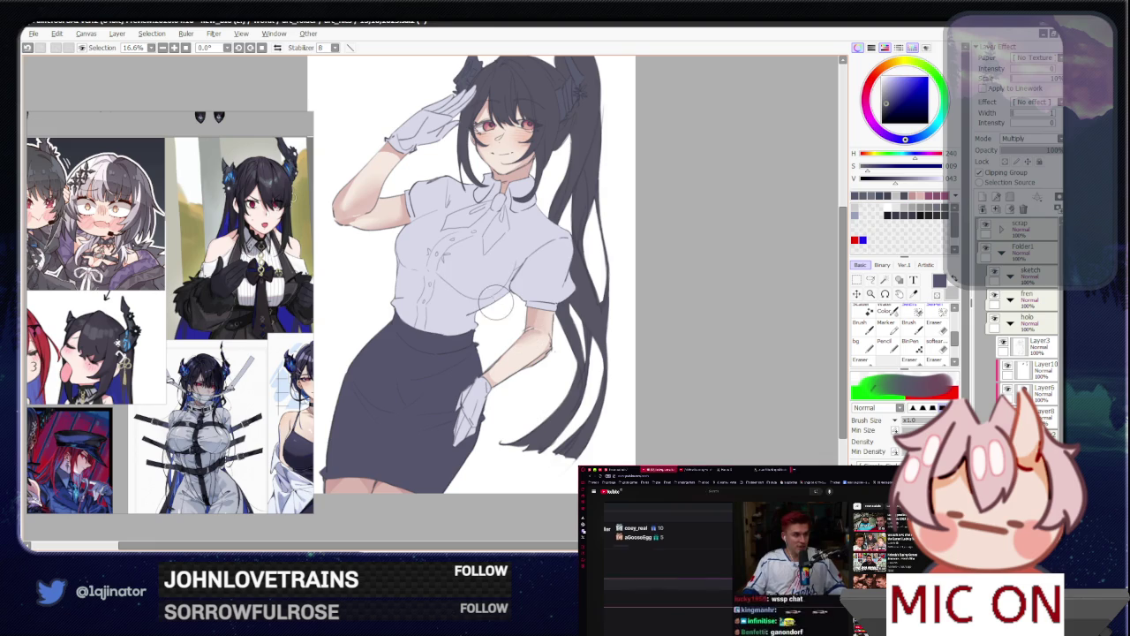
# Step: Sample the blouse's light grey as the active colour and switch to freehand selection
pyautogui.moveTo(466, 325); pyautogui.dragTo(472, 360)
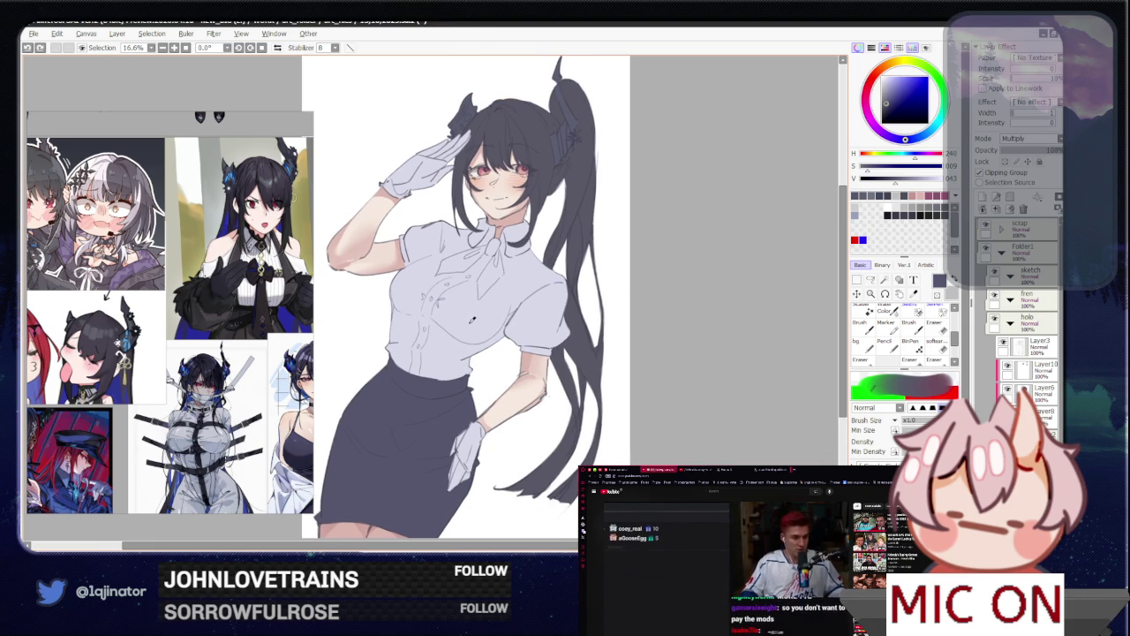
pyautogui.keyDown('alt'); pyautogui.click(472, 322); pyautogui.keyUp('alt')
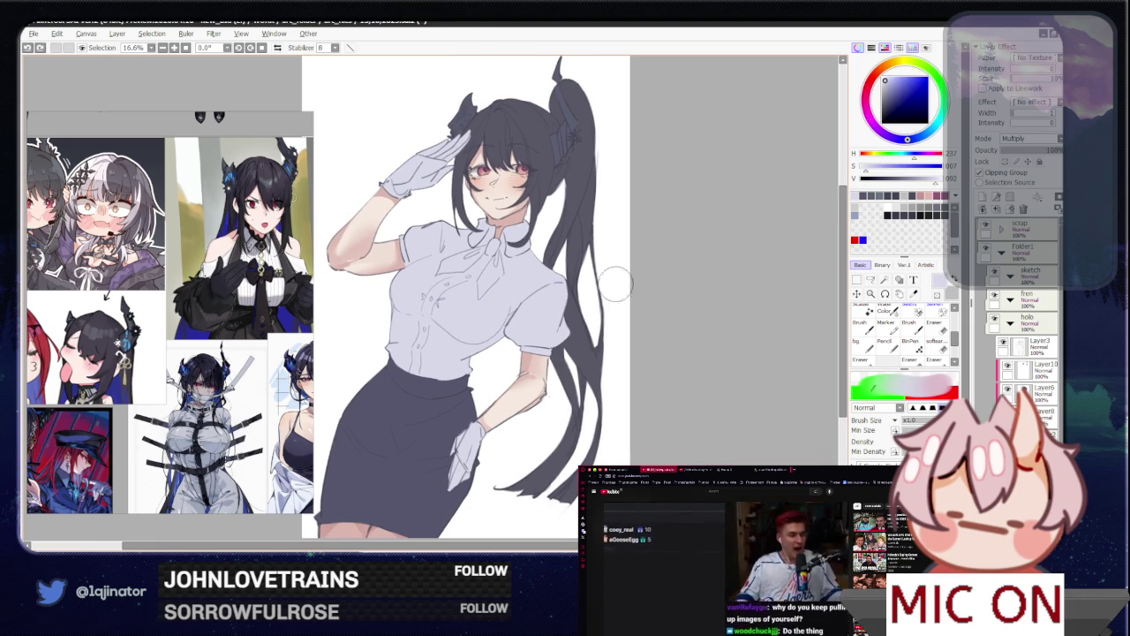
pyautogui.press('a')
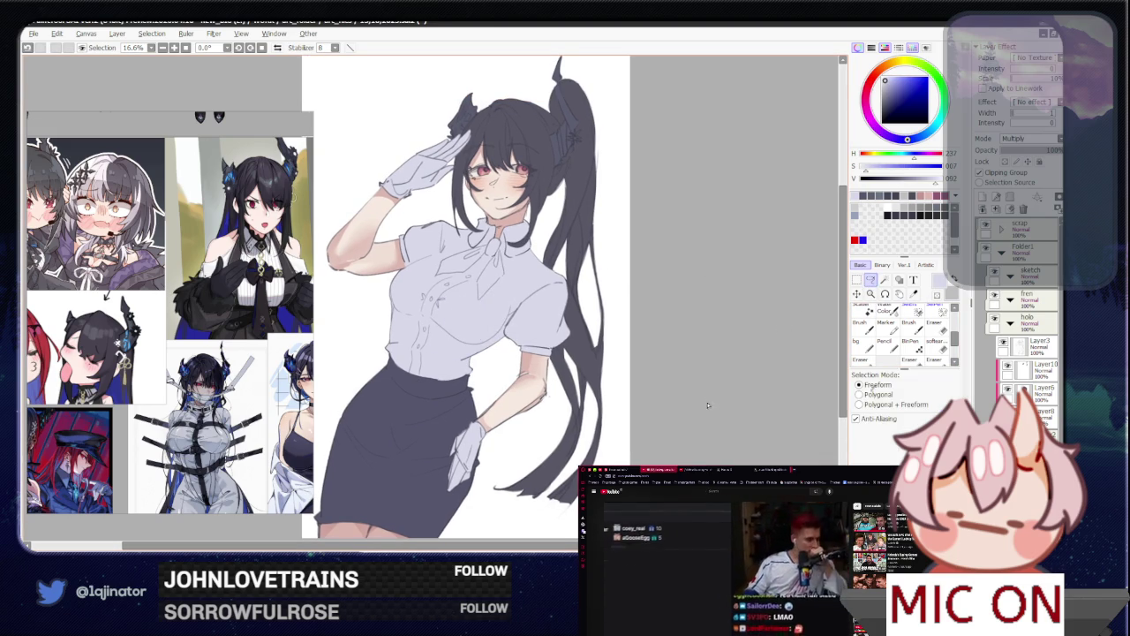
pyautogui.scroll(1, 618, 376)
pyautogui.scroll(1, 558, 366)
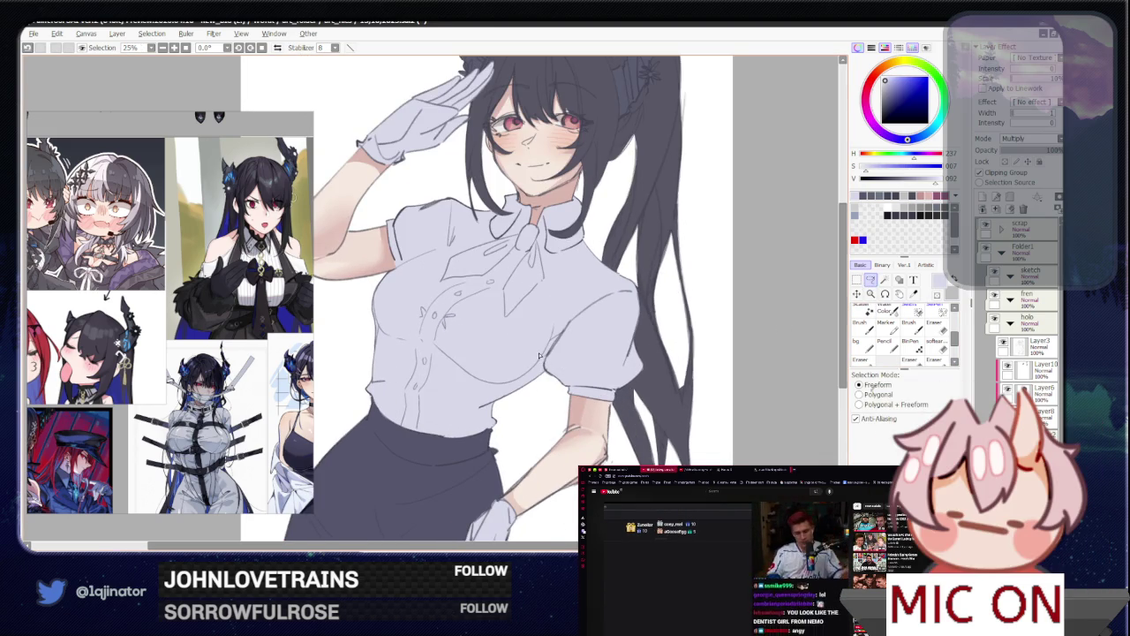
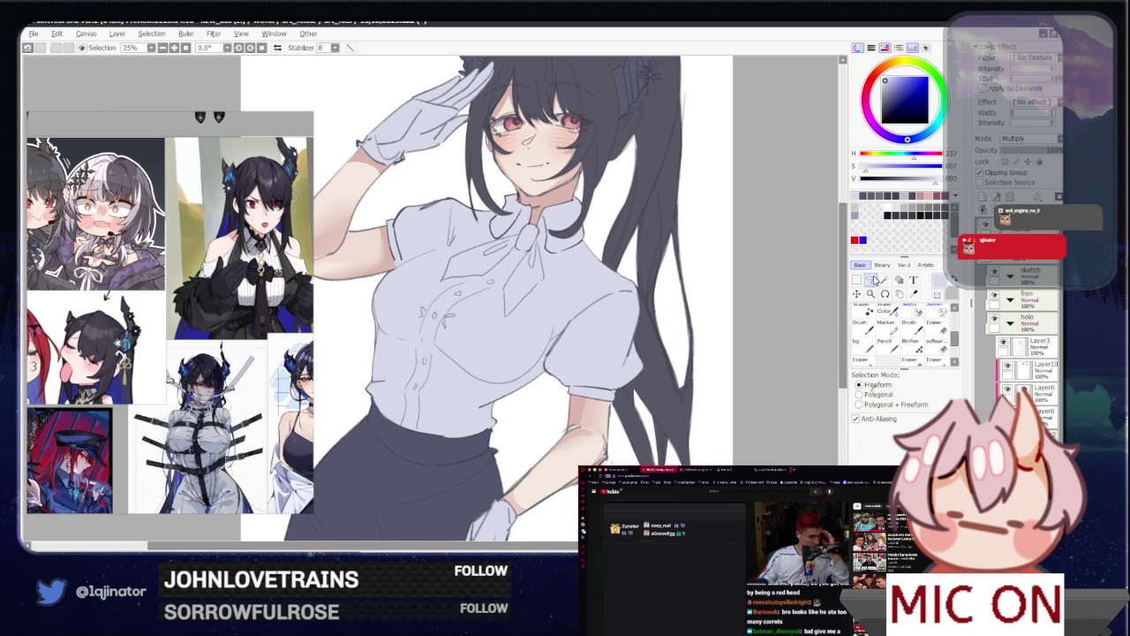
# Step: Zoom to 33.3% on the torso and freeform-lasso both sides of the blouse's chest
pyautogui.scroll(1, 482, 352)
pyautogui.moveTo(482, 352); pyautogui.dragTo(467, 347)
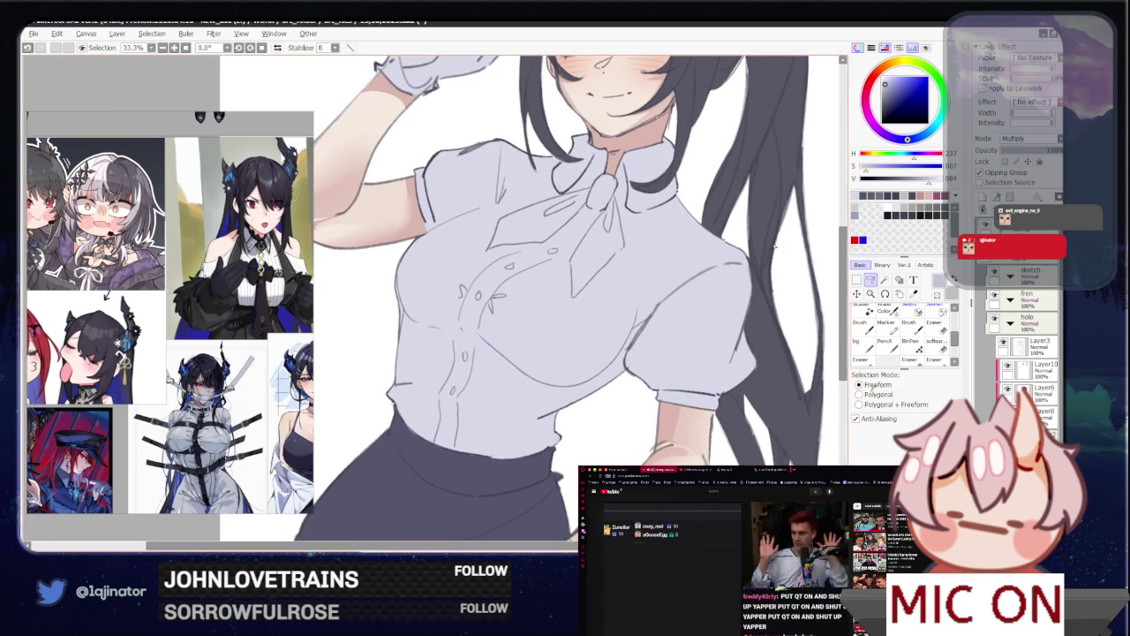
pyautogui.scroll(2, 423, 283)
pyautogui.scroll(1, 423, 282)
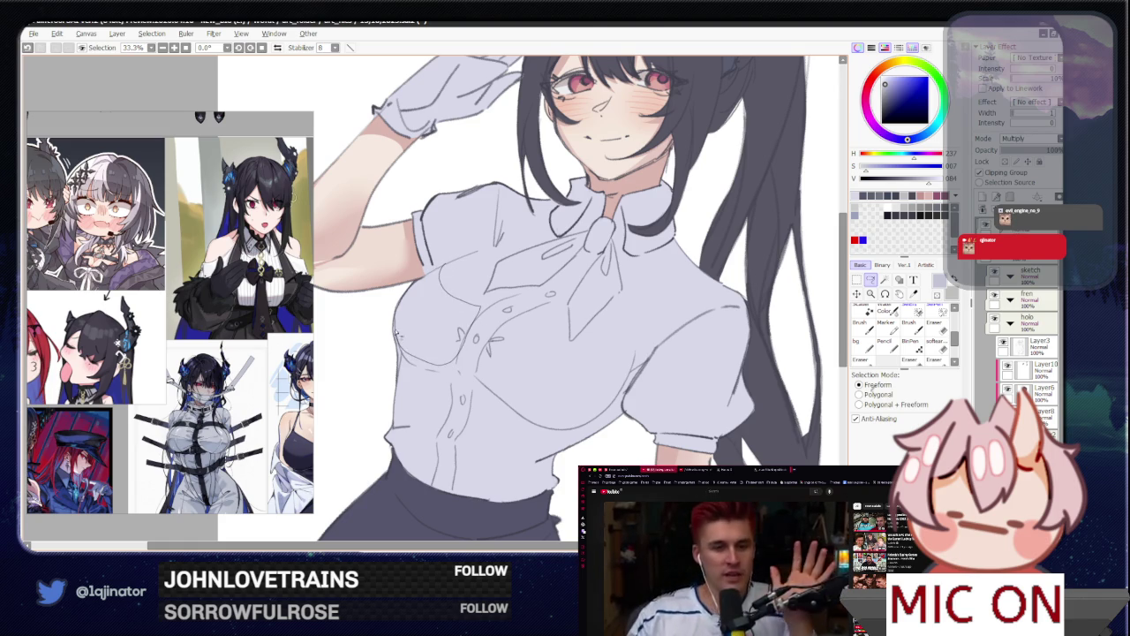
pyautogui.moveTo(441, 262); pyautogui.dragTo(424, 362)
pyautogui.moveTo(541, 306); pyautogui.dragTo(498, 279)
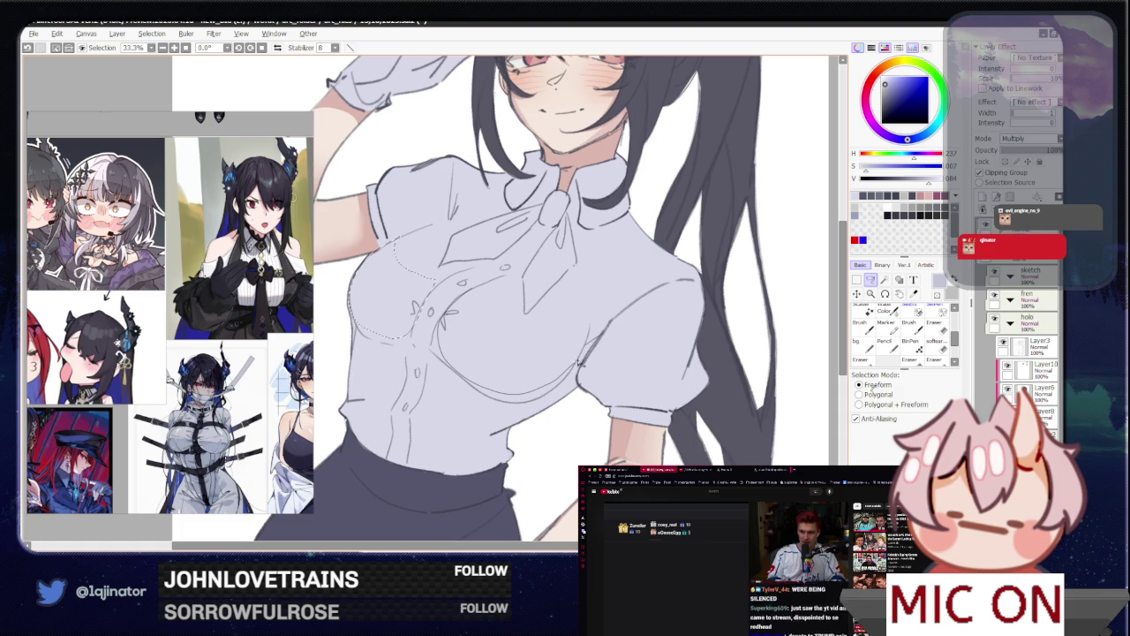
pyautogui.moveTo(560, 331); pyautogui.dragTo(441, 388)
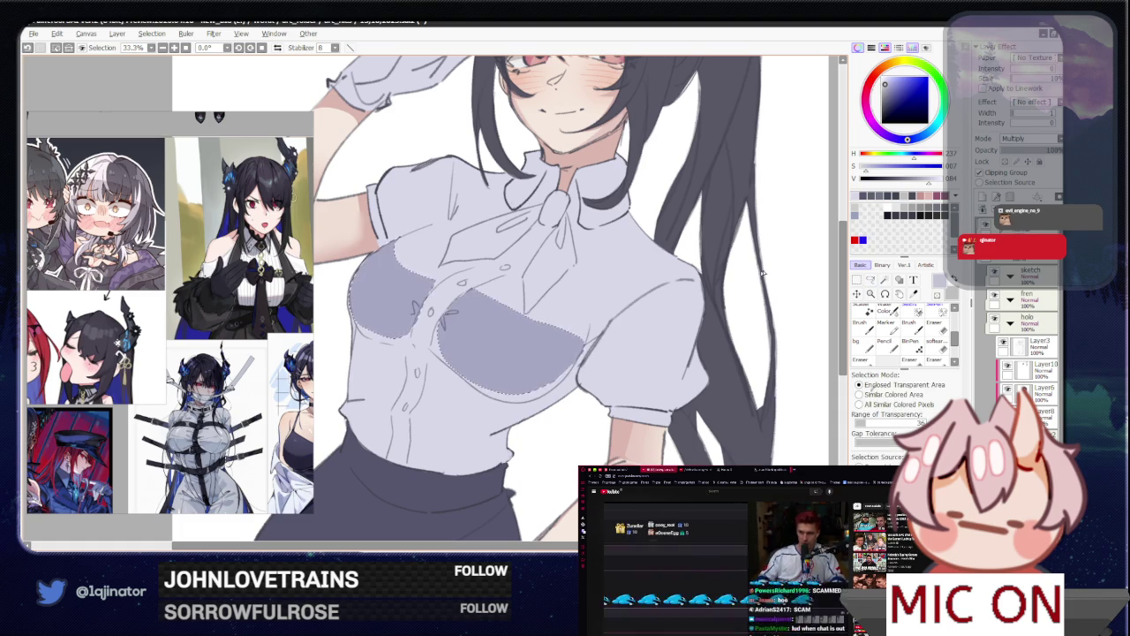
pyautogui.click(867, 280)
pyautogui.click(868, 281)
pyautogui.moveTo(444, 342)
pyautogui.mouseDown()
pyautogui.moveTo(477, 390)
pyautogui.moveTo(476, 371)
pyautogui.mouseUp()
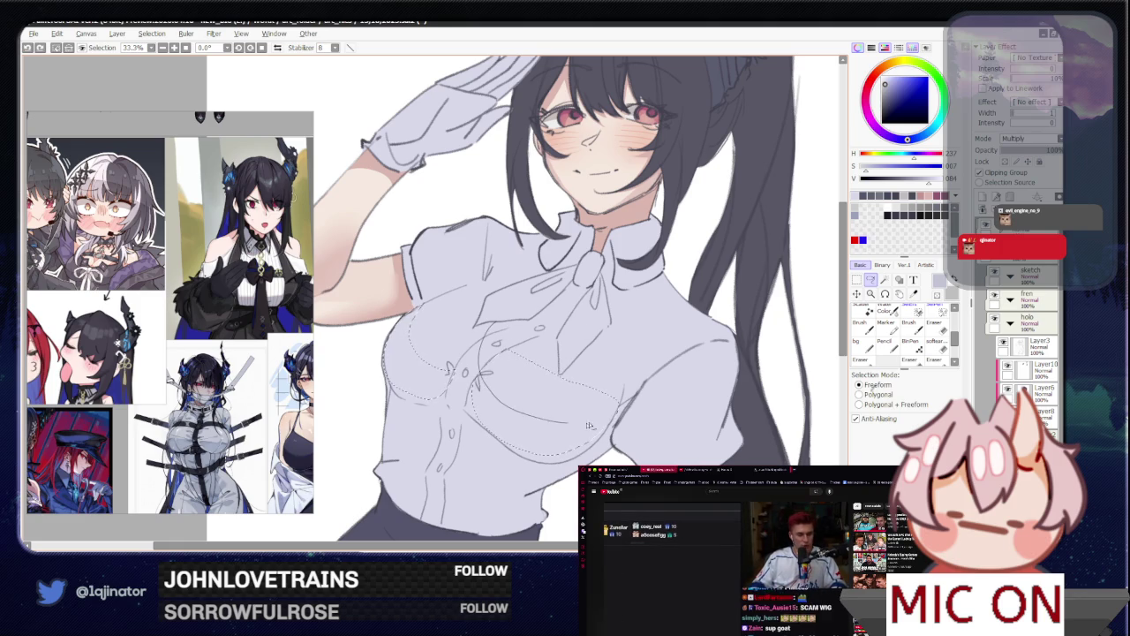
pyautogui.moveTo(485, 396); pyautogui.dragTo(520, 340)
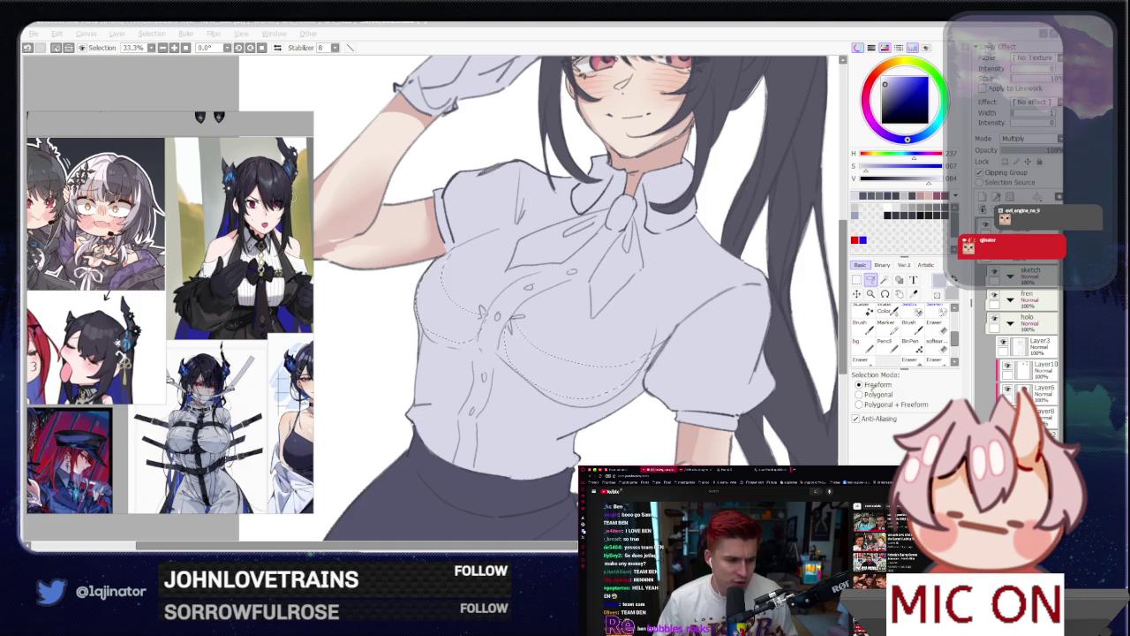
# Step: Clear the chest selection and recentre the view on the torso
pyautogui.click(743, 285)
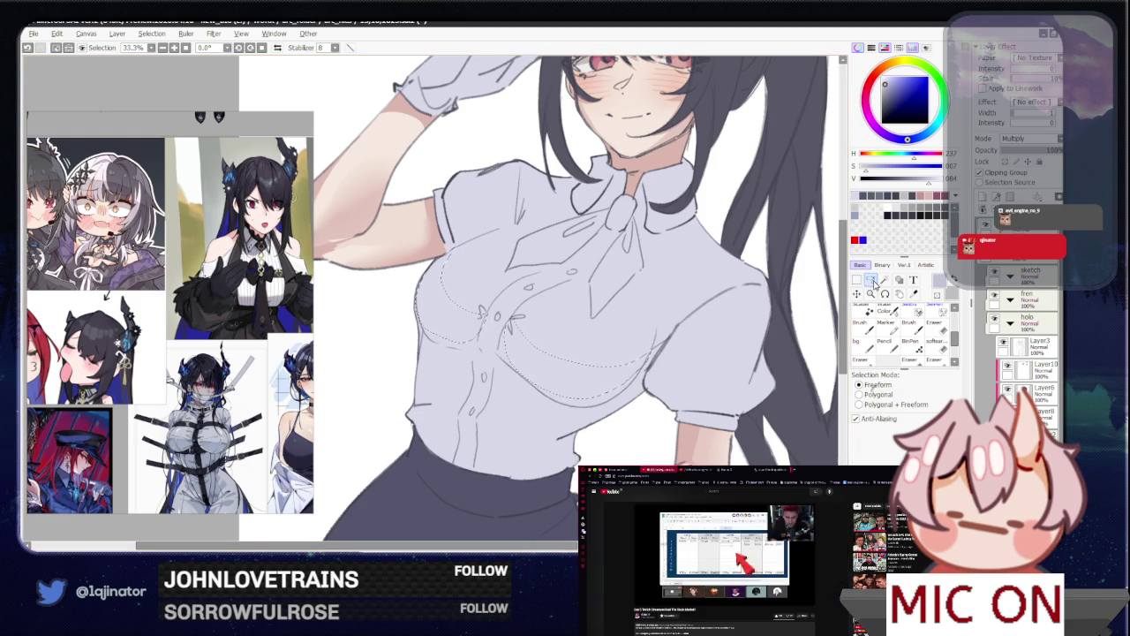
pyautogui.hotkey('alt', 'Tab')
pyautogui.hotkey('alt', 'Tab')
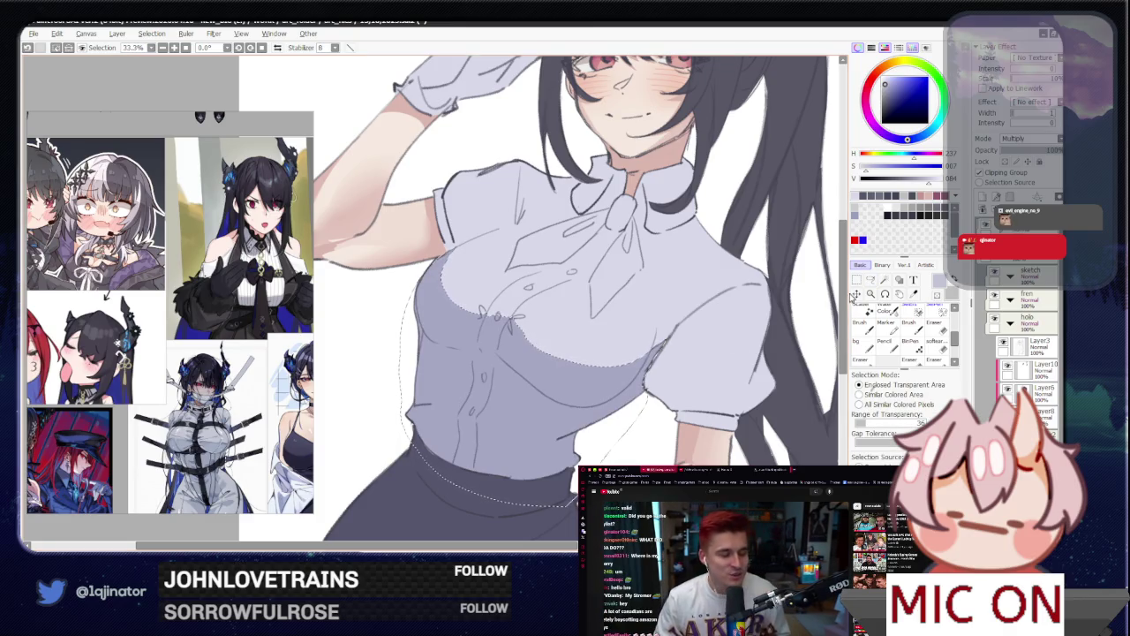
pyautogui.hotkey('ctrl', 'd')
pyautogui.scroll(-1, 742, 339)
pyautogui.moveTo(804, 338); pyautogui.dragTo(742, 338)
pyautogui.scroll(1, 741, 338)
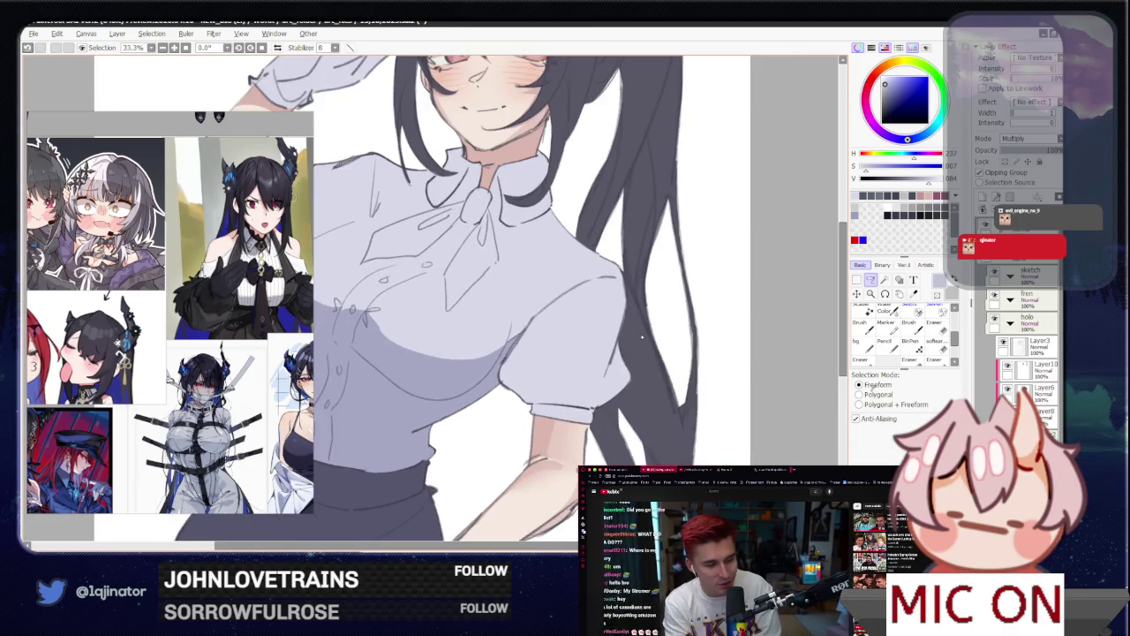
pyautogui.moveTo(598, 354); pyautogui.dragTo(560, 330)
pyautogui.hotkey('alt', 'Tab')
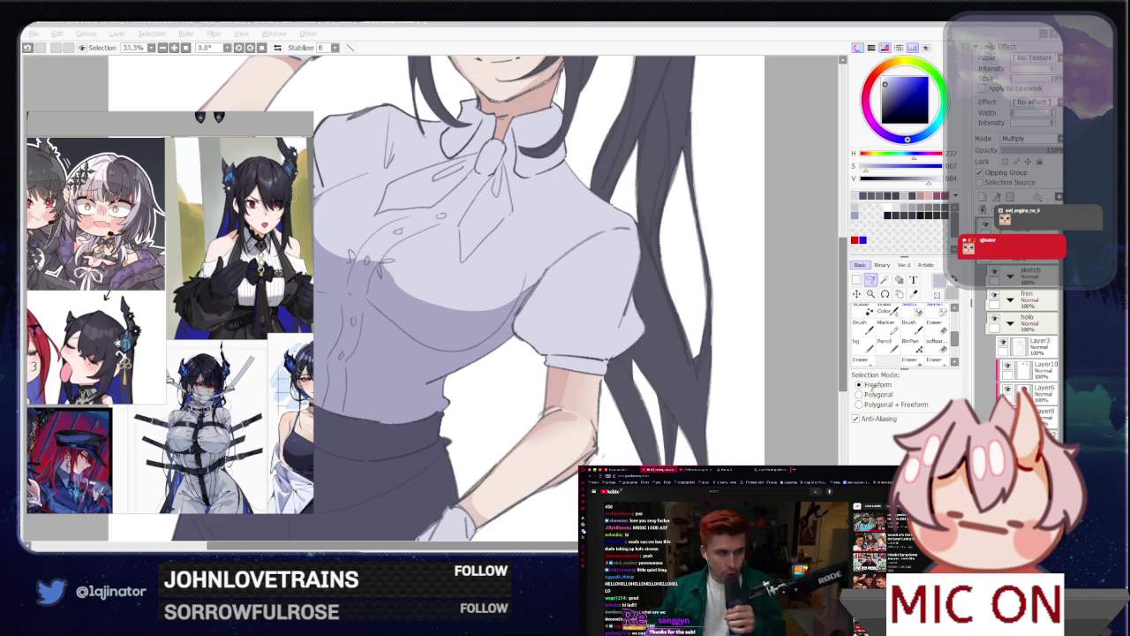
# Step: Try a Magic Wand selection on the shirt colour, then deselect it
pyautogui.click(855, 311)
pyautogui.click(884, 281)
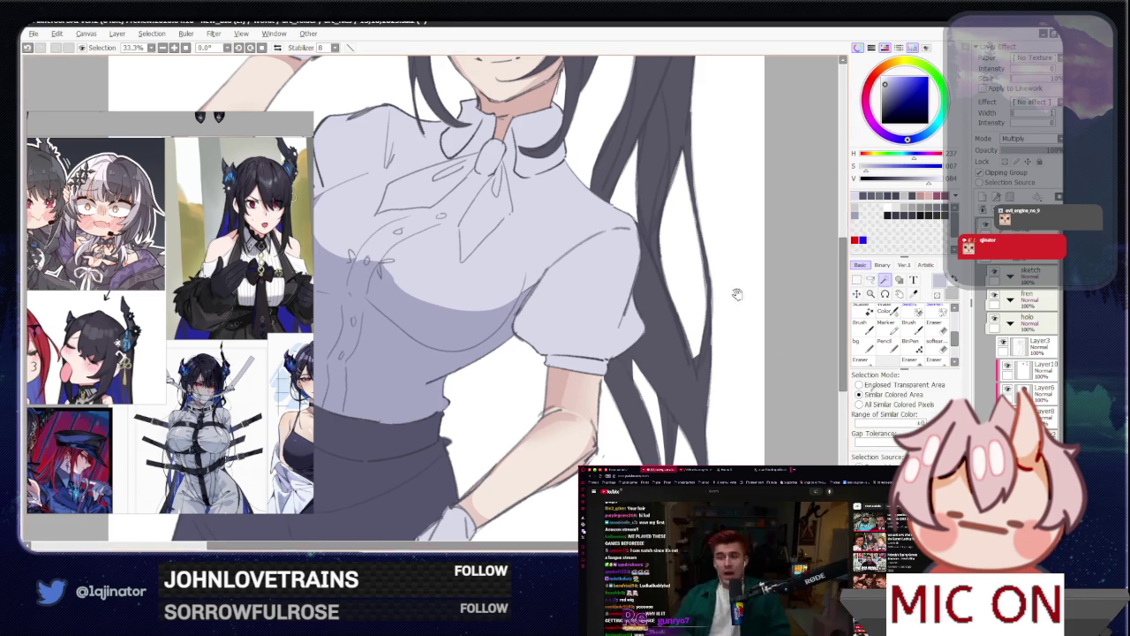
pyautogui.moveTo(733, 295); pyautogui.dragTo(694, 322)
pyautogui.click(479, 338)
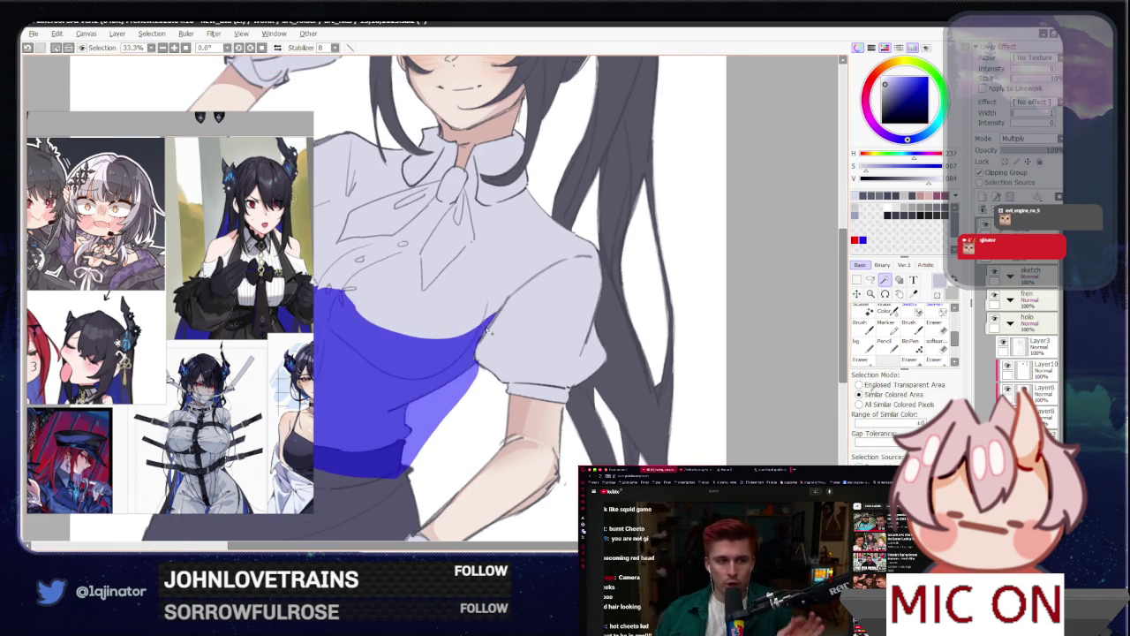
pyautogui.hotkey('ctrl', 'd')
pyautogui.press('l')
# Step: Lasso-select the blouse shoulder and sleeve beneath the saluting arm
pyautogui.moveTo(578, 325); pyautogui.dragTo(598, 312)
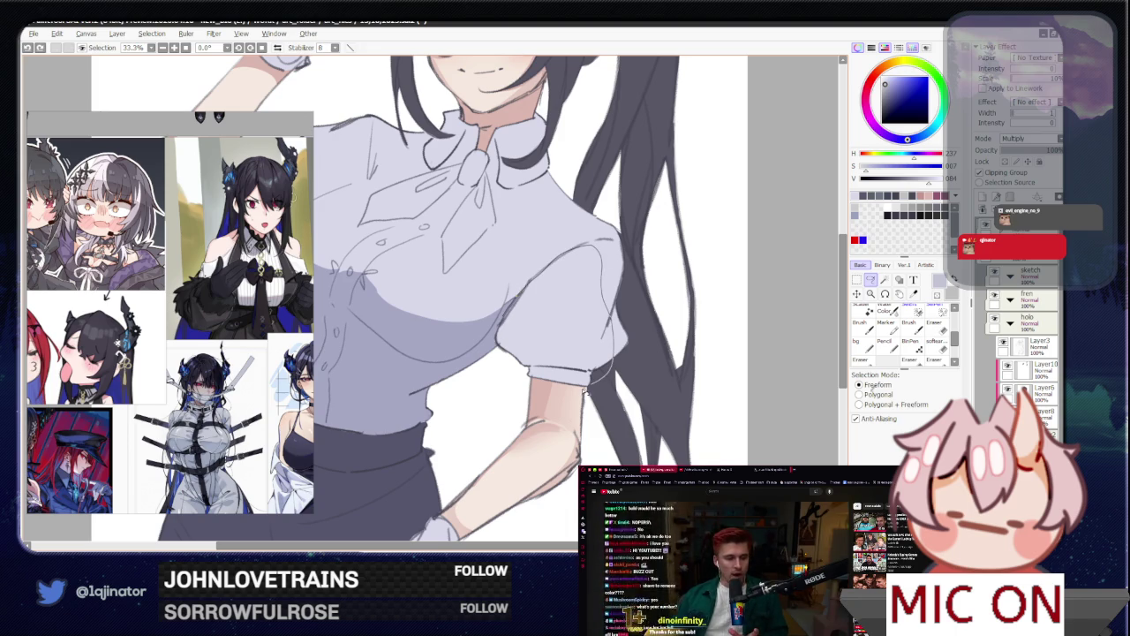
pyautogui.moveTo(488, 375); pyautogui.dragTo(616, 512)
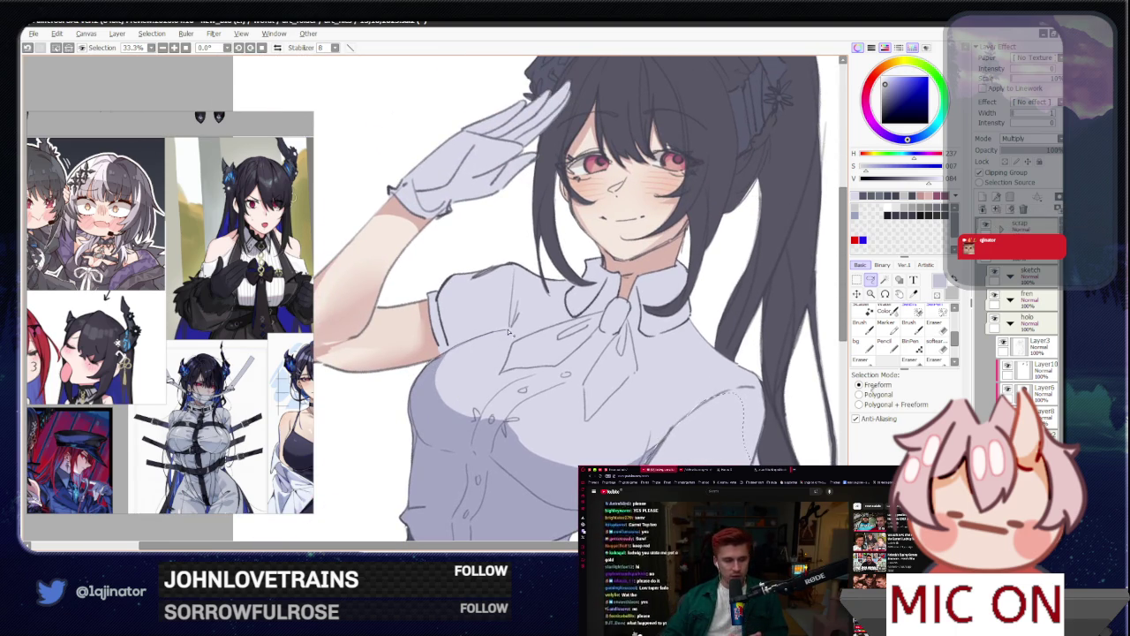
pyautogui.moveTo(505, 326); pyautogui.dragTo(485, 325)
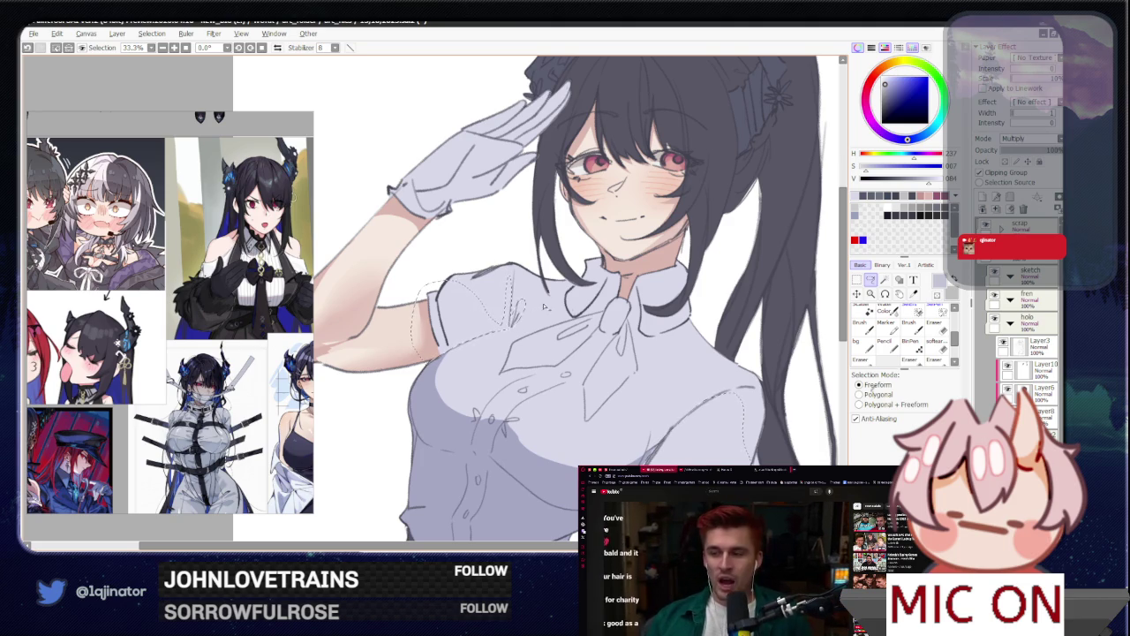
pyautogui.moveTo(555, 370); pyautogui.dragTo(564, 322)
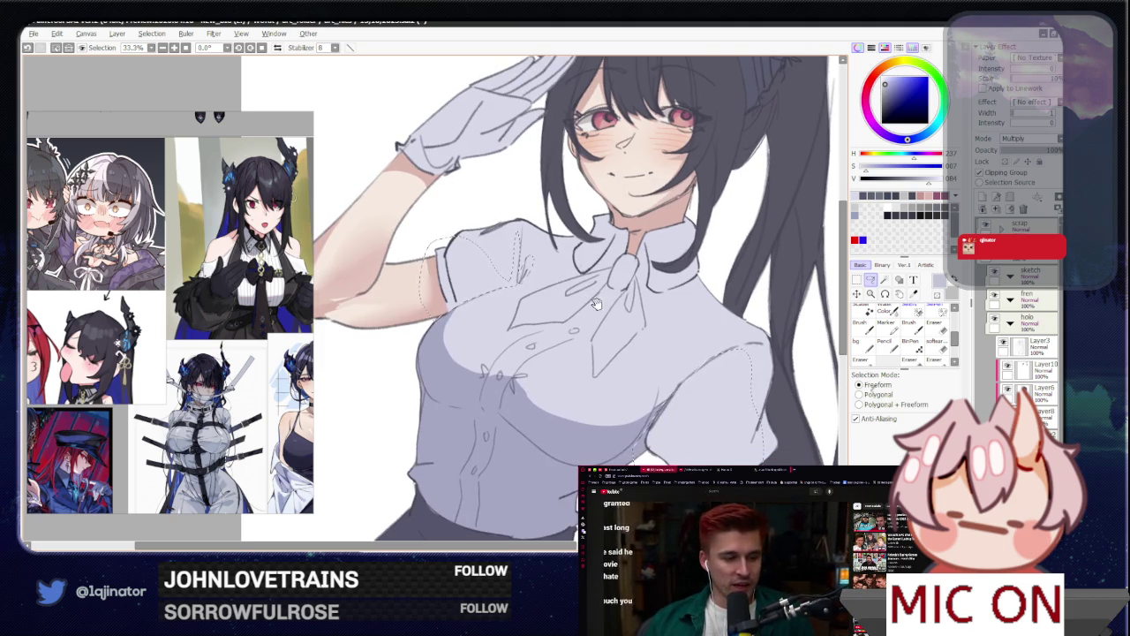
pyautogui.moveTo(551, 278); pyautogui.dragTo(521, 318)
pyautogui.scroll(-2, 519, 318)
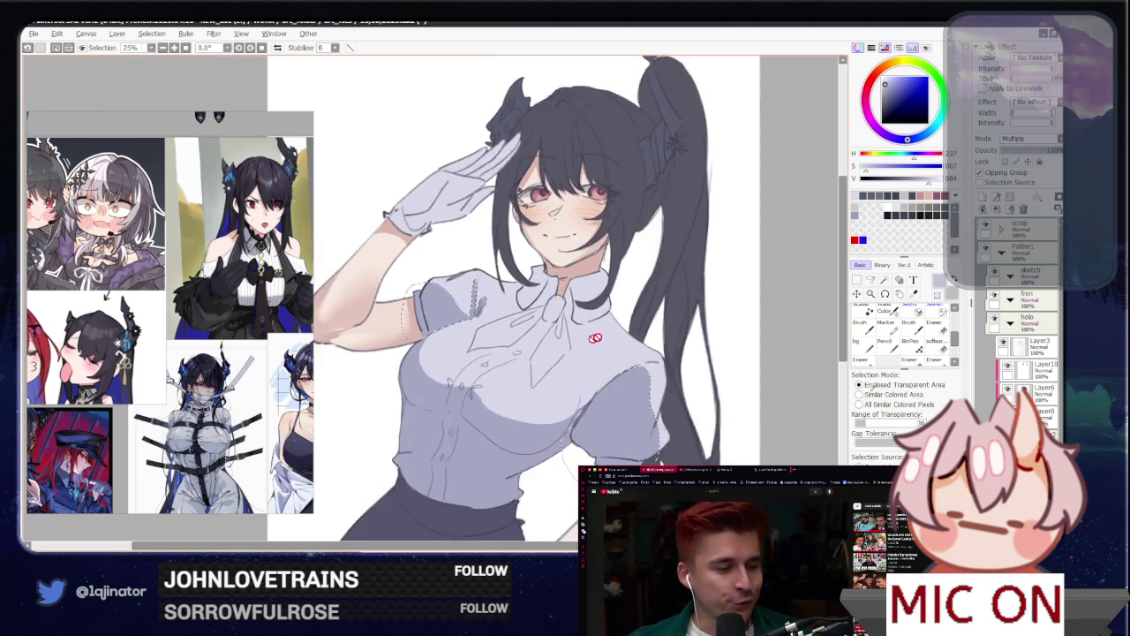
# Step: Zoom out to 12.5% so the whole saluting-girl canvas fits the window
pyautogui.scroll(-1, 519, 318)
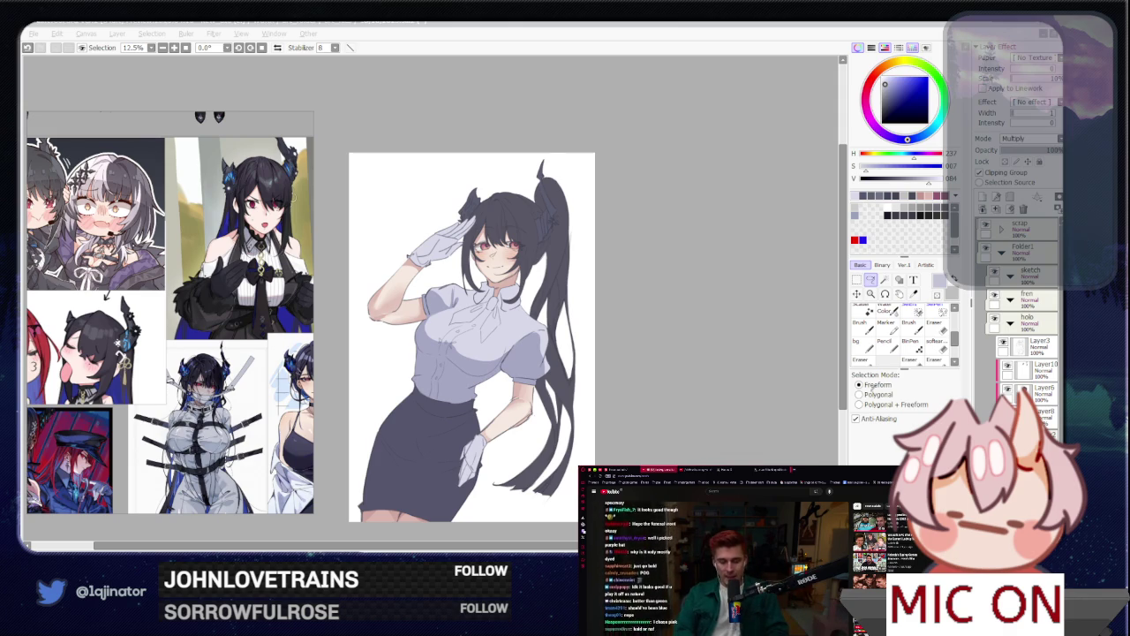
pyautogui.click(860, 276)
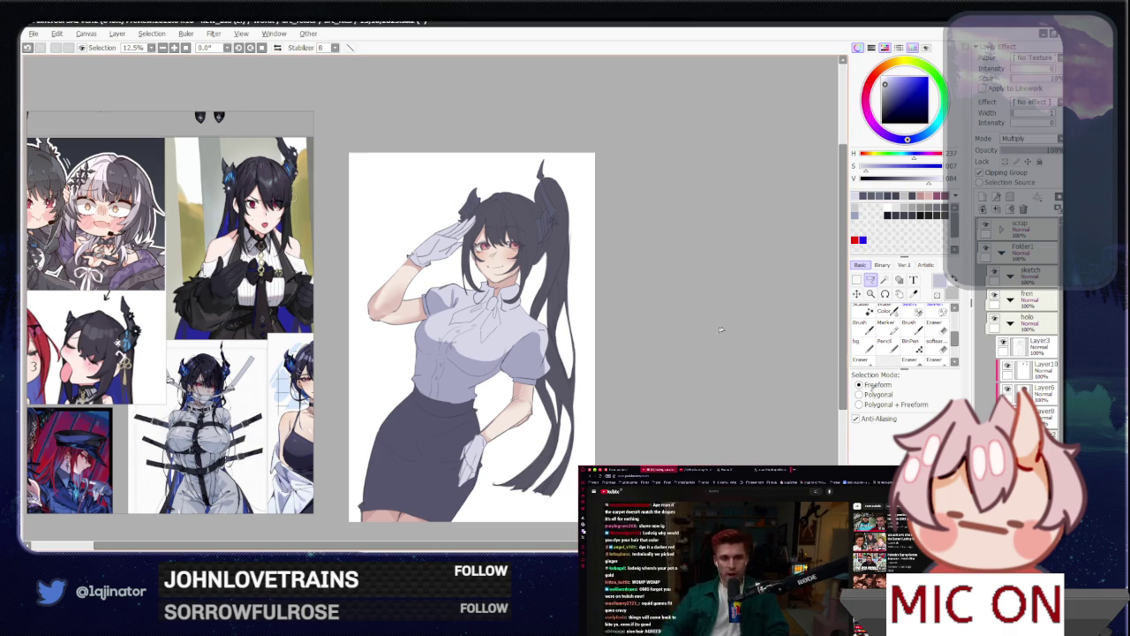
# Step: Lasso the collar and bow area and lighten it against the shaded shirt
pyautogui.scroll(1, 522, 311)
pyautogui.scroll(2, 522, 311)
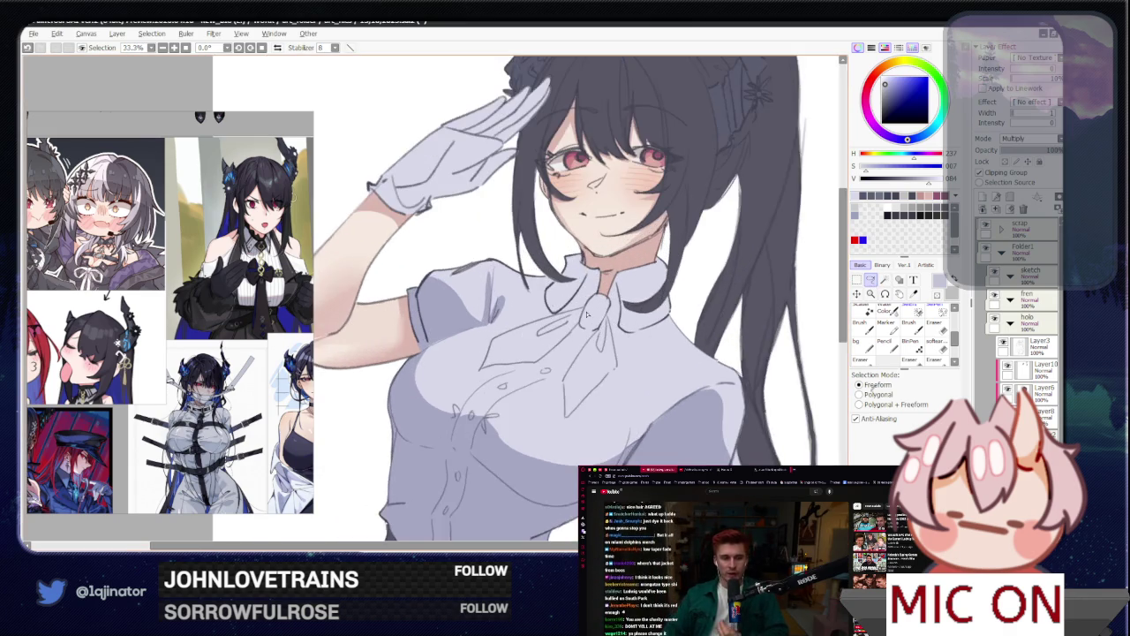
pyautogui.scroll(2, 522, 311)
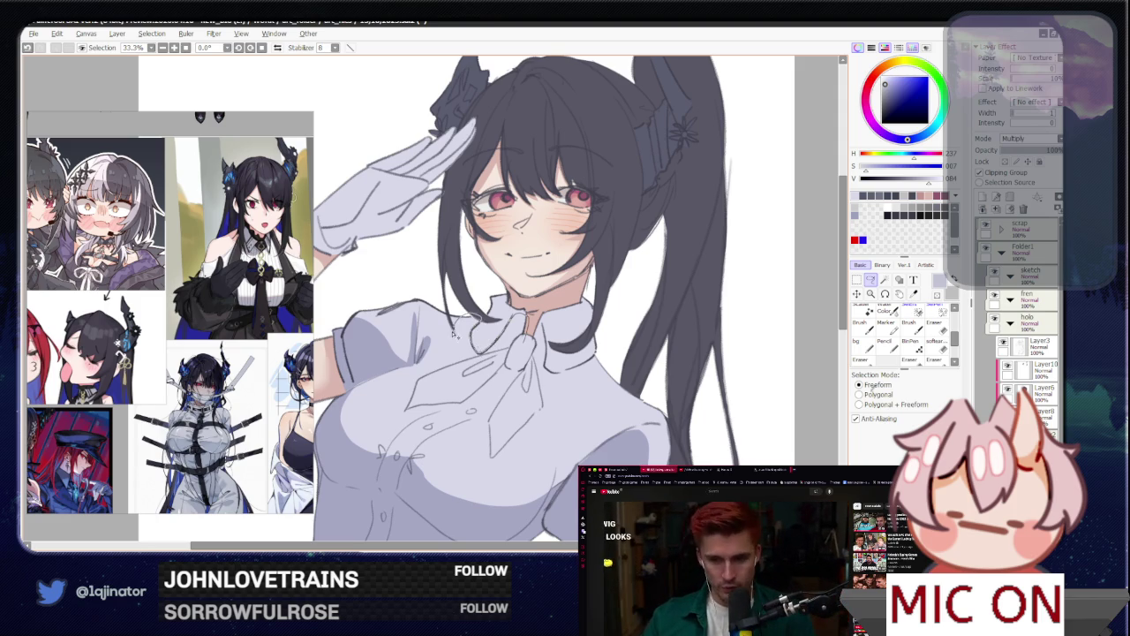
pyautogui.moveTo(483, 325)
pyautogui.mouseDown()
pyautogui.moveTo(606, 365)
pyautogui.moveTo(547, 365)
pyautogui.moveTo(530, 381)
pyautogui.mouseUp()
pyautogui.press('w')
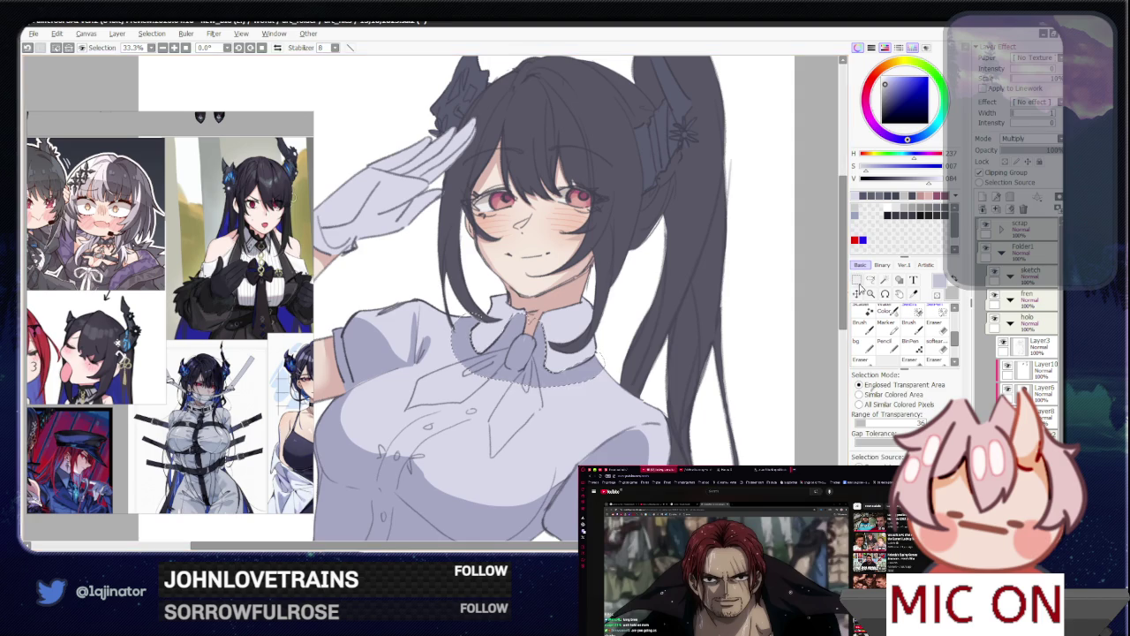
pyautogui.press('Delete')
pyautogui.hotkey('ctrl', 'z')
pyautogui.scroll(-2, 501, 352)
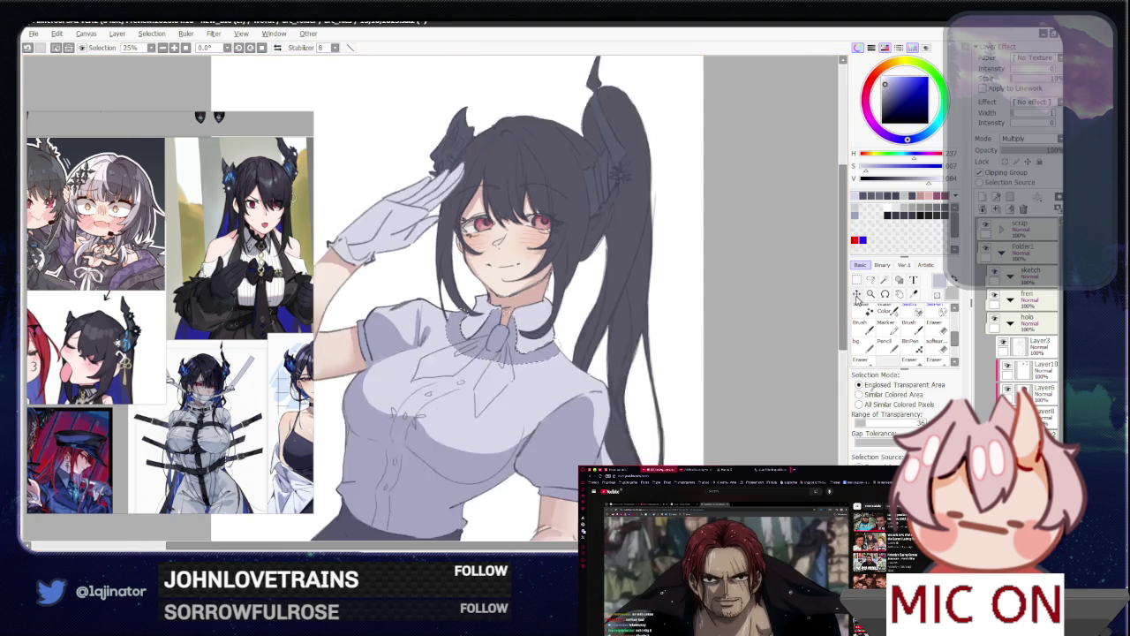
pyautogui.press('a')
# Step: Tilt the view, lasso the collar again, and zoom out slightly
pyautogui.scroll(2, 501, 352)
pyautogui.moveTo(501, 351); pyautogui.dragTo(464, 351)
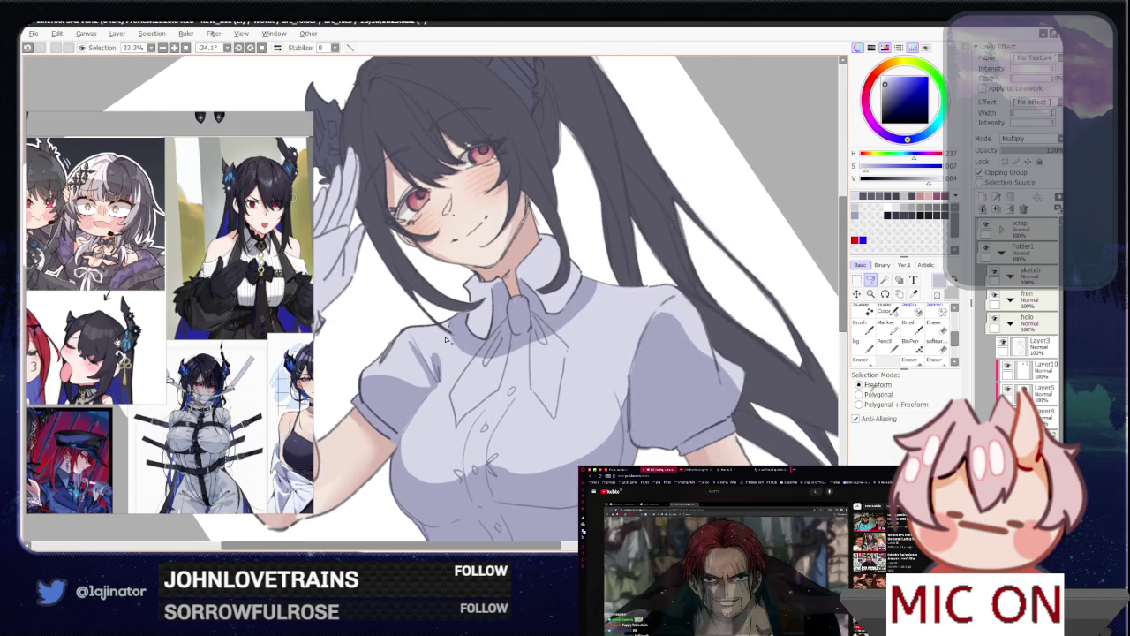
pyautogui.moveTo(438, 371)
pyautogui.mouseDown()
pyautogui.moveTo(388, 329)
pyautogui.moveTo(557, 336)
pyautogui.mouseUp()
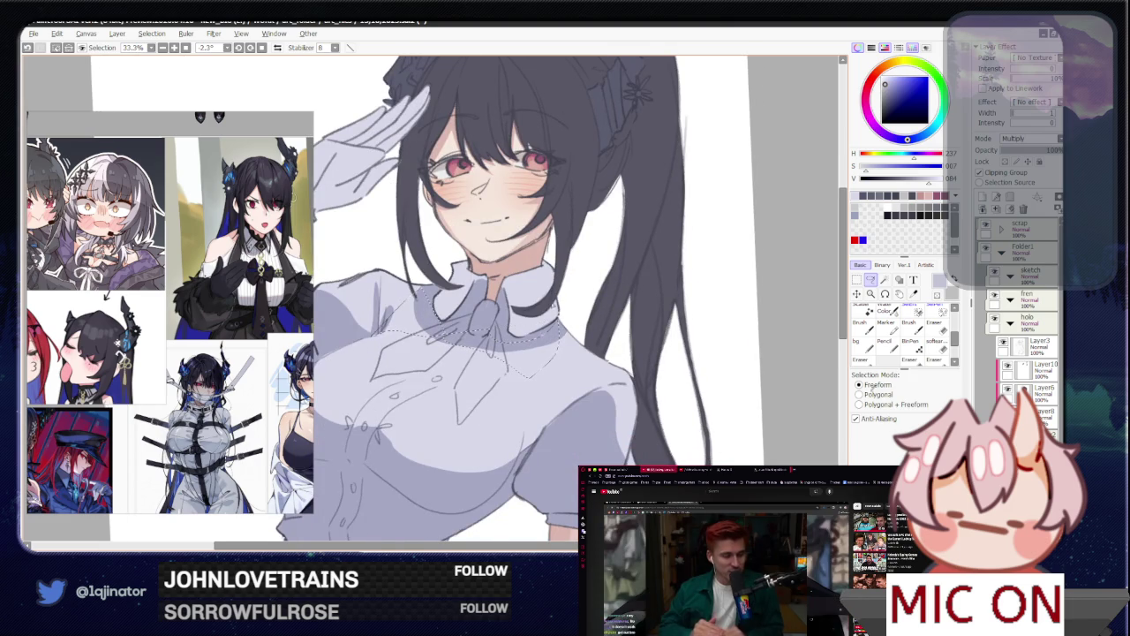
pyautogui.press('w')
pyautogui.hotkey('ctrl', '-')
pyautogui.hotkey('ctrl', '-')
pyautogui.press('a')
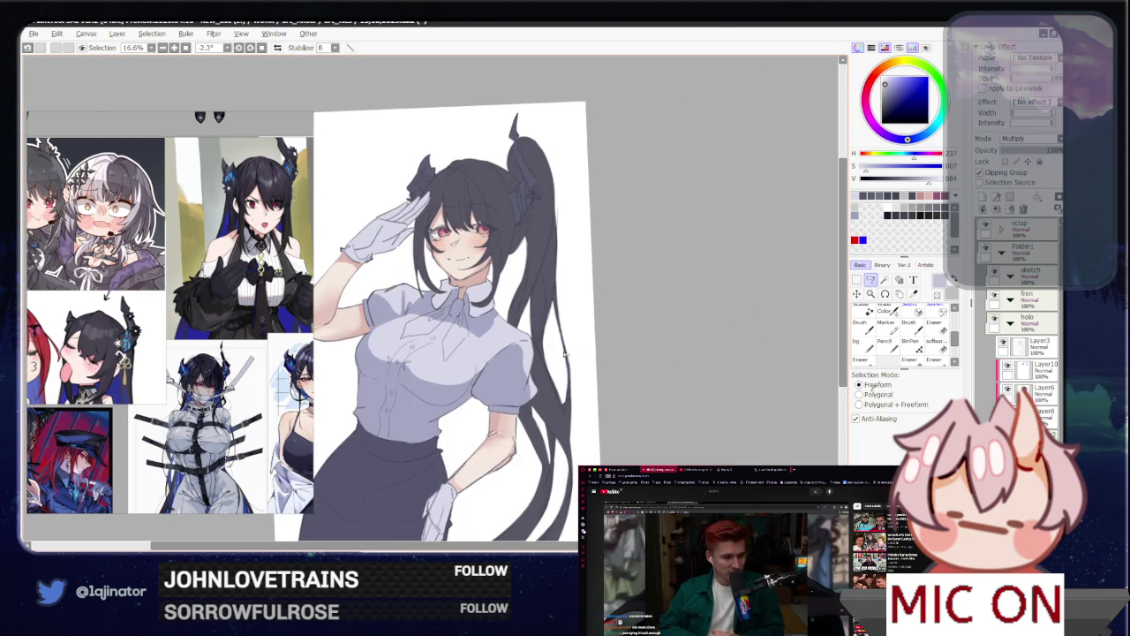
# Step: Flip the canvas horizontally to check the figure, select a shirt patch, then unflip
pyautogui.press('h')
pyautogui.hotkey('ctrl', '+')
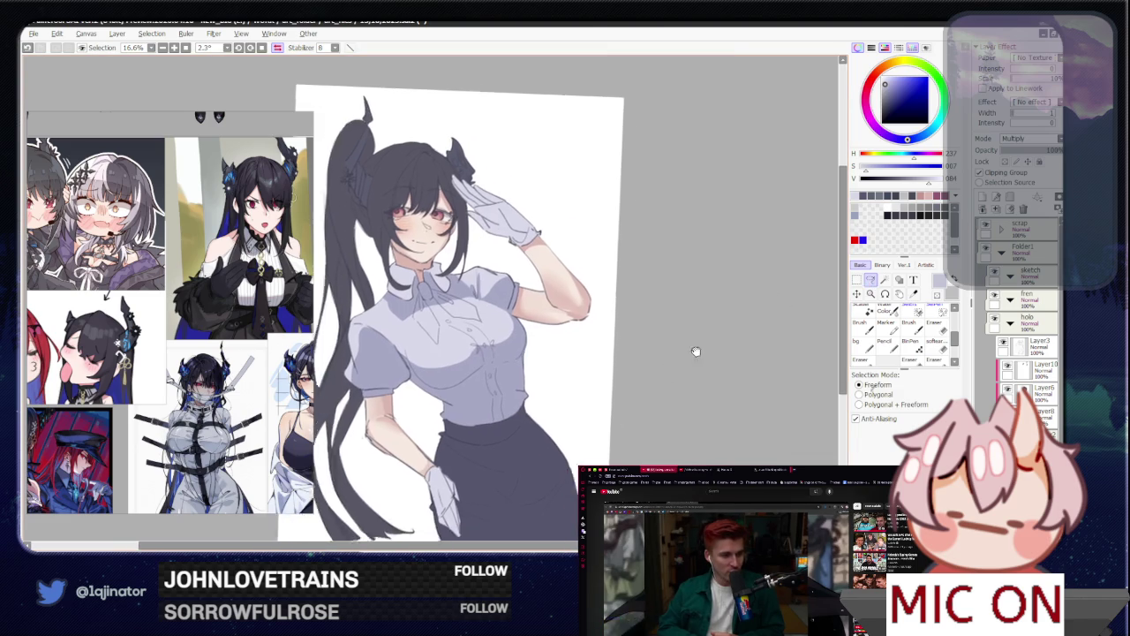
pyautogui.hotkey('ctrl', '+')
pyautogui.moveTo(429, 375); pyautogui.dragTo(478, 407)
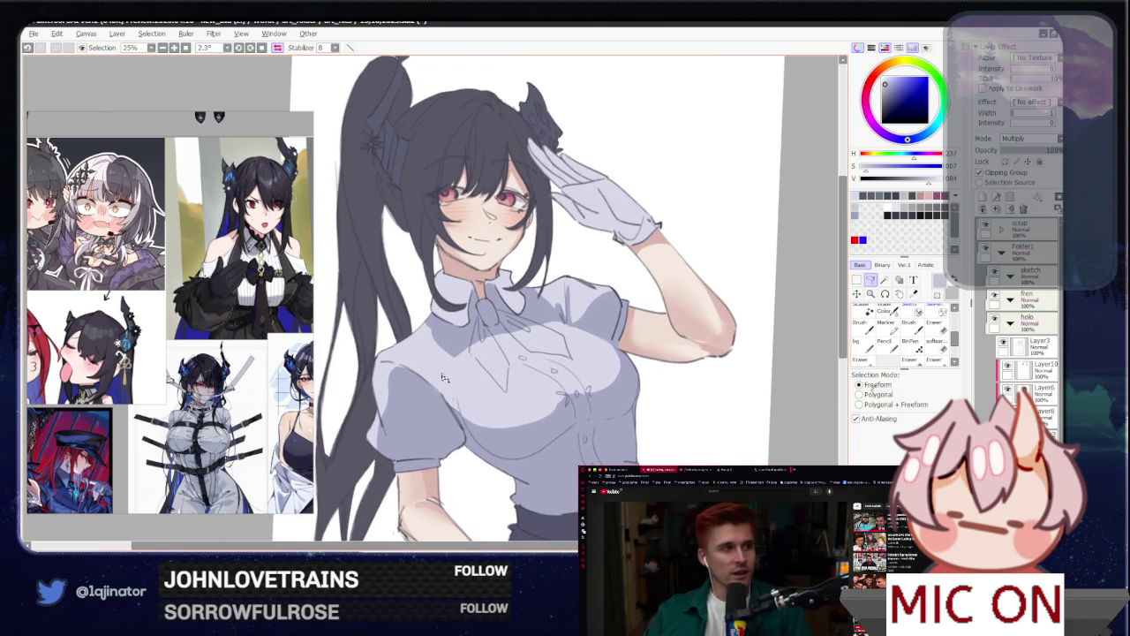
pyautogui.moveTo(427, 362); pyautogui.dragTo(457, 425)
pyautogui.press('w')
pyautogui.press('h')
pyautogui.scroll(-1, 457, 425)
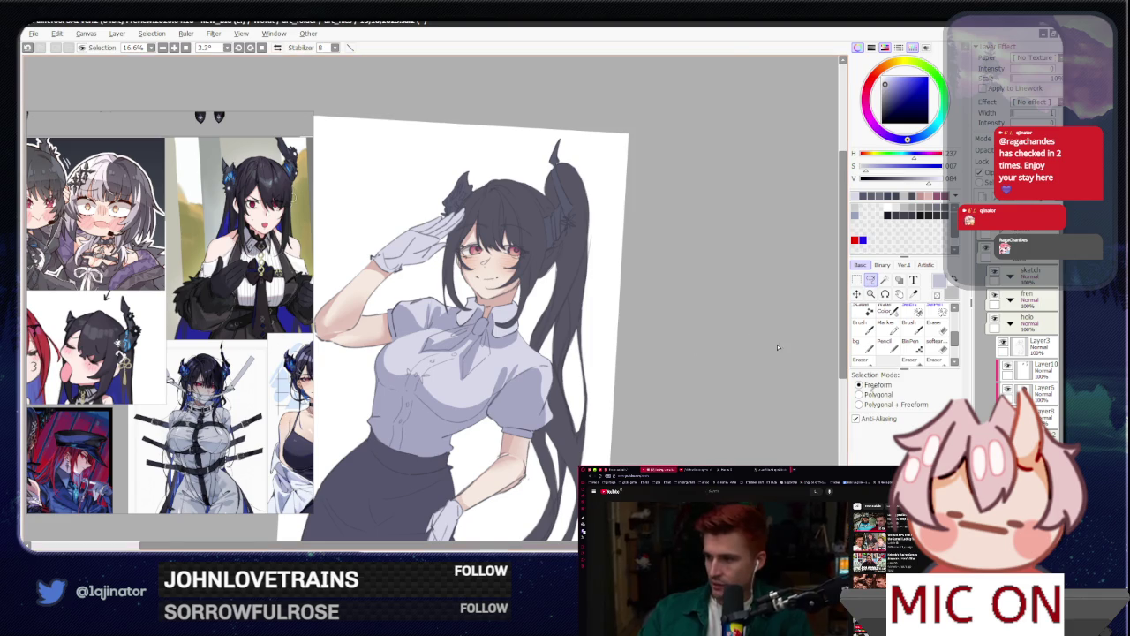
# Step: Zoom to 25% on the upper body and trace the blouse front's lower chest edge
pyautogui.scroll(2, 778, 347)
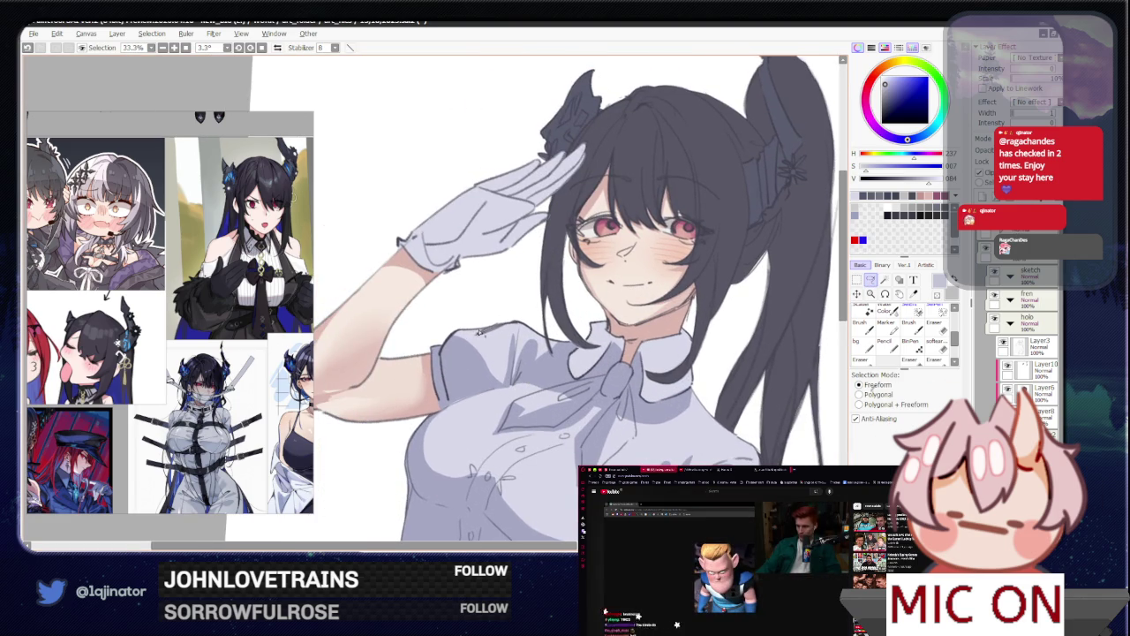
pyautogui.moveTo(497, 328); pyautogui.dragTo(476, 335)
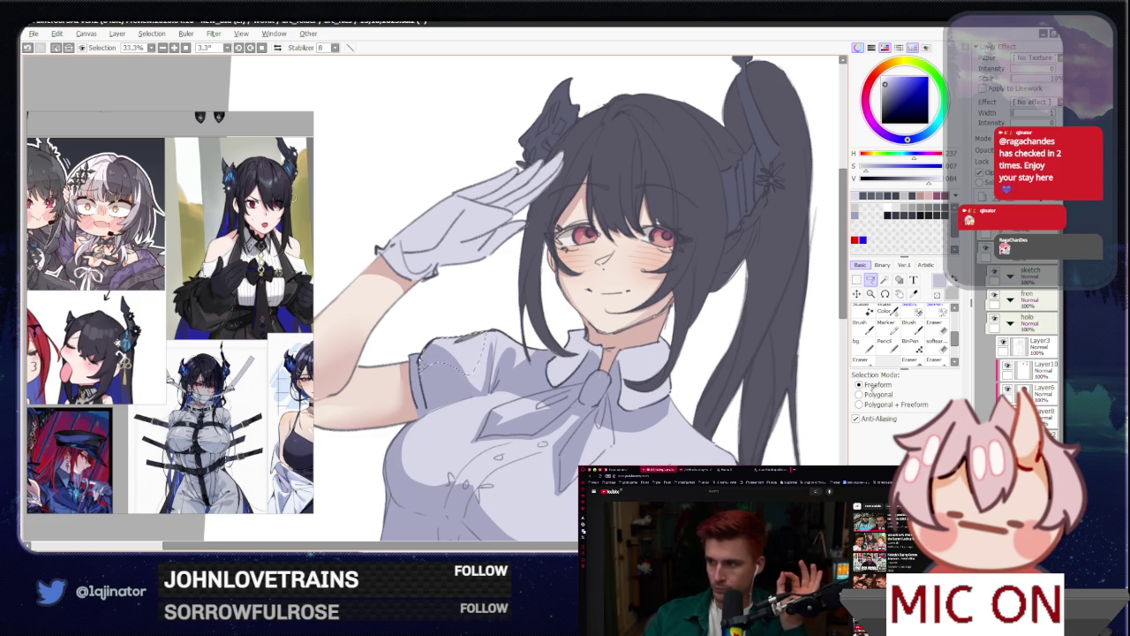
pyautogui.scroll(-2, 739, 326)
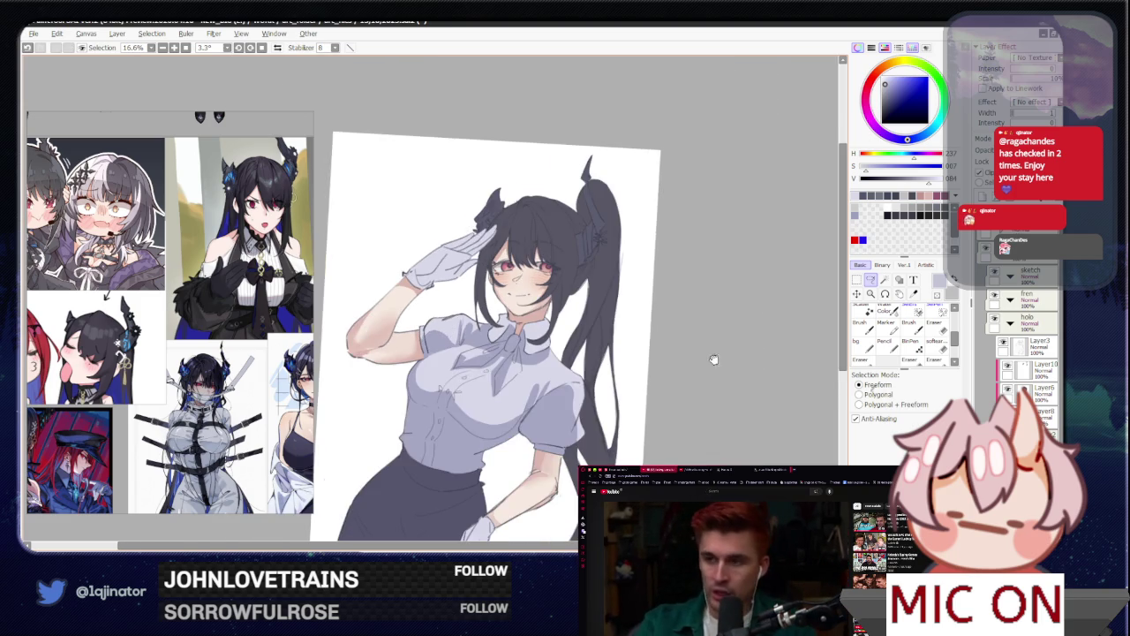
pyautogui.scroll(1, 714, 359)
pyautogui.moveTo(559, 347); pyautogui.dragTo(521, 360)
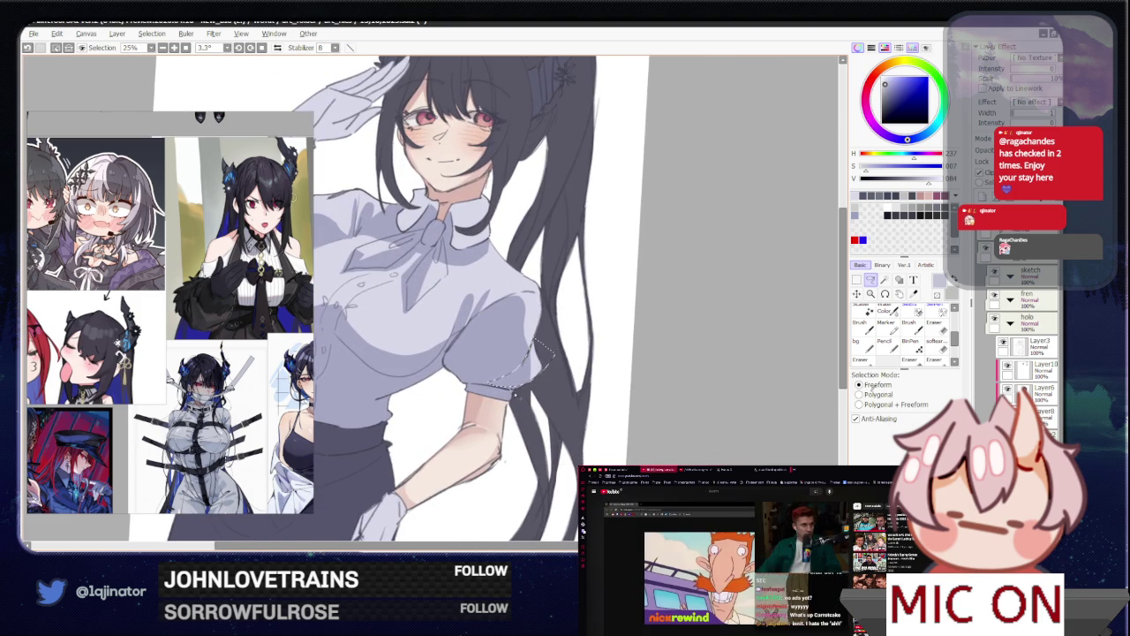
pyautogui.moveTo(493, 401); pyautogui.dragTo(544, 327)
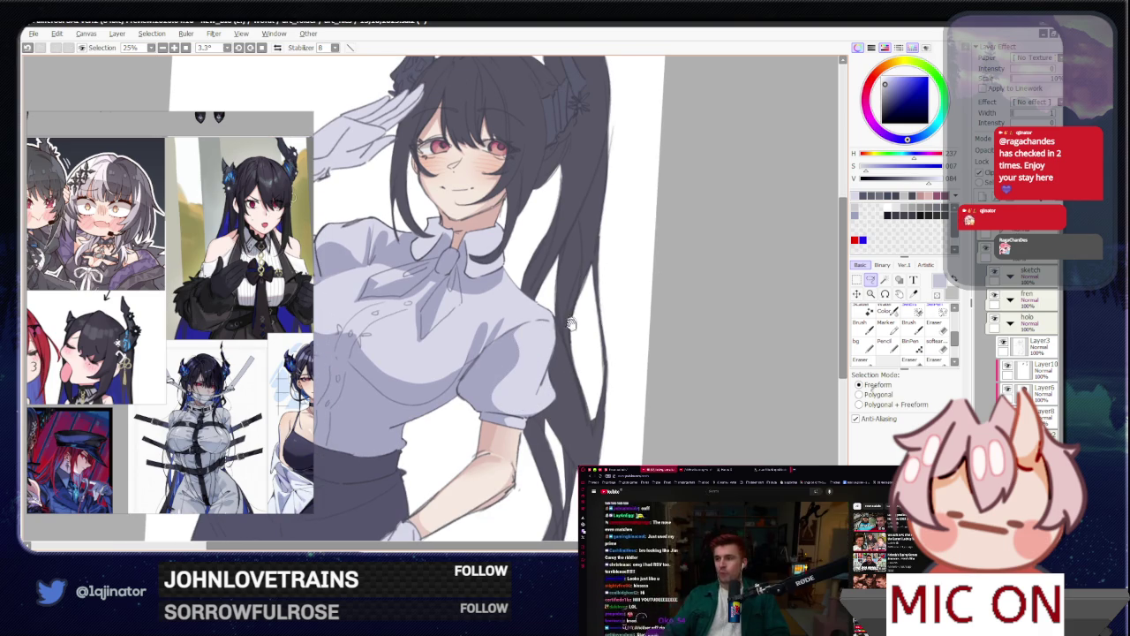
pyautogui.scroll(1, 570, 323)
pyautogui.scroll(1, 565, 327)
pyautogui.scroll(1, 508, 358)
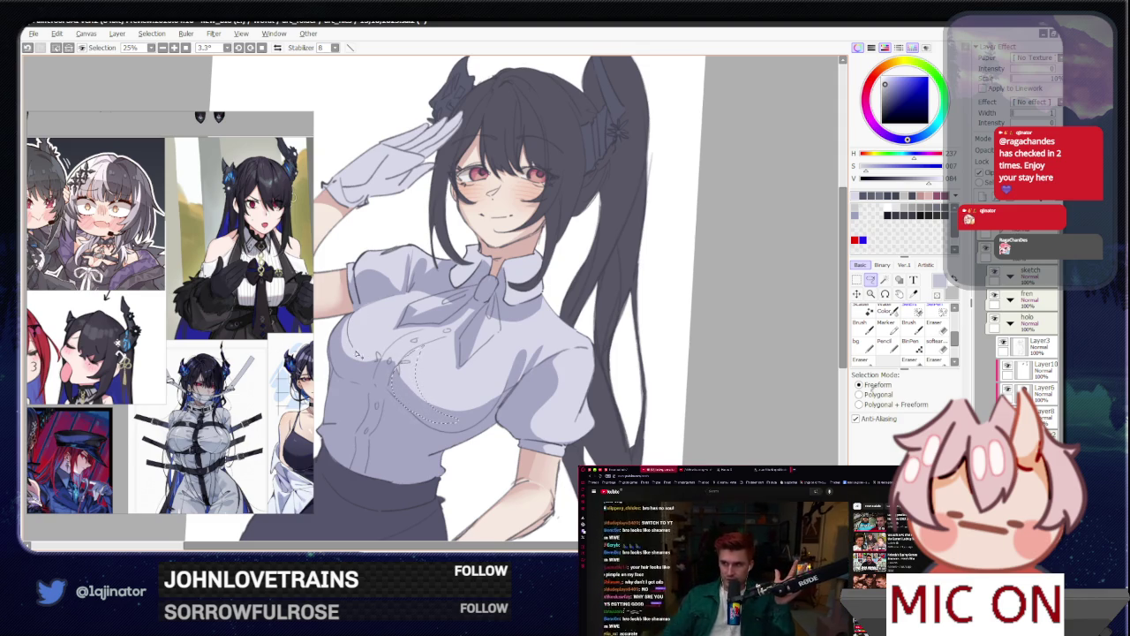
pyautogui.press('w')
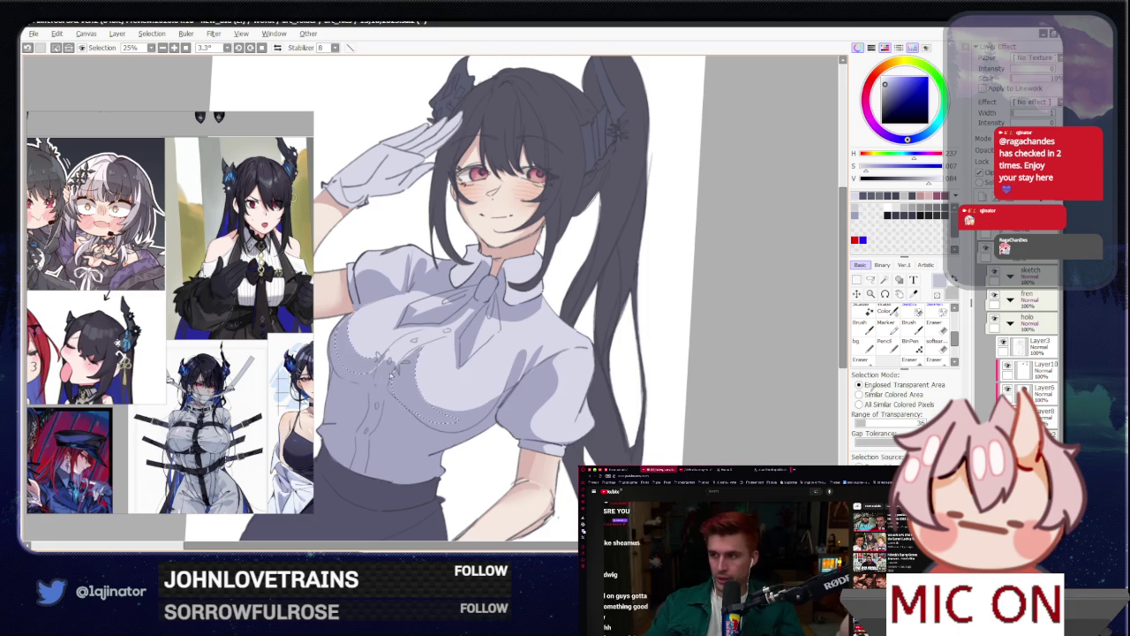
pyautogui.press('a')
pyautogui.hotkey('ctrl', 'd')
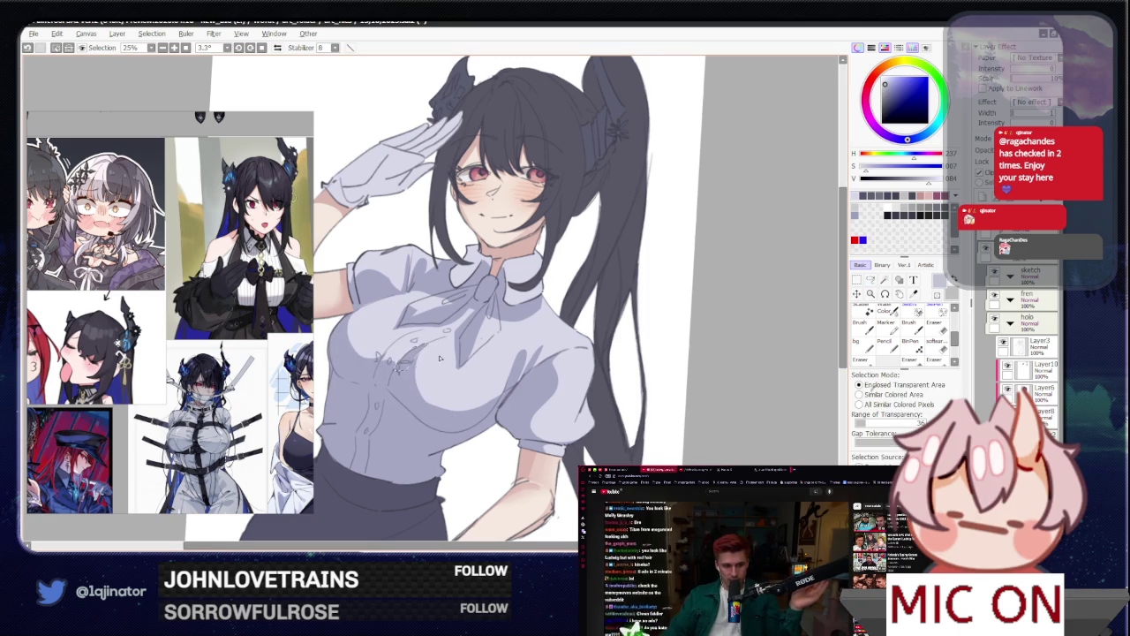
pyautogui.moveTo(409, 361); pyautogui.dragTo(452, 361)
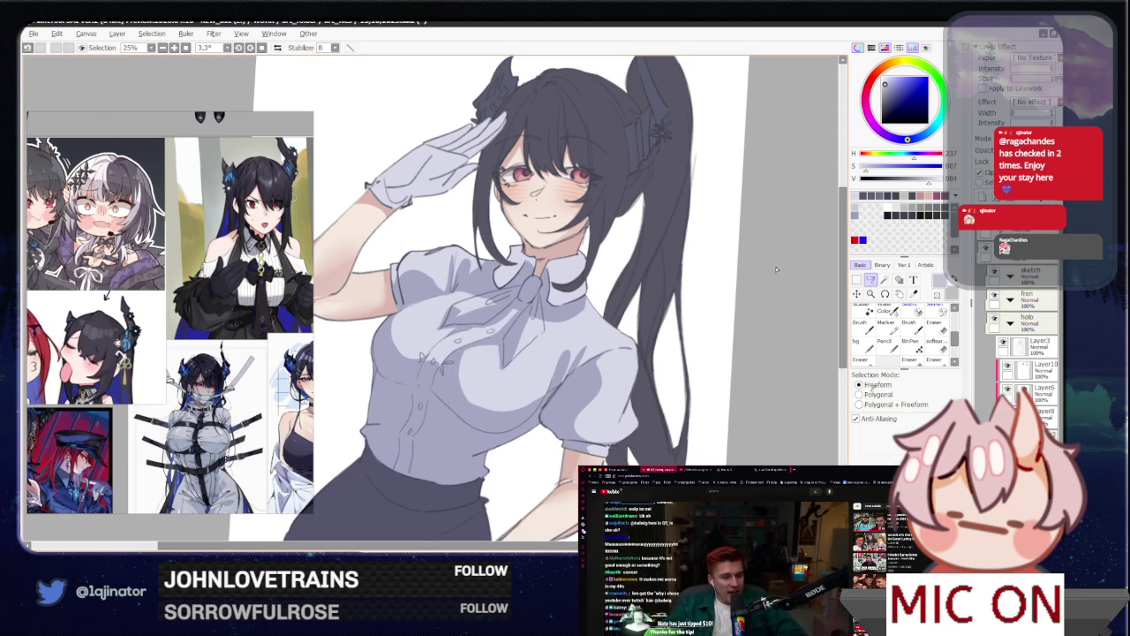
pyautogui.moveTo(756, 350)
pyautogui.mouseDown()
pyautogui.moveTo(725, 329)
pyautogui.moveTo(623, 303)
pyautogui.moveTo(448, 373)
pyautogui.mouseUp()
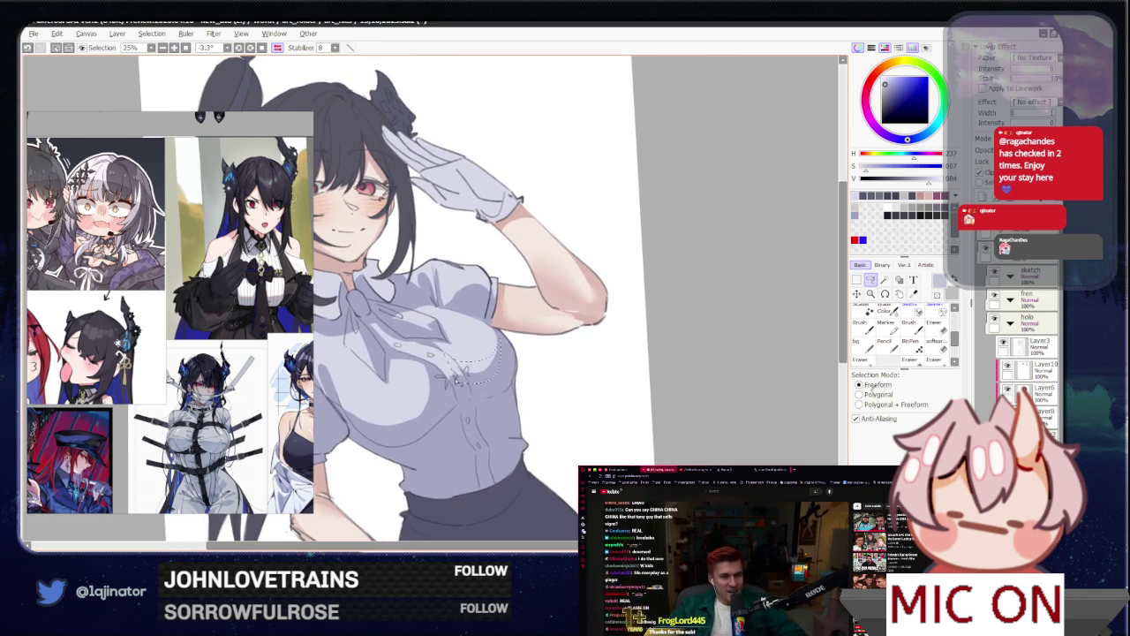
pyautogui.moveTo(552, 363); pyautogui.dragTo(611, 342)
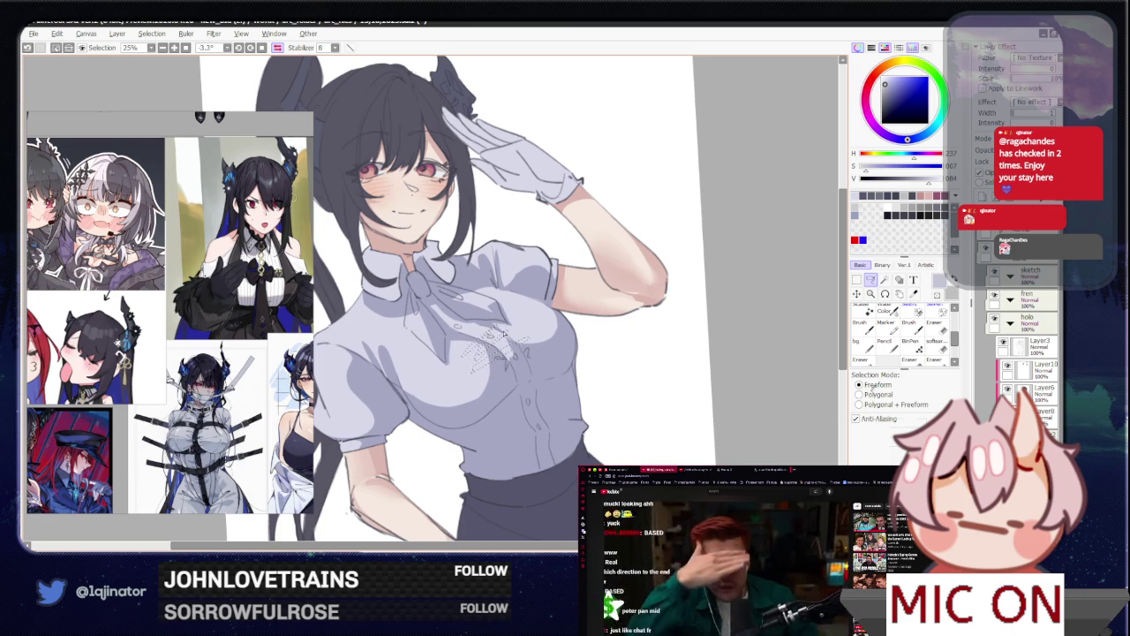
pyautogui.press('w')
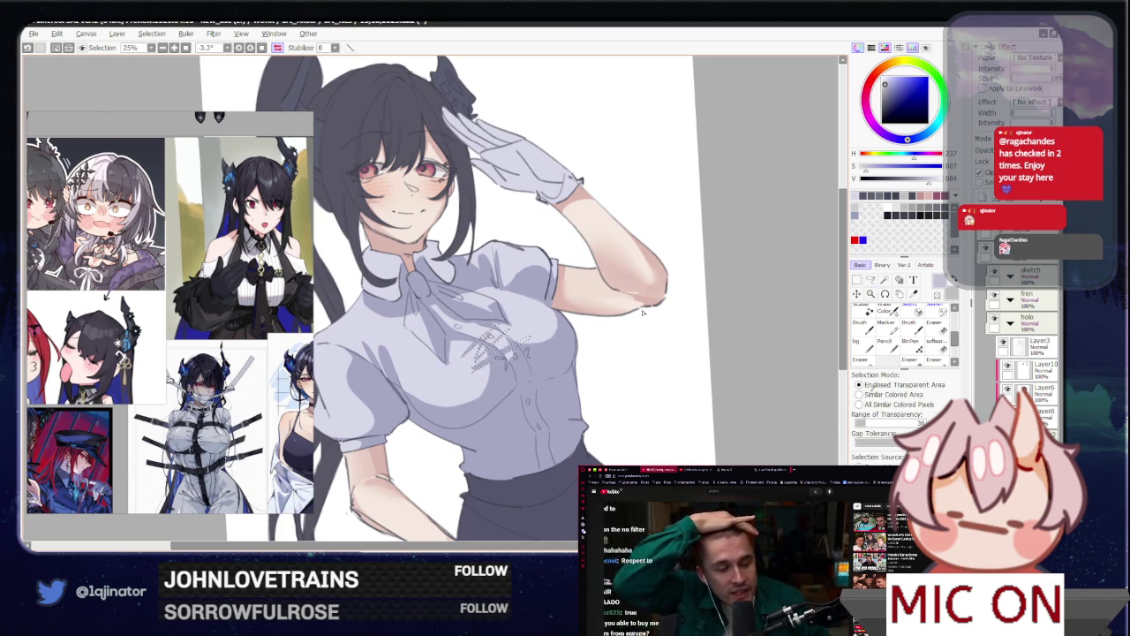
pyautogui.press('l')
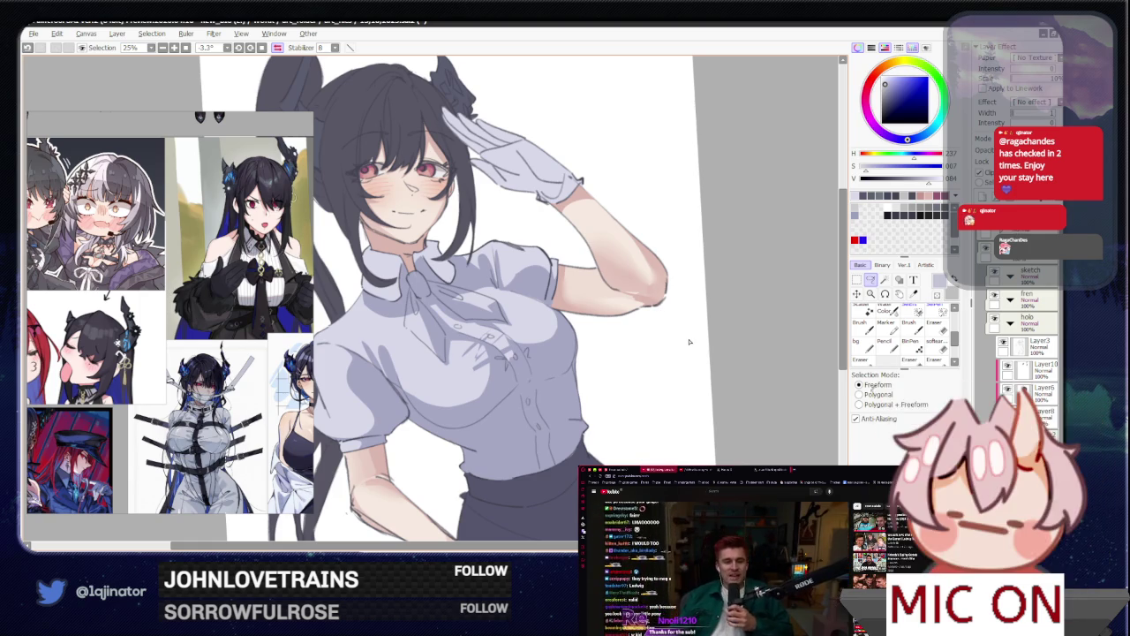
pyautogui.press('b')
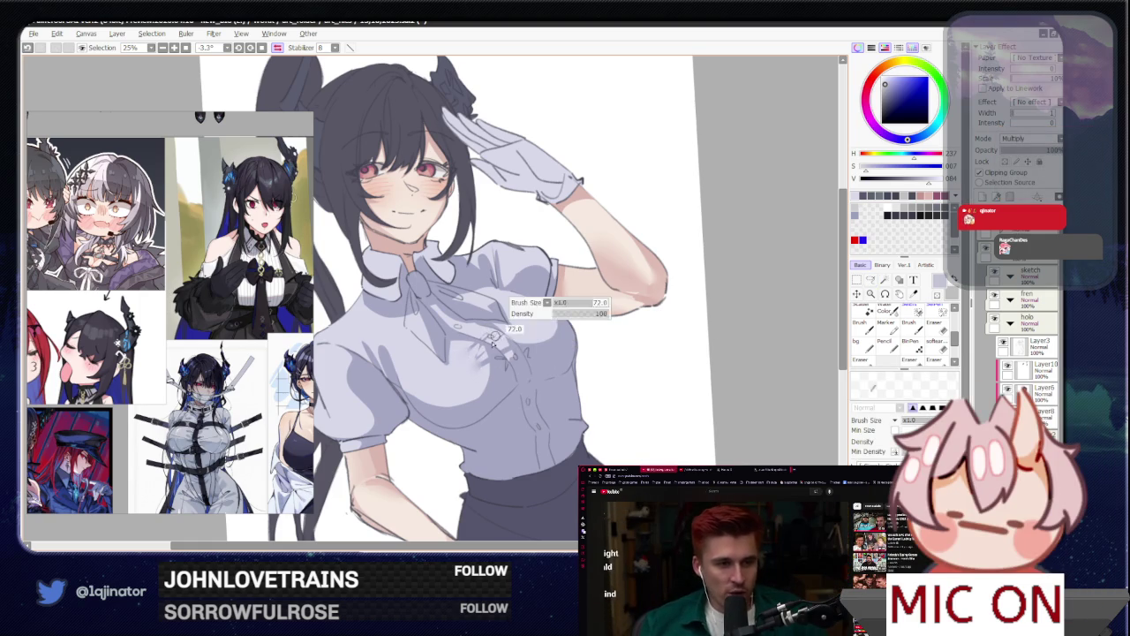
pyautogui.moveTo(738, 342); pyautogui.dragTo(729, 347)
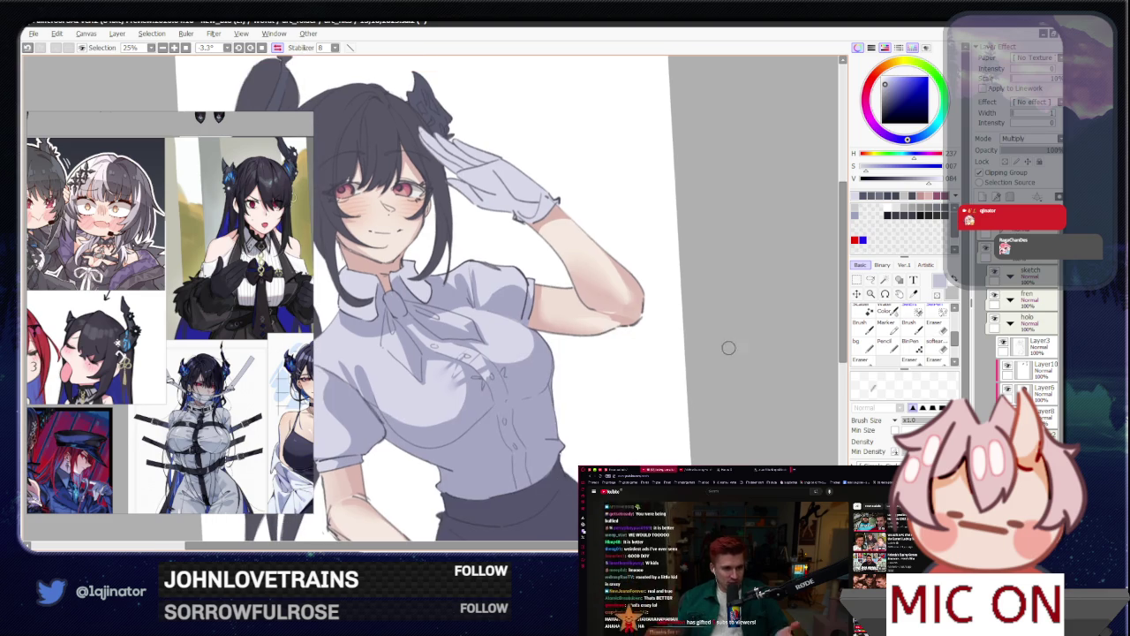
pyautogui.press('l')
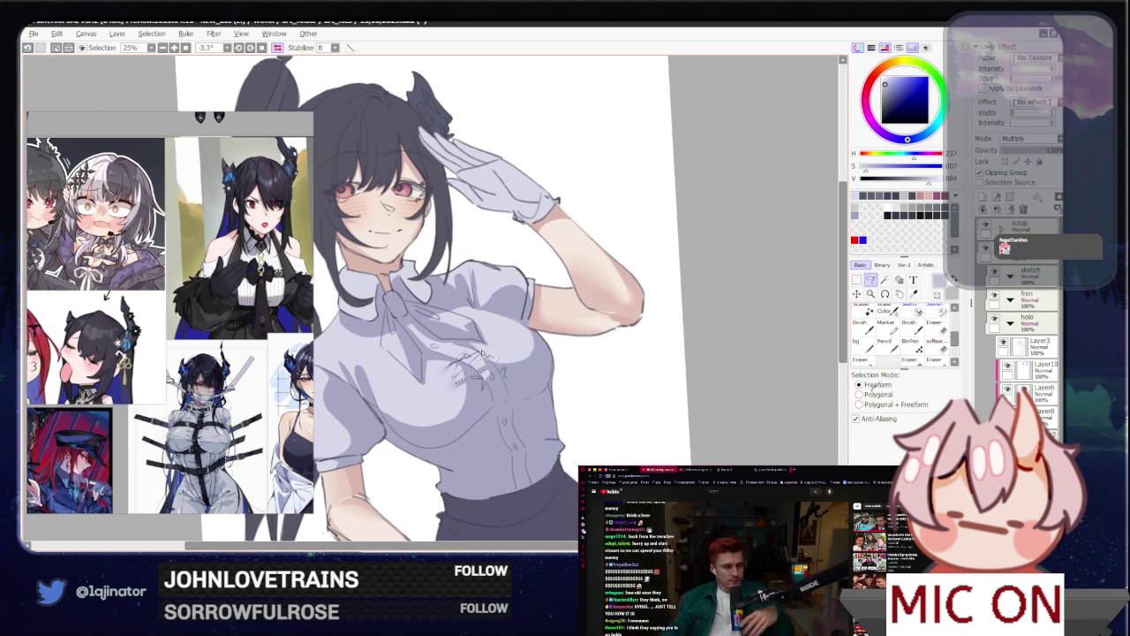
pyautogui.press('w')
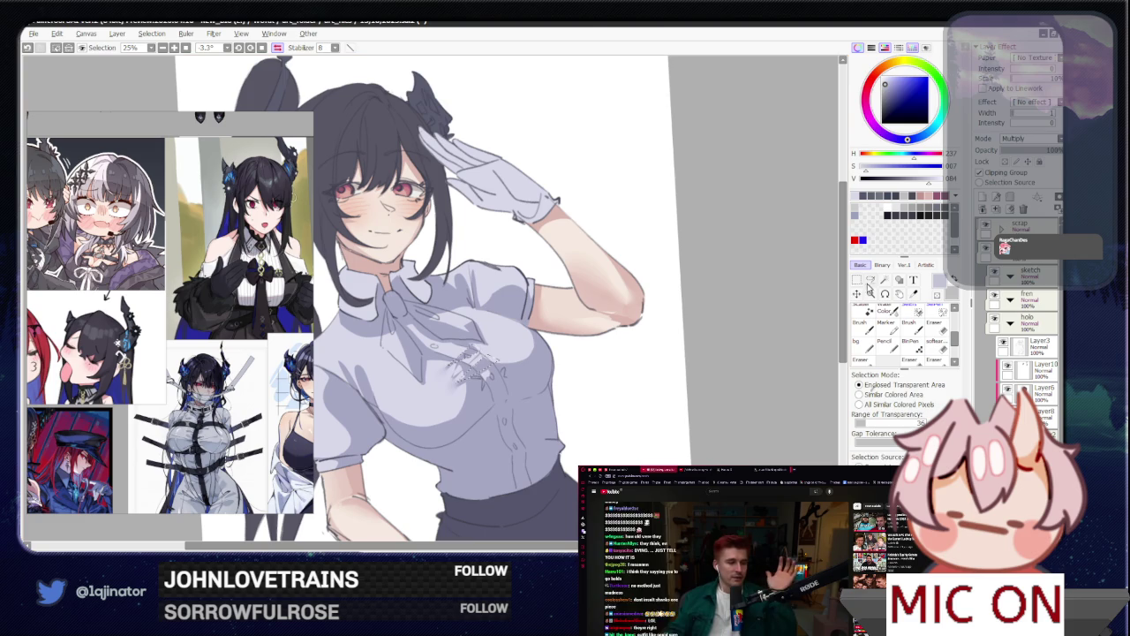
pyautogui.press('b')
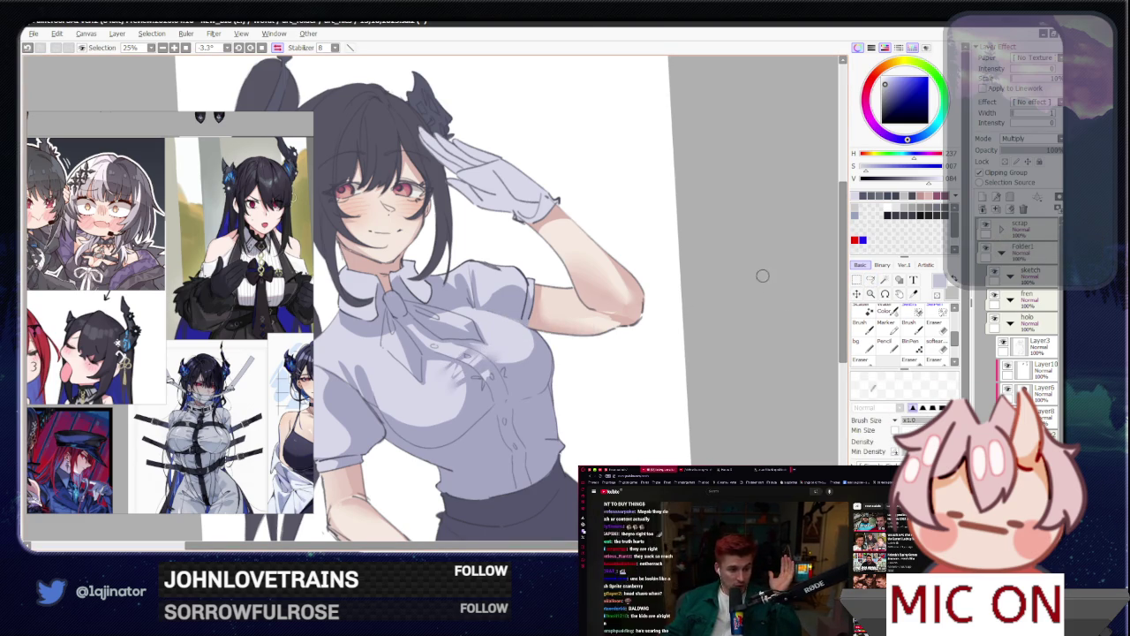
pyautogui.click(869, 280)
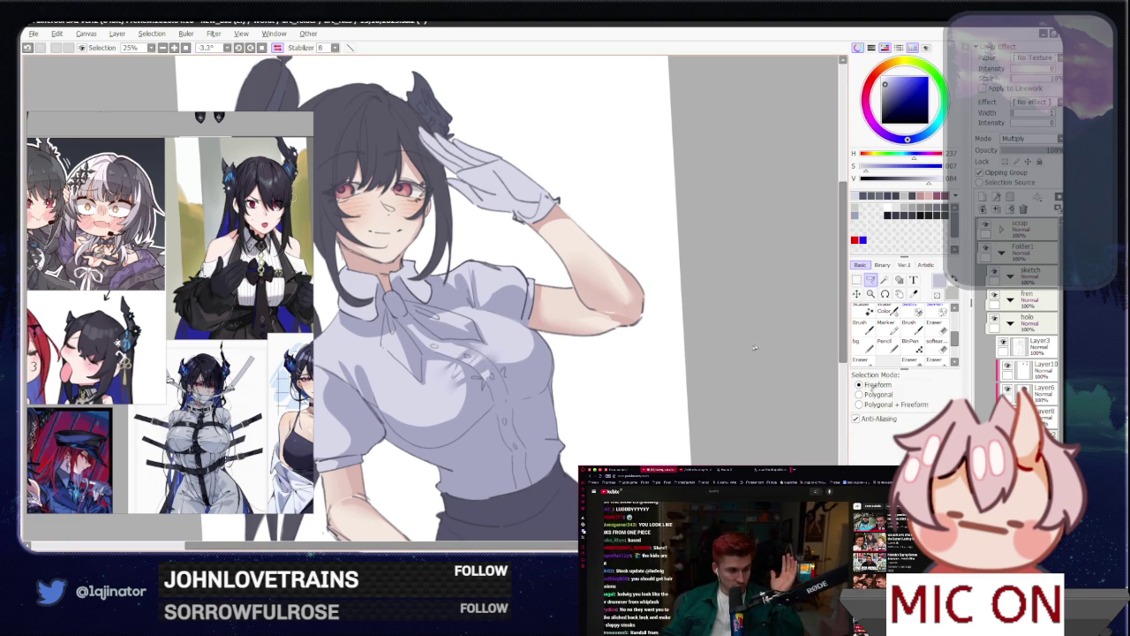
pyautogui.press('h')
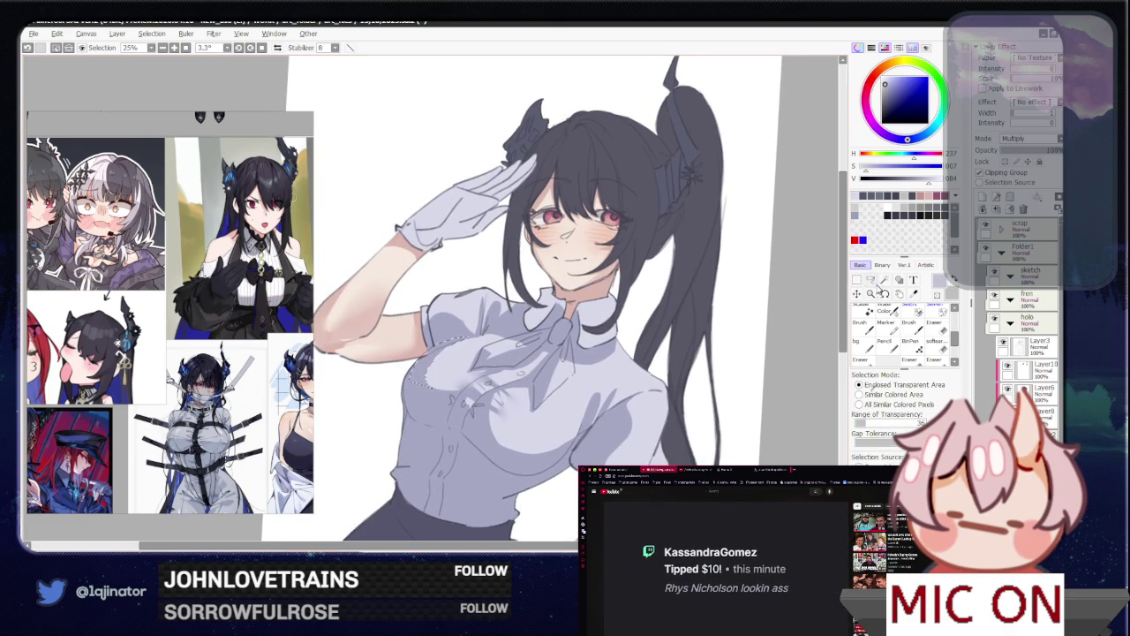
pyautogui.moveTo(540, 433)
pyautogui.mouseDown()
pyautogui.moveTo(507, 415)
pyautogui.moveTo(506, 433)
pyautogui.mouseUp()
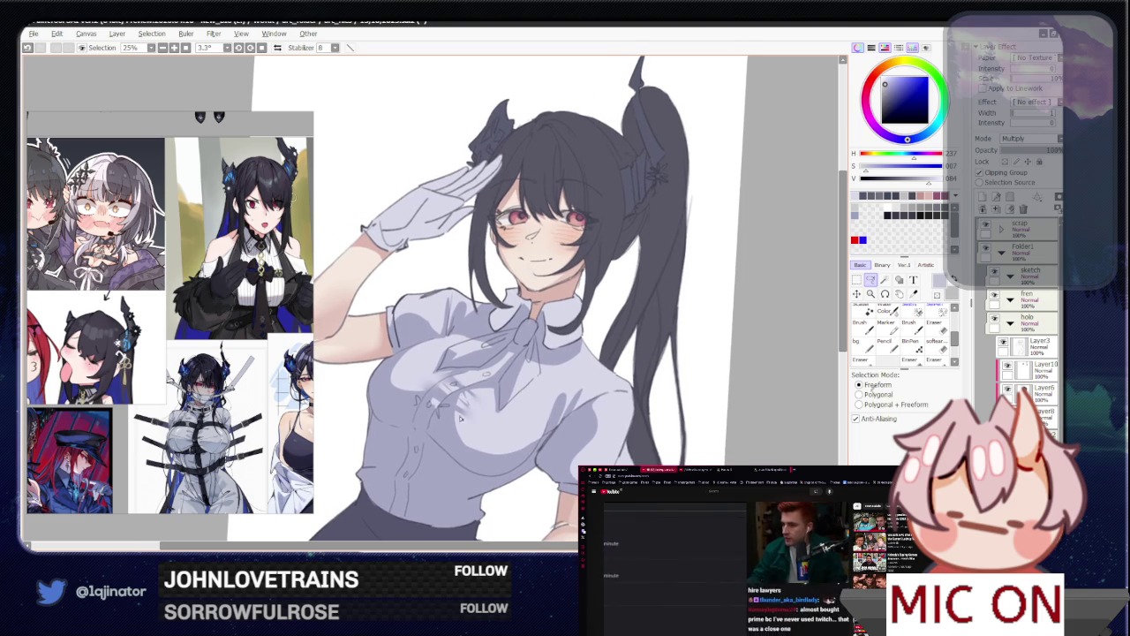
pyautogui.press('b')
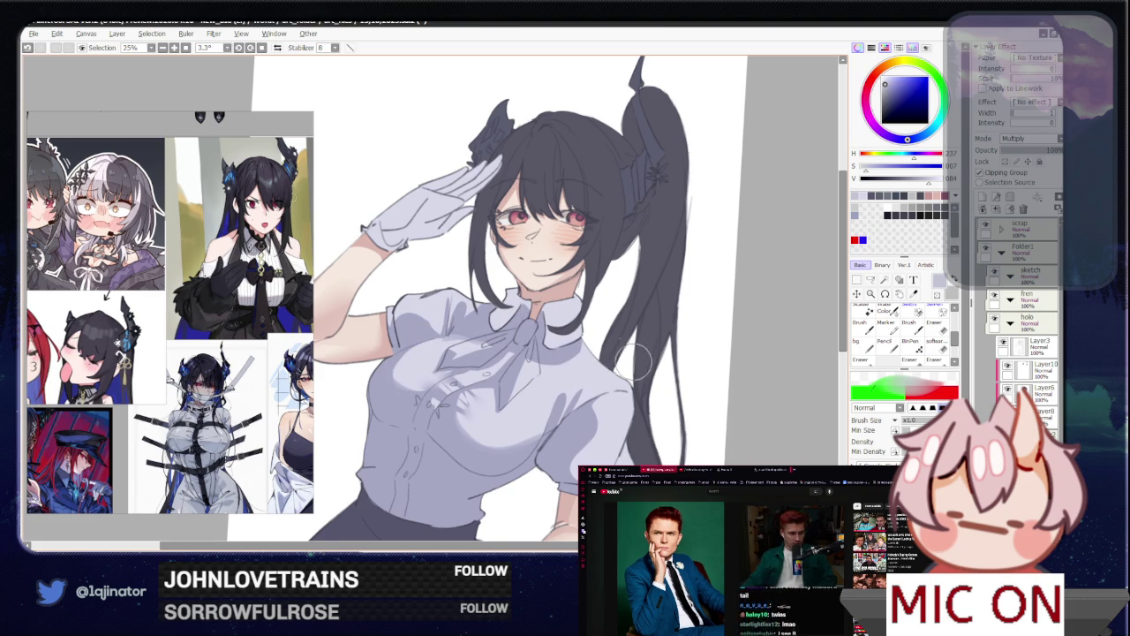
pyautogui.moveTo(632, 360); pyautogui.dragTo(578, 352)
pyautogui.press('a')
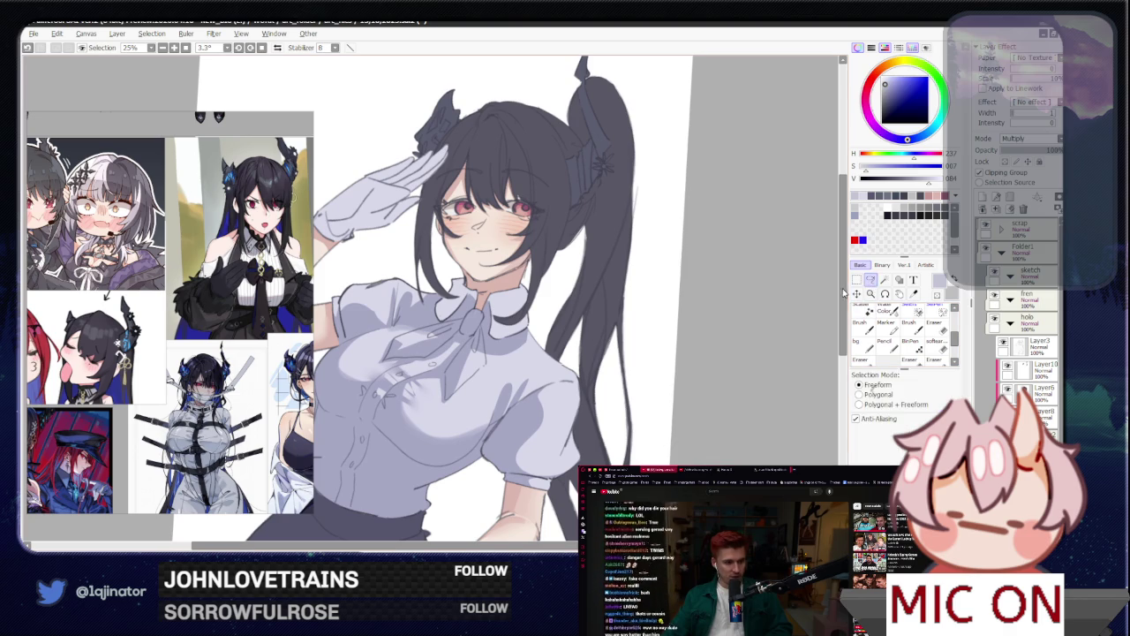
pyautogui.press('h')
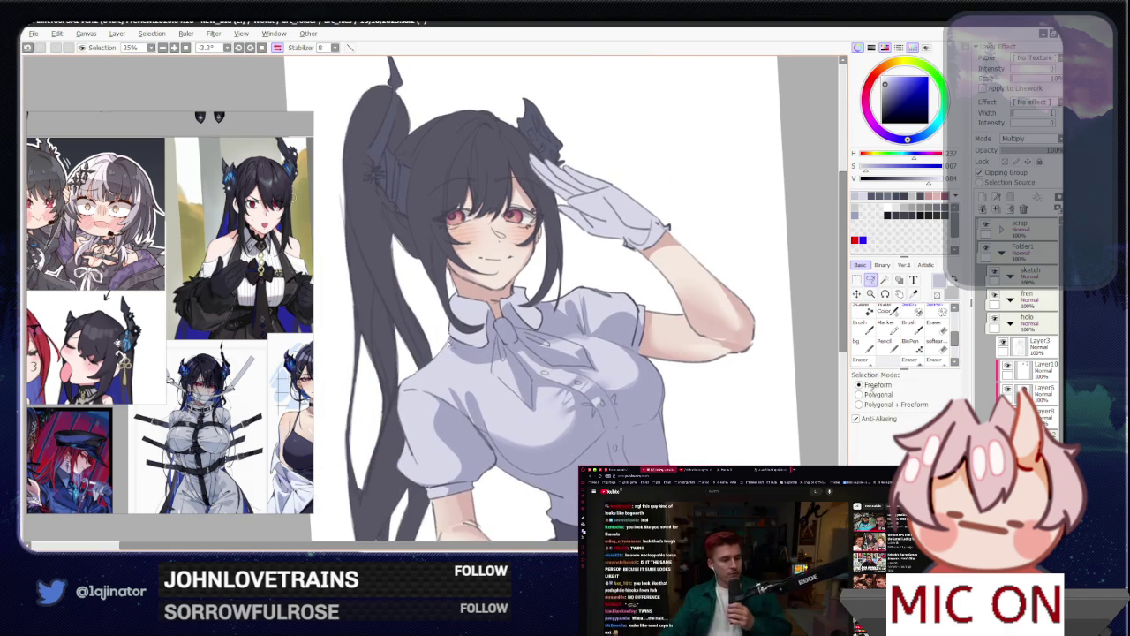
pyautogui.moveTo(458, 316); pyautogui.dragTo(411, 367)
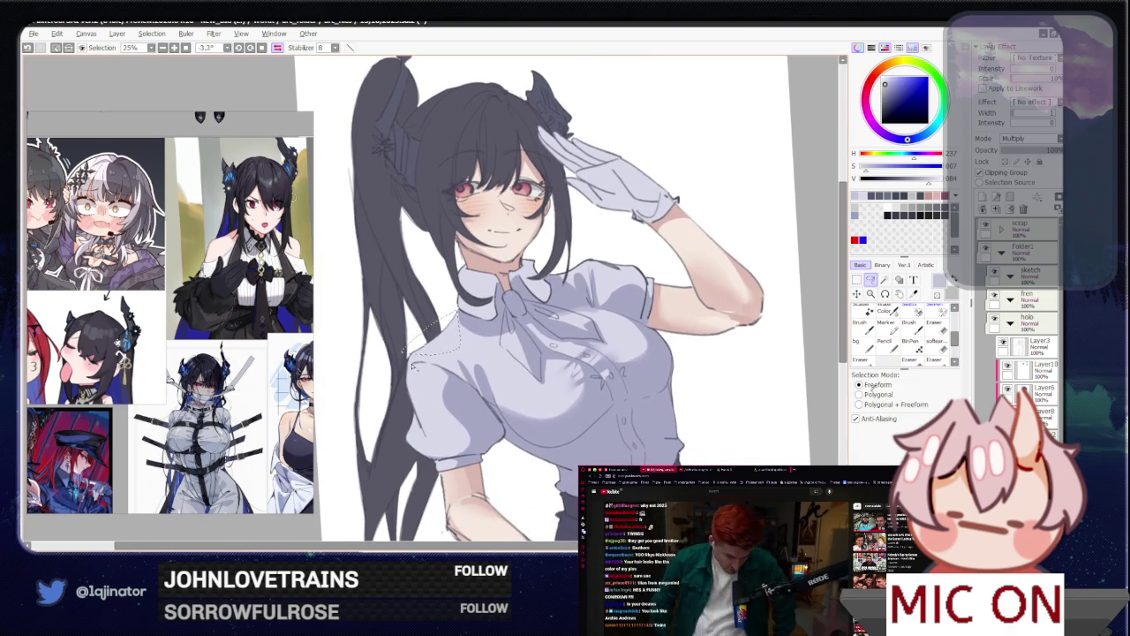
pyautogui.press('b')
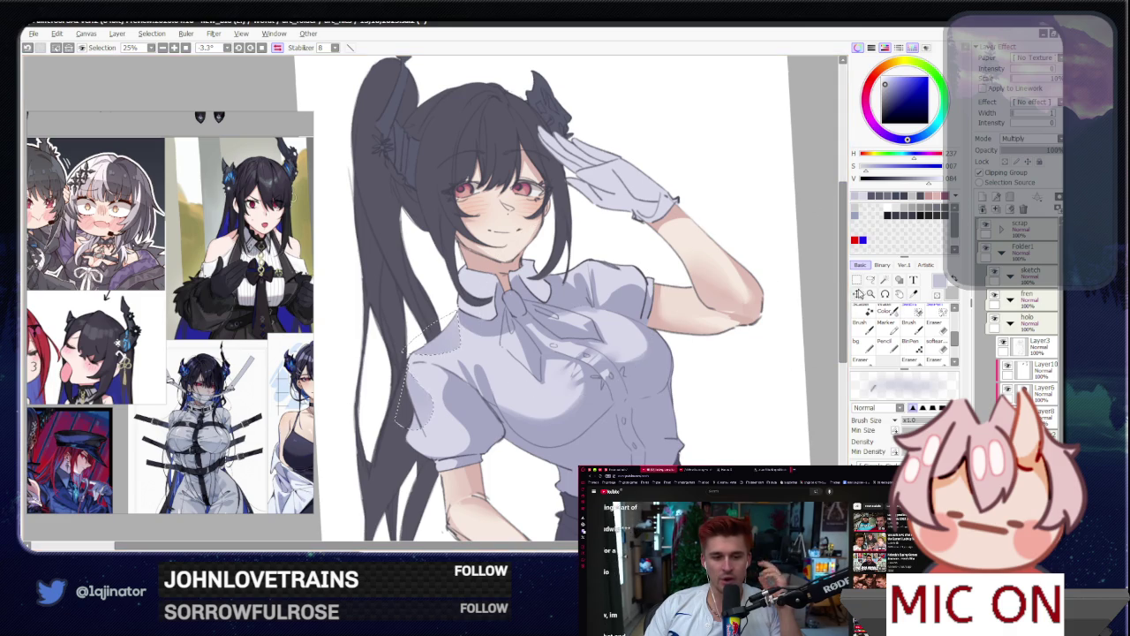
pyautogui.press('l')
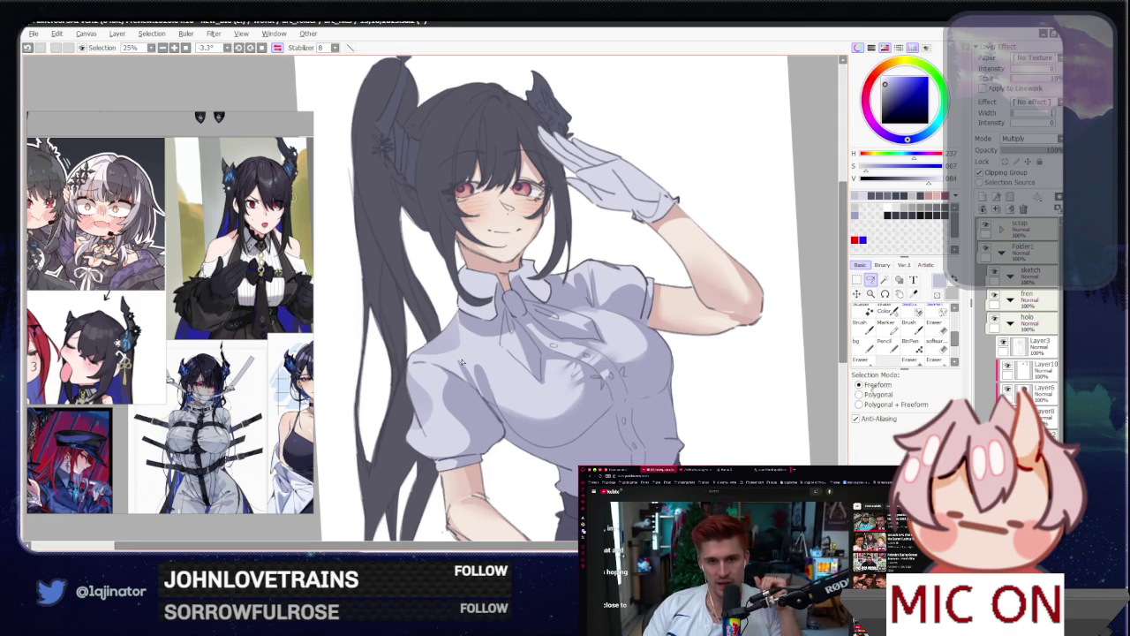
pyautogui.moveTo(646, 357); pyautogui.dragTo(533, 434)
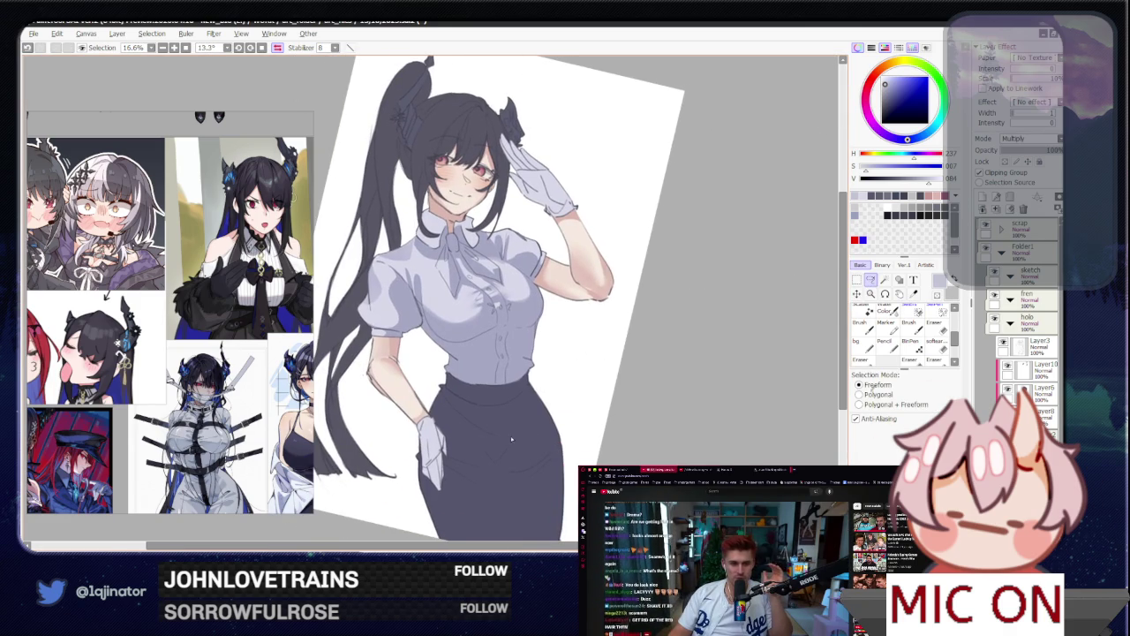
pyautogui.press('h')
pyautogui.moveTo(556, 335); pyautogui.dragTo(495, 362)
pyautogui.scroll(2, 446, 391)
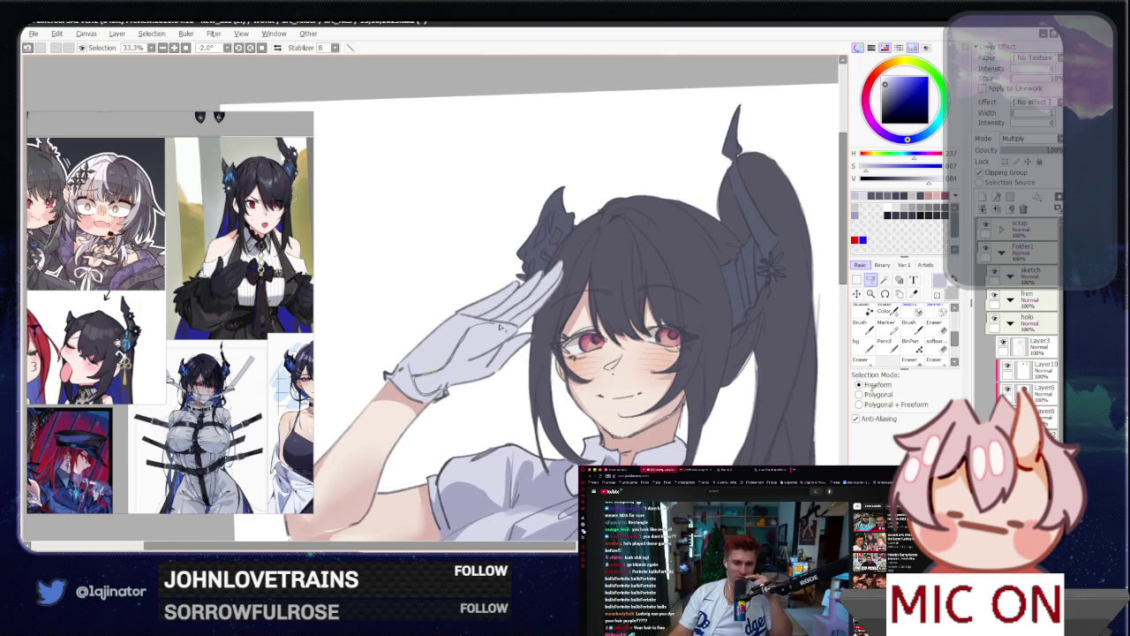
pyautogui.click(885, 279)
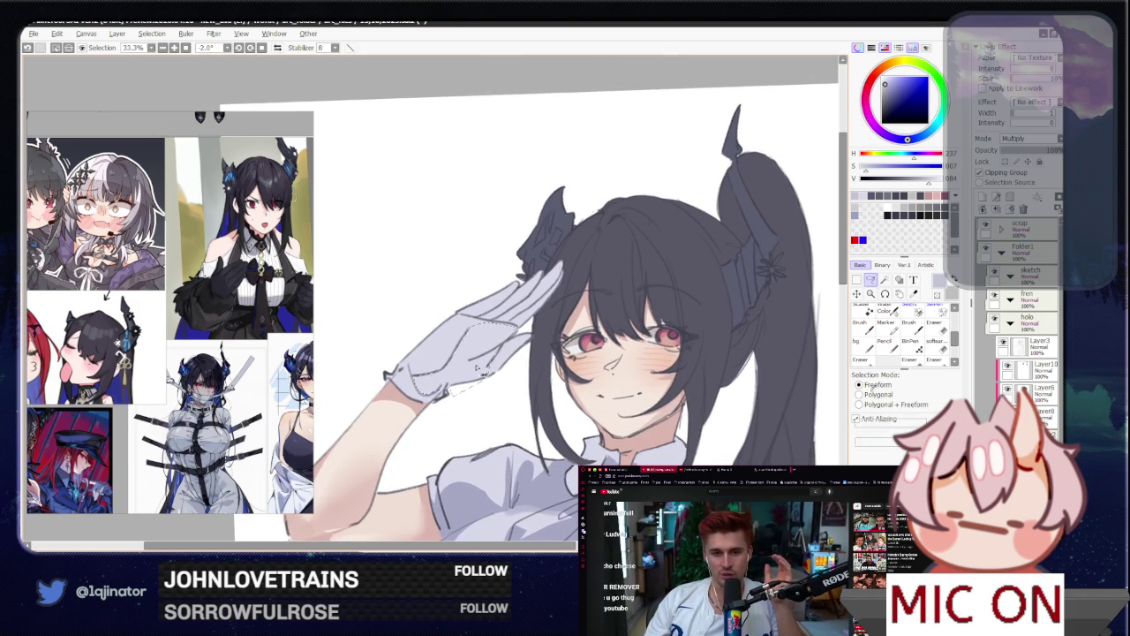
pyautogui.press('-')
pyautogui.press('-')
pyautogui.click(871, 279)
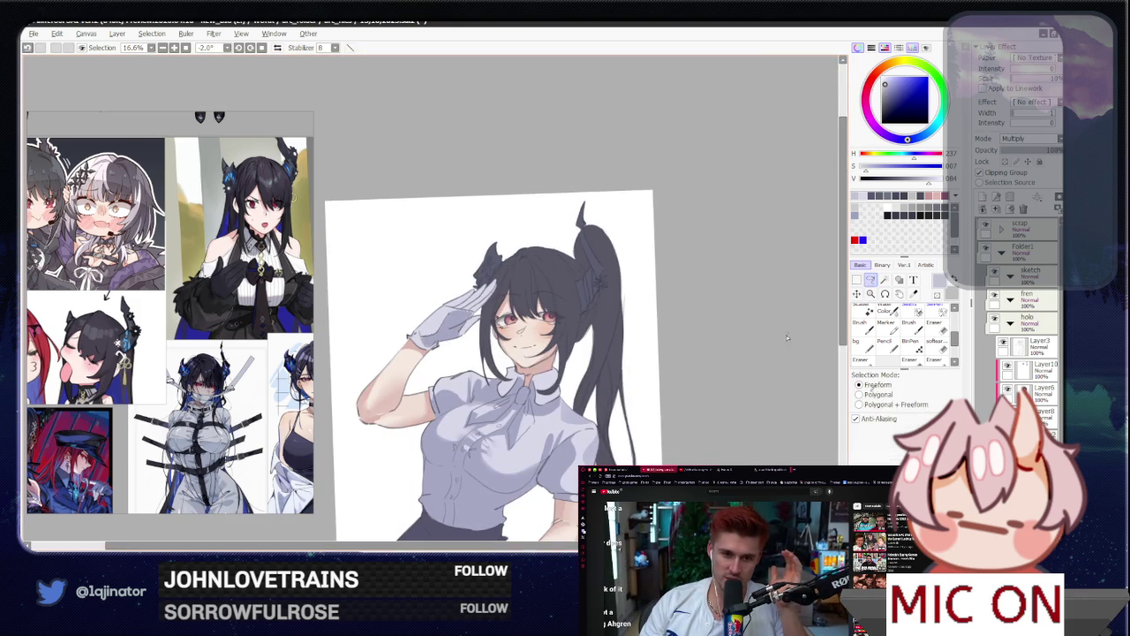
pyautogui.press('+')
pyautogui.press('+')
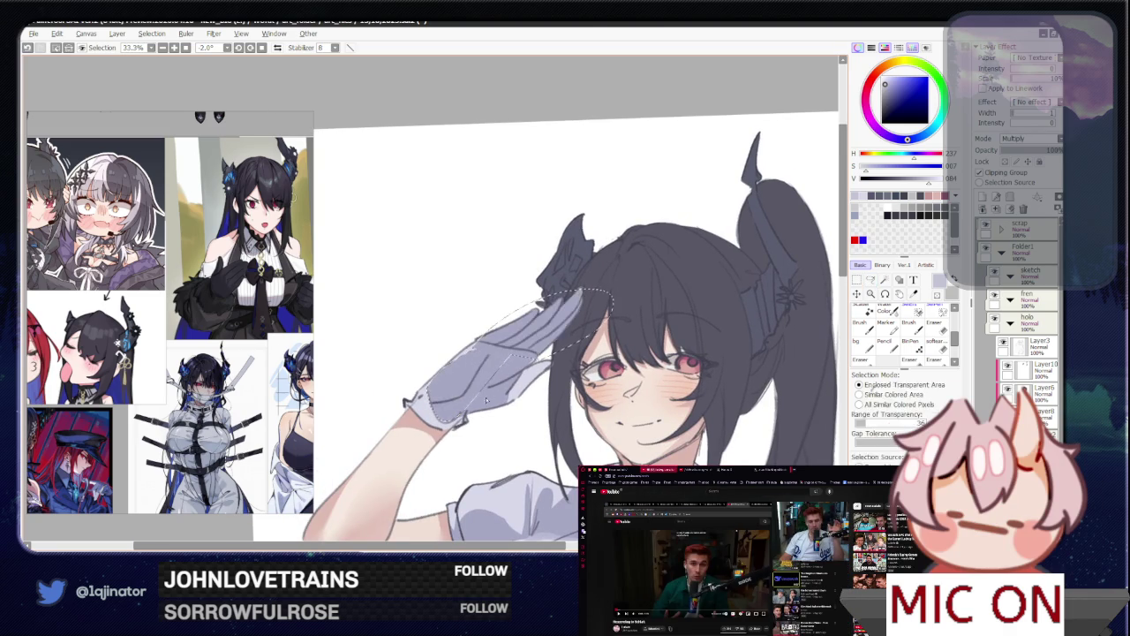
pyautogui.scroll(-3, 800, 323)
pyautogui.click(885, 280)
pyautogui.click(870, 279)
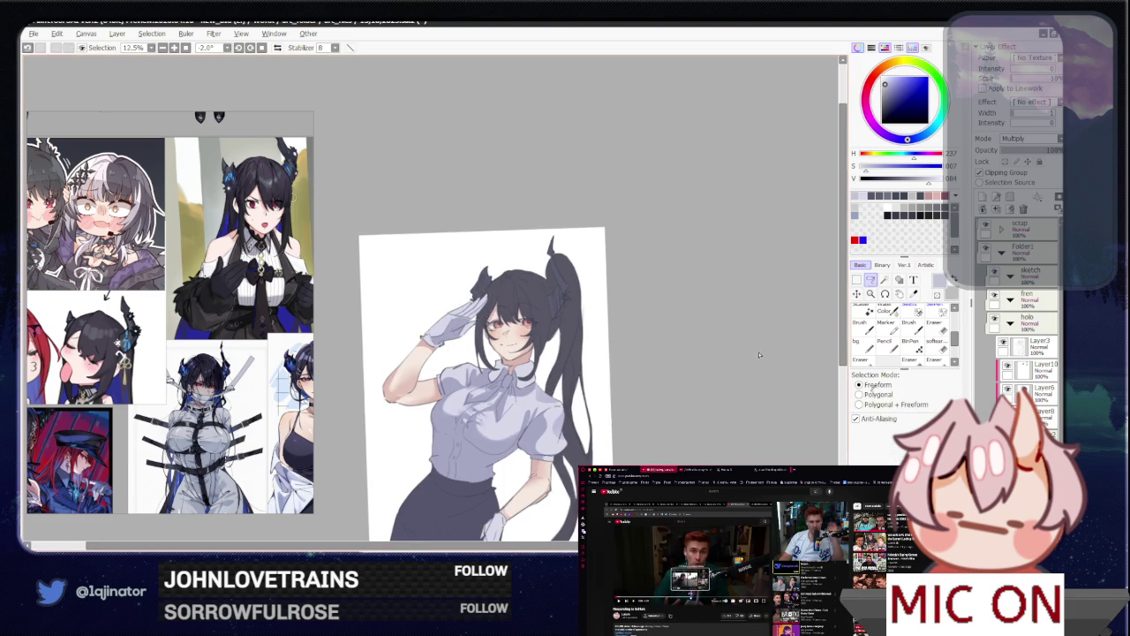
pyautogui.scroll(3, 509, 345)
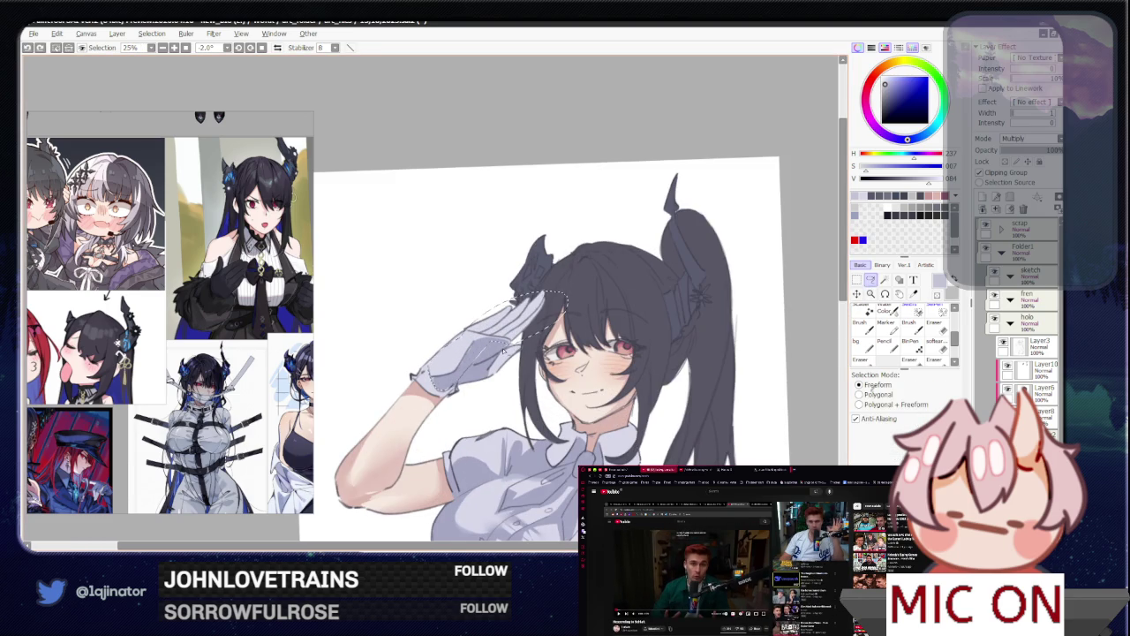
pyautogui.press('w')
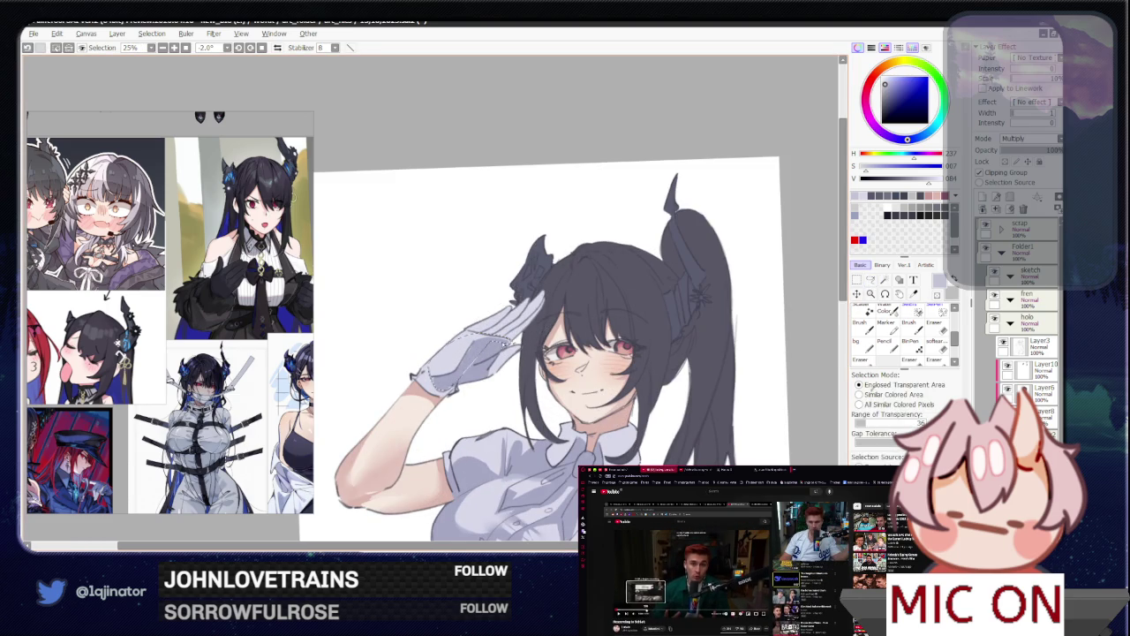
pyautogui.press('l')
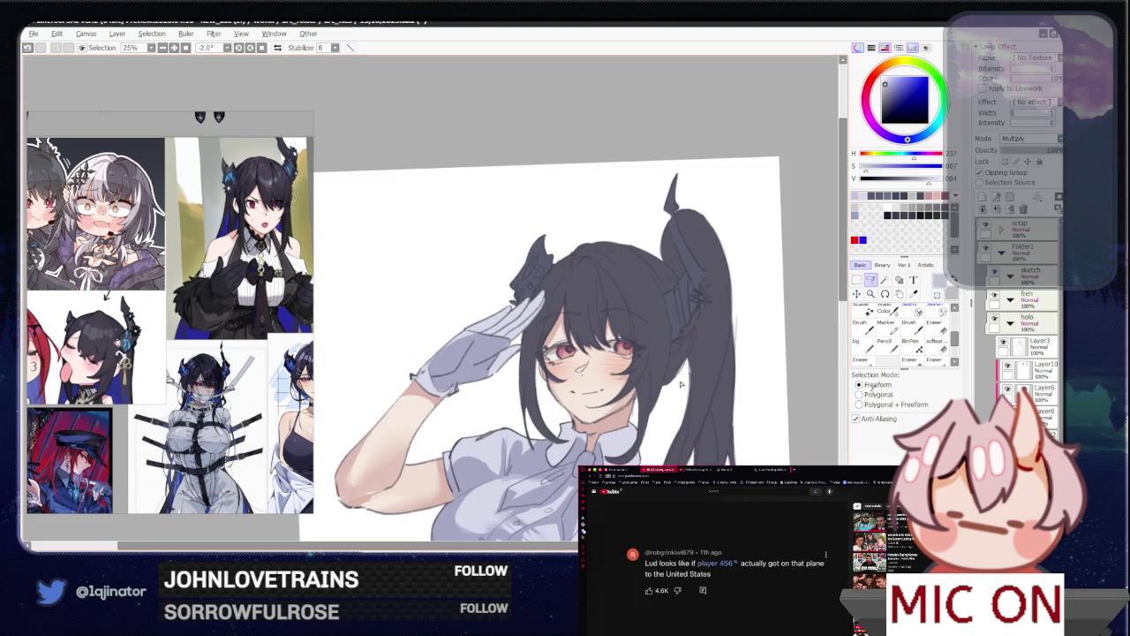
pyautogui.moveTo(631, 408); pyautogui.dragTo(631, 337)
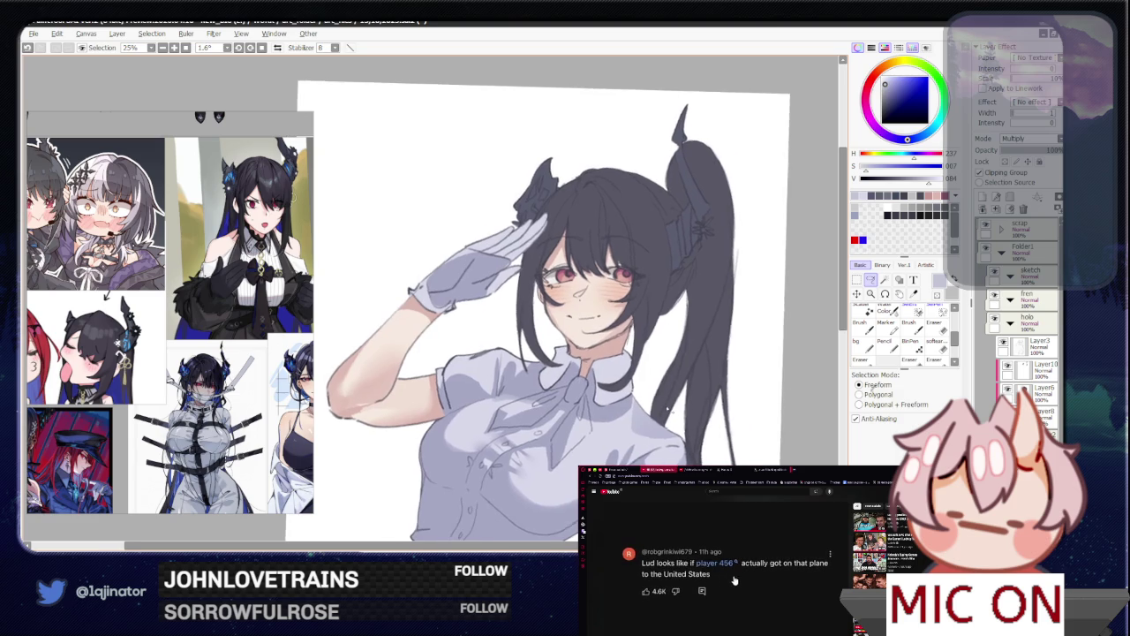
pyautogui.scroll(-2, 665, 366)
pyautogui.moveTo(665, 379); pyautogui.dragTo(668, 412)
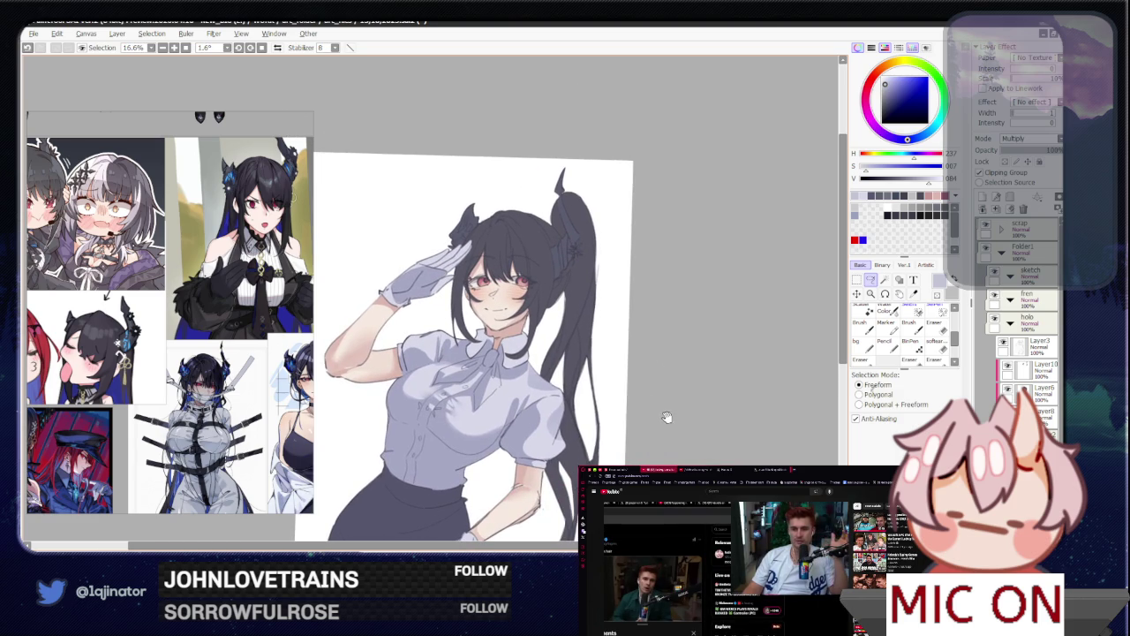
pyautogui.scroll(1, 667, 417)
pyautogui.scroll(1, 510, 354)
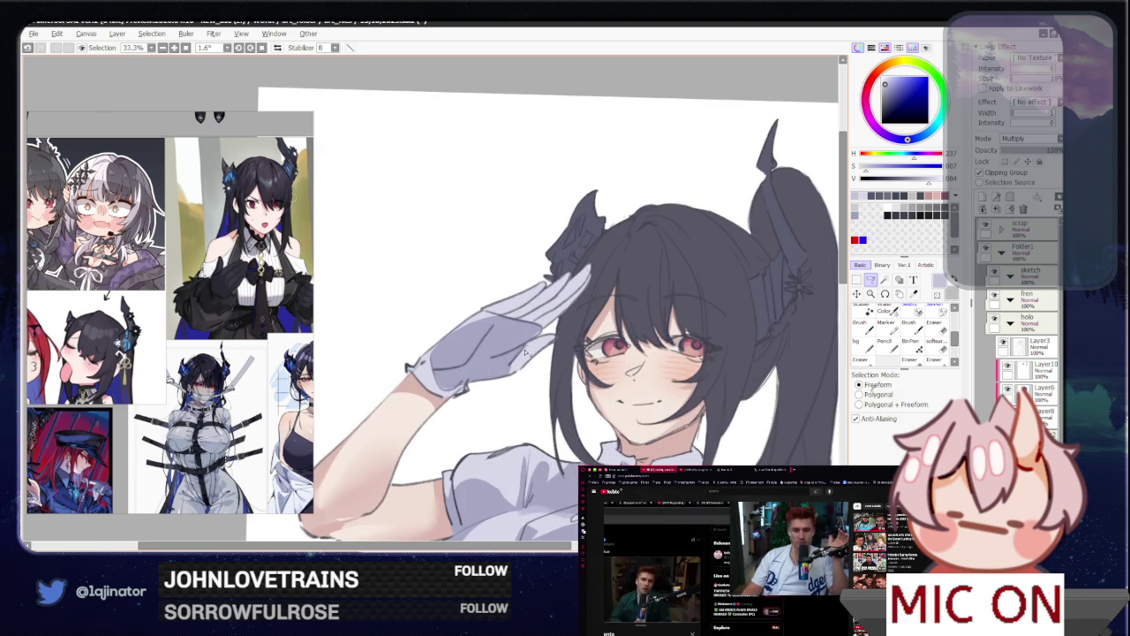
pyautogui.scroll(-2, 579, 350)
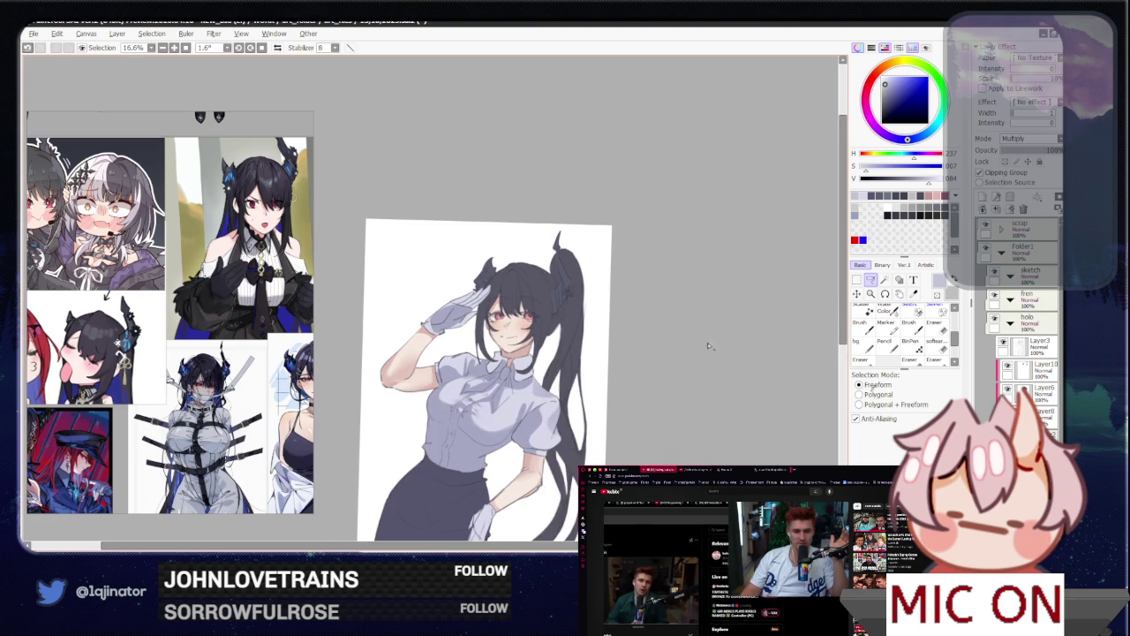
pyautogui.scroll(1, 709, 345)
pyautogui.scroll(-2, 606, 404)
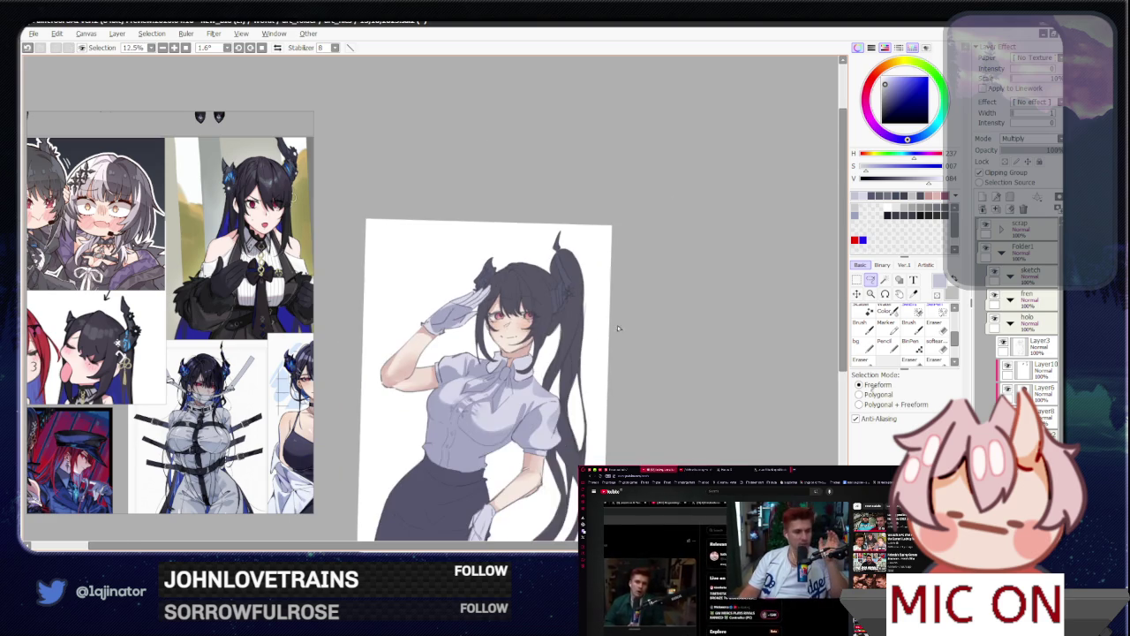
pyautogui.scroll(2, 555, 399)
pyautogui.scroll(1, 554, 400)
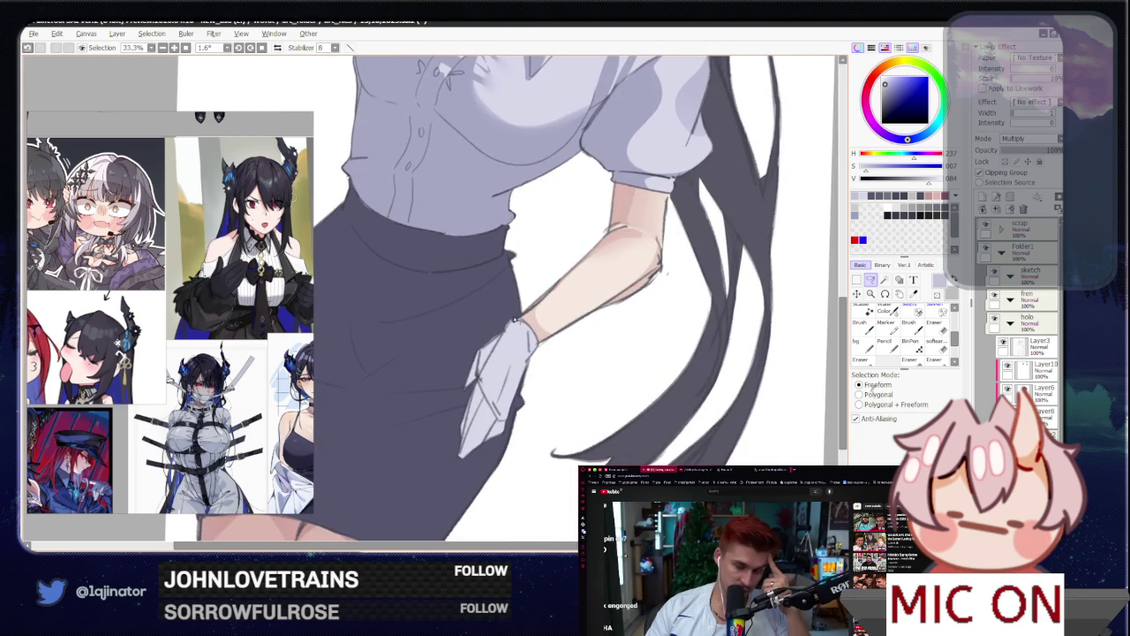
pyautogui.moveTo(511, 311)
pyautogui.mouseDown()
pyautogui.moveTo(448, 408)
pyautogui.moveTo(484, 402)
pyautogui.mouseUp()
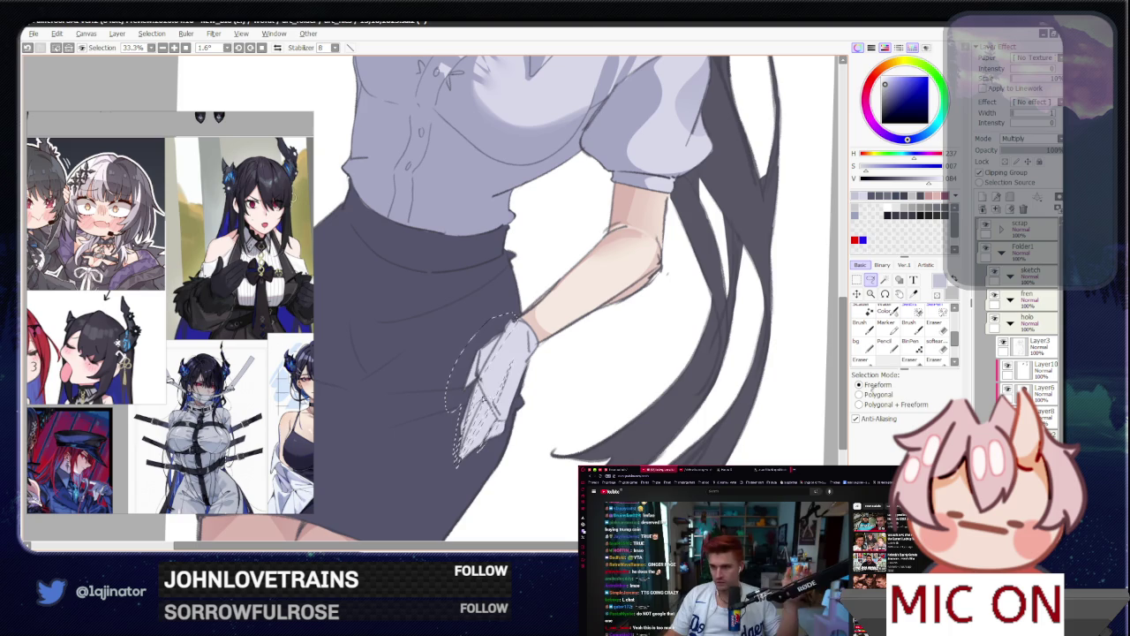
pyautogui.press('w')
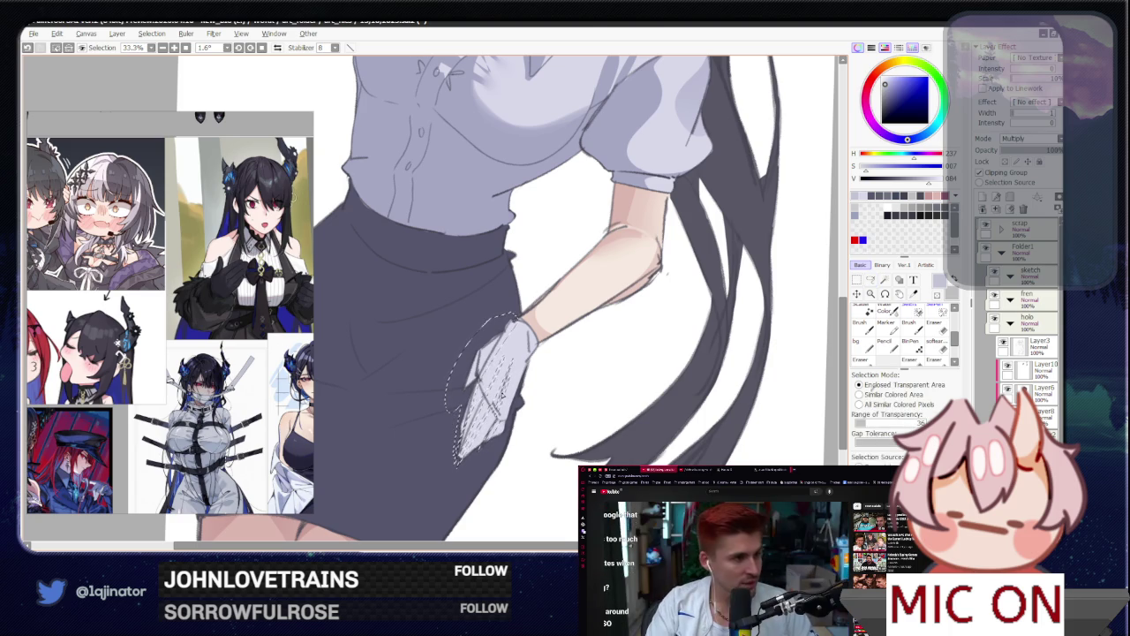
pyautogui.hotkey('ctrl', 'd')
pyautogui.press('b')
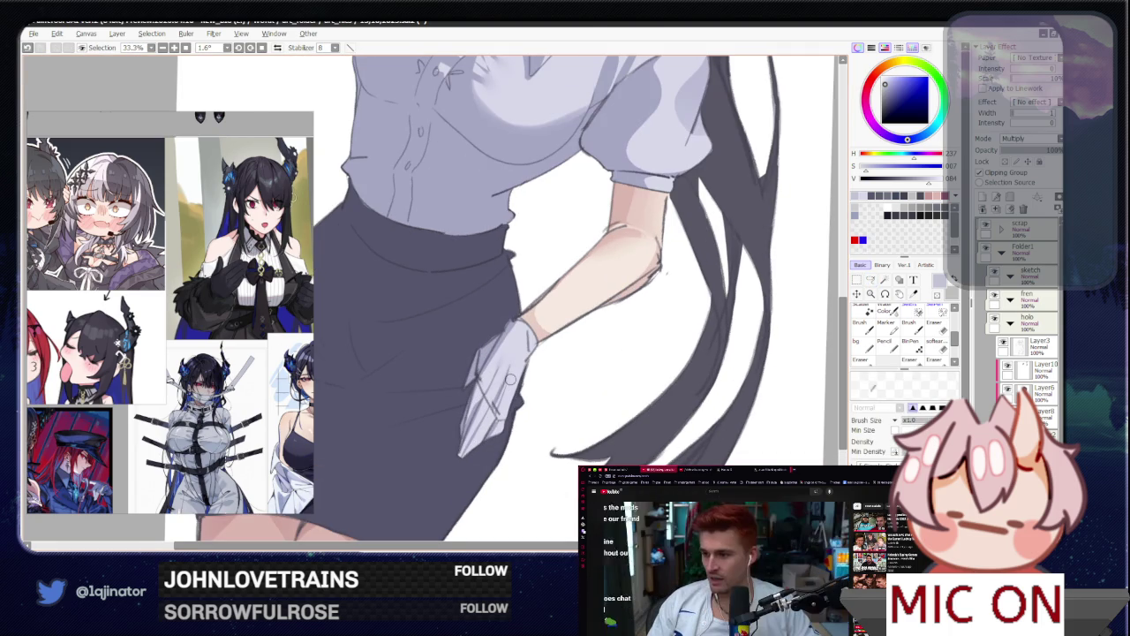
pyautogui.scroll(-1, 590, 345)
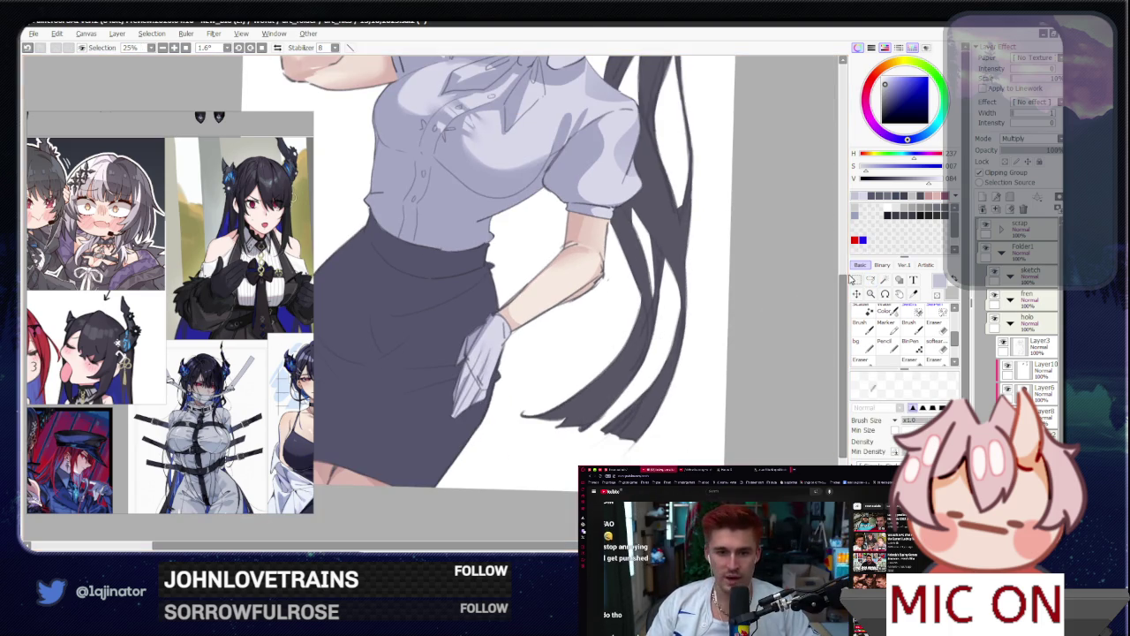
pyautogui.press('a')
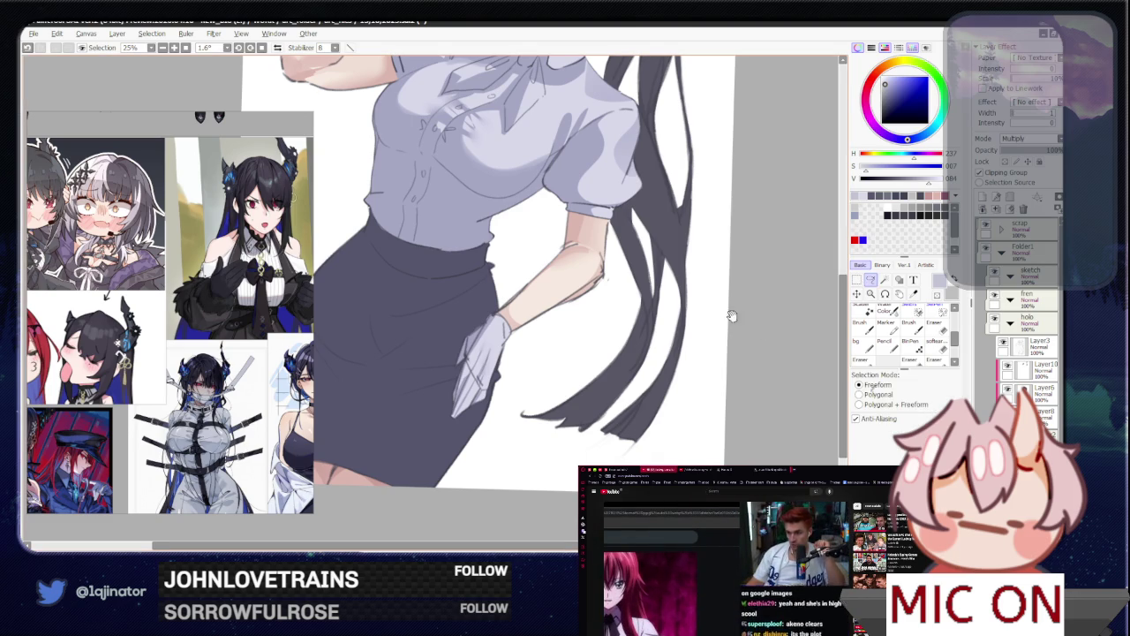
pyautogui.moveTo(732, 315); pyautogui.dragTo(696, 425)
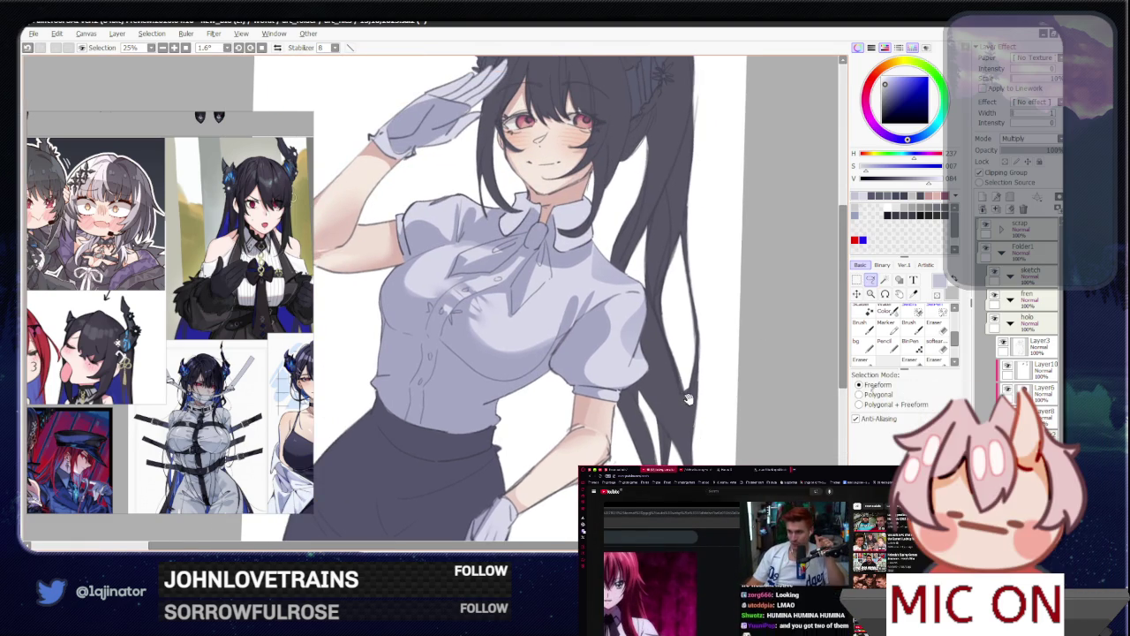
pyautogui.moveTo(559, 320)
pyautogui.mouseDown()
pyautogui.moveTo(522, 416)
pyautogui.moveTo(509, 382)
pyautogui.moveTo(483, 400)
pyautogui.mouseUp()
pyautogui.moveTo(517, 328); pyautogui.dragTo(496, 412)
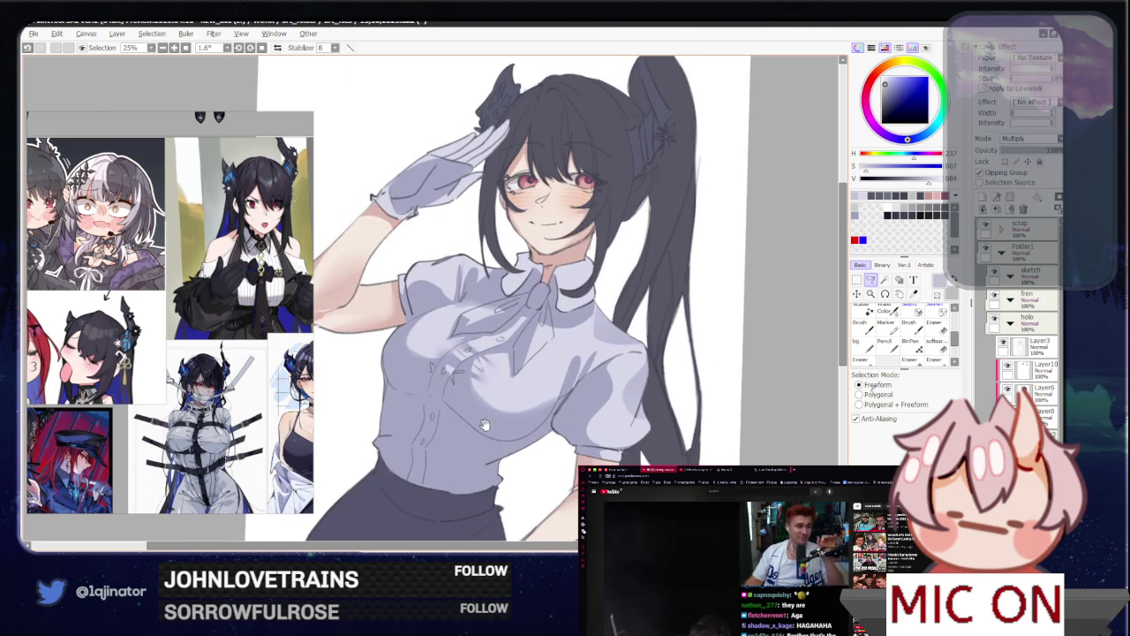
pyautogui.scroll(-1, 485, 426)
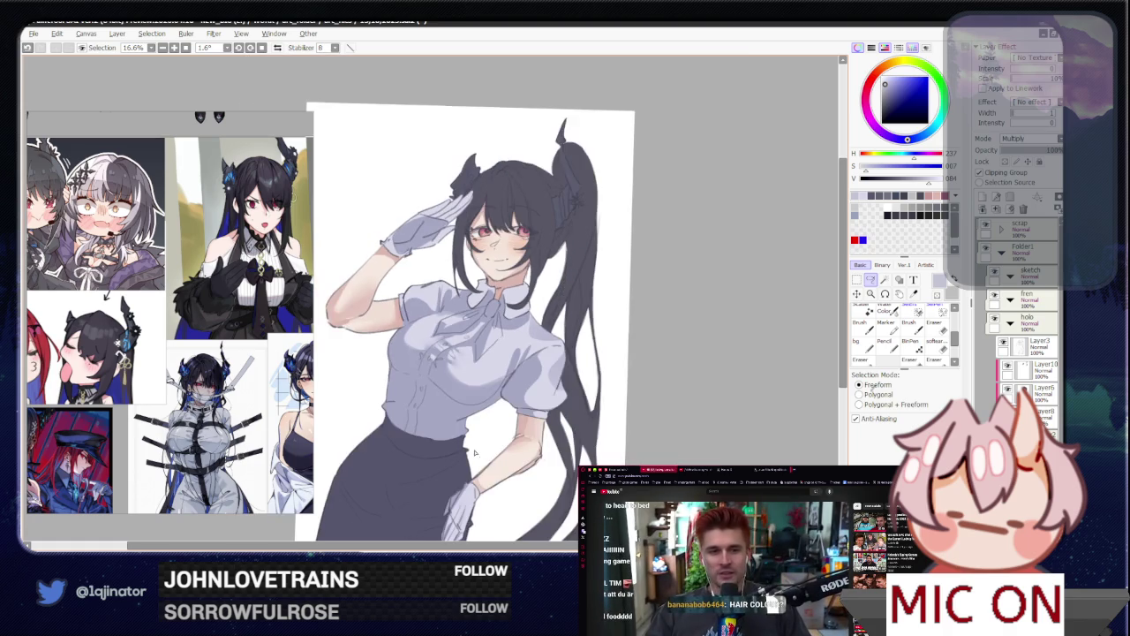
pyautogui.moveTo(593, 399); pyautogui.dragTo(580, 398)
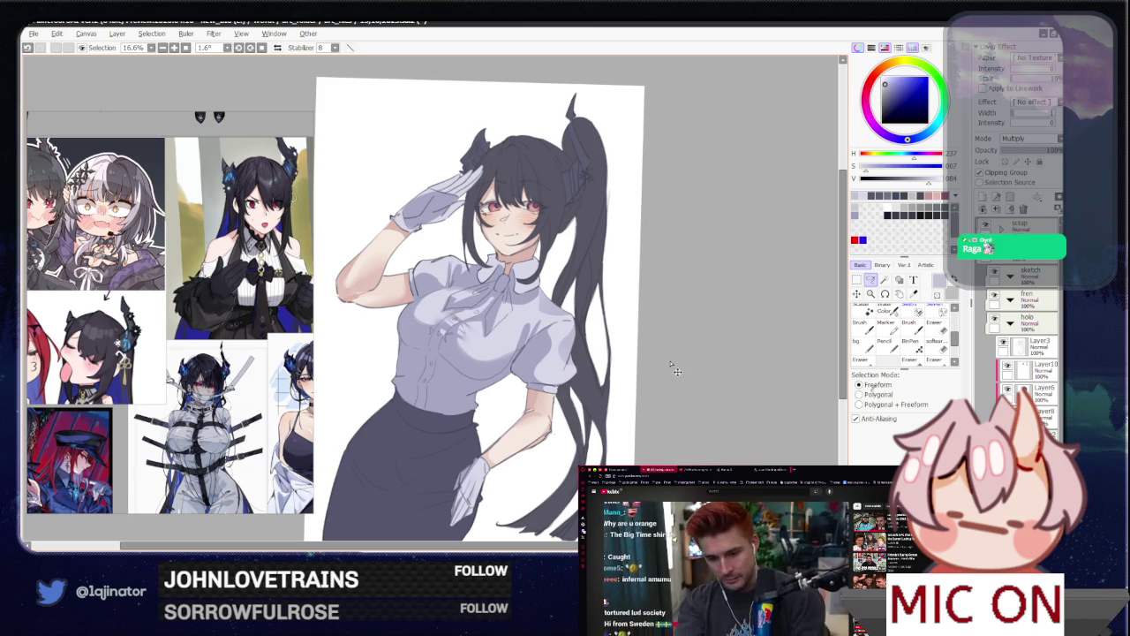
# Step: Raise the layer's Luminance by +11 with Hue/Saturation
pyautogui.hotkey('ctrl', 'u')
pyautogui.moveTo(642, 192); pyautogui.dragTo(653, 193)
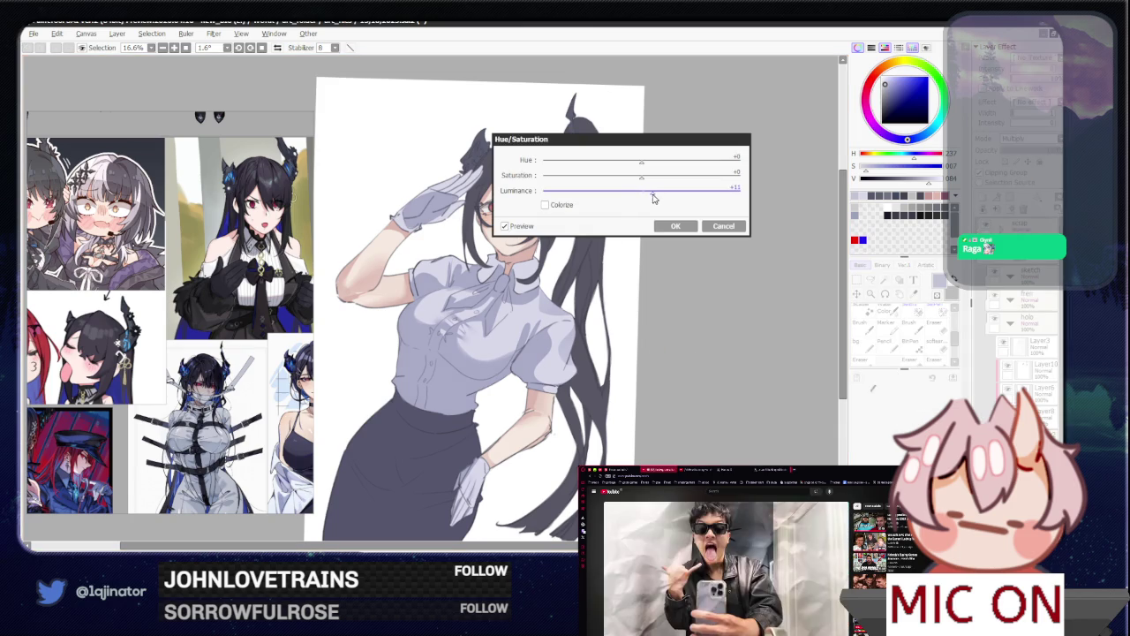
pyautogui.click(673, 227)
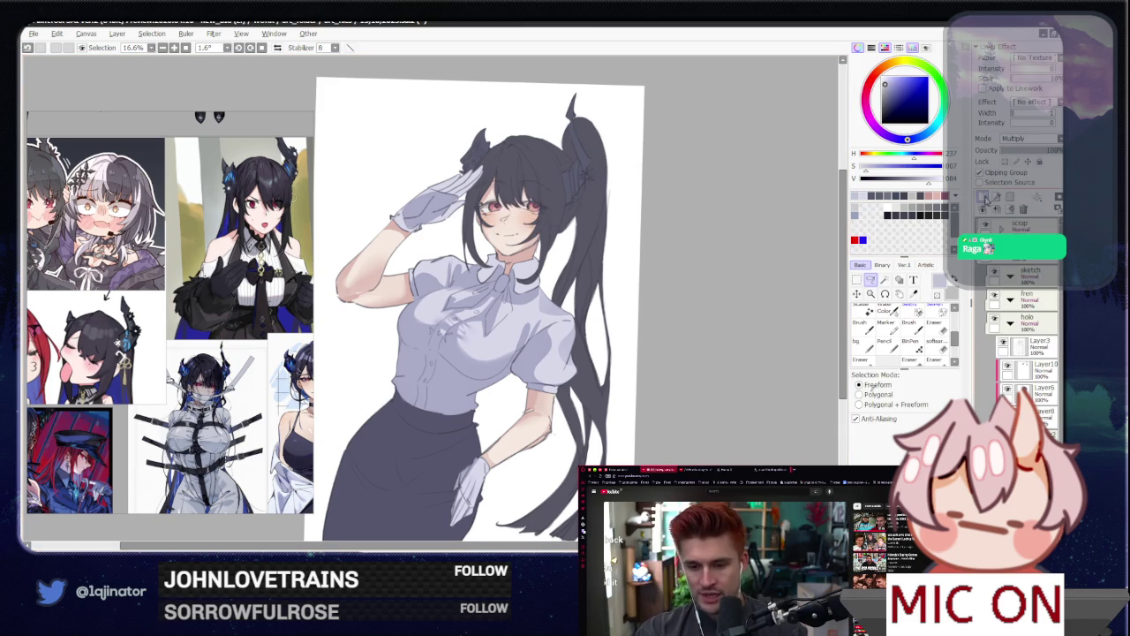
# Step: Set the layer to Multiply with Clipping Group and pick a slightly darker grey
pyautogui.click(980, 172)
pyautogui.click(1025, 139)
pyautogui.click(1021, 164)
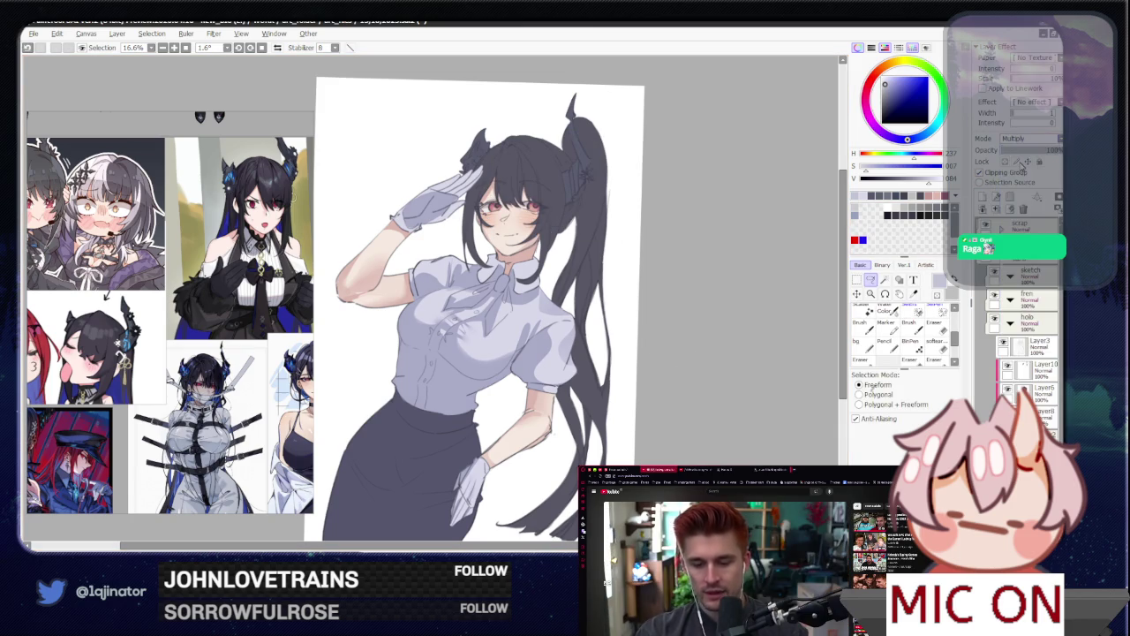
pyautogui.click(891, 91)
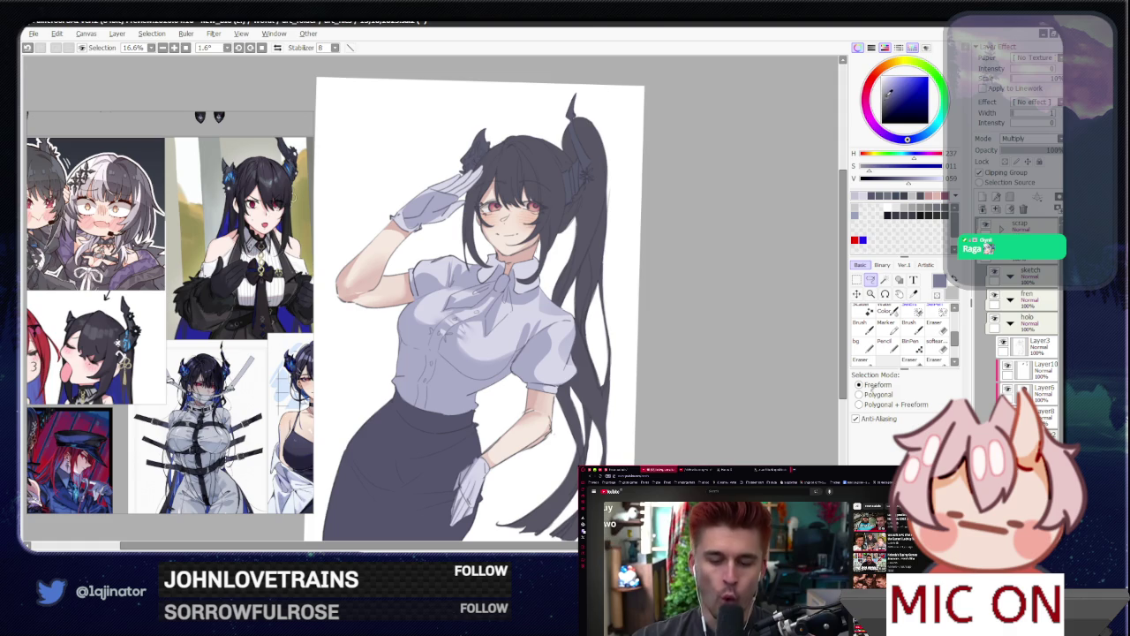
pyautogui.scroll(2, 388, 309)
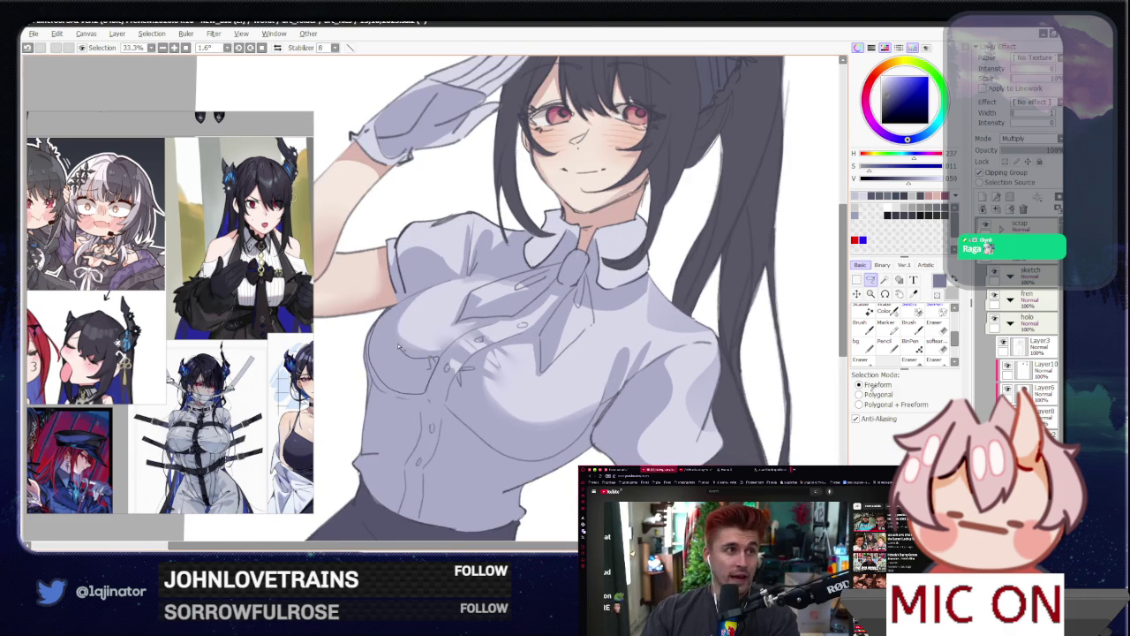
# Step: Lasso a shadow area on the left chest and paint it with the brush
pyautogui.moveTo(398, 346)
pyautogui.mouseDown()
pyautogui.moveTo(419, 327)
pyautogui.moveTo(429, 358)
pyautogui.mouseUp()
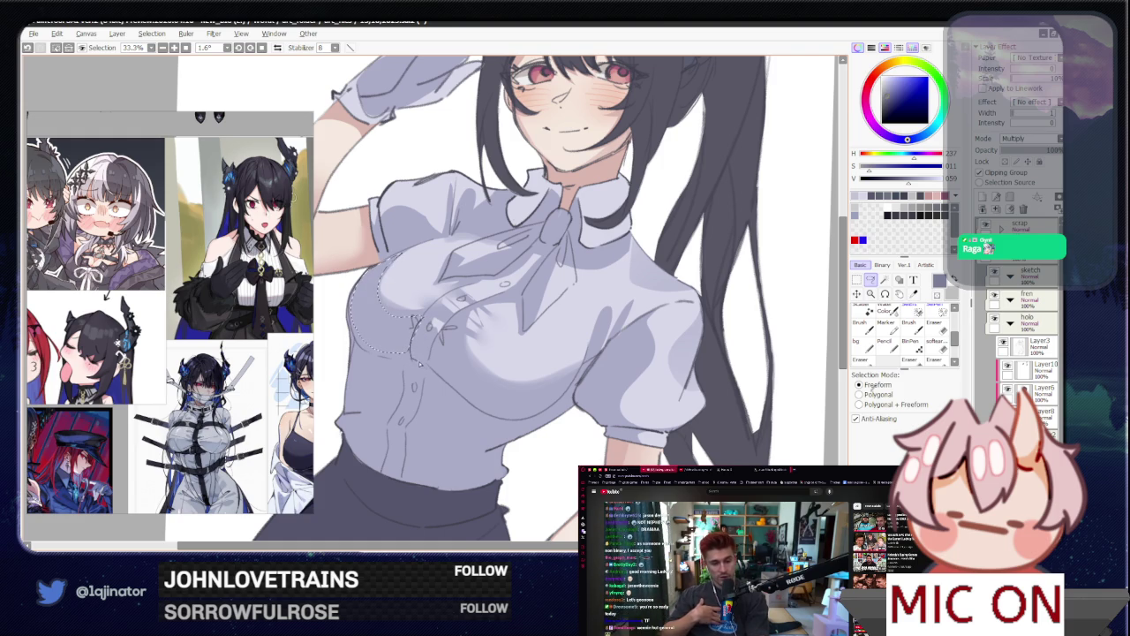
pyautogui.moveTo(429, 357)
pyautogui.mouseDown()
pyautogui.moveTo(457, 326)
pyautogui.moveTo(467, 399)
pyautogui.mouseUp()
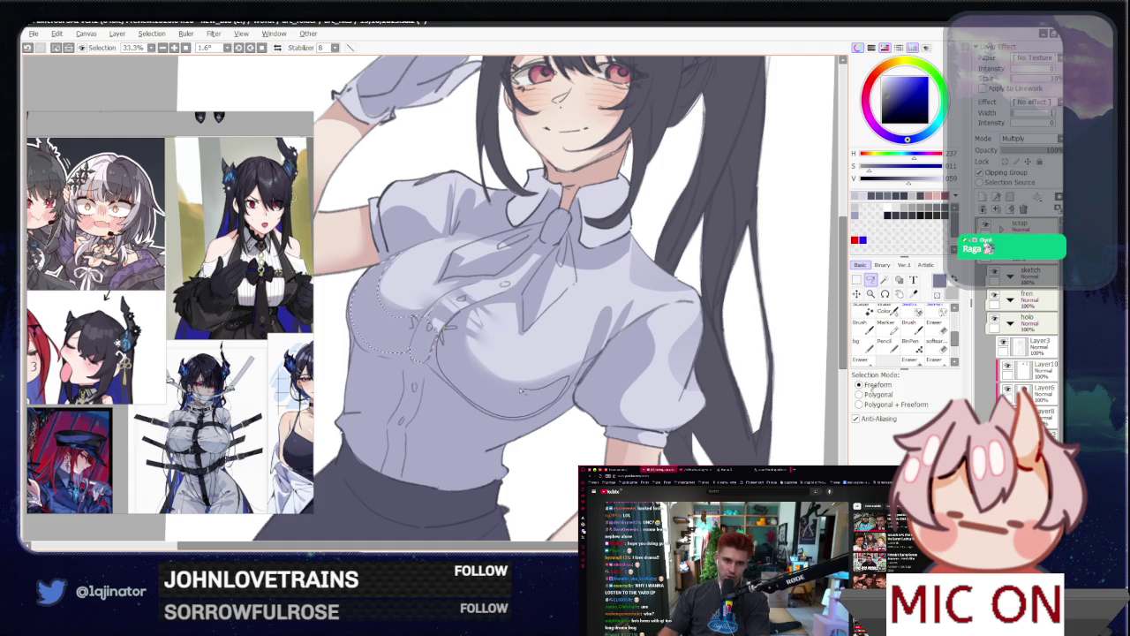
pyautogui.moveTo(477, 375); pyautogui.dragTo(445, 319)
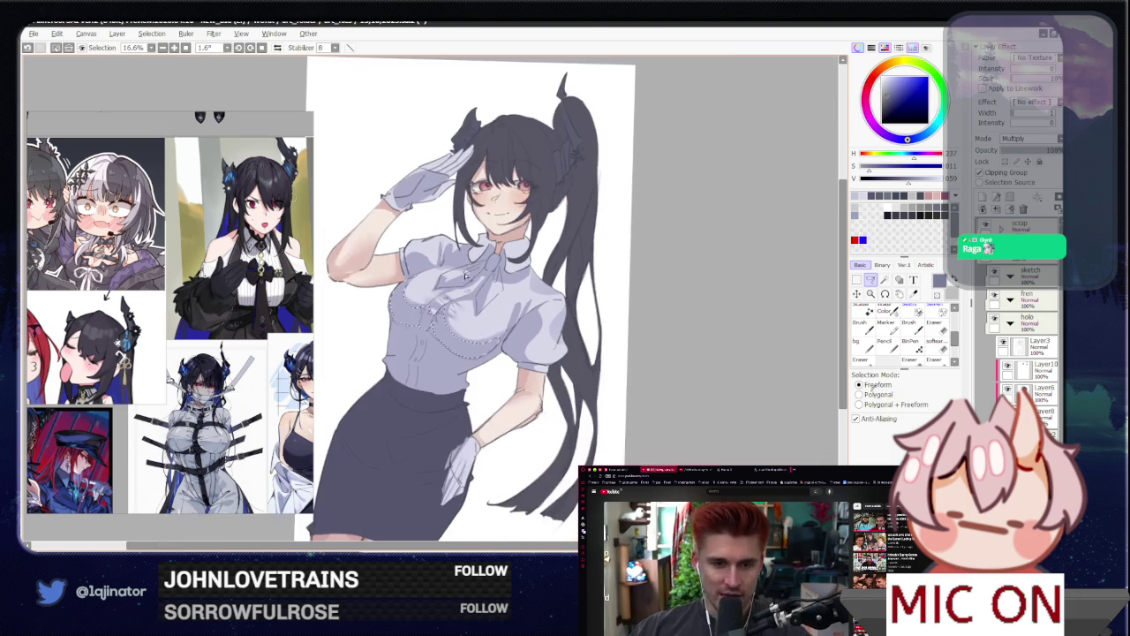
pyautogui.press('-')
pyautogui.press('-')
pyautogui.press('b')
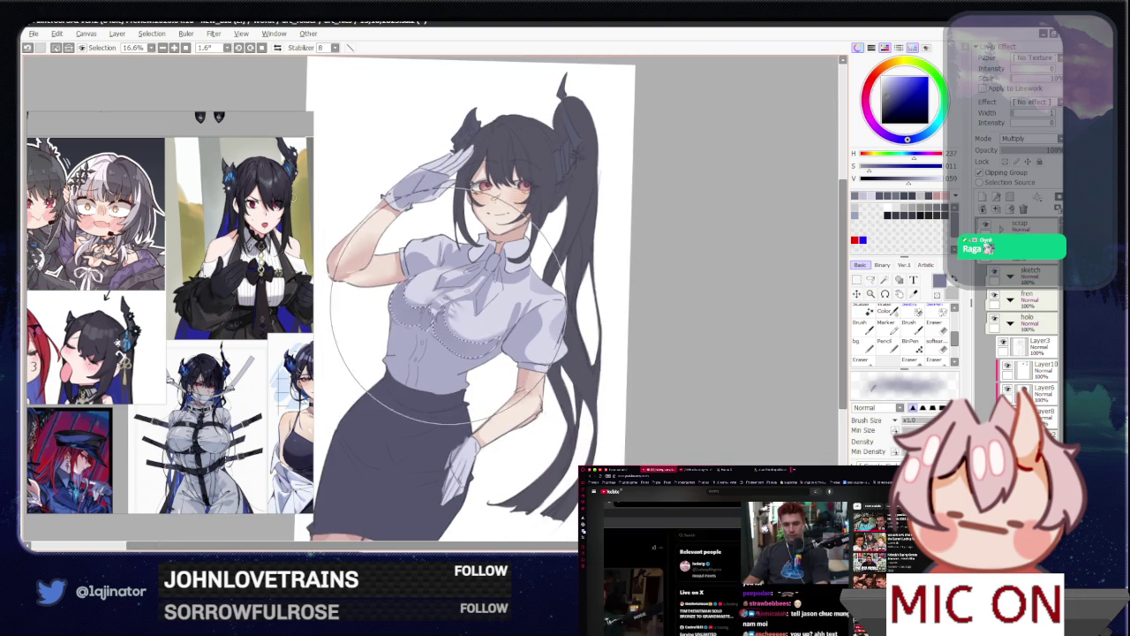
pyautogui.press('l')
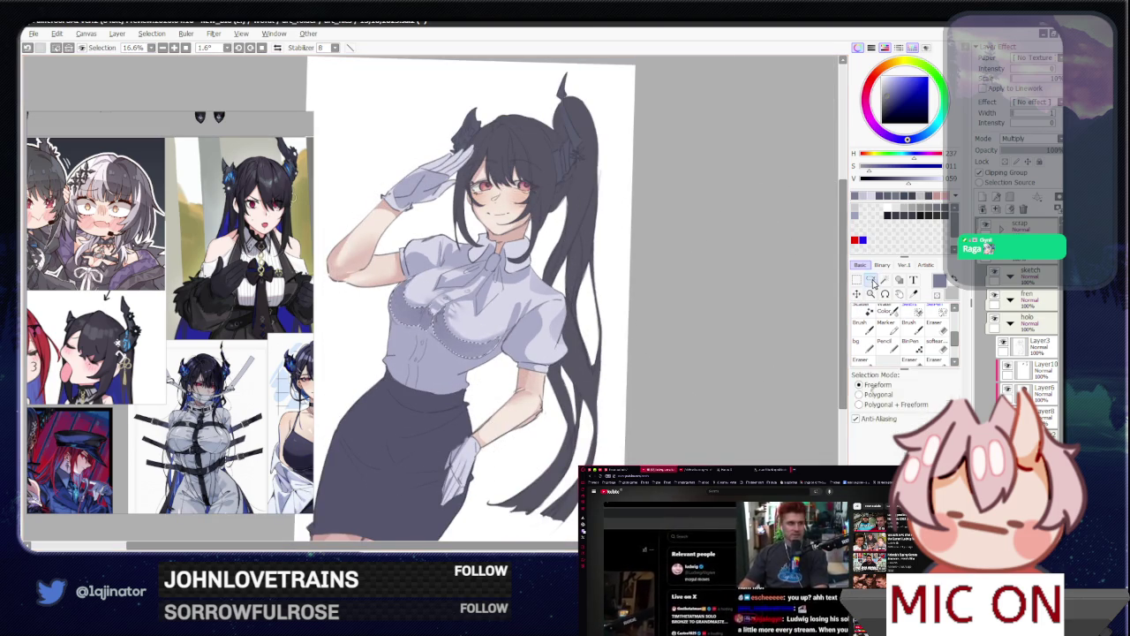
pyautogui.press('+')
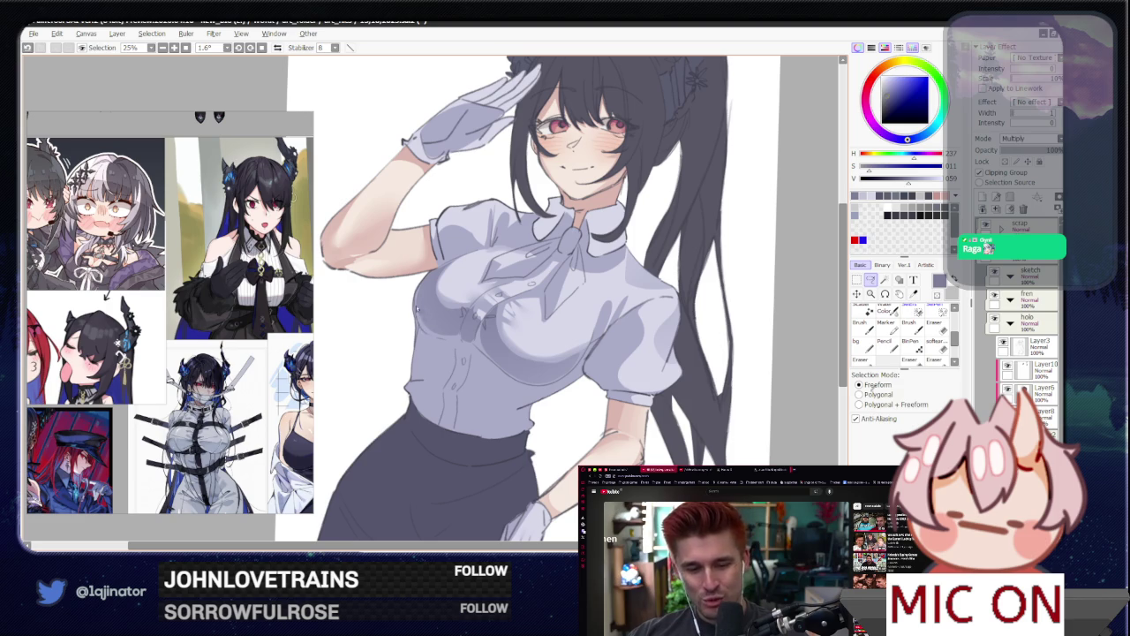
# Step: Outline and shade an area across the shirt front, checking it in the mirrored view
pyautogui.moveTo(446, 327); pyautogui.dragTo(460, 393)
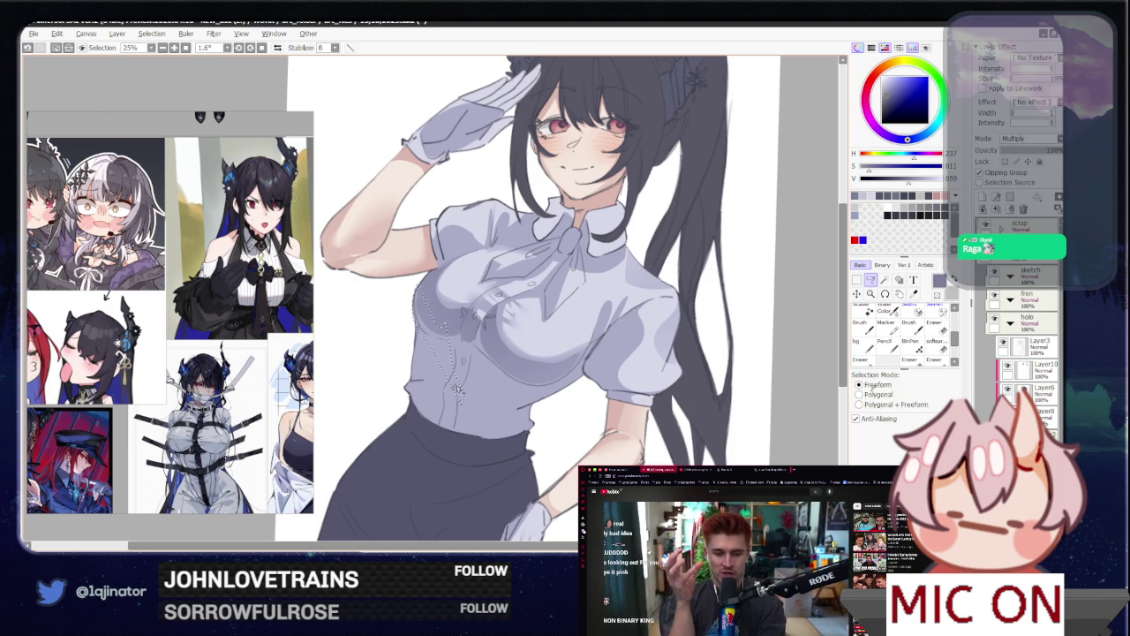
pyautogui.press('h')
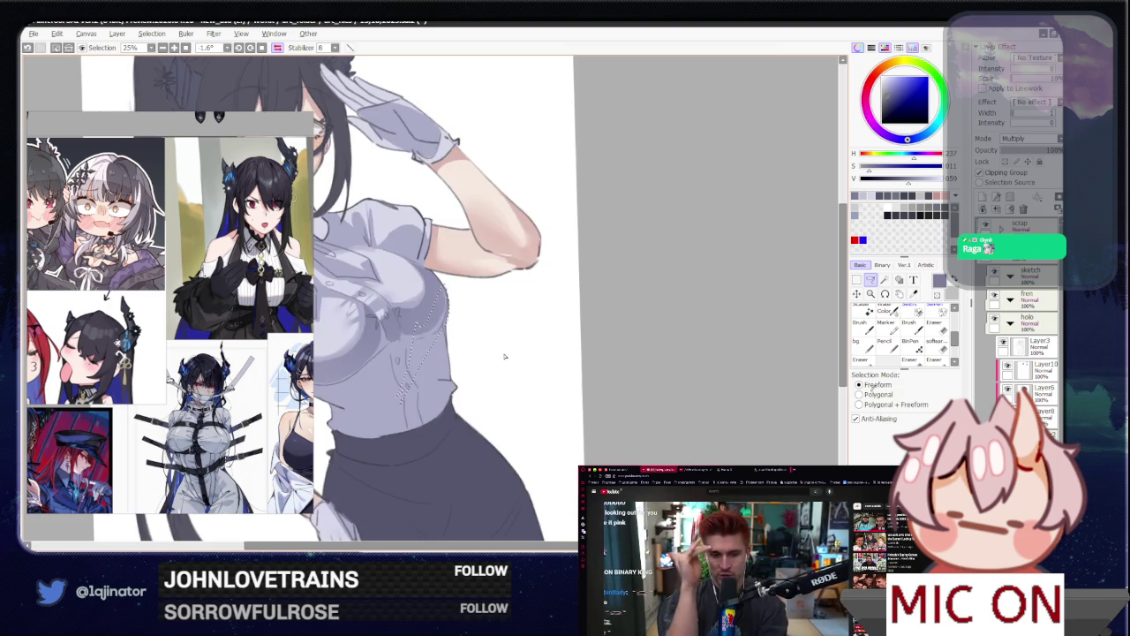
pyautogui.moveTo(465, 368); pyautogui.dragTo(589, 342)
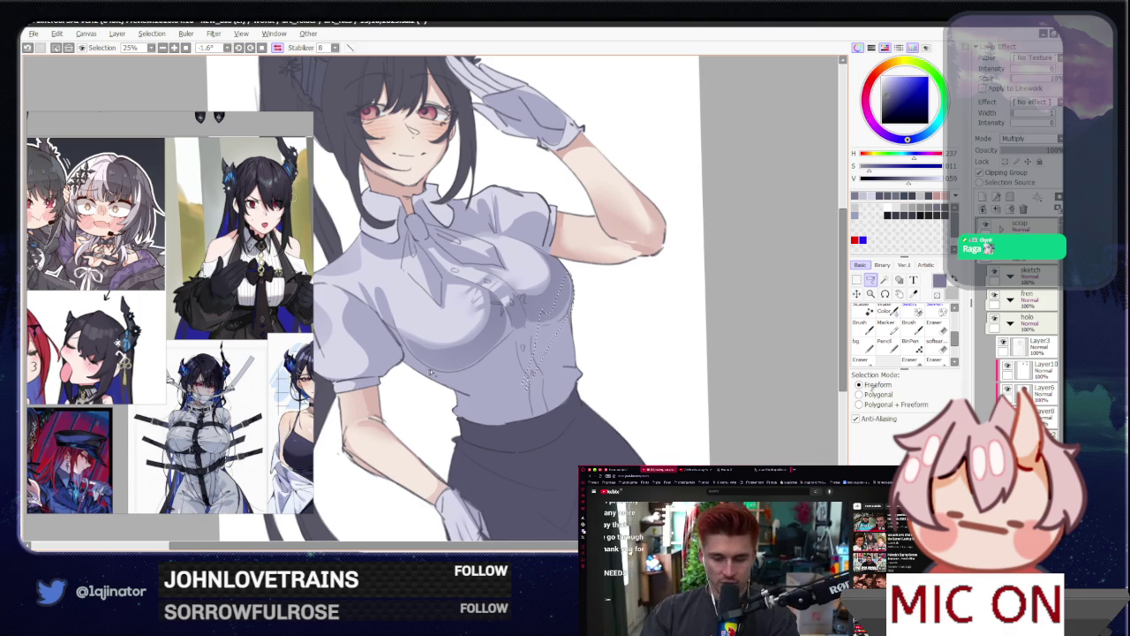
pyautogui.moveTo(499, 363)
pyautogui.mouseDown()
pyautogui.moveTo(533, 346)
pyautogui.moveTo(572, 282)
pyautogui.mouseUp()
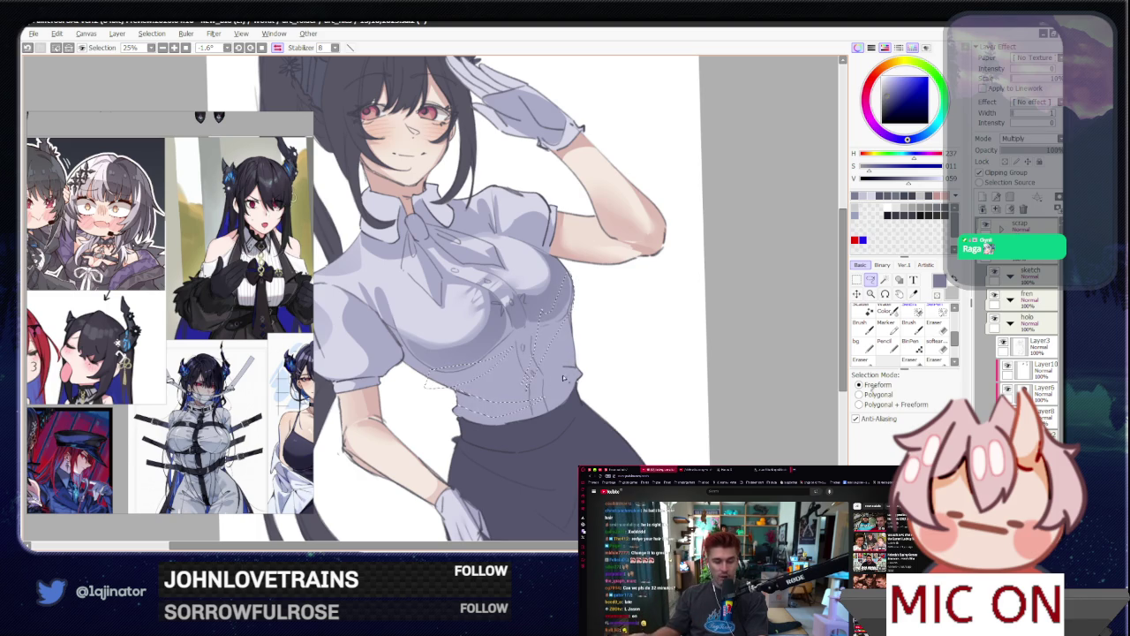
pyautogui.press('b')
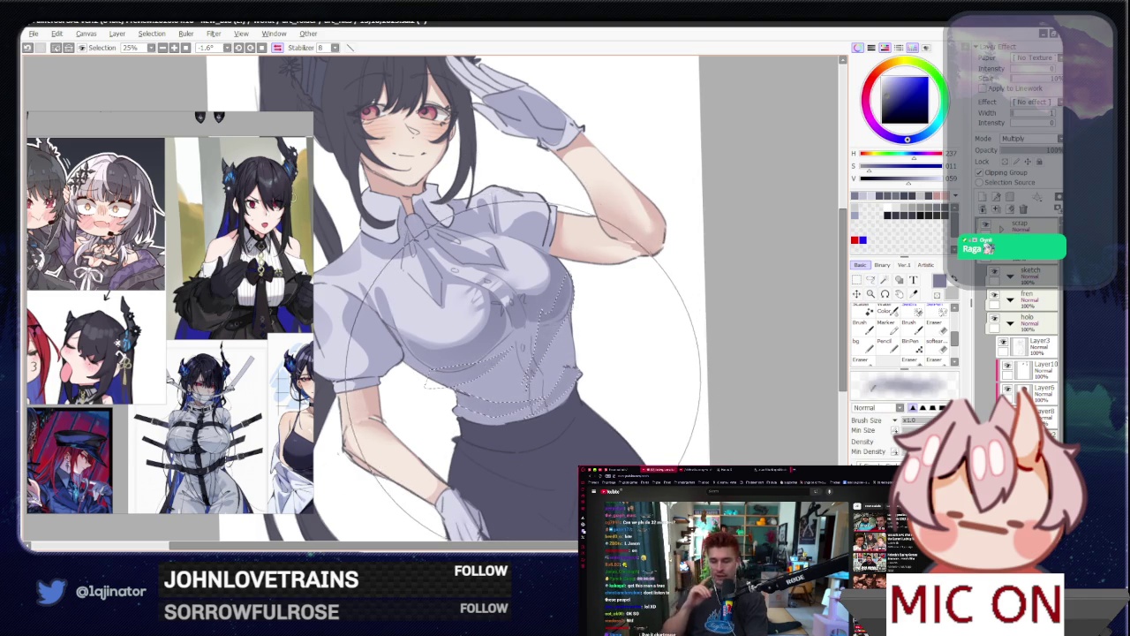
pyautogui.click(871, 280)
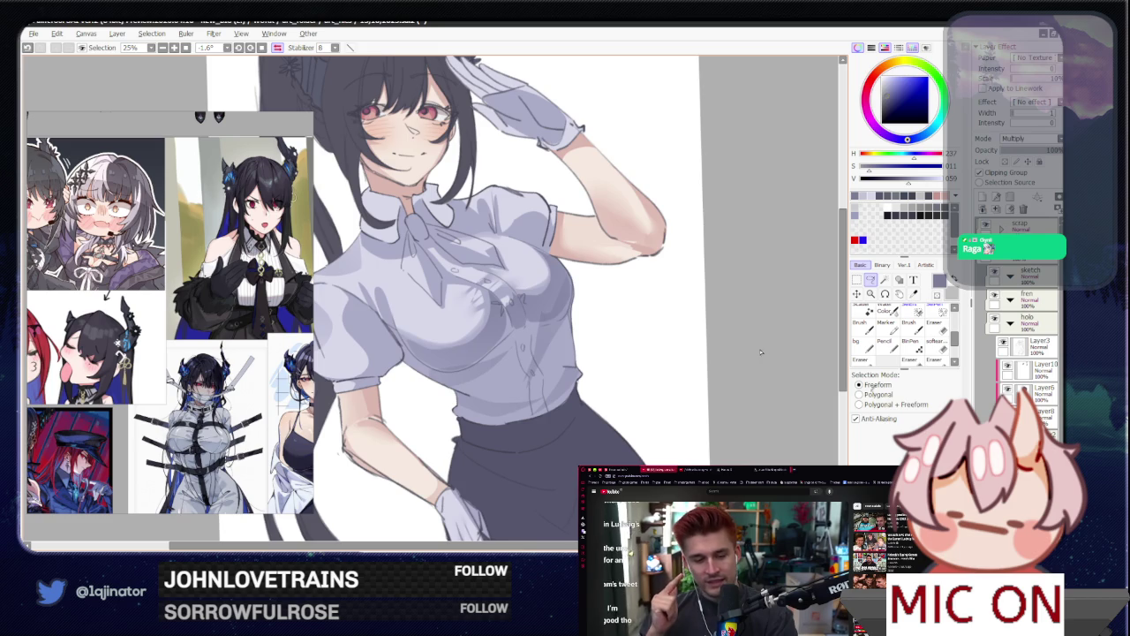
pyautogui.press('h')
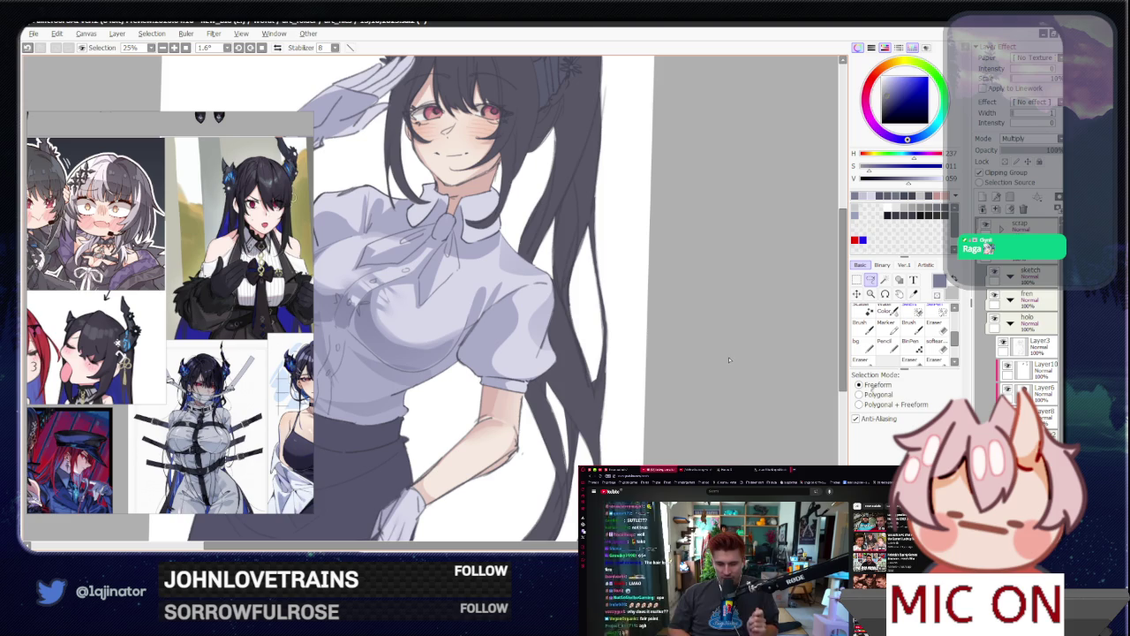
# Step: Brush the placket line and folds, undo one stroke, and mirror the view again
pyautogui.scroll(1, 397, 357)
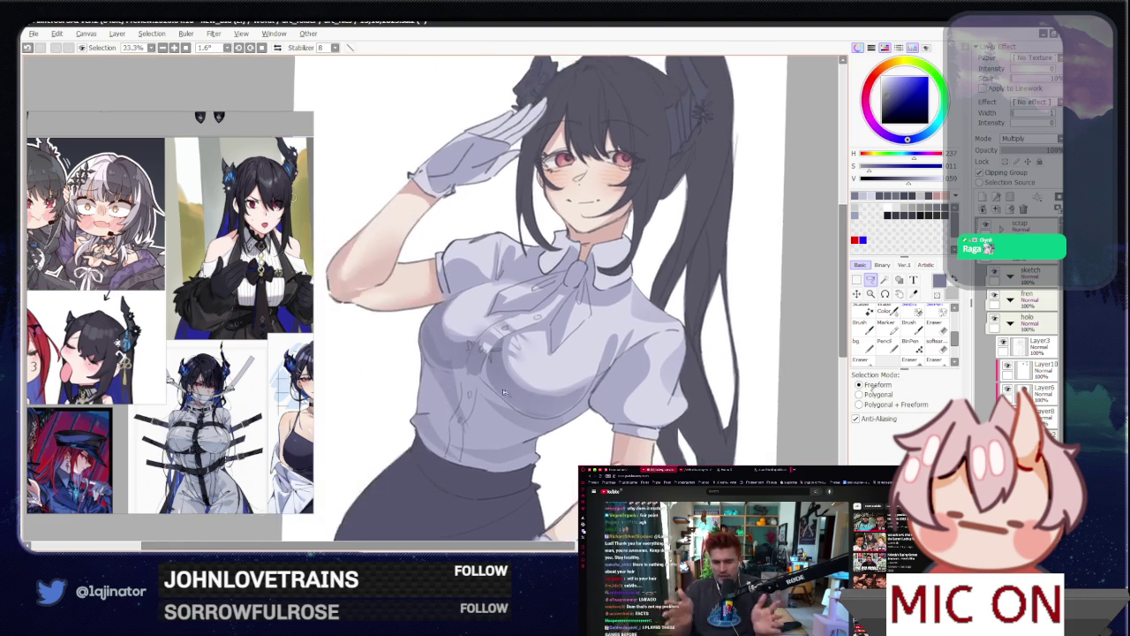
pyautogui.press('b')
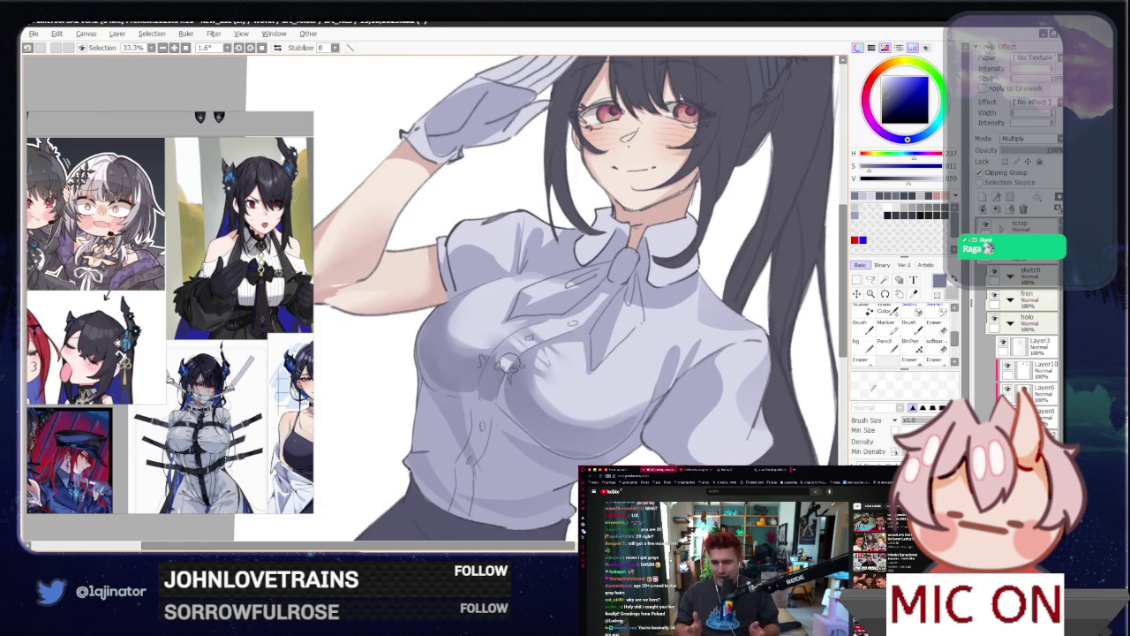
pyautogui.hotkey('ctrl', 'z')
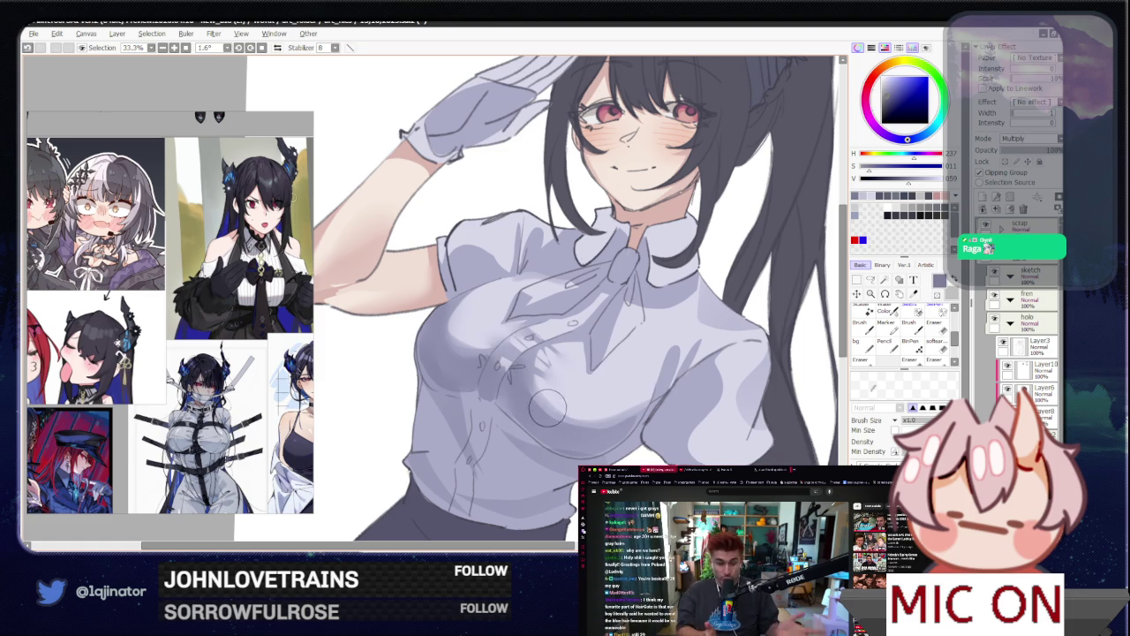
pyautogui.scroll(-3, 619, 408)
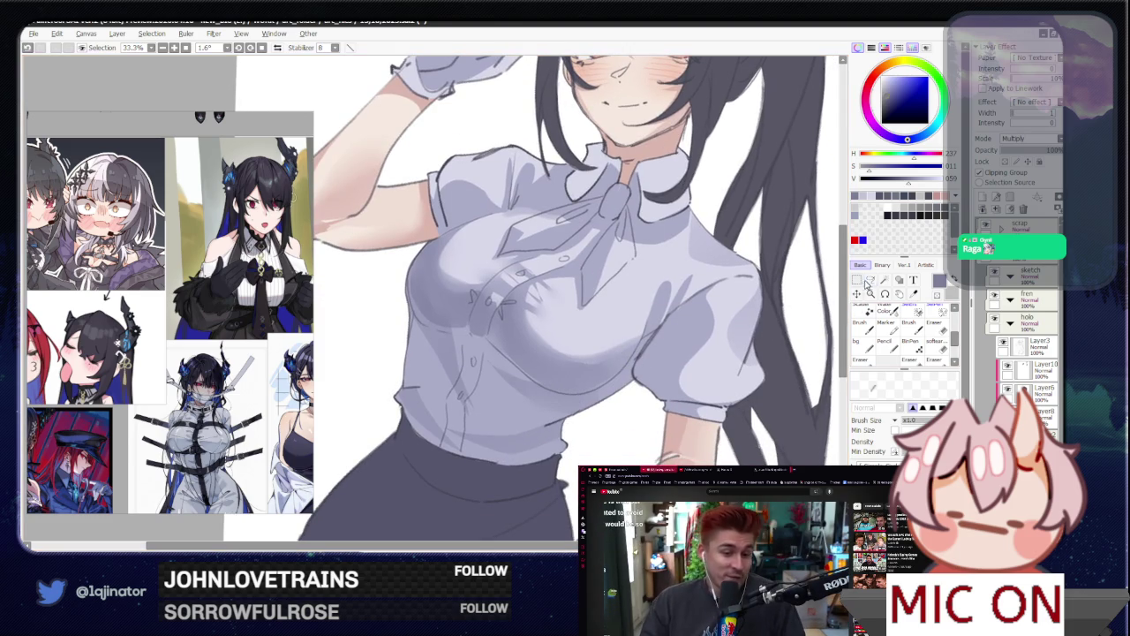
pyautogui.press('l')
pyautogui.press('h')
pyautogui.hscroll(-3, 539, 335)
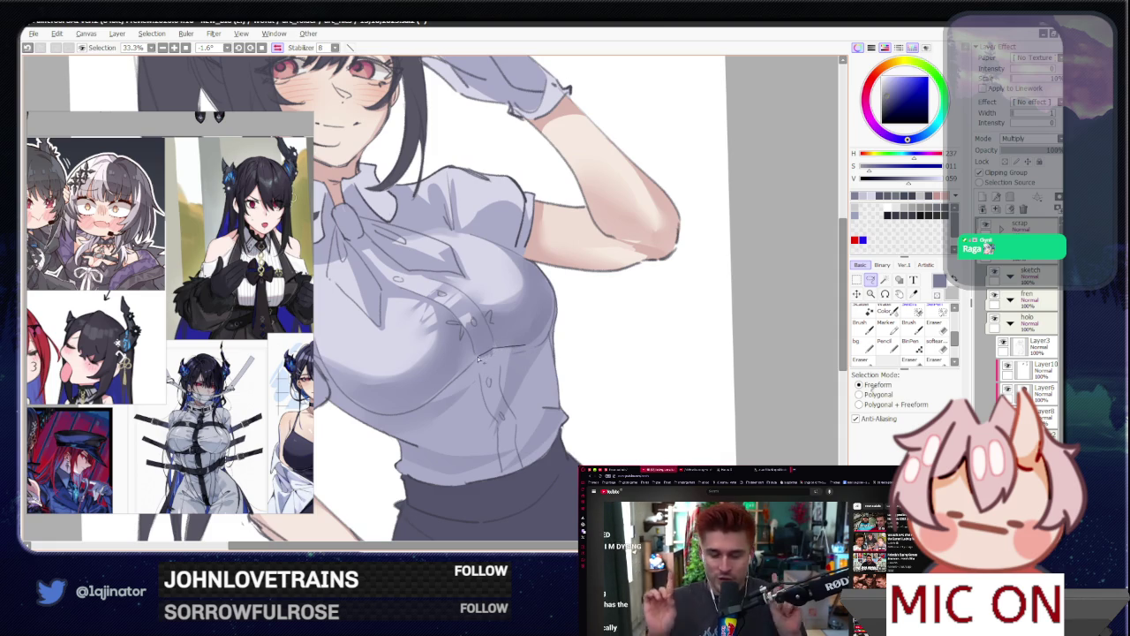
# Step: Lasso part of the shirt, brush in shadow, and return the view to normal
pyautogui.moveTo(504, 364)
pyautogui.mouseDown()
pyautogui.moveTo(517, 349)
pyautogui.moveTo(495, 380)
pyautogui.mouseUp()
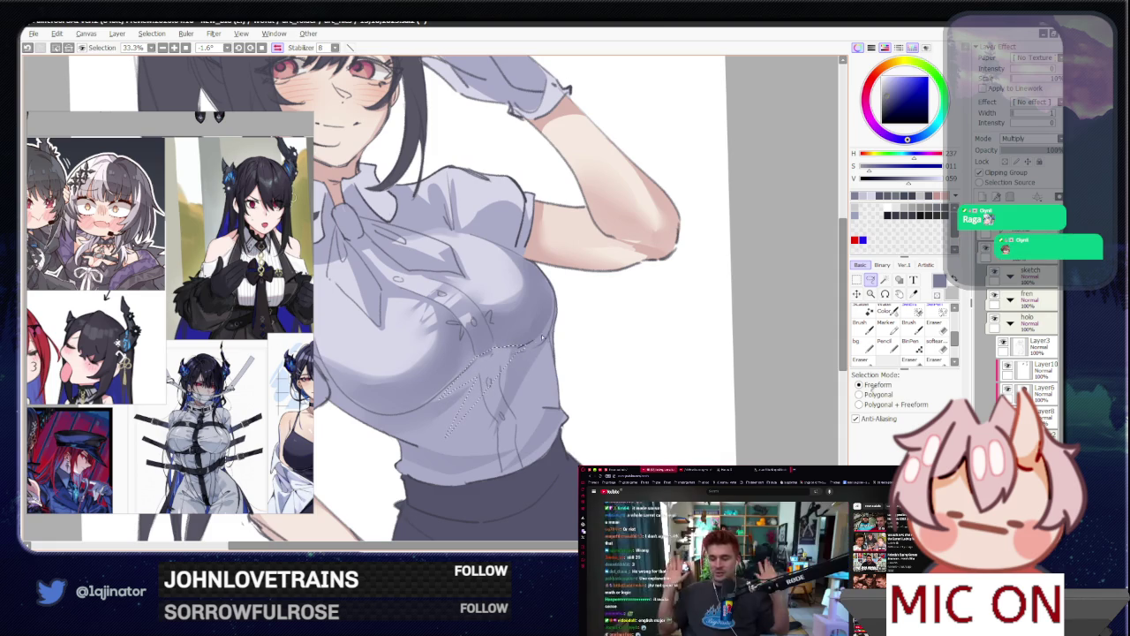
pyautogui.press('b')
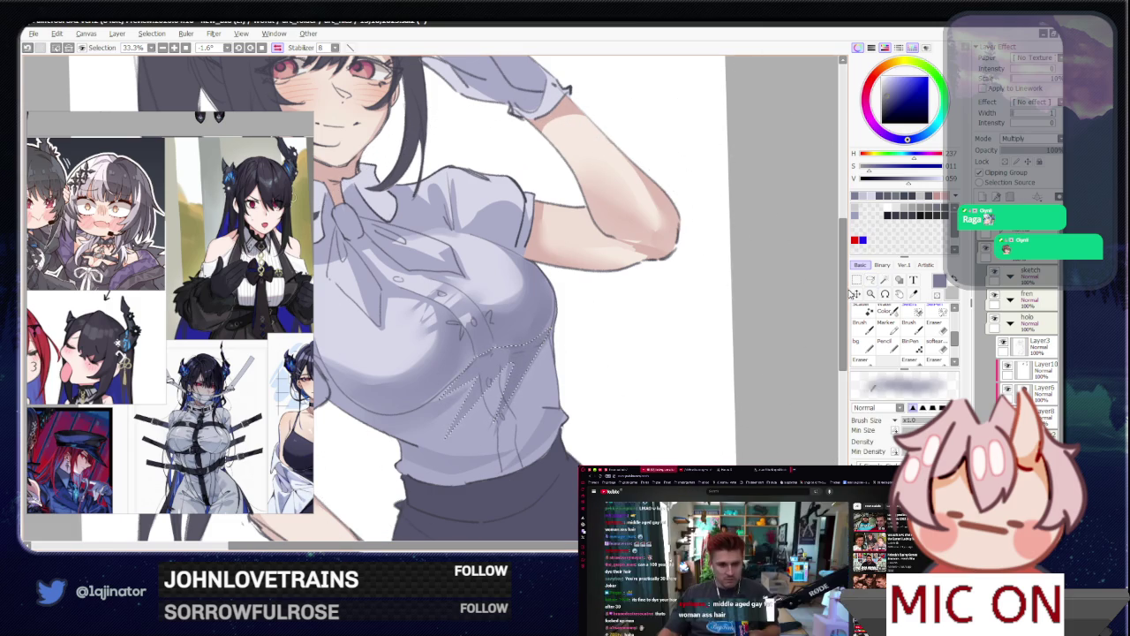
pyautogui.press('a')
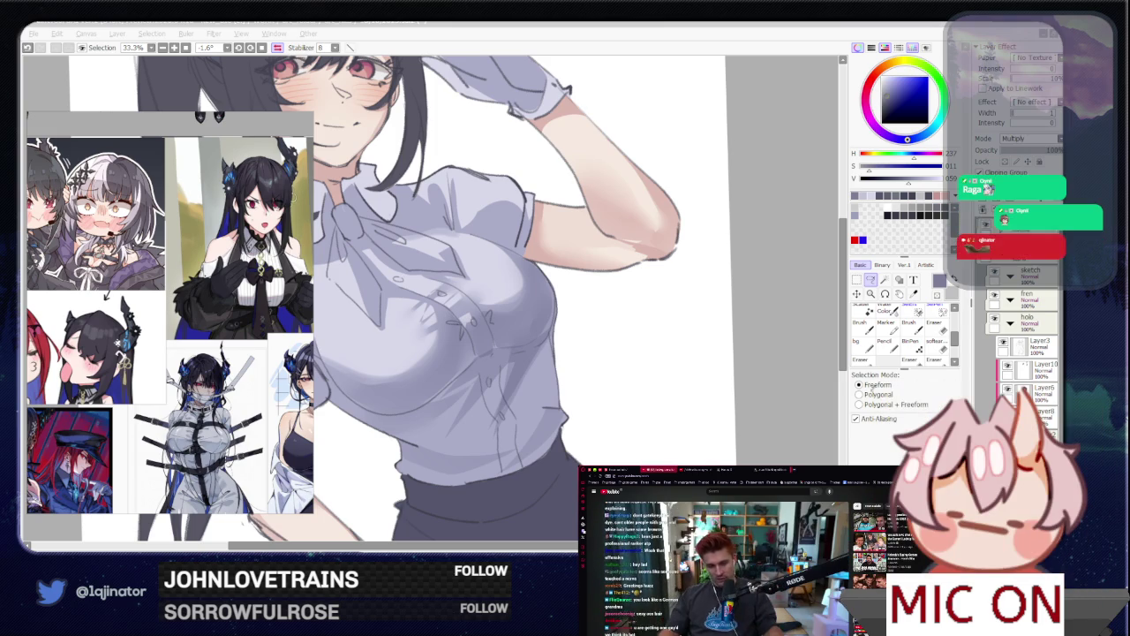
pyautogui.click(816, 320)
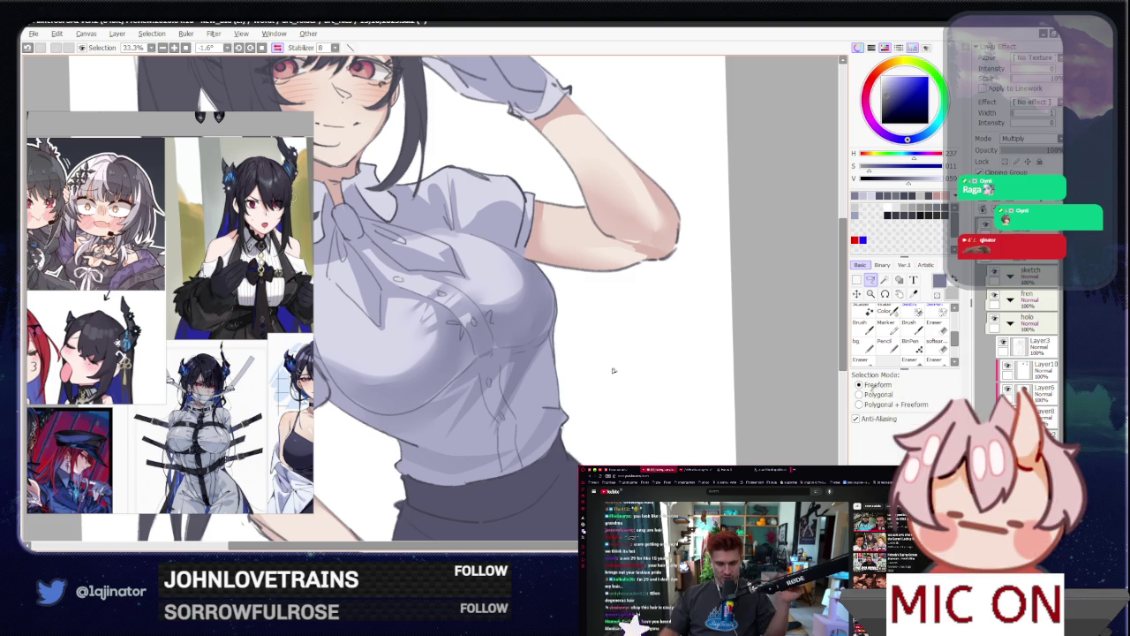
pyautogui.press('h')
# Step: Outline the blouse's lower edge at the skirt and paint its shadow on a tilted canvas
pyautogui.moveTo(424, 408); pyautogui.dragTo(539, 422)
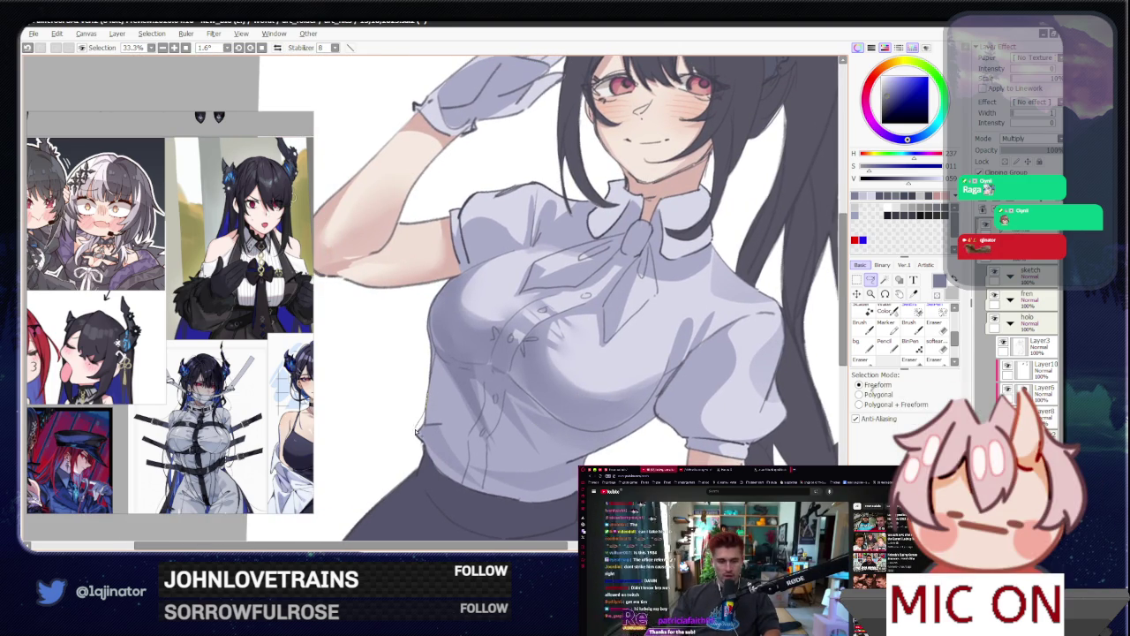
pyautogui.moveTo(597, 382)
pyautogui.mouseDown()
pyautogui.moveTo(583, 350)
pyautogui.moveTo(591, 395)
pyautogui.mouseUp()
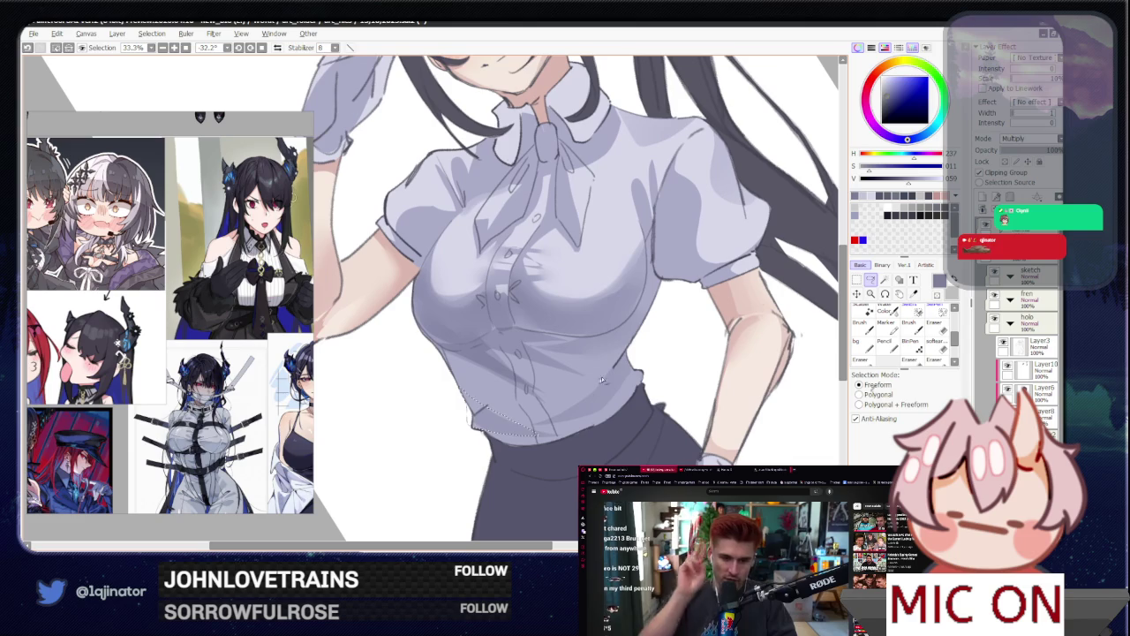
pyautogui.moveTo(519, 405); pyautogui.dragTo(600, 350)
pyautogui.press('b')
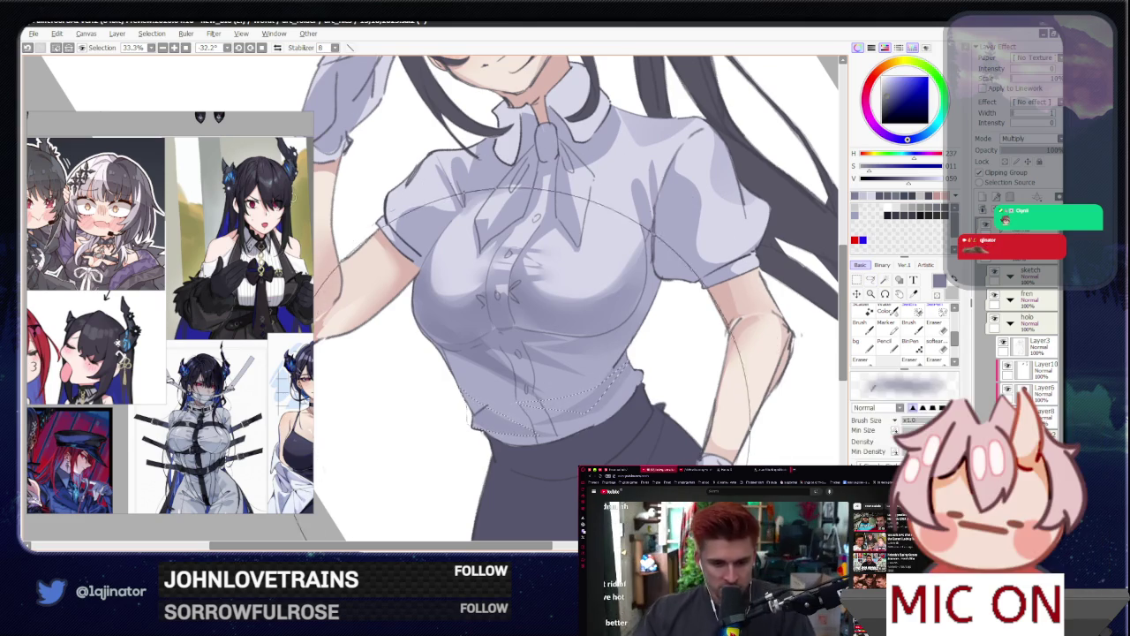
pyautogui.moveTo(601, 350)
pyautogui.mouseDown()
pyautogui.moveTo(584, 371)
pyautogui.moveTo(624, 402)
pyautogui.mouseUp()
pyautogui.scroll(-1, 585, 371)
pyautogui.scroll(-1, 584, 371)
pyautogui.scroll(1, 624, 402)
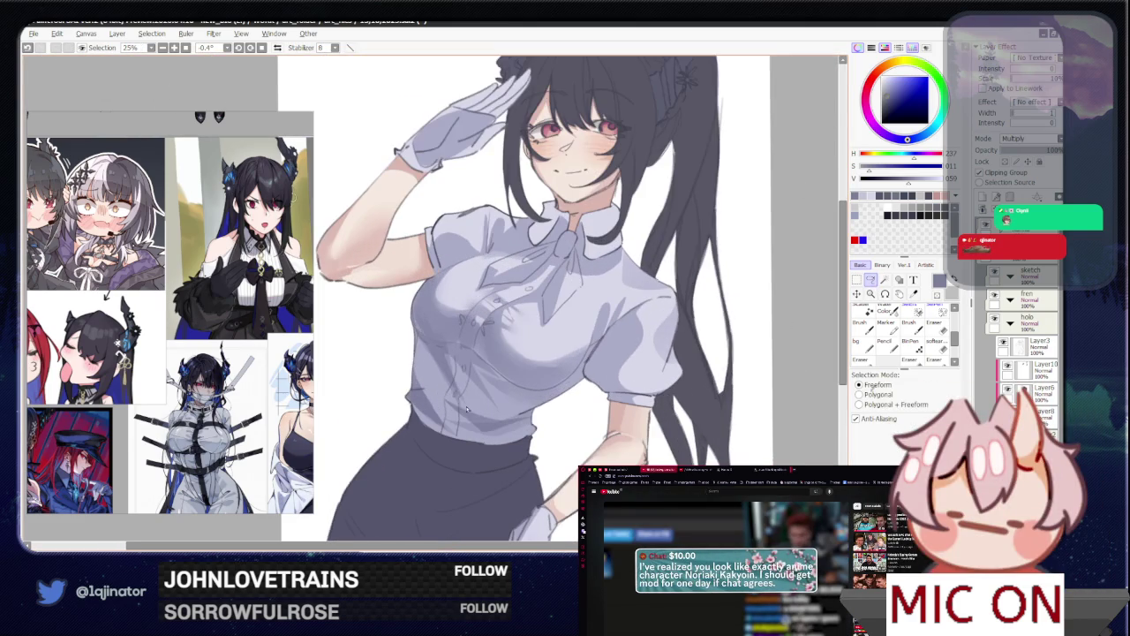
# Step: Lasso the puffed sleeve and right side of the blouse, brush darker shadow, then deselect
pyautogui.press('b')
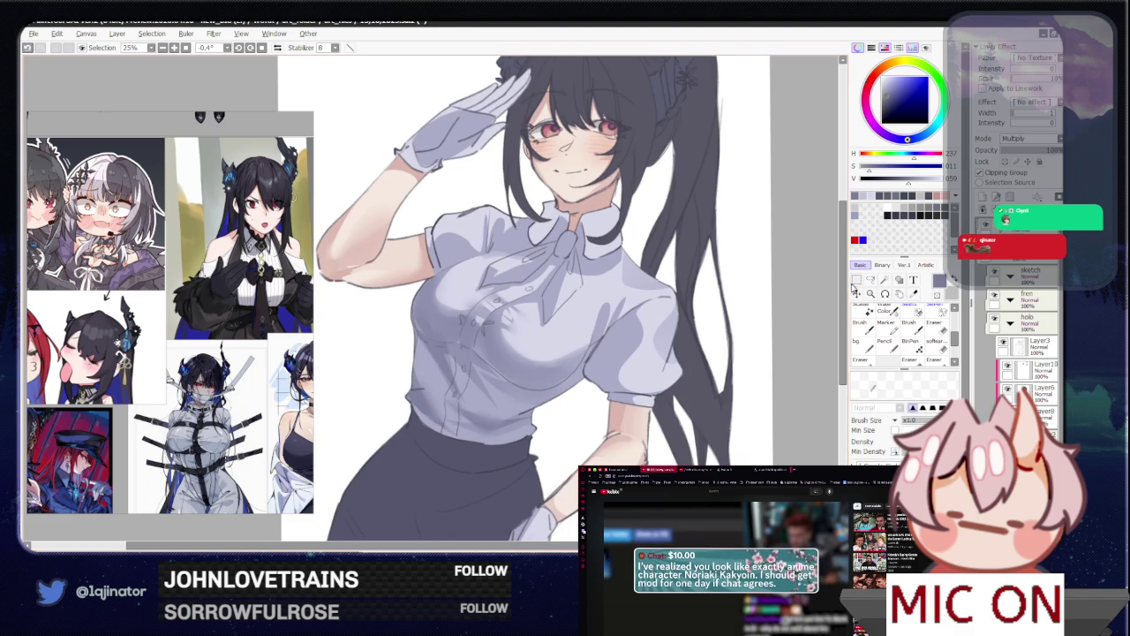
pyautogui.press('l')
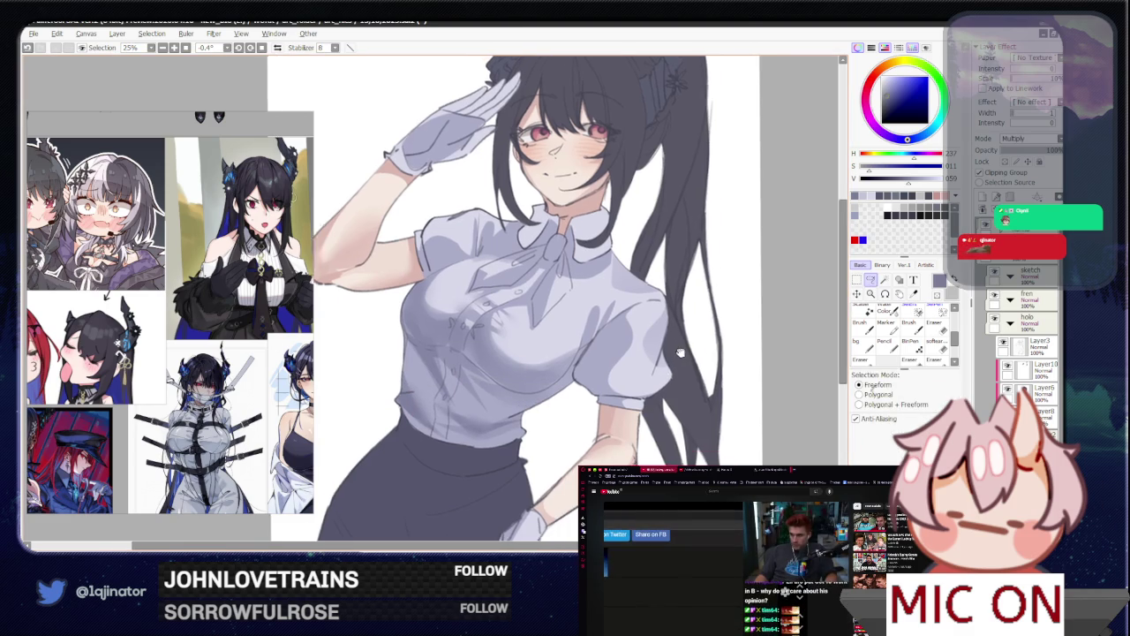
pyautogui.moveTo(680, 371); pyautogui.dragTo(555, 355)
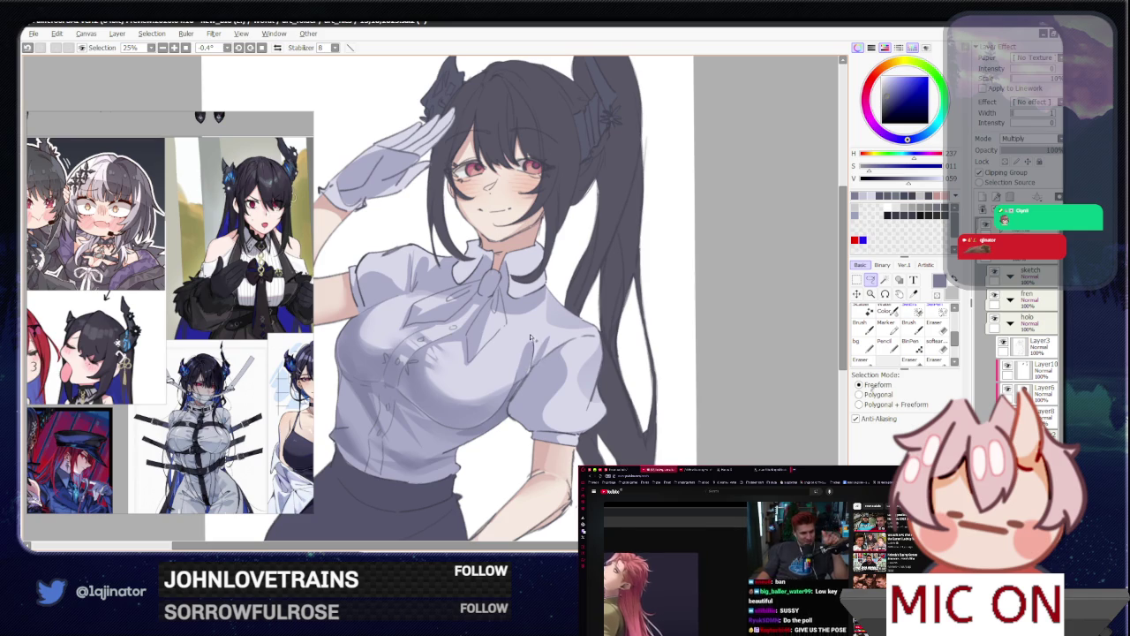
pyautogui.moveTo(527, 376); pyautogui.dragTo(532, 369)
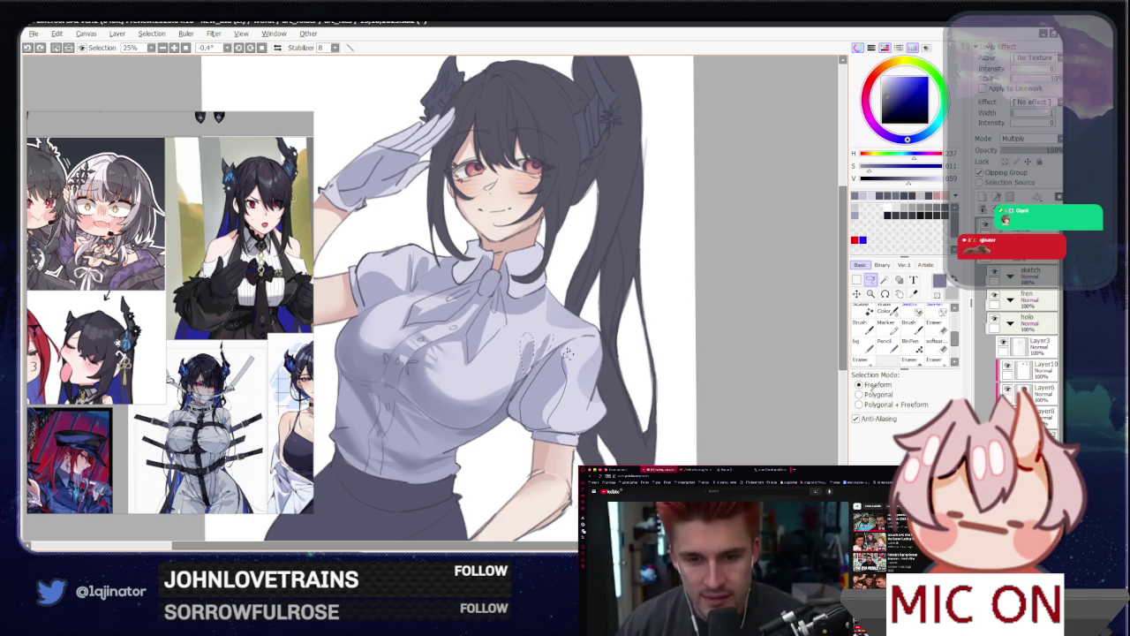
pyautogui.moveTo(568, 352); pyautogui.dragTo(530, 415)
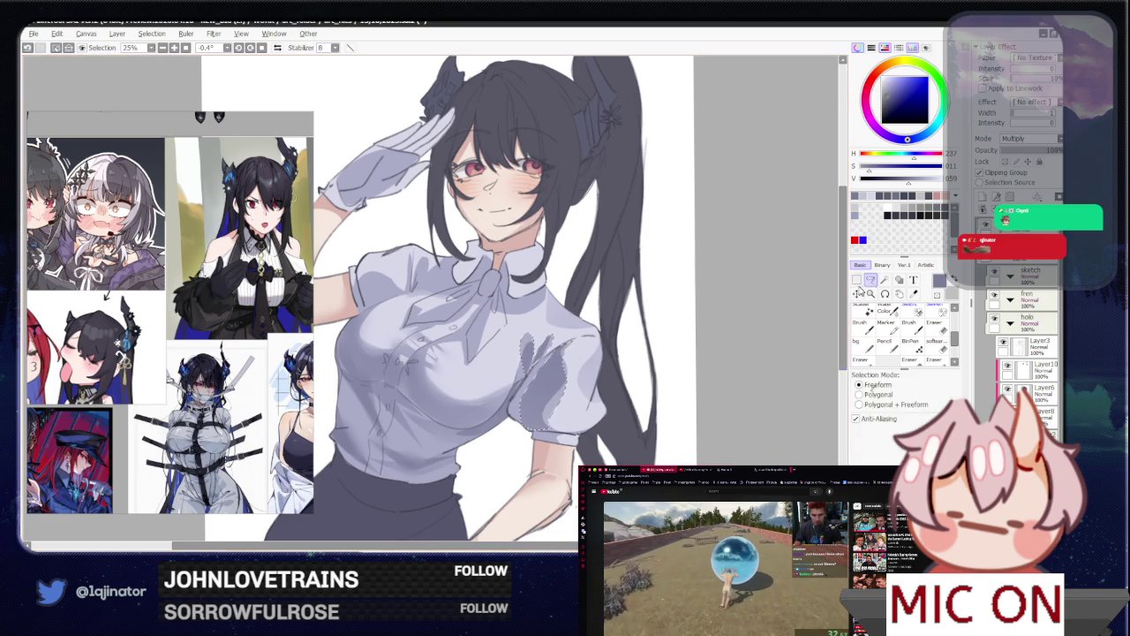
pyautogui.hotkey('ctrl', 'd')
pyautogui.press('b')
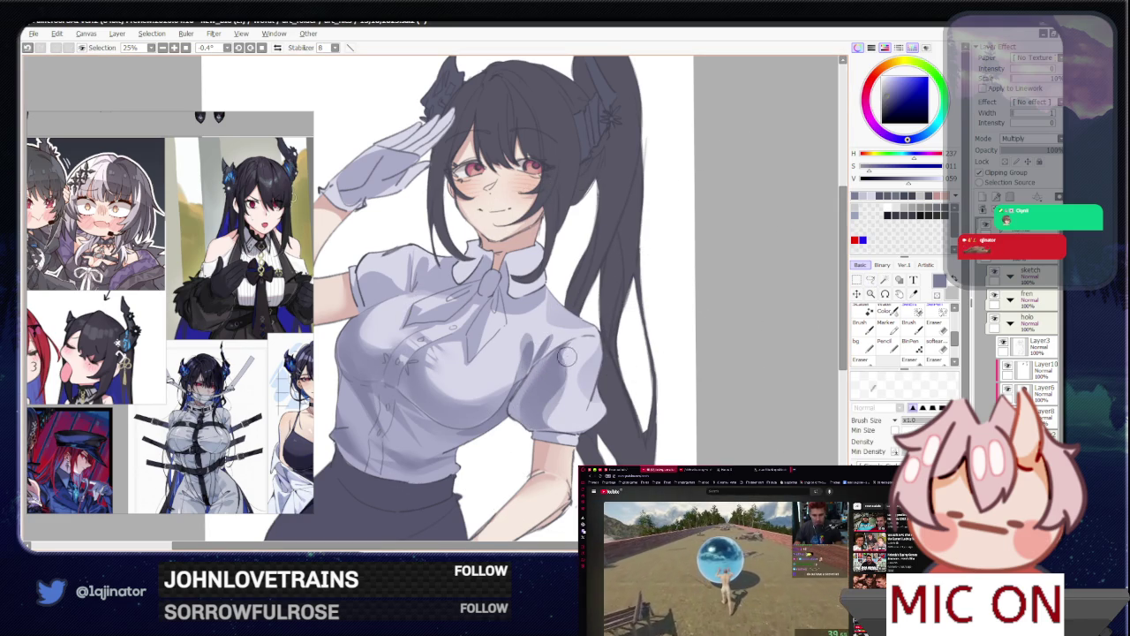
pyautogui.press('l')
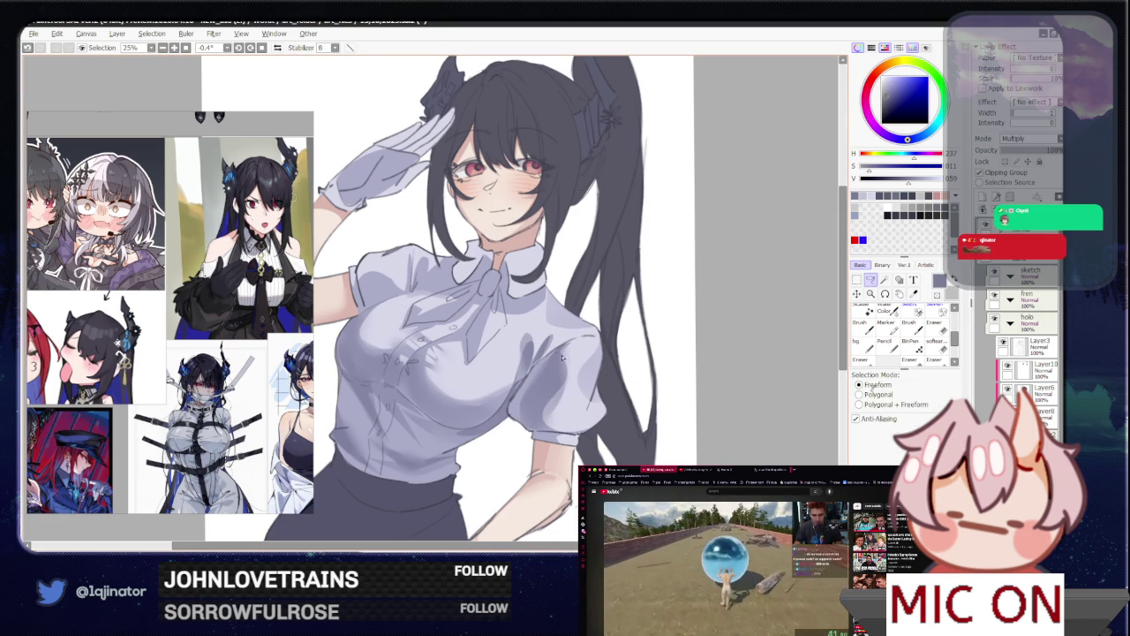
pyautogui.moveTo(550, 350); pyautogui.dragTo(556, 286)
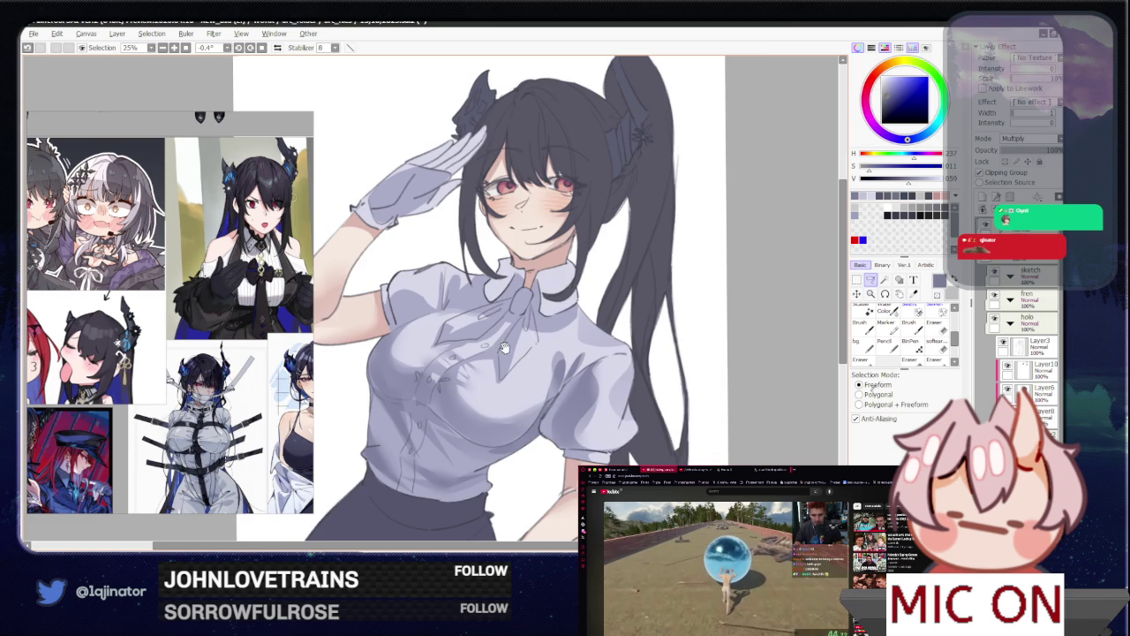
pyautogui.moveTo(505, 347); pyautogui.dragTo(509, 394)
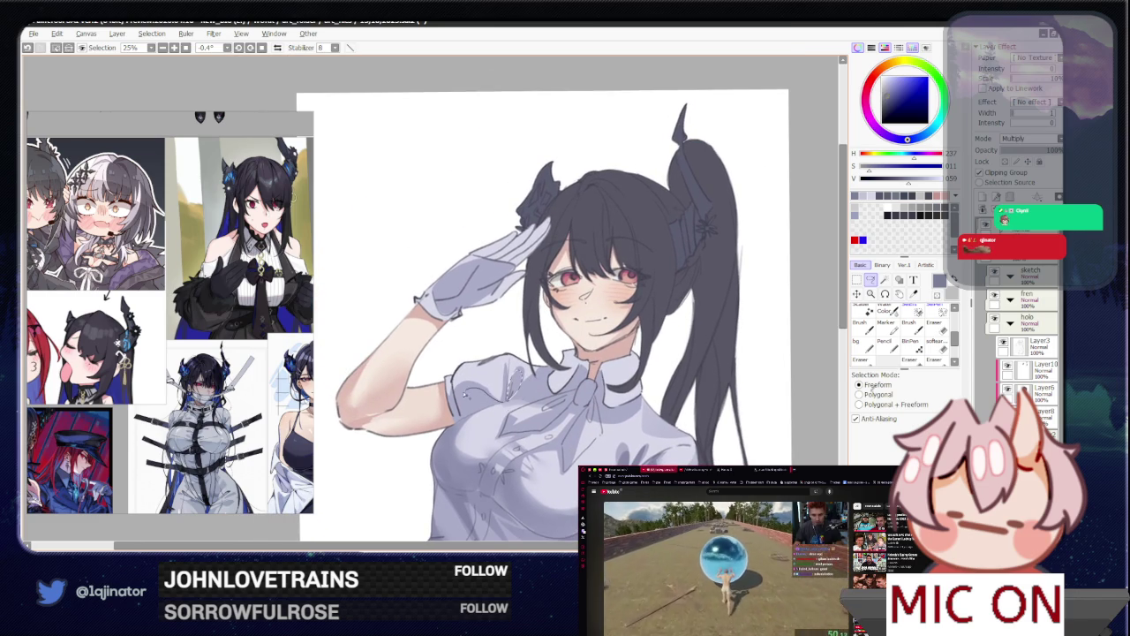
# Step: Select and shade the collar area of the blouse
pyautogui.moveTo(521, 382); pyautogui.dragTo(501, 403)
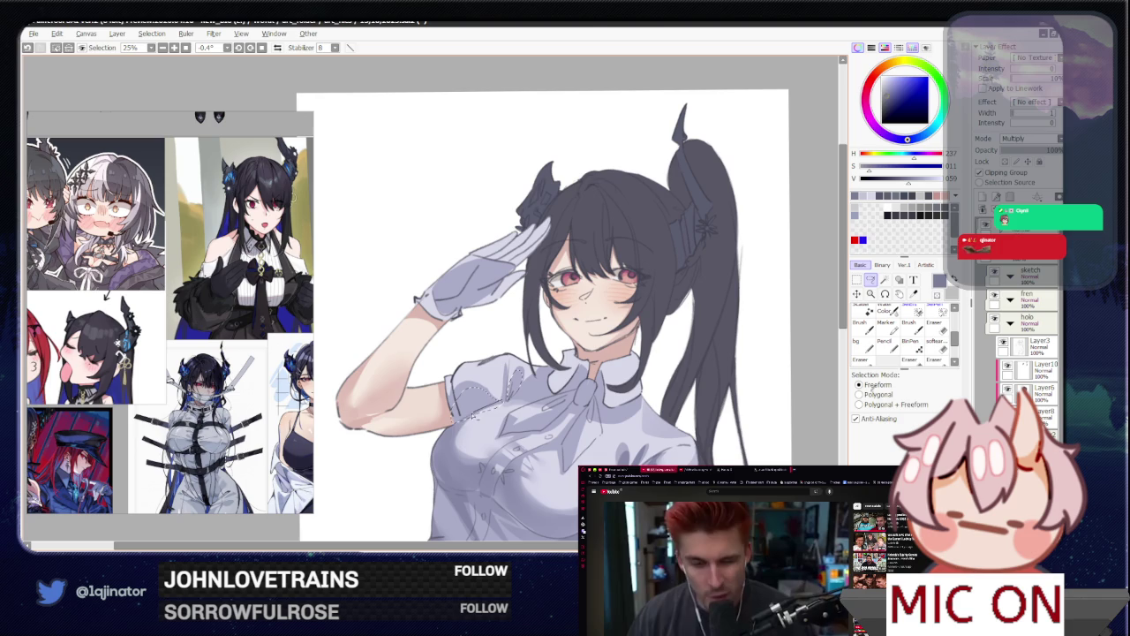
pyautogui.moveTo(444, 428); pyautogui.dragTo(446, 424)
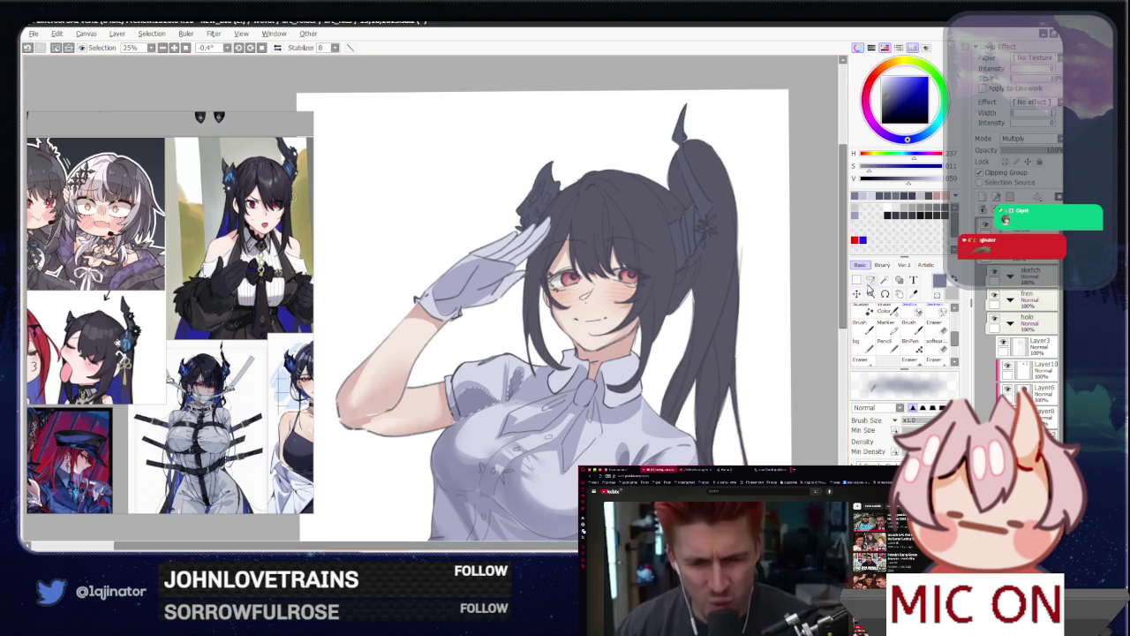
pyautogui.moveTo(779, 331); pyautogui.dragTo(750, 301)
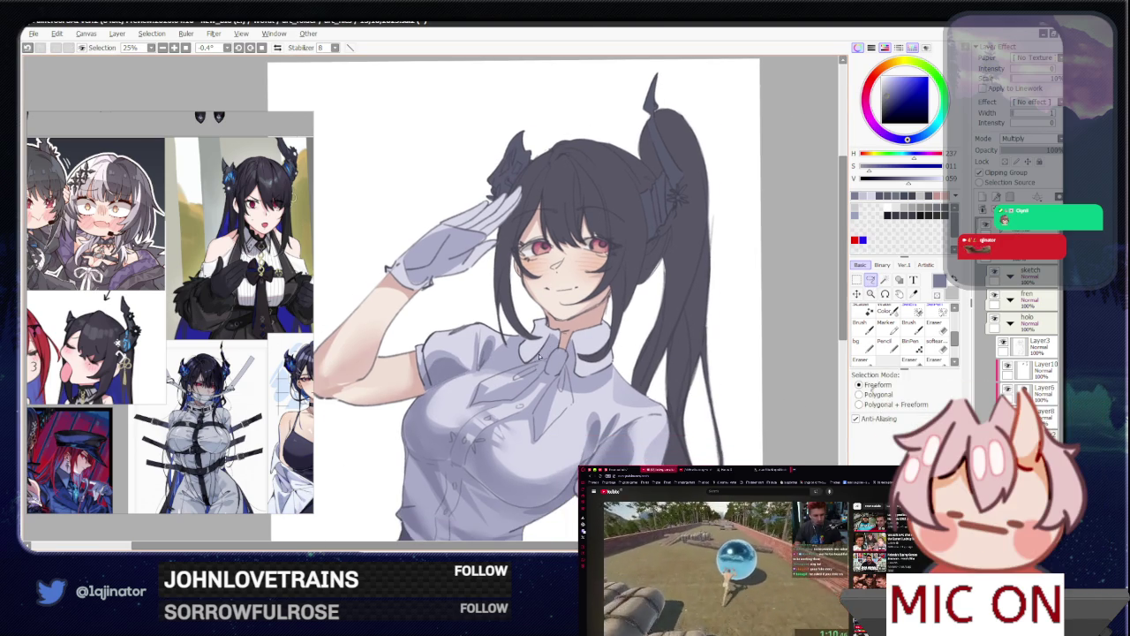
pyautogui.moveTo(556, 364); pyautogui.dragTo(533, 352)
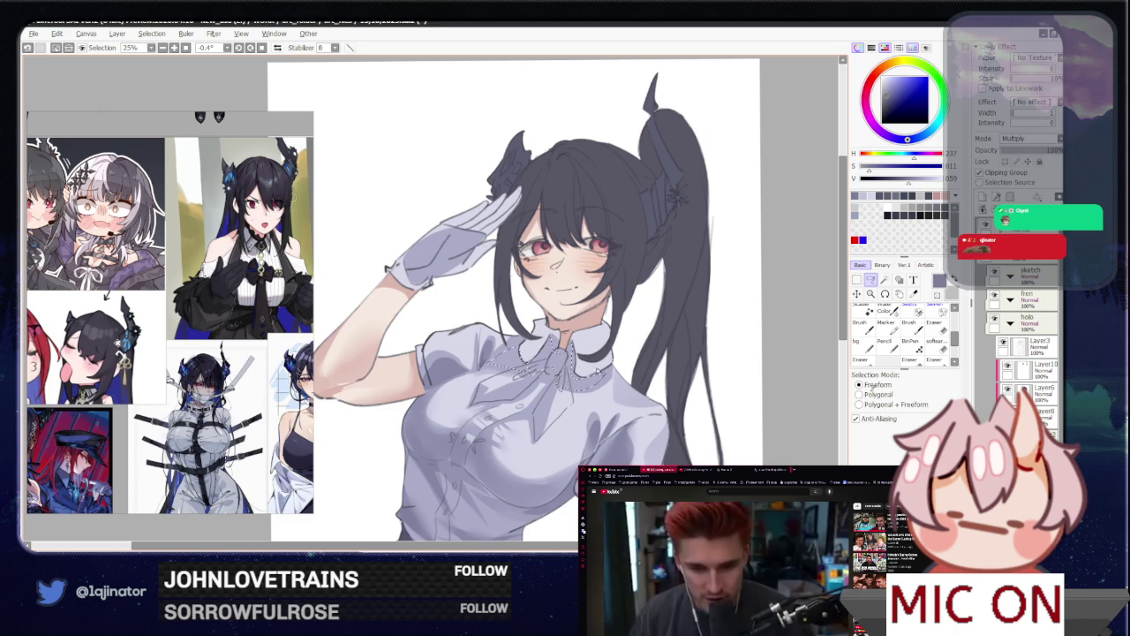
pyautogui.press('e')
pyautogui.press('m')
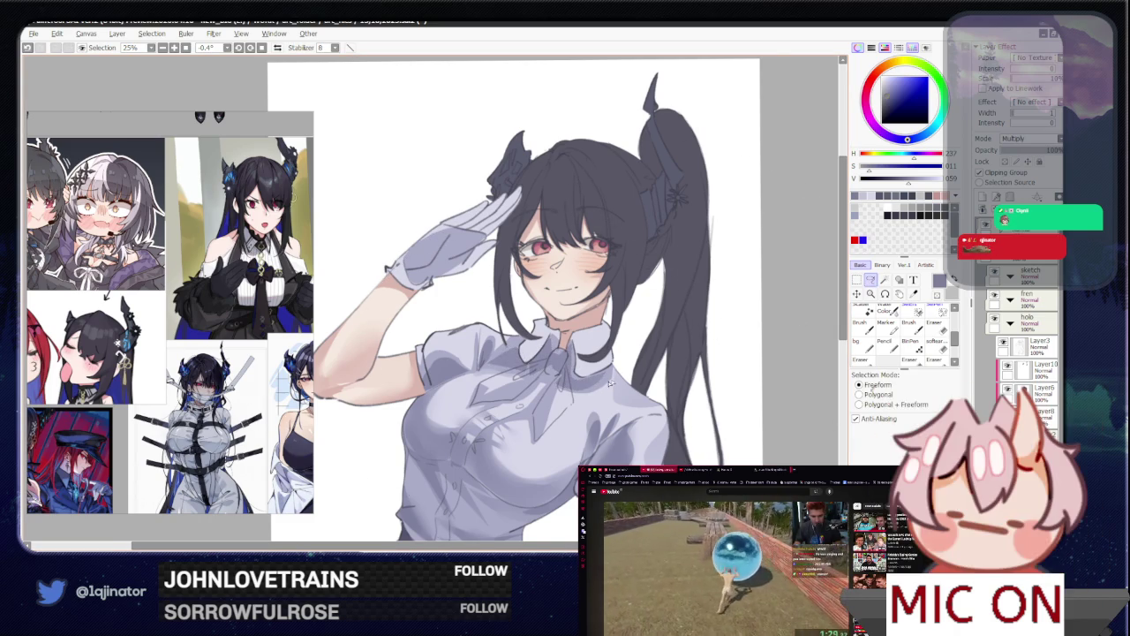
# Step: Select a section of the shirt front, discard it, and zoom out to the whole figure
pyautogui.moveTo(553, 355); pyautogui.dragTo(578, 350)
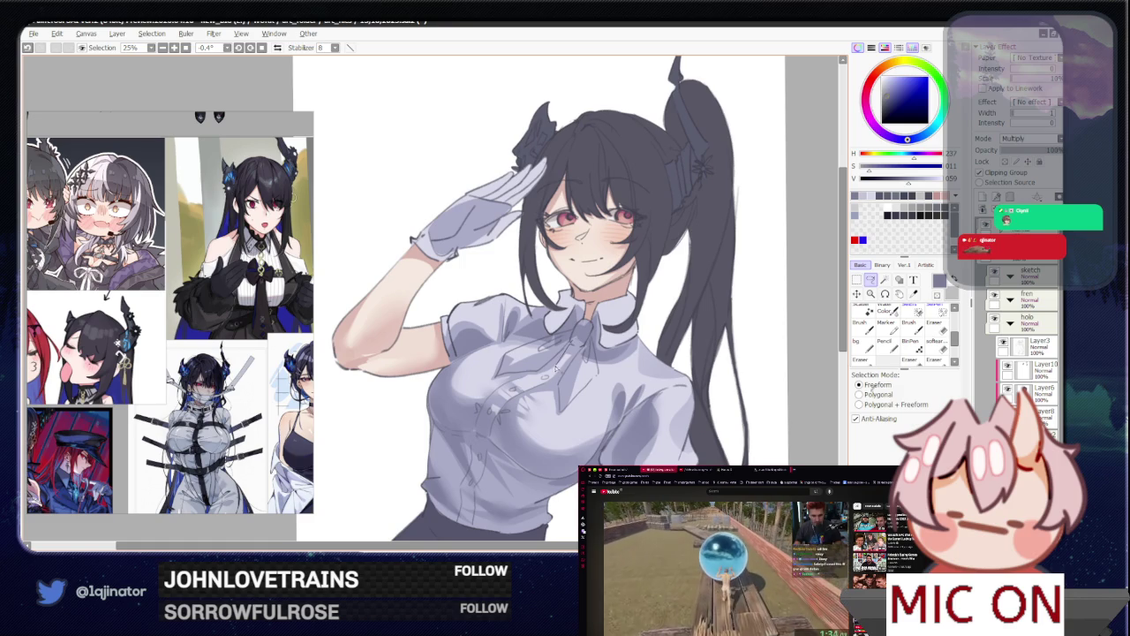
pyautogui.moveTo(507, 377); pyautogui.dragTo(578, 338)
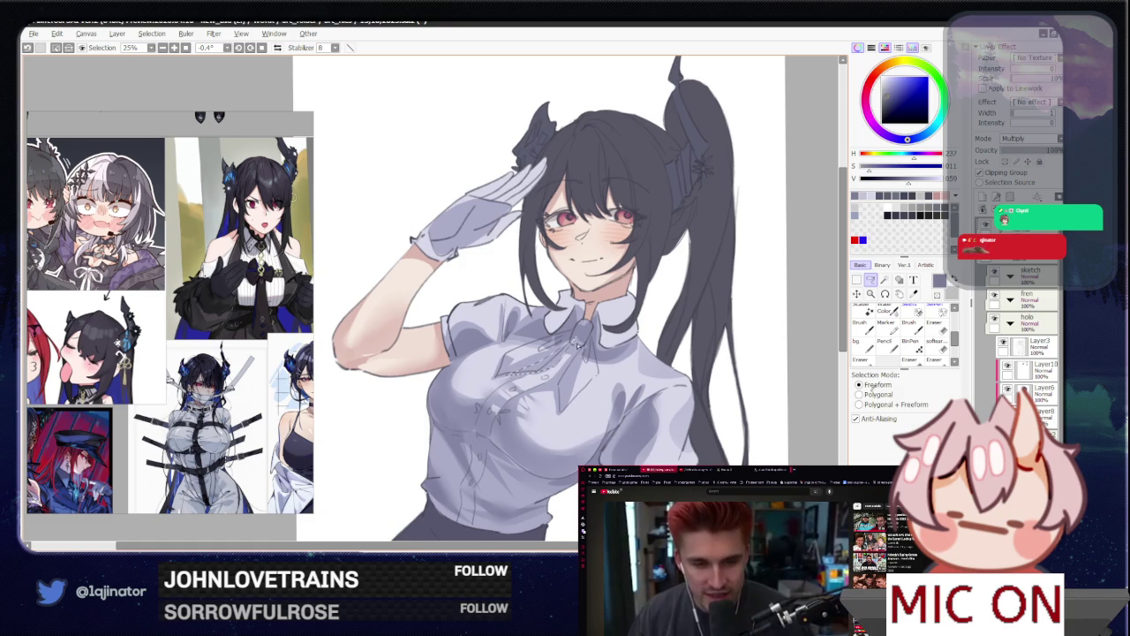
pyautogui.moveTo(556, 393)
pyautogui.mouseDown()
pyautogui.moveTo(818, 319)
pyautogui.moveTo(700, 364)
pyautogui.mouseUp()
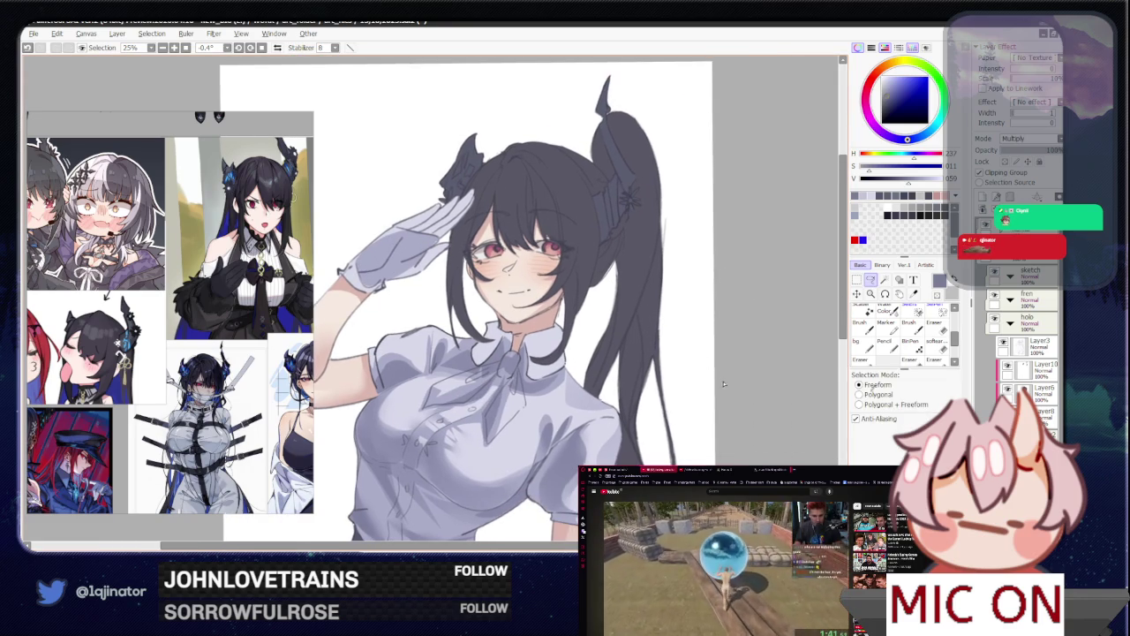
pyautogui.moveTo(414, 270)
pyautogui.mouseDown()
pyautogui.moveTo(510, 344)
pyautogui.moveTo(521, 333)
pyautogui.mouseUp()
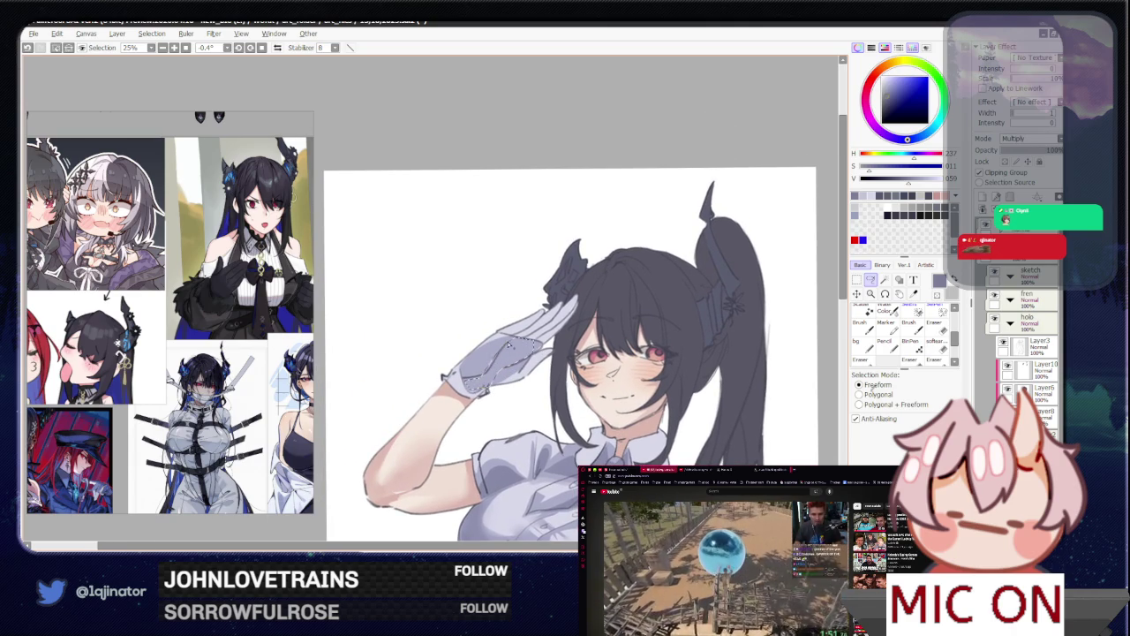
pyautogui.moveTo(569, 355); pyautogui.dragTo(521, 106)
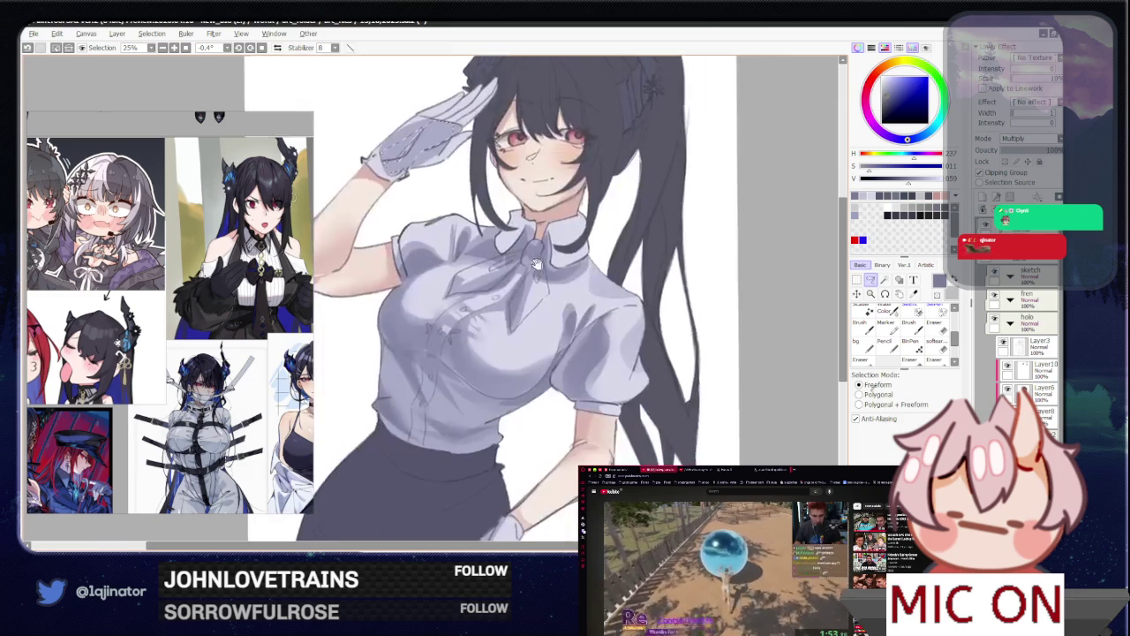
# Step: Zoom out to check the whole figure and reposition the drawing in view
pyautogui.scroll(-1, 521, 106)
pyautogui.moveTo(494, 335); pyautogui.dragTo(515, 392)
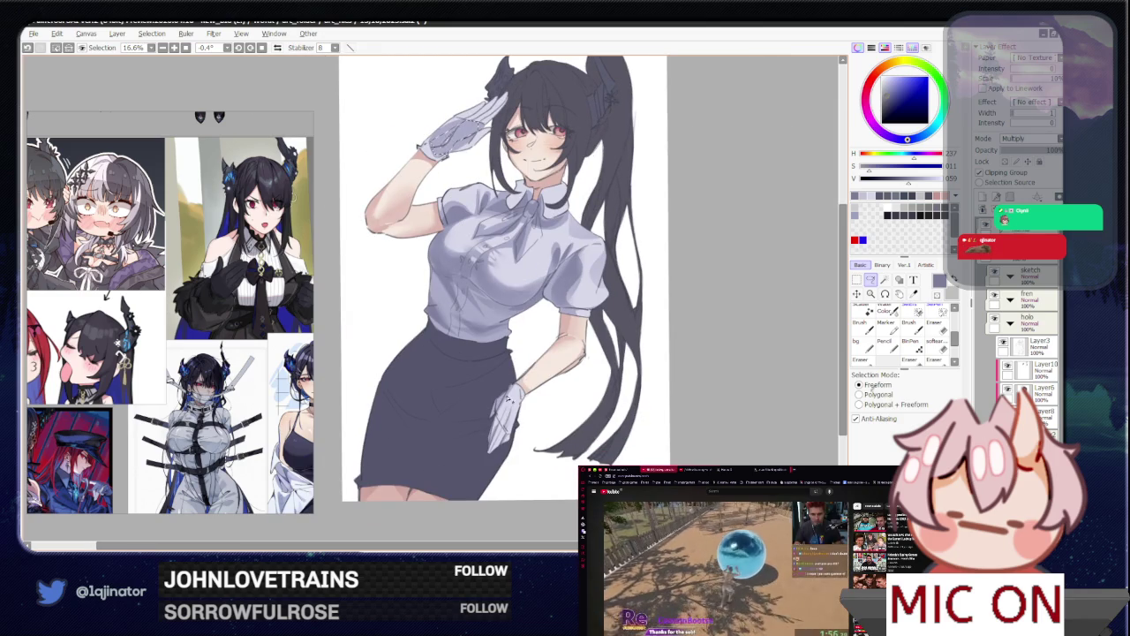
pyautogui.press('b')
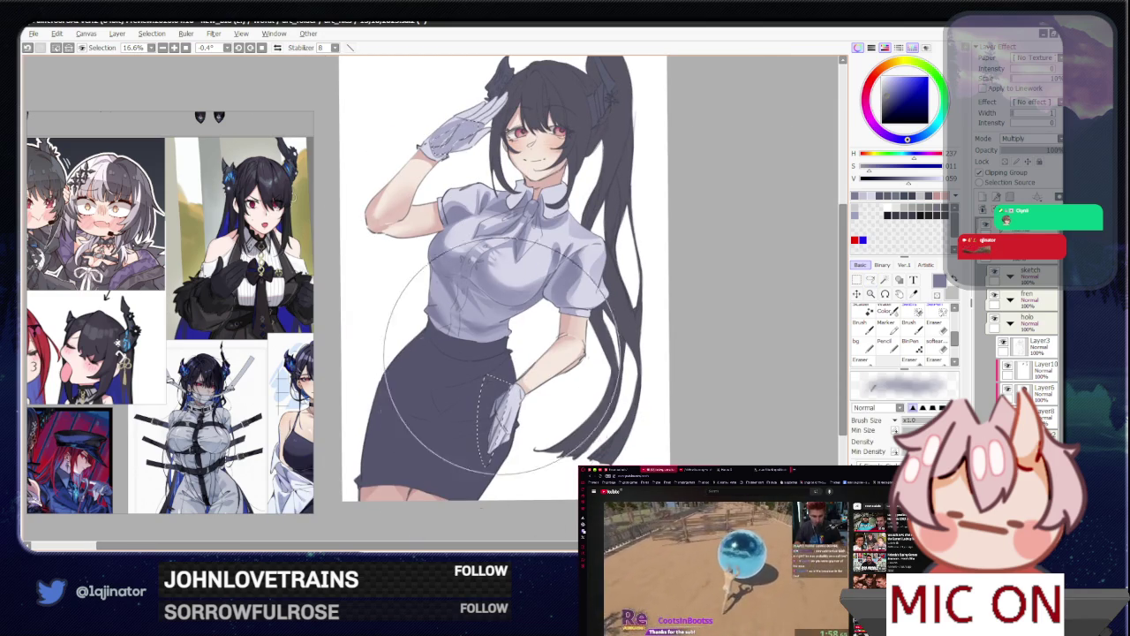
pyautogui.moveTo(494, 371); pyautogui.dragTo(476, 447)
pyautogui.press('l')
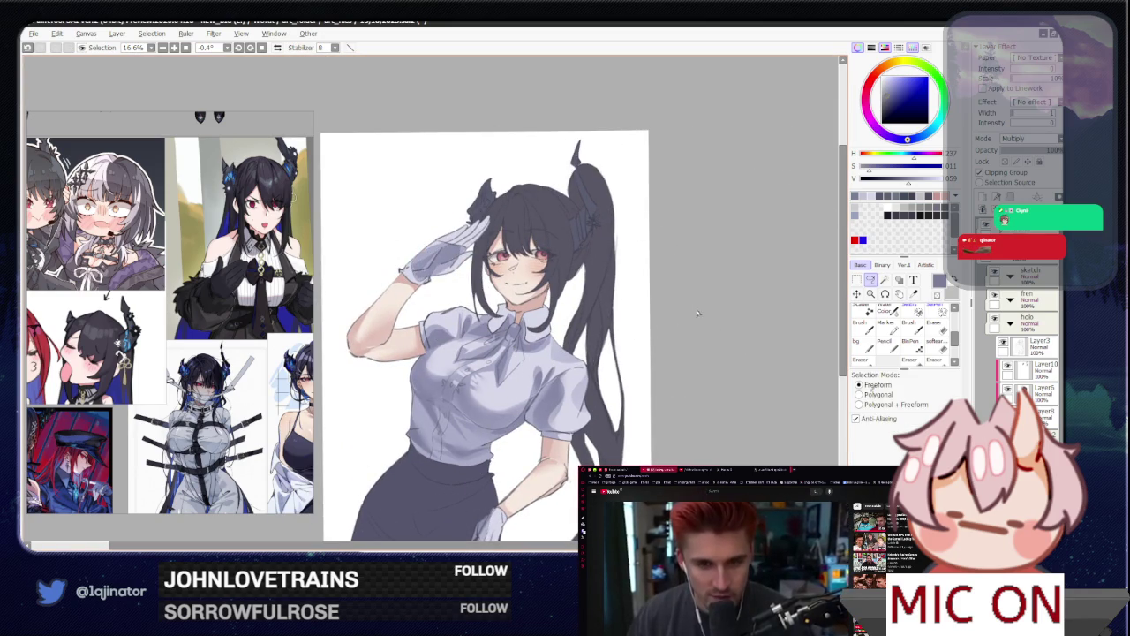
pyautogui.moveTo(631, 415); pyautogui.dragTo(629, 395)
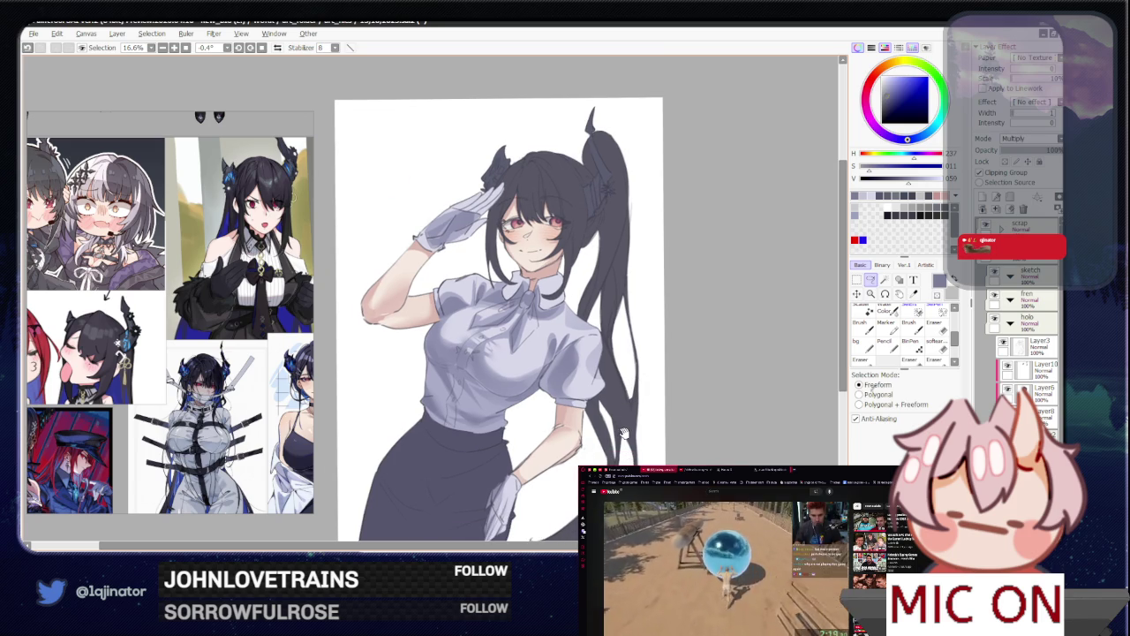
# Step: Zoom back to 25%, lasso-select the lower blouse and tilt the canvas diagonally
pyautogui.scroll(1, 624, 432)
pyautogui.moveTo(476, 428); pyautogui.dragTo(459, 366)
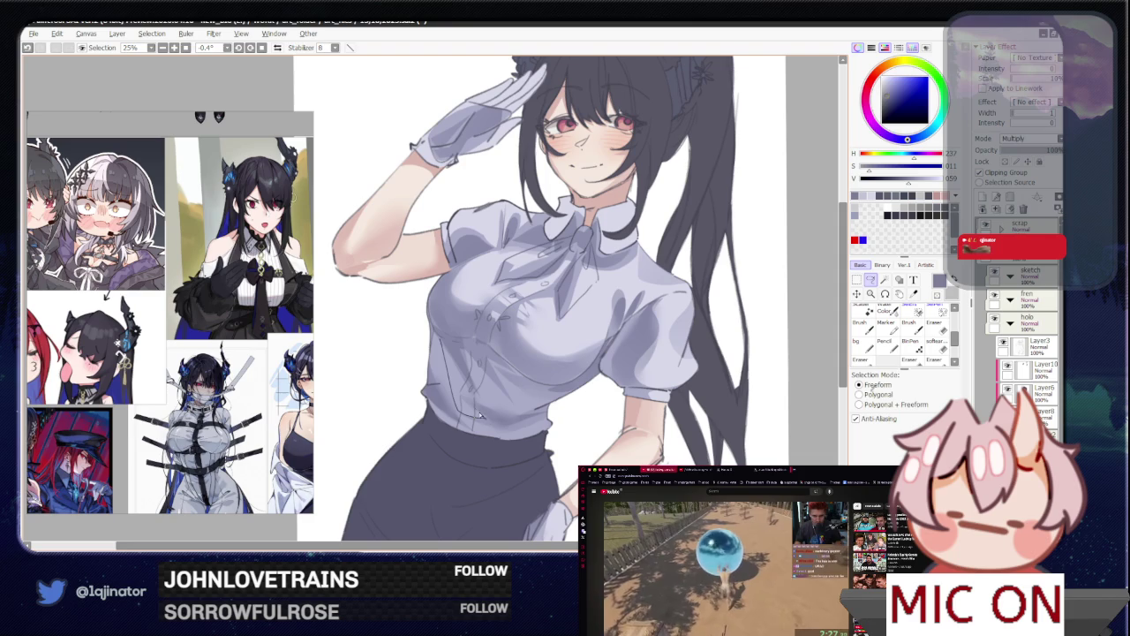
pyautogui.moveTo(470, 390); pyautogui.dragTo(440, 342)
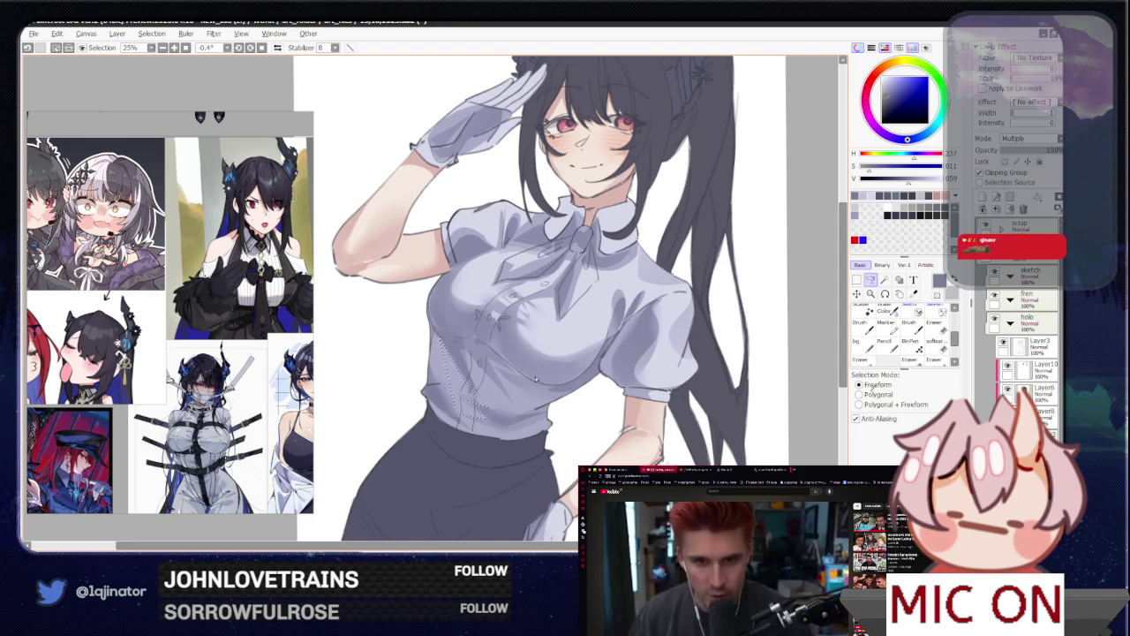
pyautogui.moveTo(536, 378); pyautogui.dragTo(571, 307)
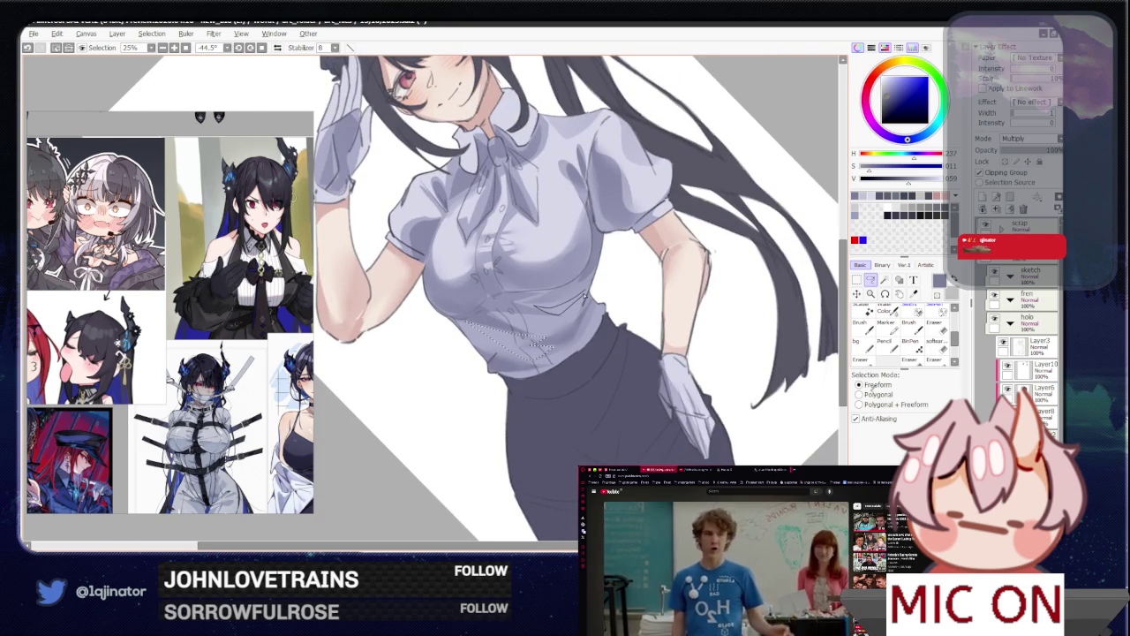
# Step: Soften the blouse fold shading with the soft eraser, rotating the view toward upright
pyautogui.click(939, 351)
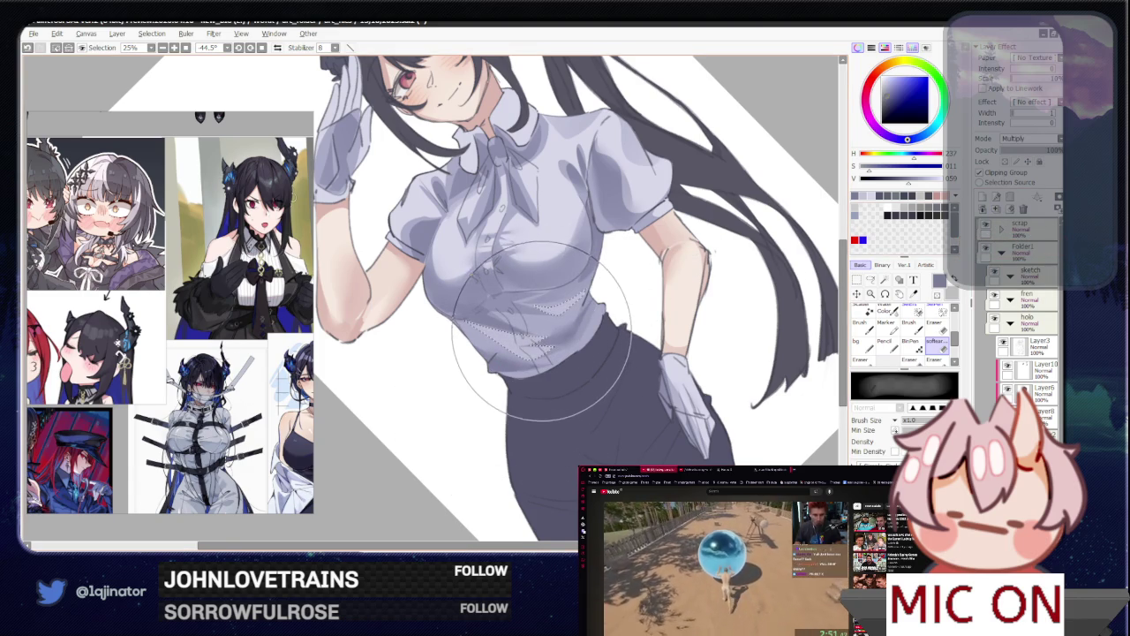
pyautogui.moveTo(541, 327); pyautogui.dragTo(682, 329)
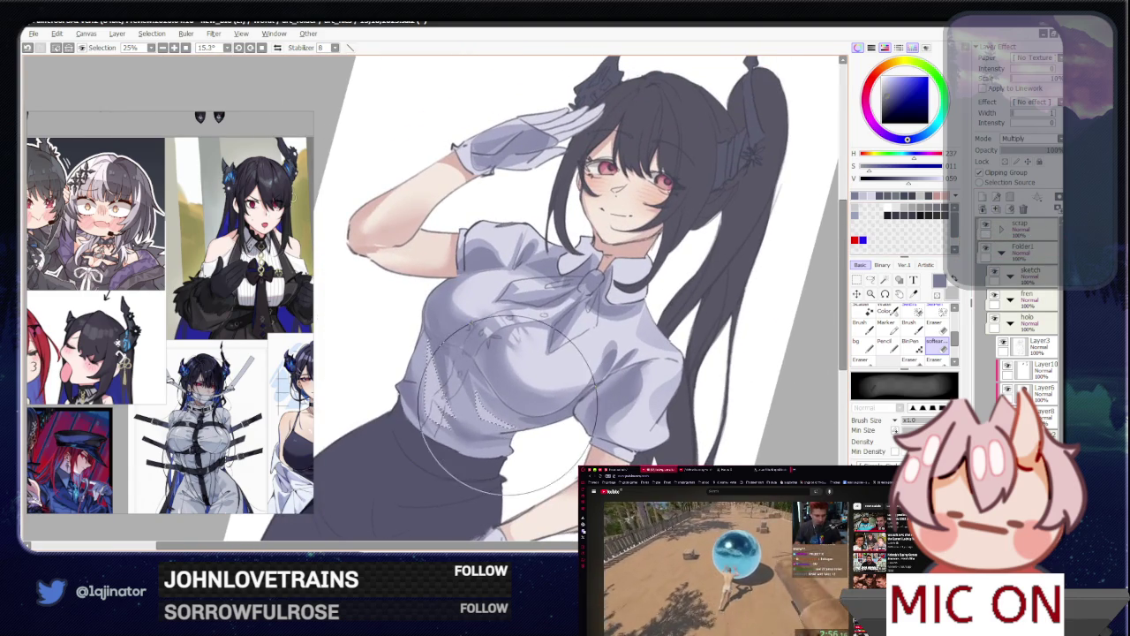
pyautogui.click(871, 280)
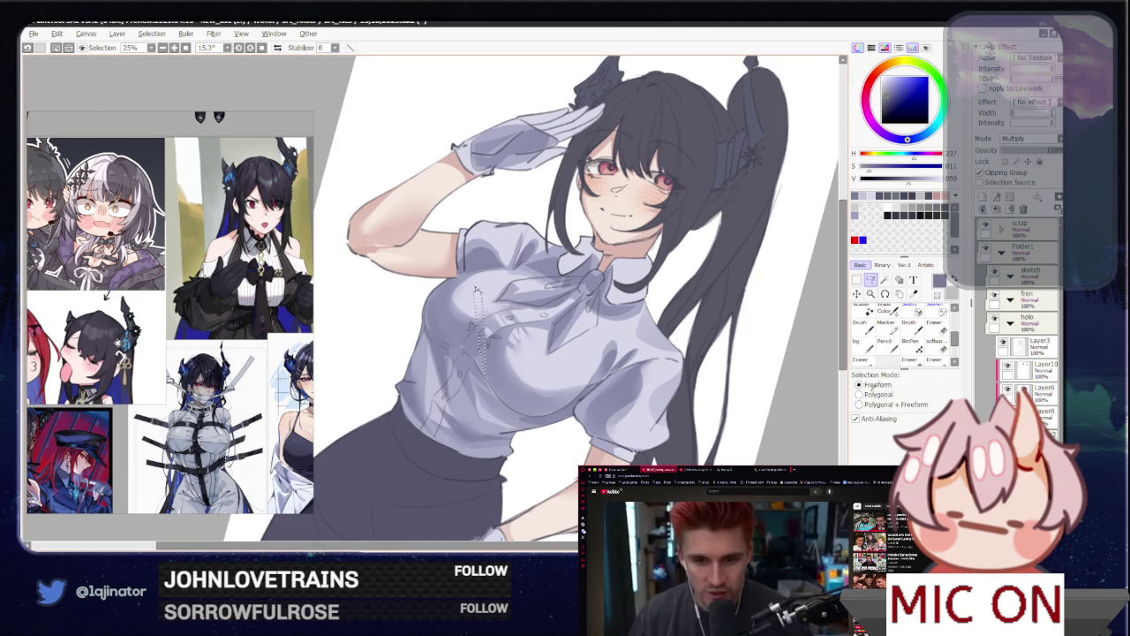
pyautogui.click(932, 358)
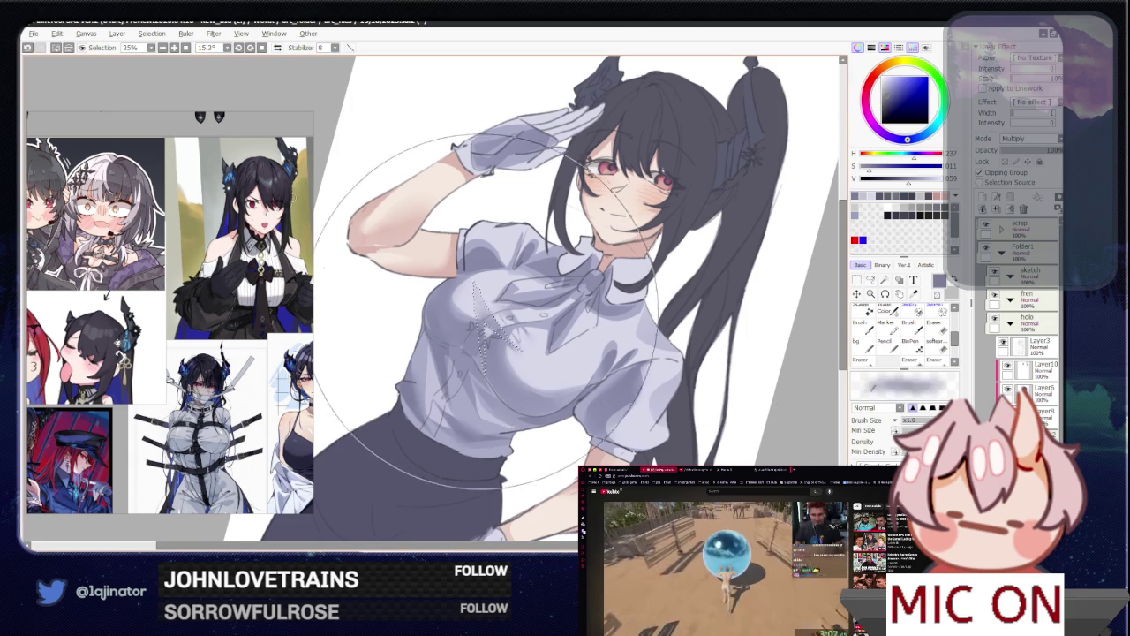
pyautogui.click(938, 340)
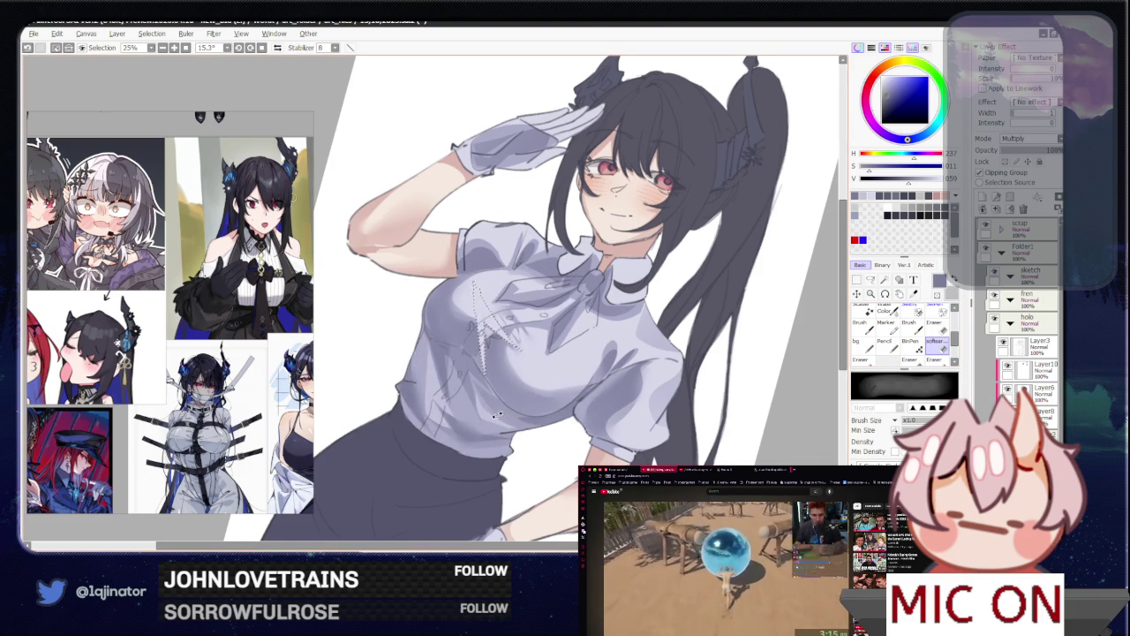
pyautogui.moveTo(490, 415); pyautogui.dragTo(647, 382)
pyautogui.click(871, 281)
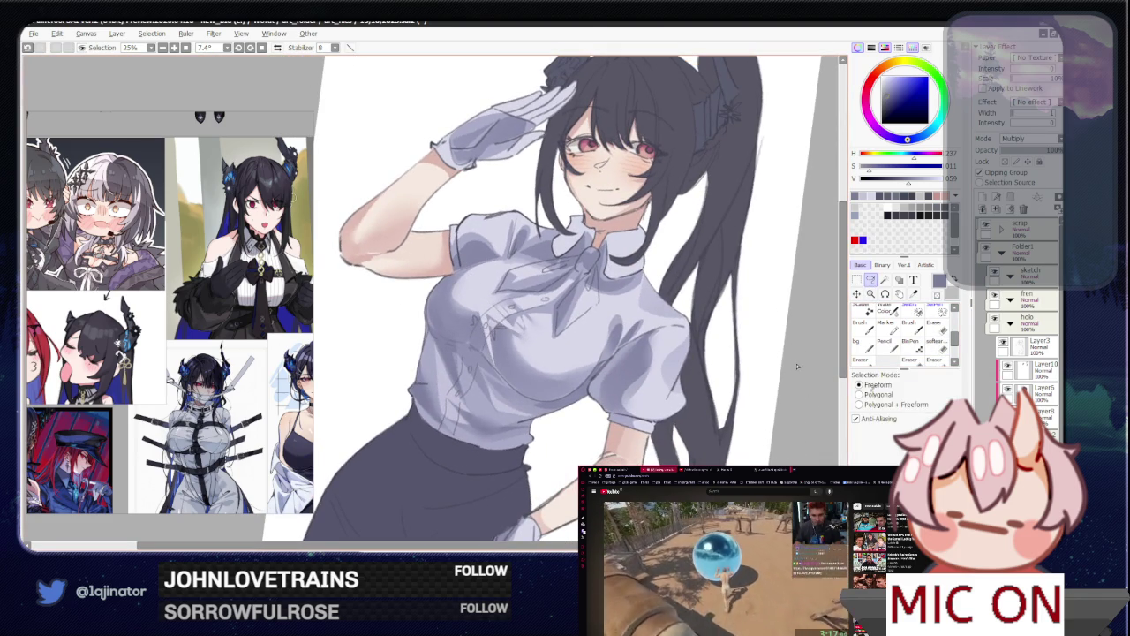
# Step: Set the shading layer to Overlay blending and pick a warm brown-orange hue
pyautogui.press('b')
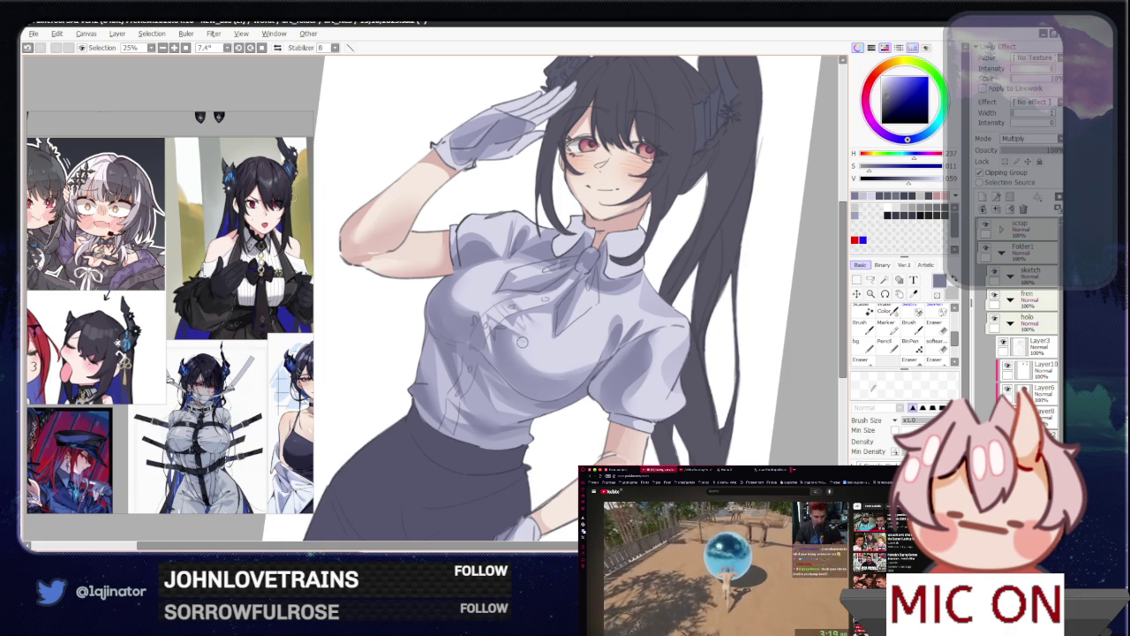
pyautogui.scroll(-2, 535, 354)
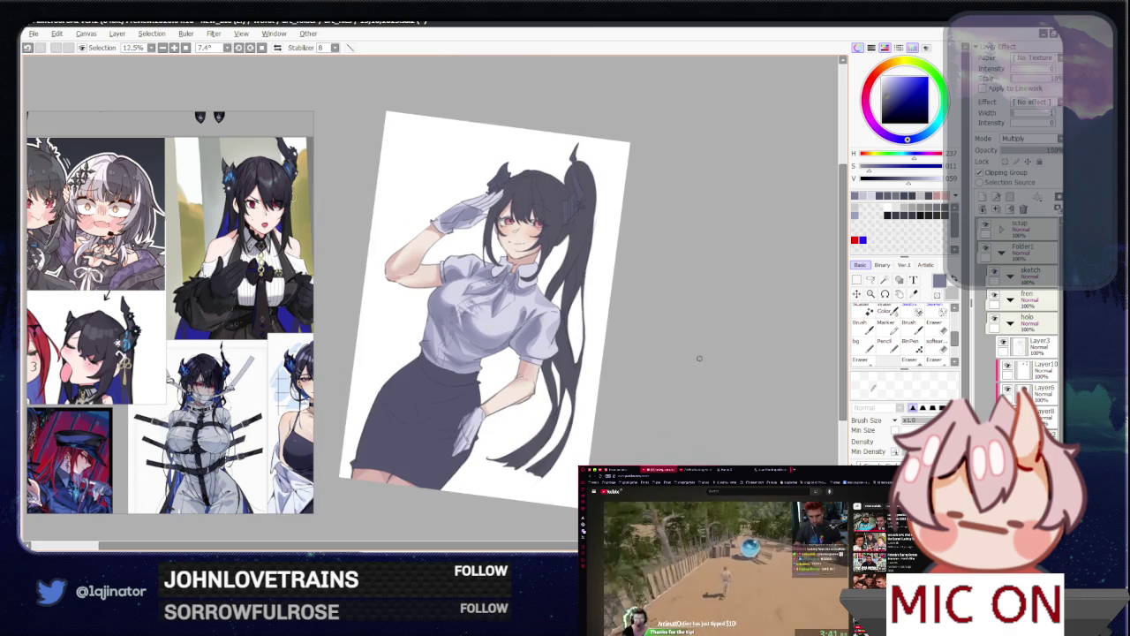
pyautogui.moveTo(673, 415); pyautogui.dragTo(666, 440)
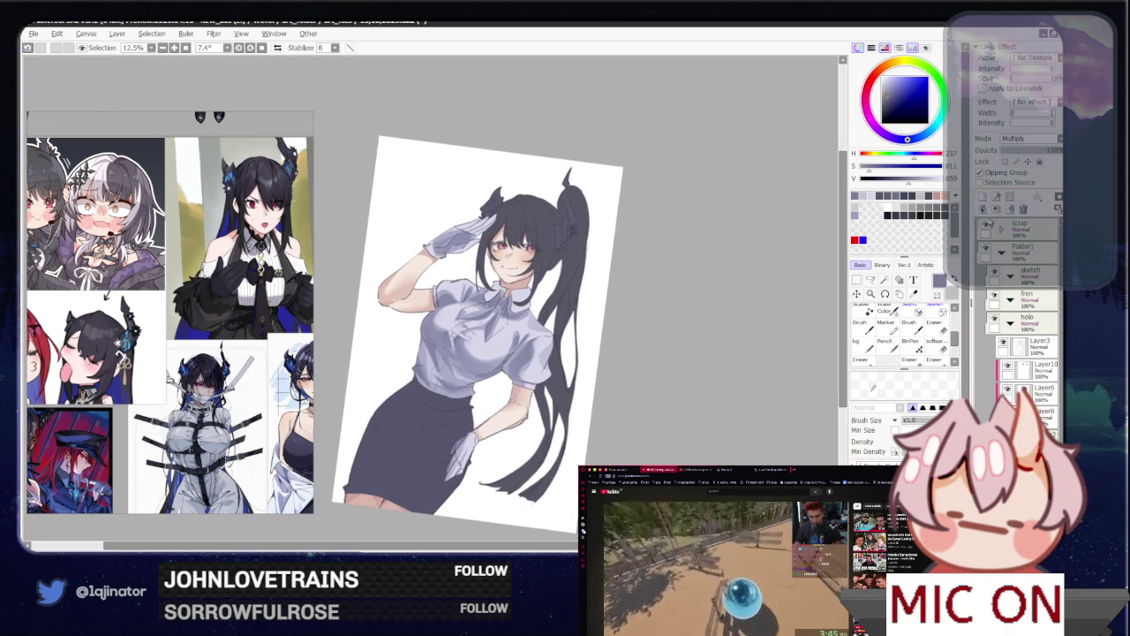
pyautogui.click(1032, 142)
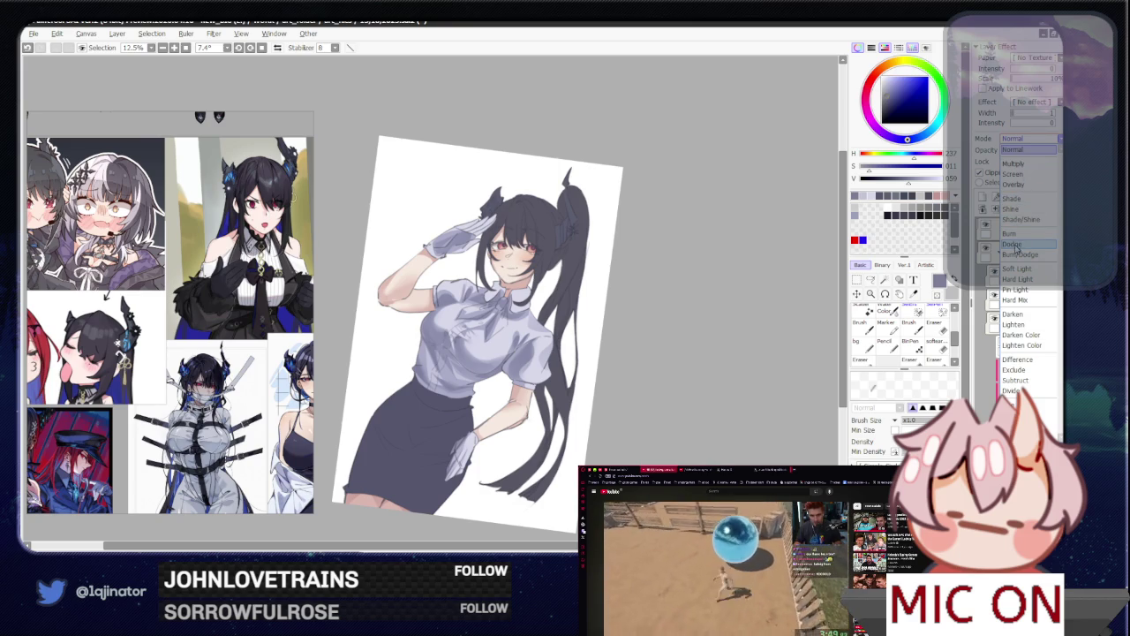
pyautogui.click(1014, 185)
pyautogui.click(887, 68)
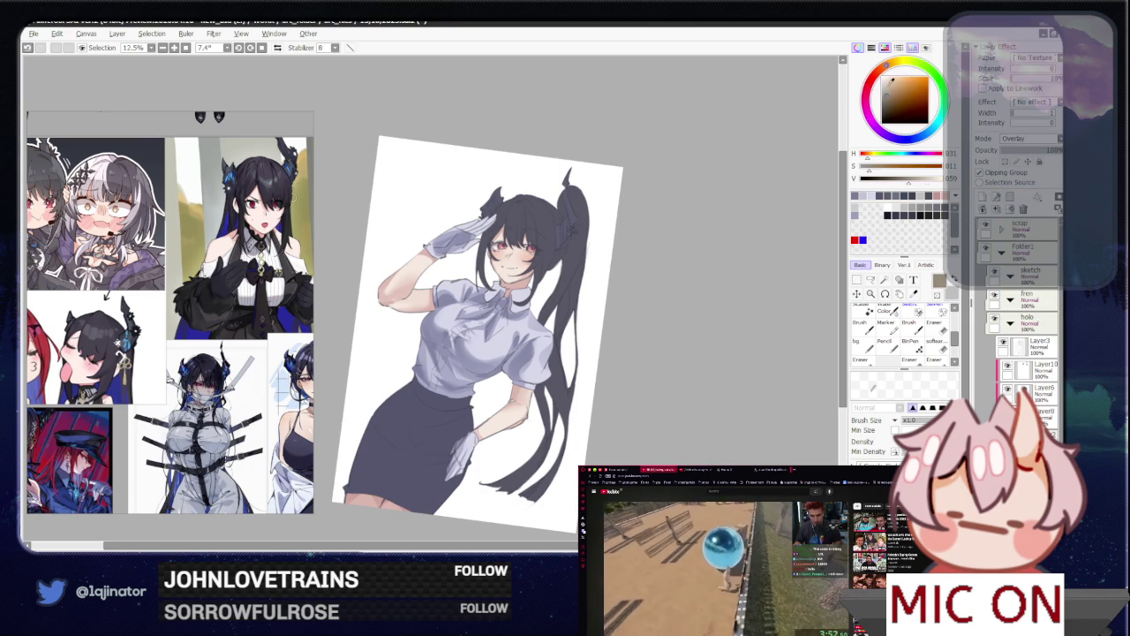
# Step: Paint grey fold shading across the blouse chest, then zoom out to 12.5% to check
pyautogui.press('Delete')
pyautogui.scroll(2, 455, 337)
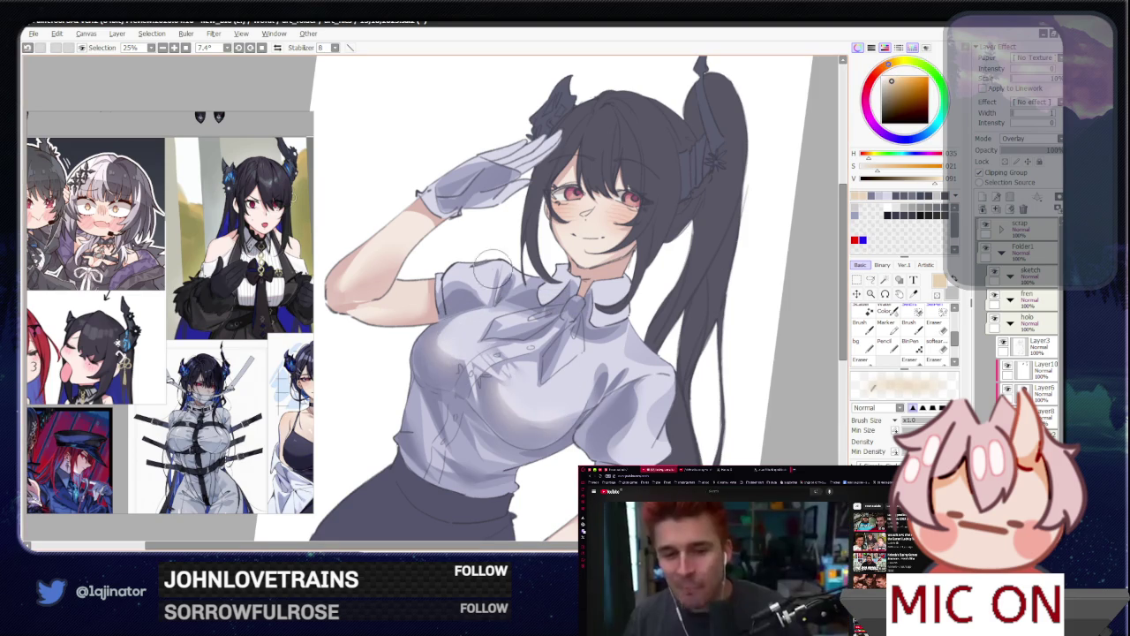
pyautogui.moveTo(602, 394); pyautogui.dragTo(575, 297)
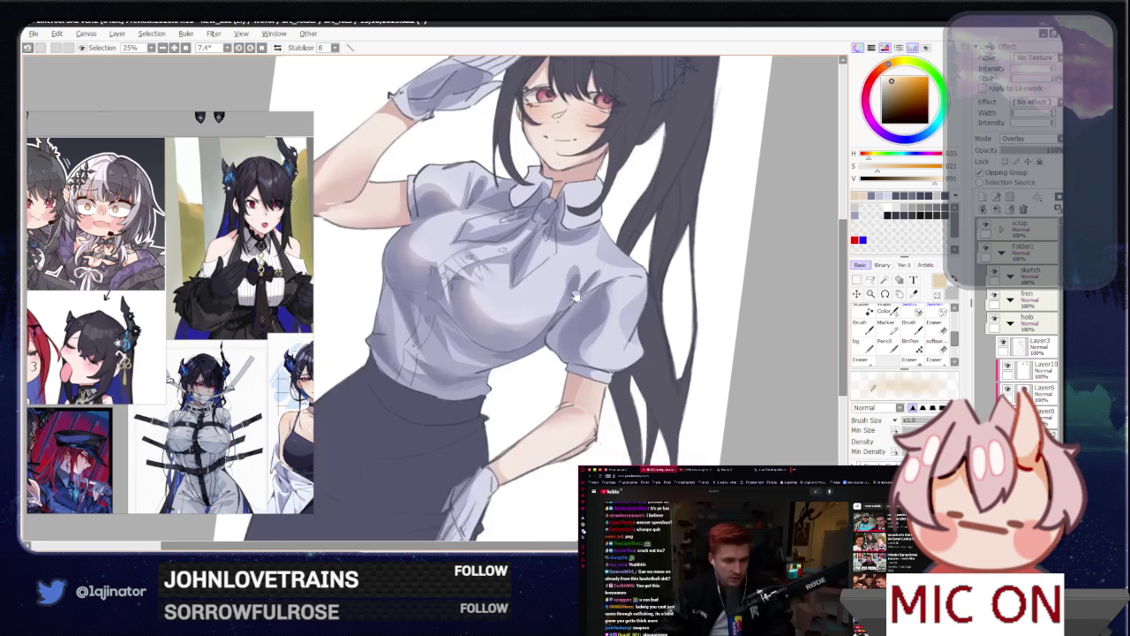
pyautogui.moveTo(405, 334); pyautogui.dragTo(433, 421)
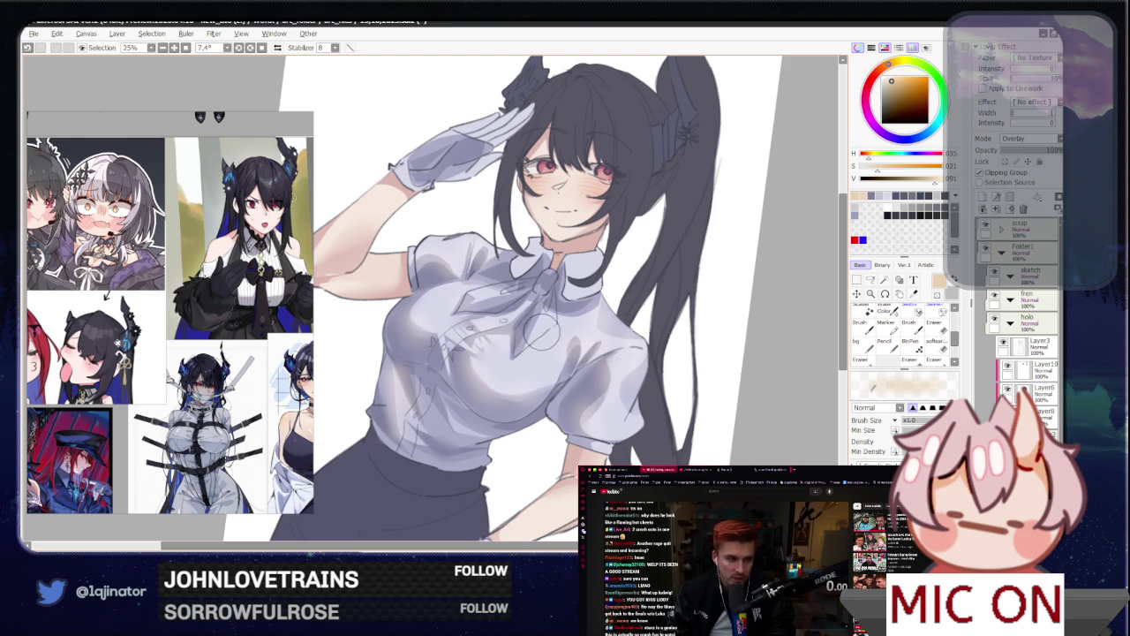
pyautogui.moveTo(483, 287); pyautogui.dragTo(537, 352)
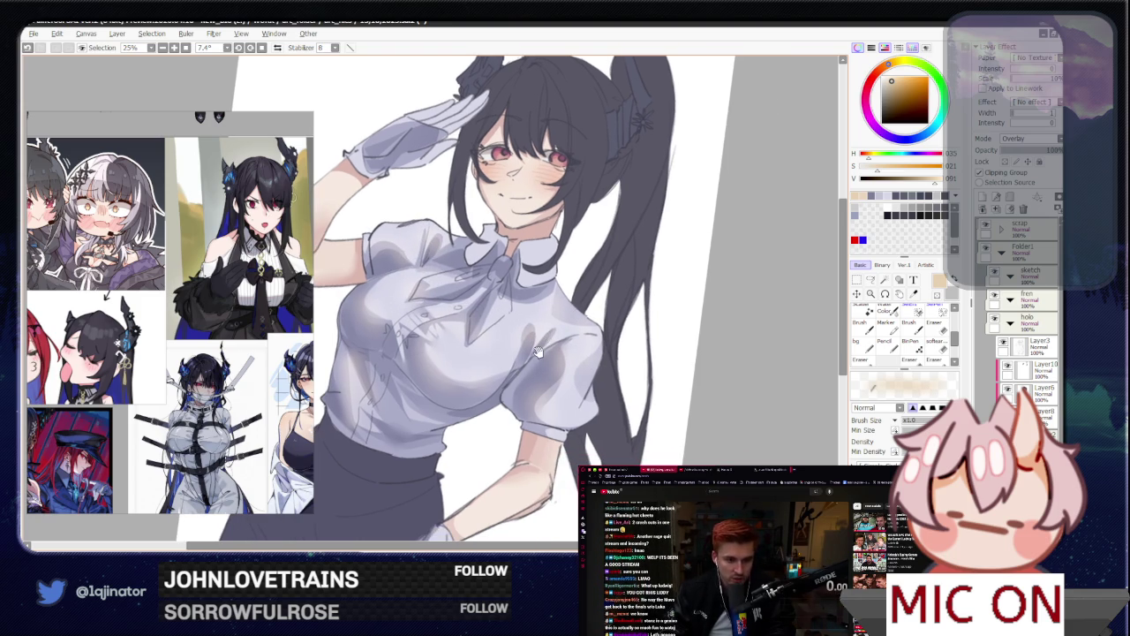
pyautogui.scroll(-2, 535, 357)
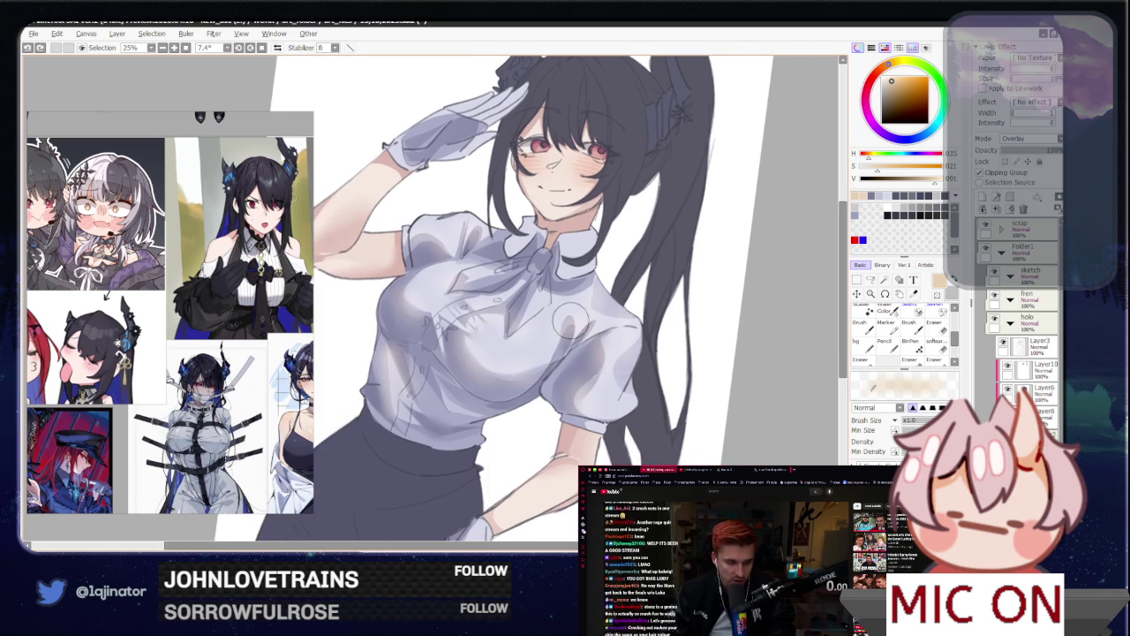
pyautogui.moveTo(534, 357); pyautogui.dragTo(591, 290)
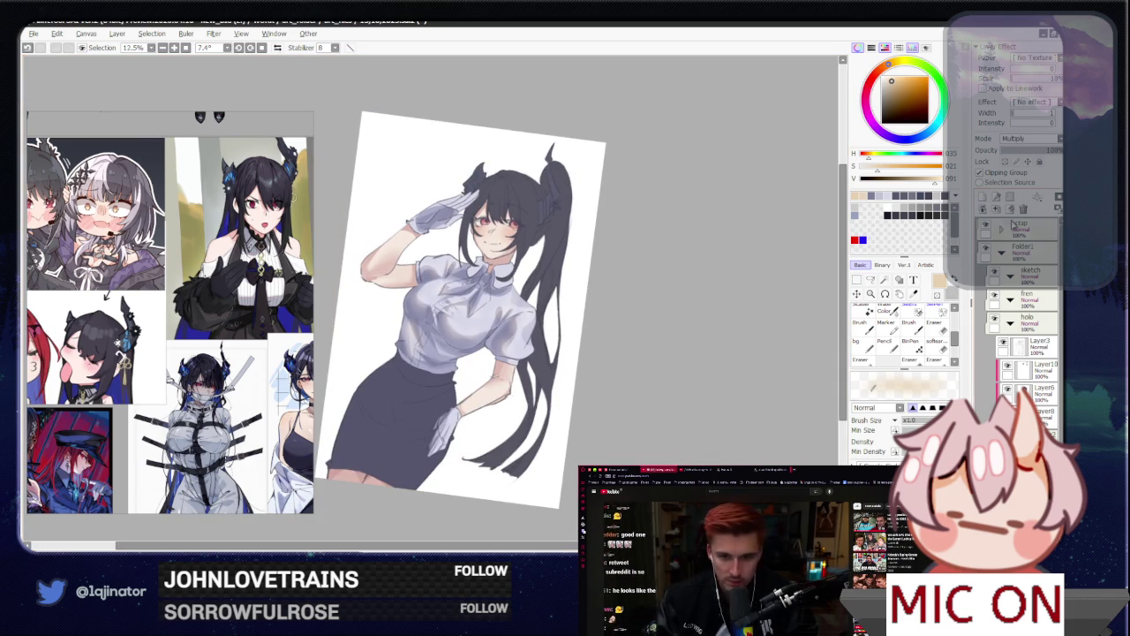
pyautogui.click(1038, 322)
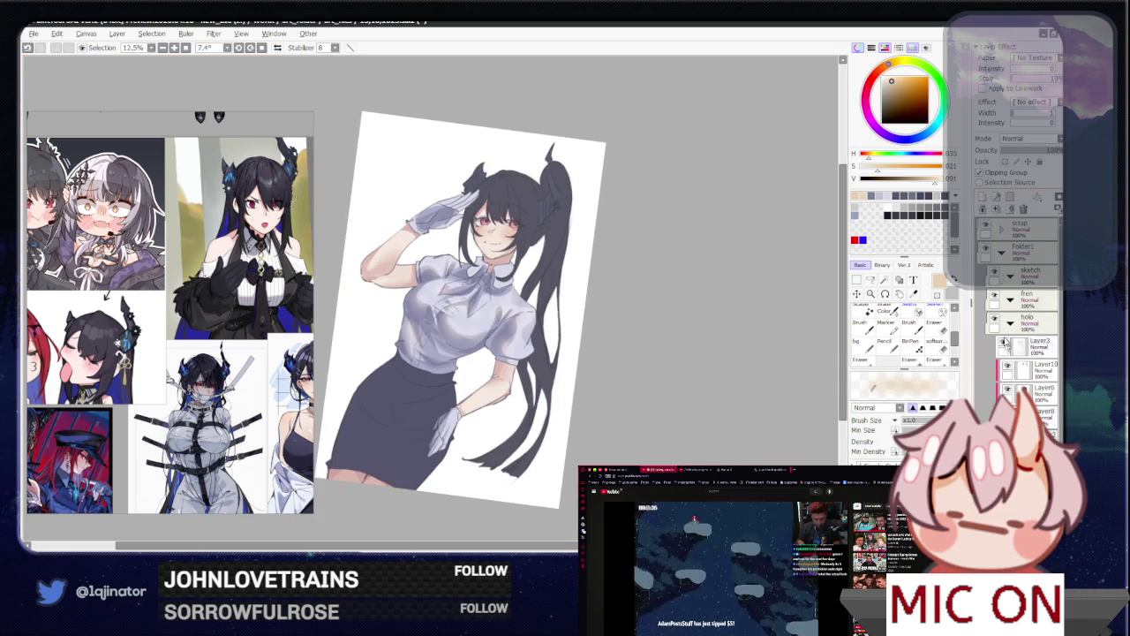
# Step: Set the new layer to Overlay and shade the blouse's chest and collar
pyautogui.click(1024, 138)
pyautogui.click(1025, 175)
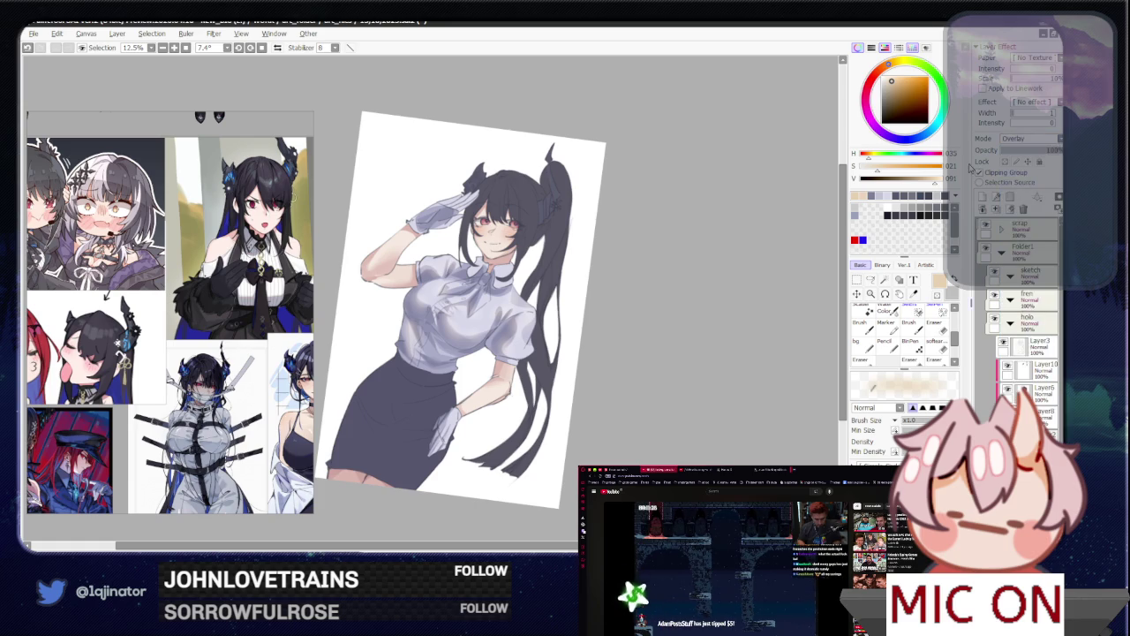
pyautogui.scroll(2, 446, 283)
pyautogui.moveTo(446, 283); pyautogui.dragTo(415, 305)
pyautogui.moveTo(468, 252); pyautogui.dragTo(411, 310)
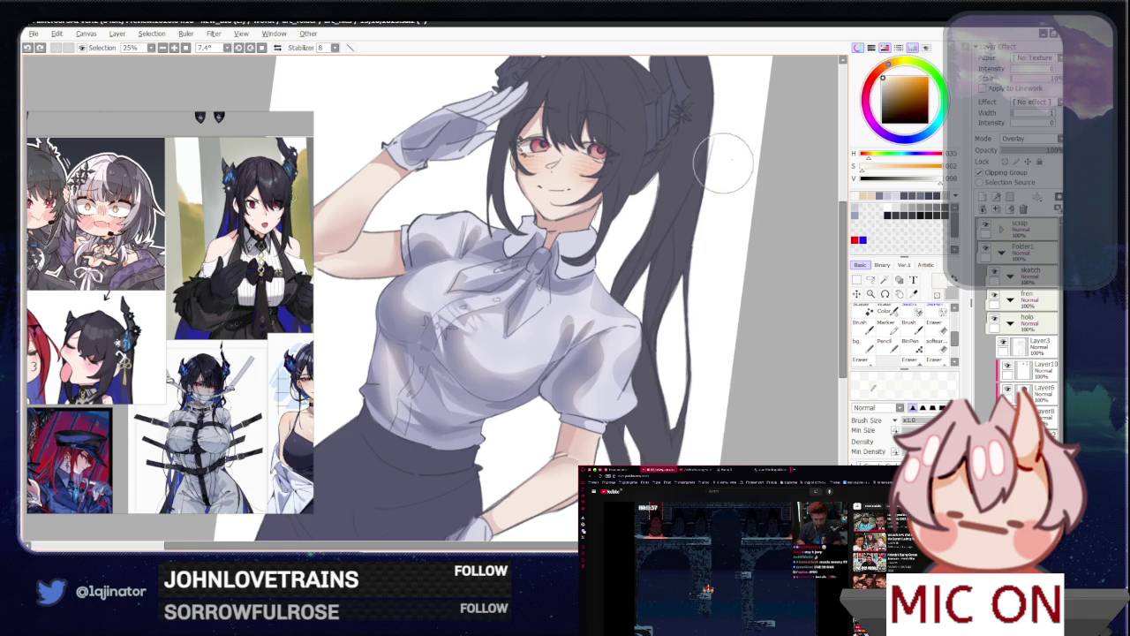
# Step: Pick a blue-grey colour and outline the right side of the collar
pyautogui.keyDown('alt'); pyautogui.click(439, 281); pyautogui.keyUp('alt')
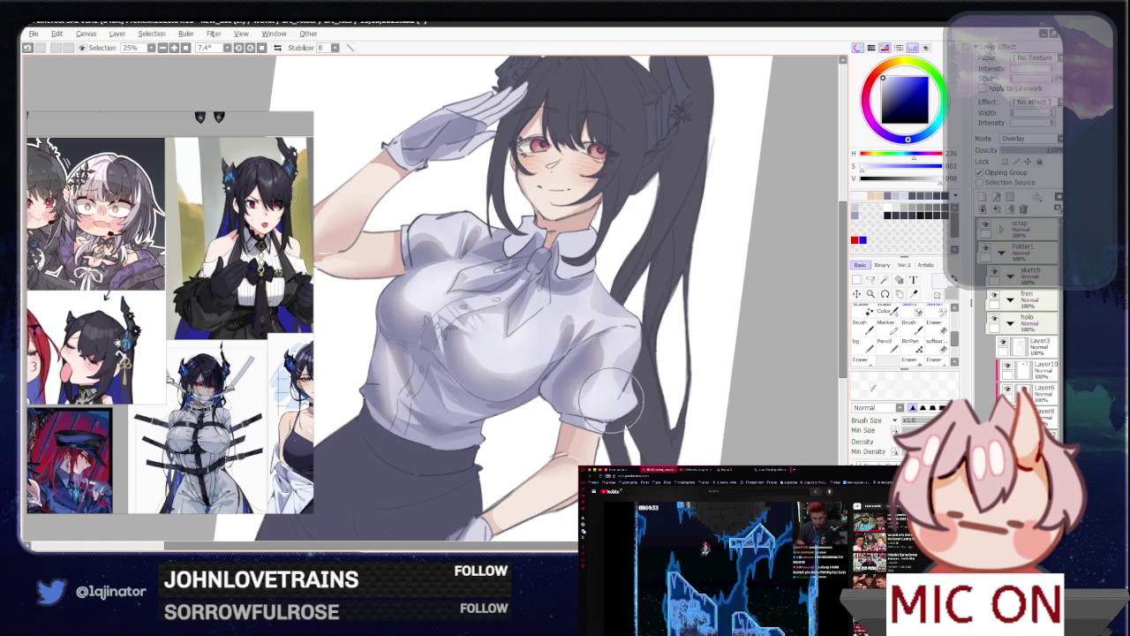
pyautogui.scroll(2, 593, 400)
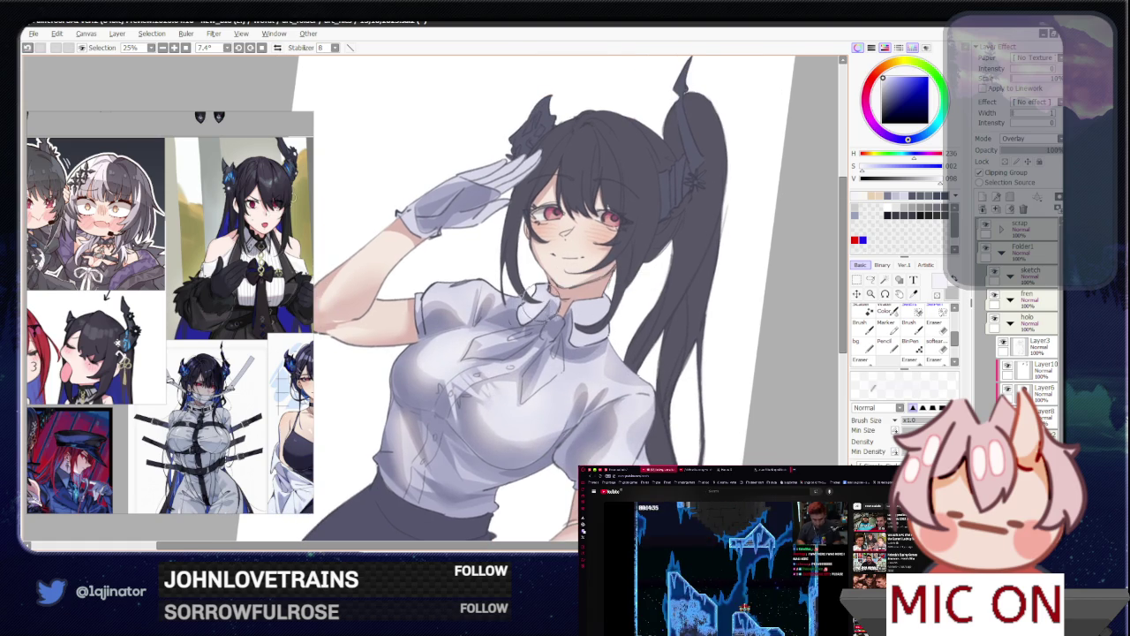
pyautogui.moveTo(570, 300); pyautogui.dragTo(620, 329)
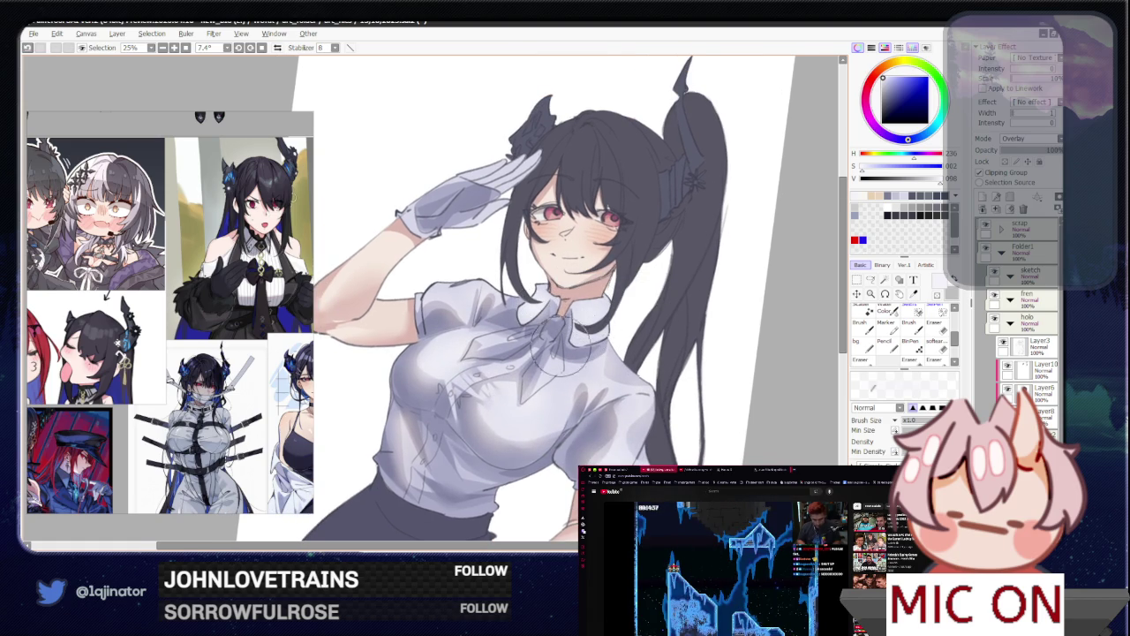
pyautogui.scroll(1, 541, 349)
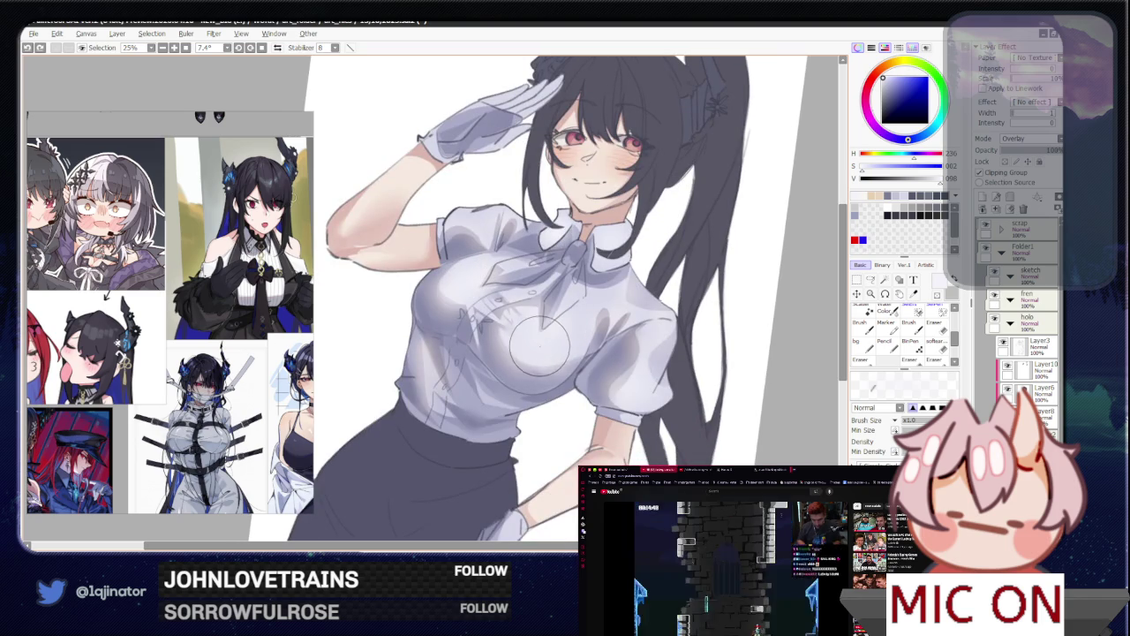
pyautogui.scroll(-2, 541, 345)
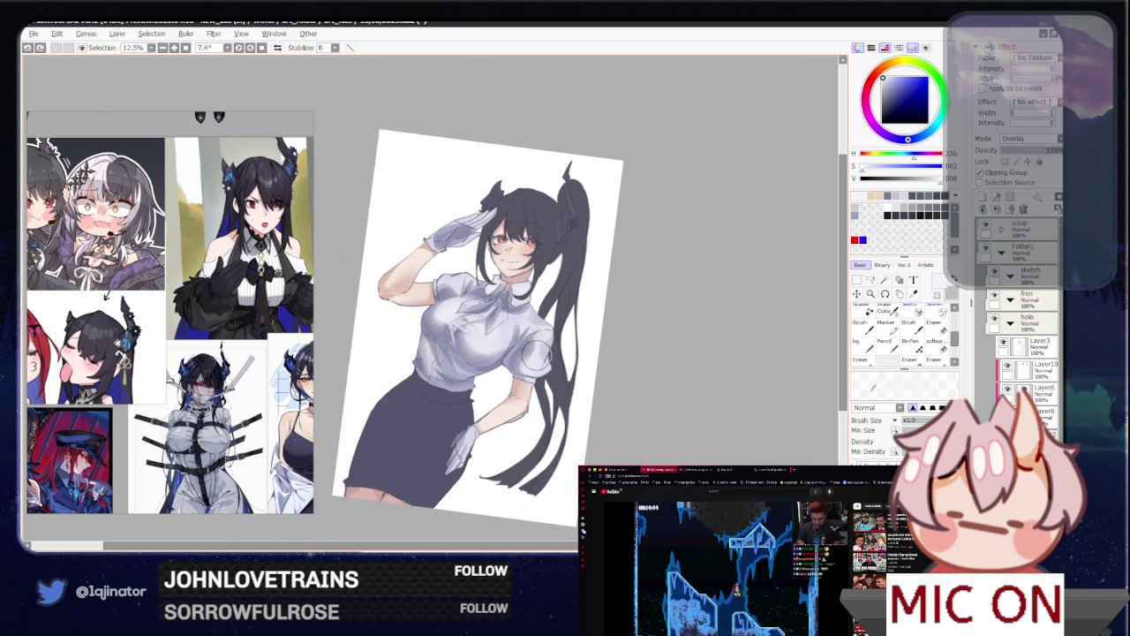
pyautogui.scroll(2, 636, 353)
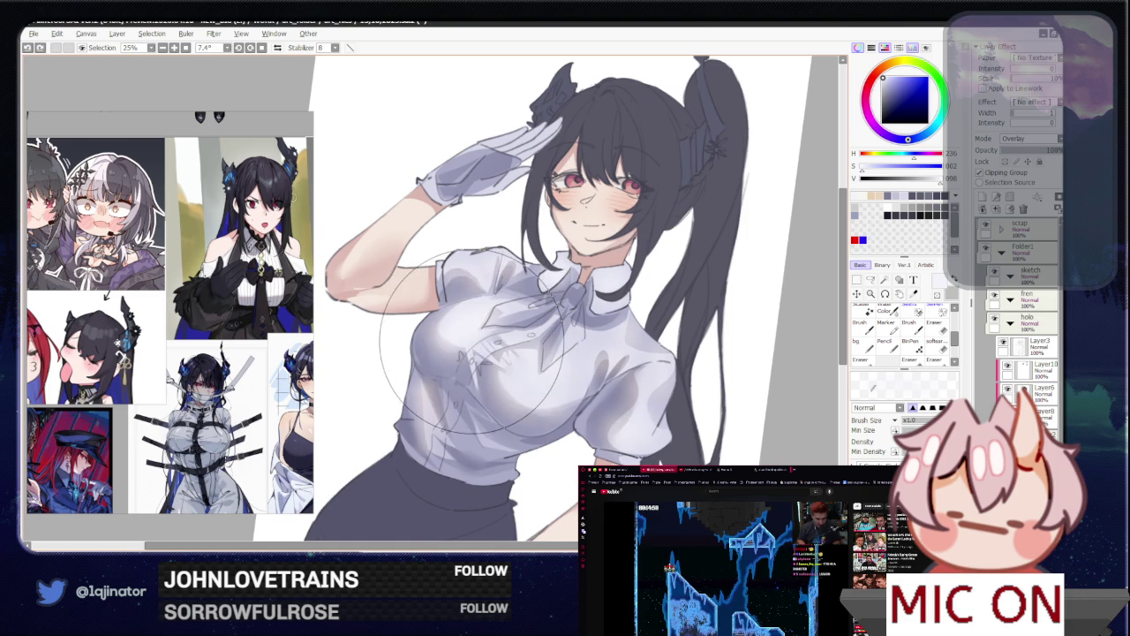
pyautogui.scroll(-2, 472, 338)
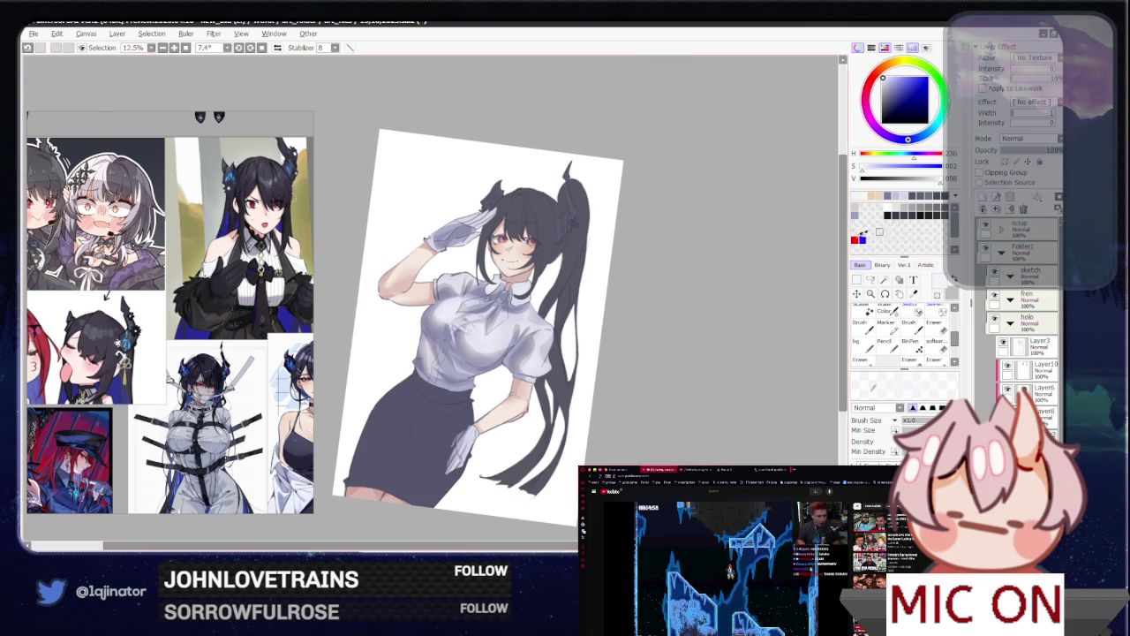
pyautogui.scroll(3, 567, 393)
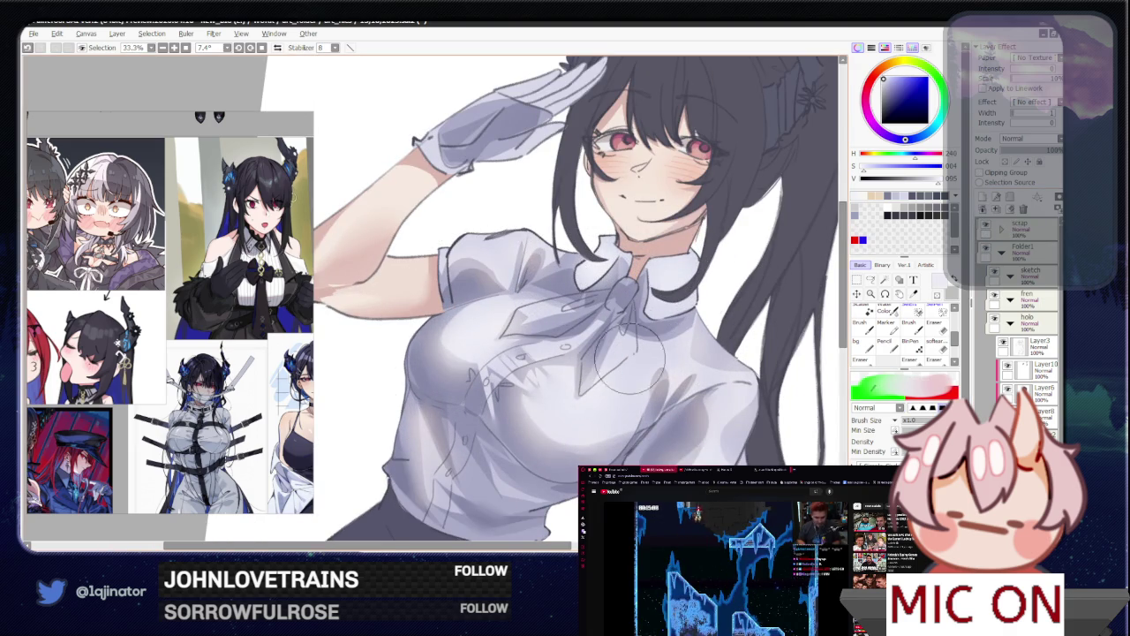
# Step: Trace a freeform lasso selection around the blouse's chest, then return to the brush
pyautogui.press('l')
pyautogui.moveTo(469, 353); pyautogui.dragTo(502, 341)
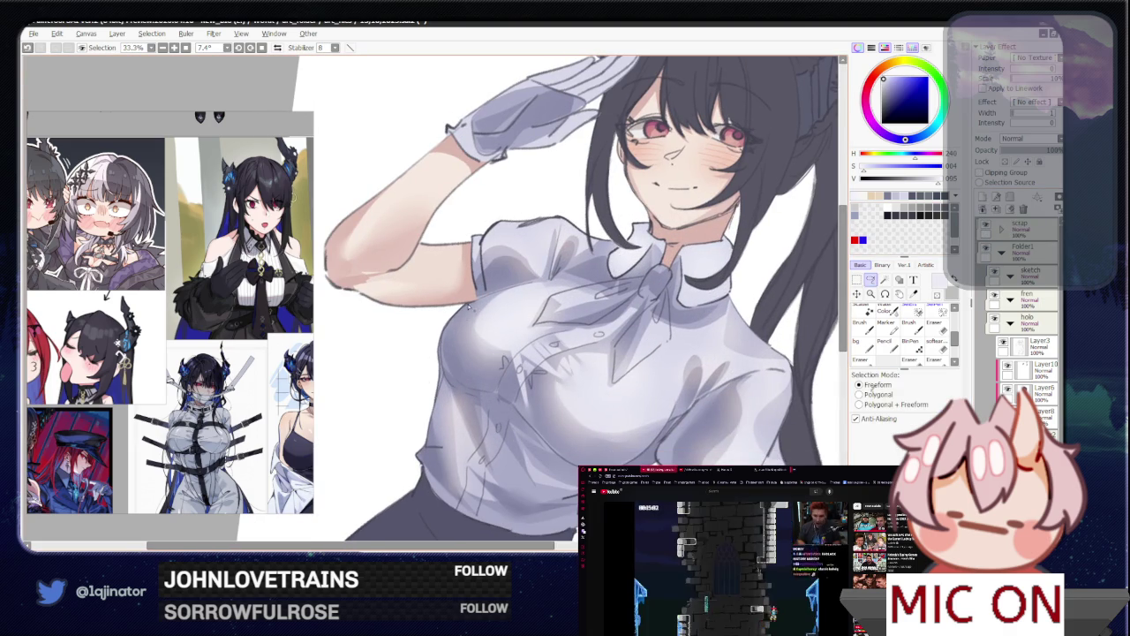
pyautogui.moveTo(442, 361); pyautogui.dragTo(461, 389)
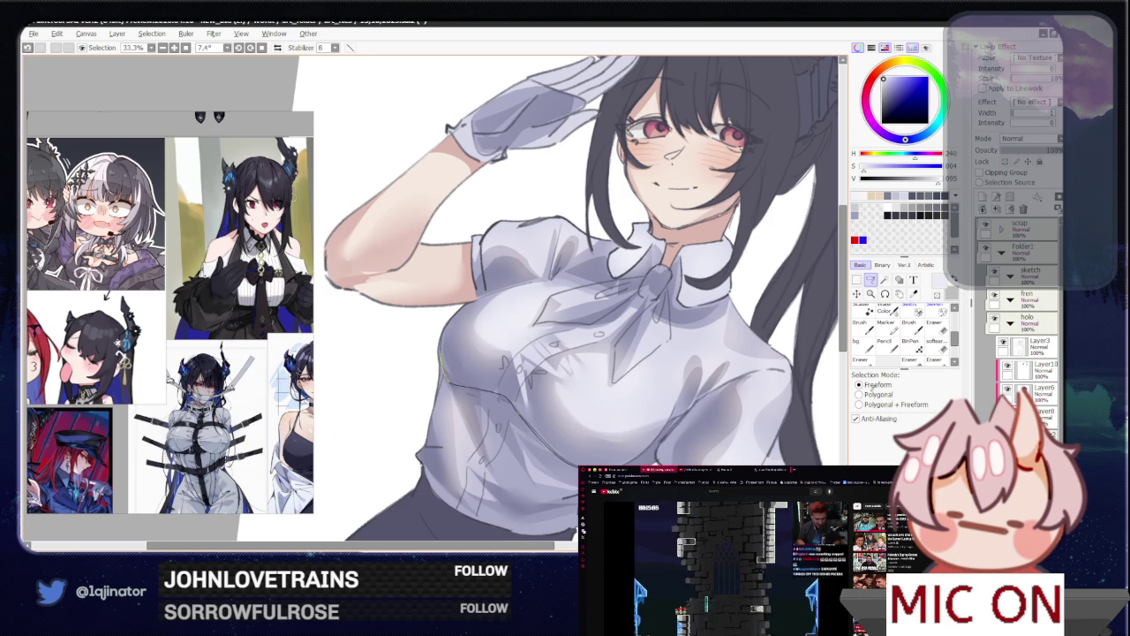
pyautogui.moveTo(652, 448); pyautogui.dragTo(660, 432)
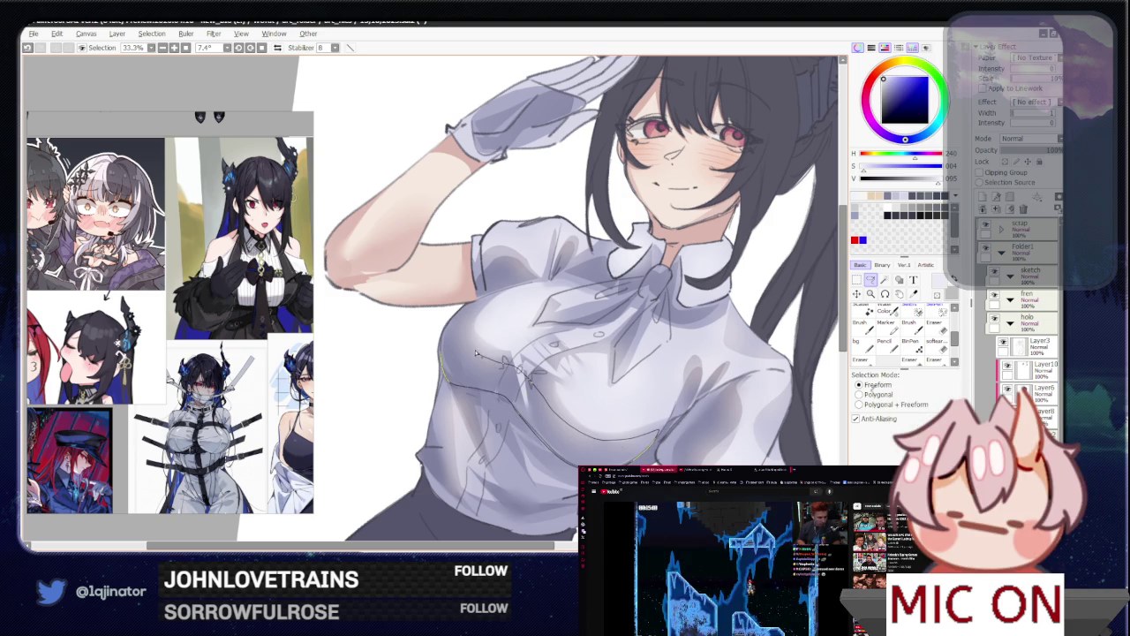
pyautogui.moveTo(442, 349); pyautogui.dragTo(442, 354)
pyautogui.press('b')
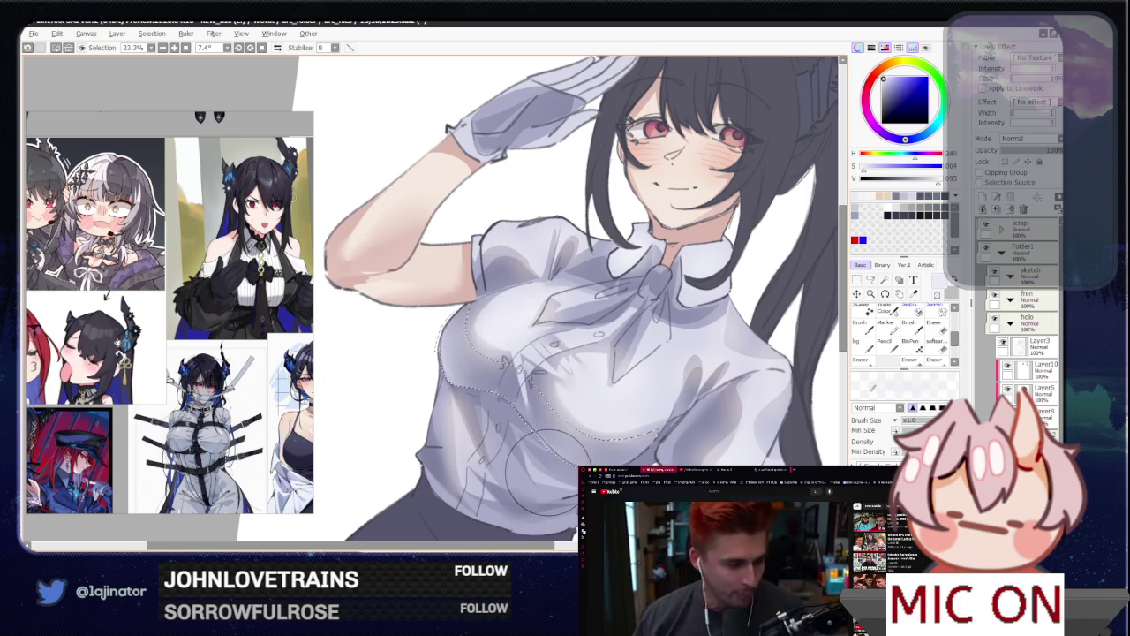
pyautogui.scroll(-2, 570, 460)
pyautogui.scroll(-1, 570, 459)
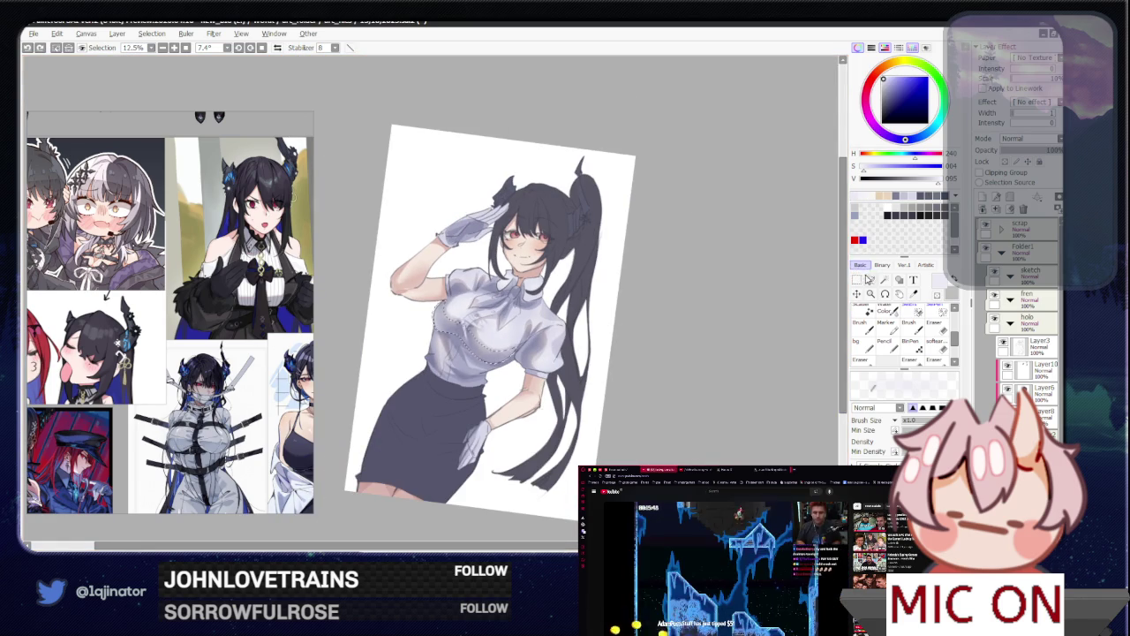
pyautogui.scroll(2, 821, 292)
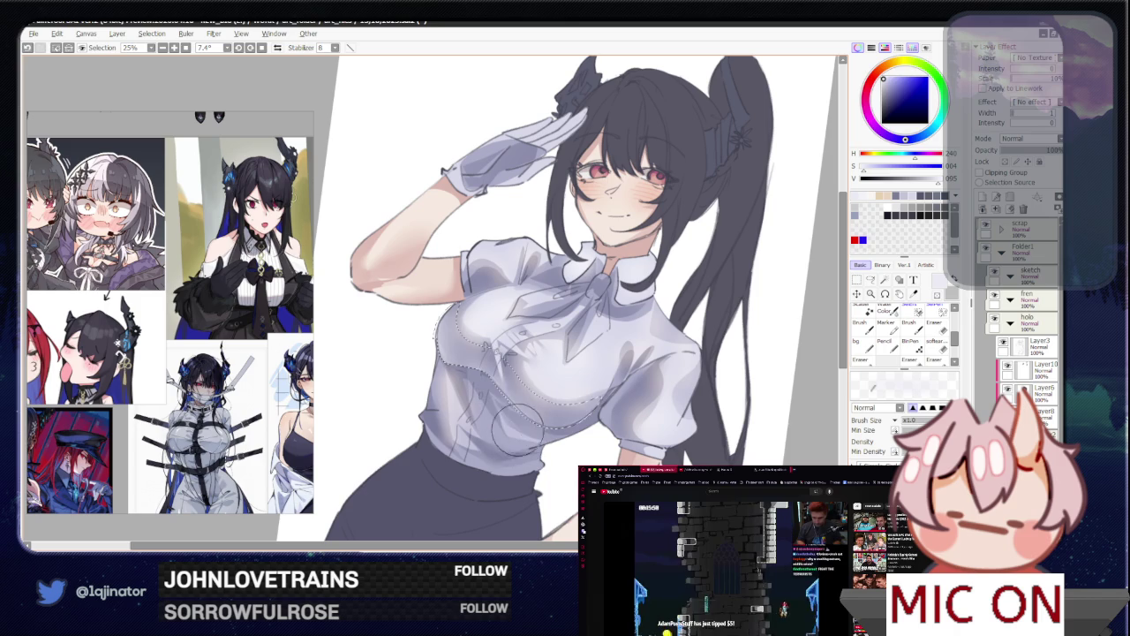
pyautogui.scroll(-2, 795, 317)
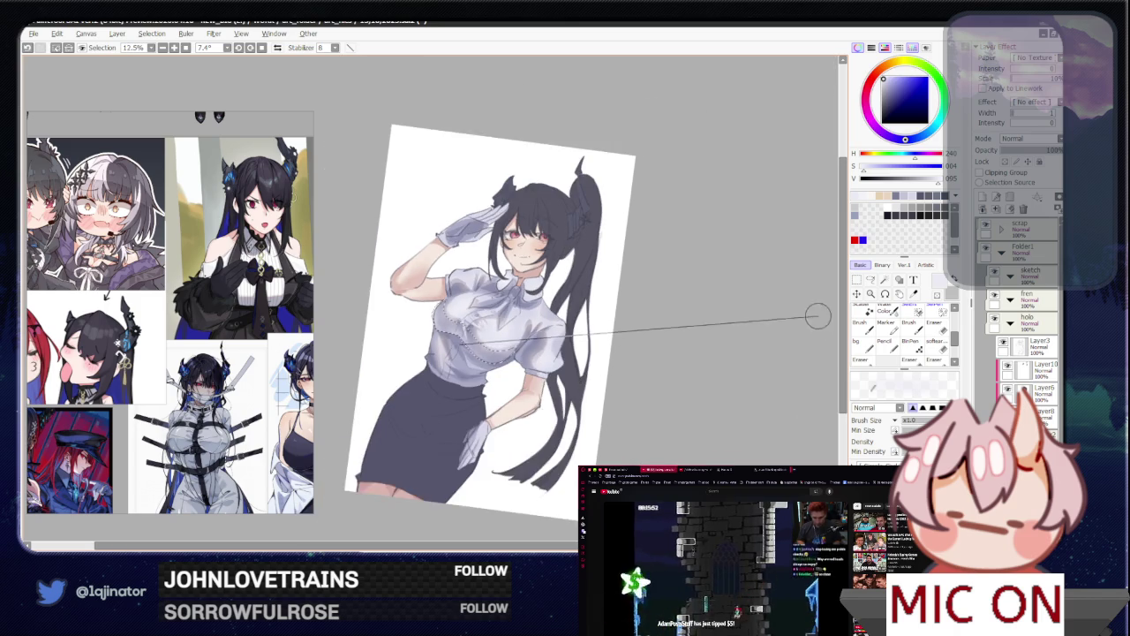
pyautogui.click(870, 279)
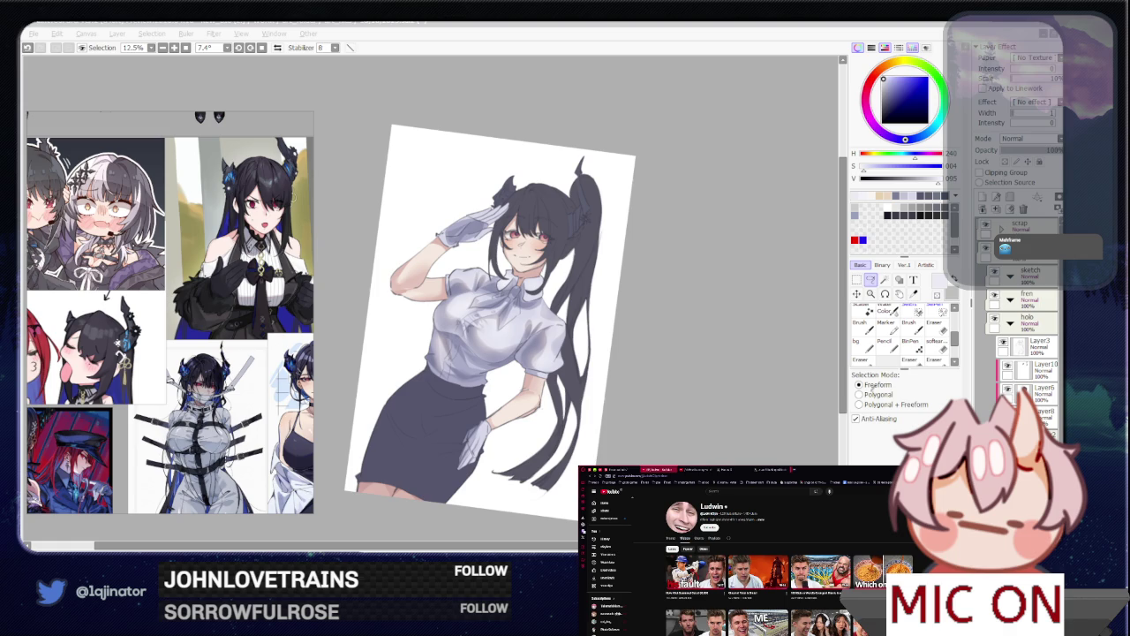
# Step: Zoom out over the finished figure and refocus the SAI drawing window
pyautogui.scroll(-3, 759, 548)
pyautogui.scroll(-3, 790, 570)
pyautogui.scroll(-3, 790, 570)
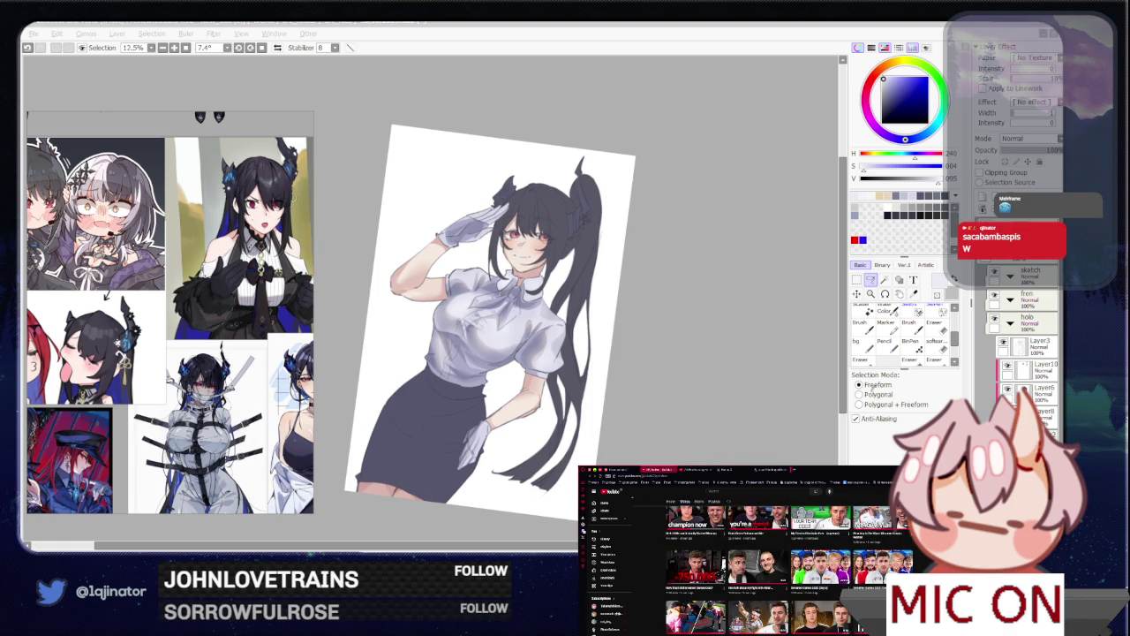
pyautogui.scroll(-2, 790, 570)
pyautogui.scroll(-2, 789, 571)
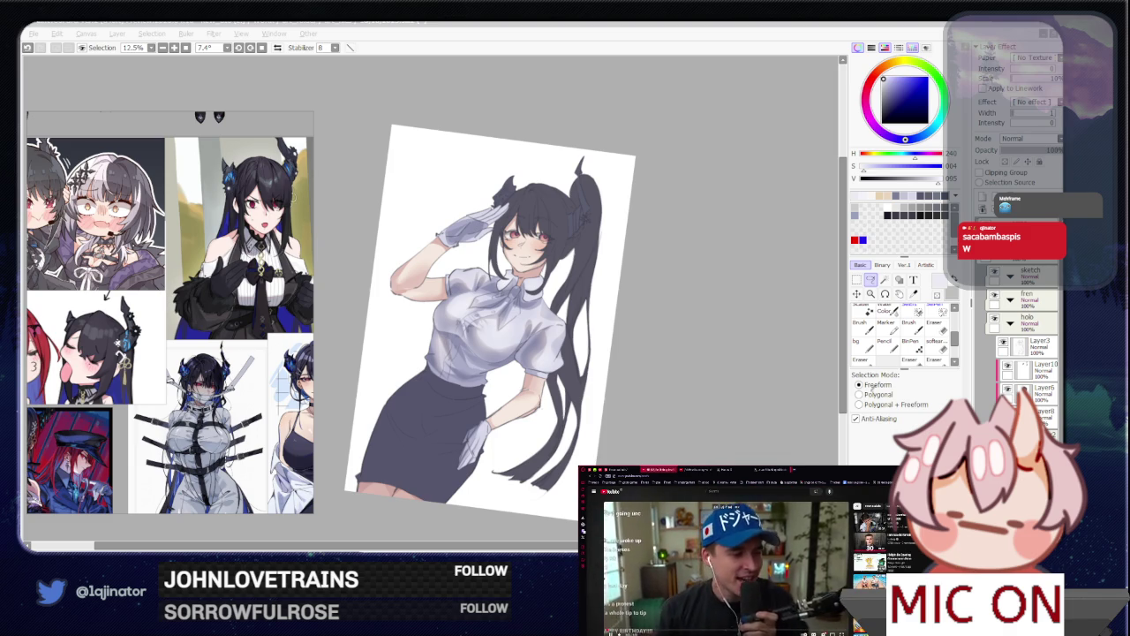
pyautogui.click(715, 400)
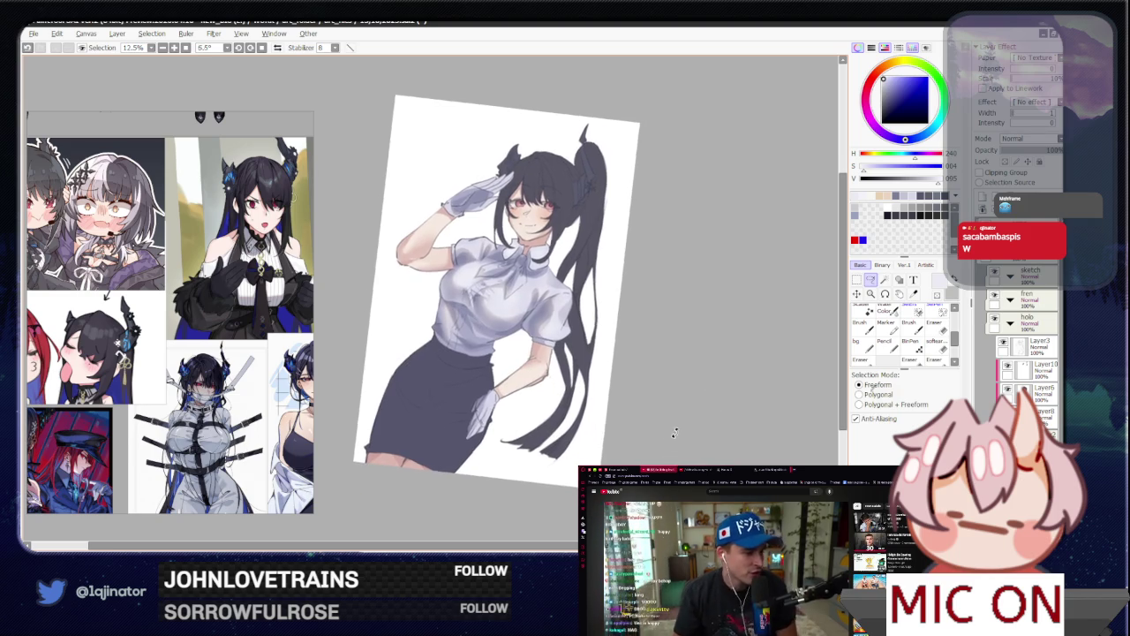
pyautogui.moveTo(664, 441); pyautogui.dragTo(664, 437)
pyautogui.scroll(1, 656, 455)
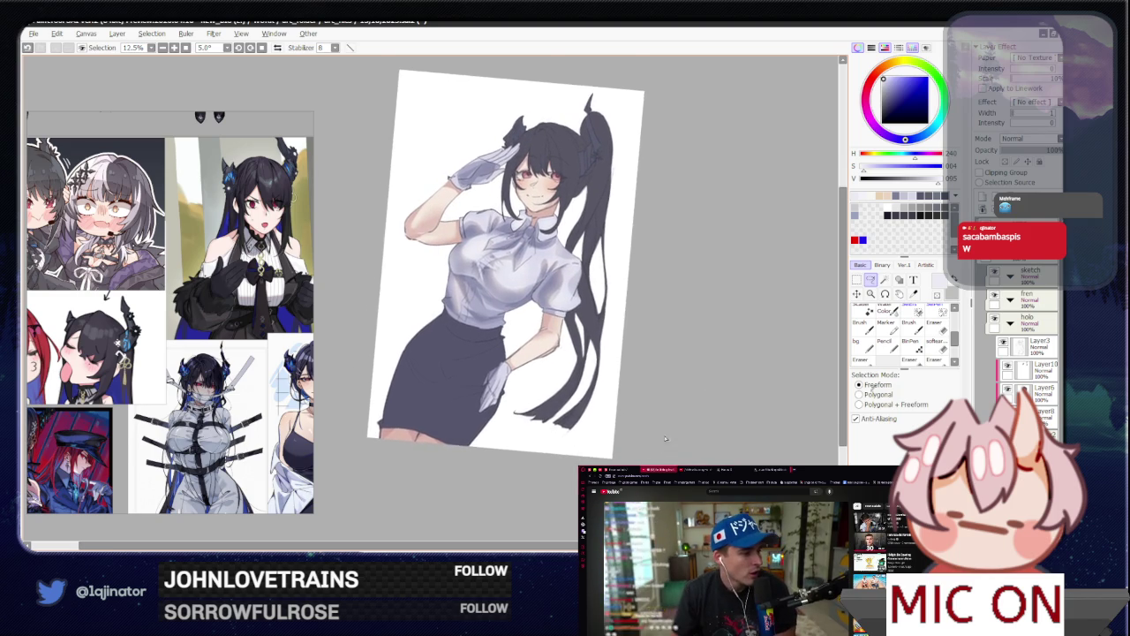
pyautogui.scroll(1, 618, 442)
pyautogui.scroll(1, 548, 424)
pyautogui.press('b')
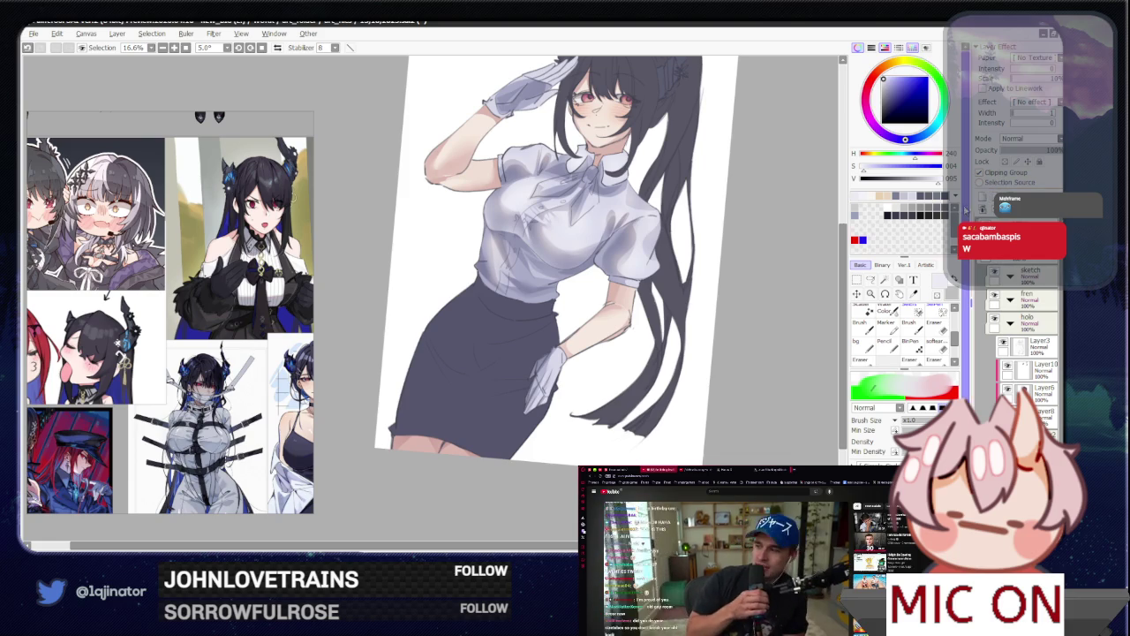
pyautogui.moveTo(479, 241); pyautogui.dragTo(436, 342)
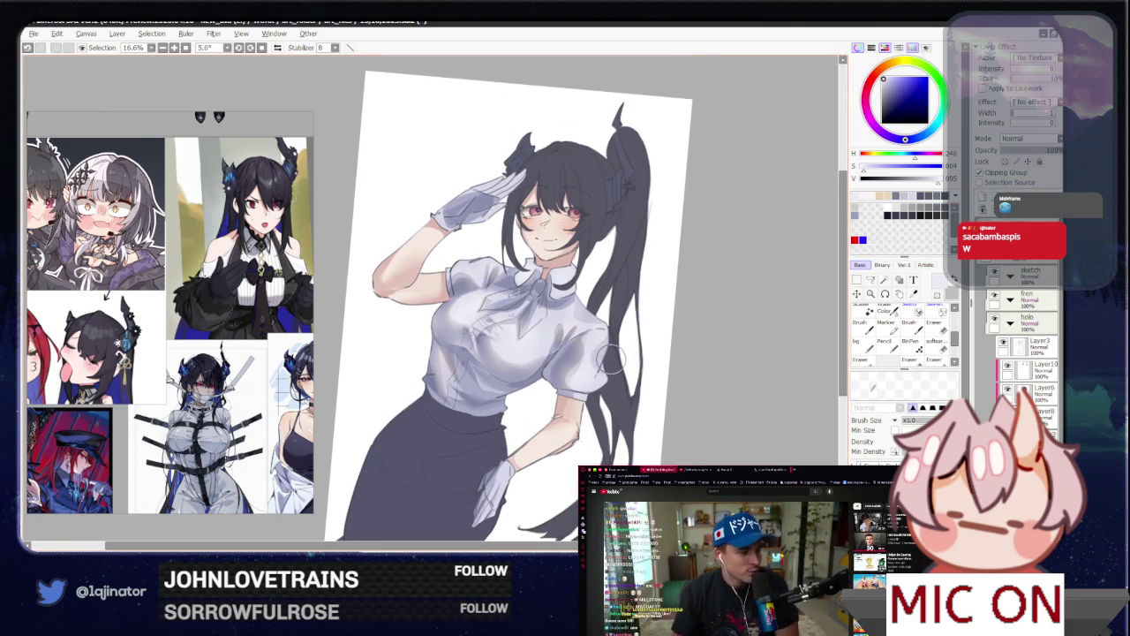
pyautogui.hotkey('ctrl', 'z')
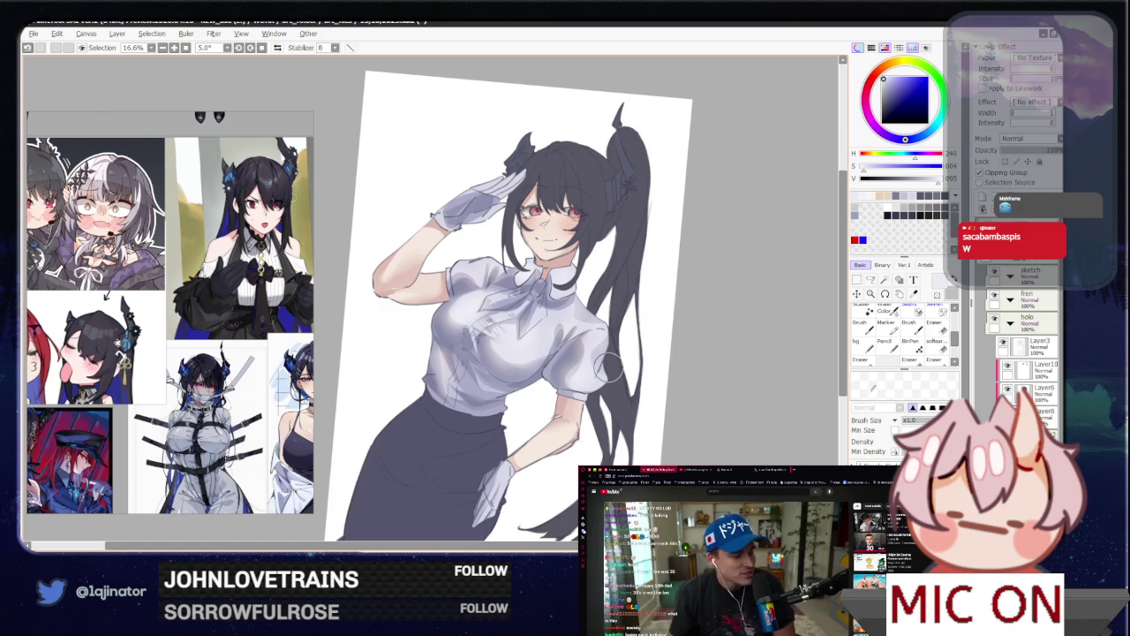
pyautogui.hotkey('ctrl', 'y')
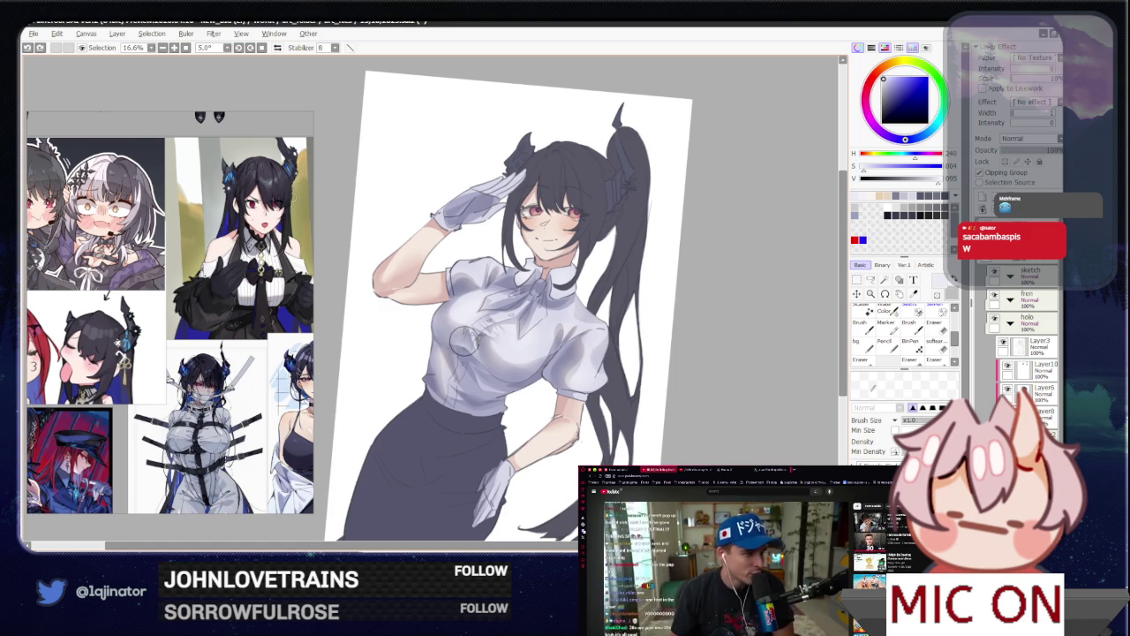
pyautogui.hotkey('ctrl', 'z')
pyautogui.hotkey('ctrl', 'y')
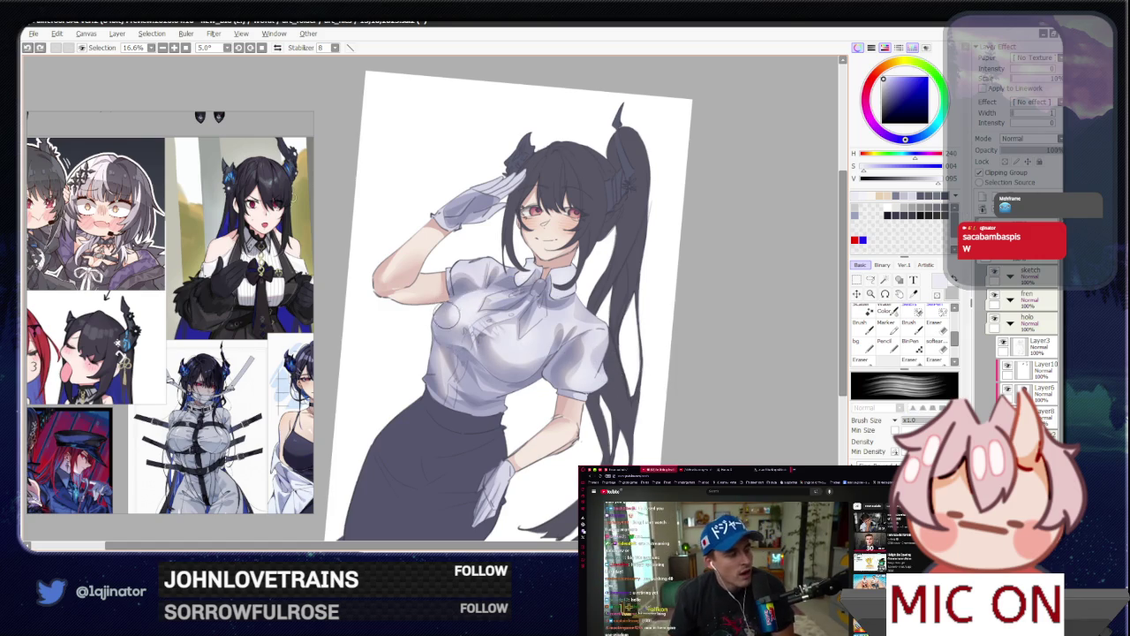
pyautogui.hotkey('ctrl', 'z')
pyautogui.hotkey('ctrl', 'y')
pyautogui.press('Home')
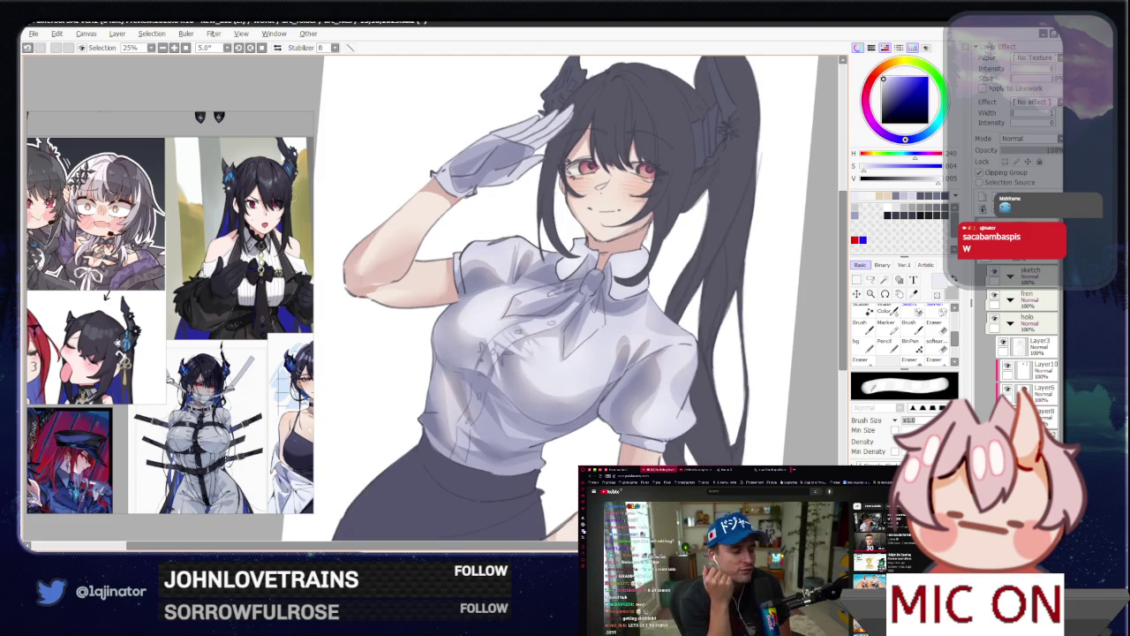
pyautogui.press('-')
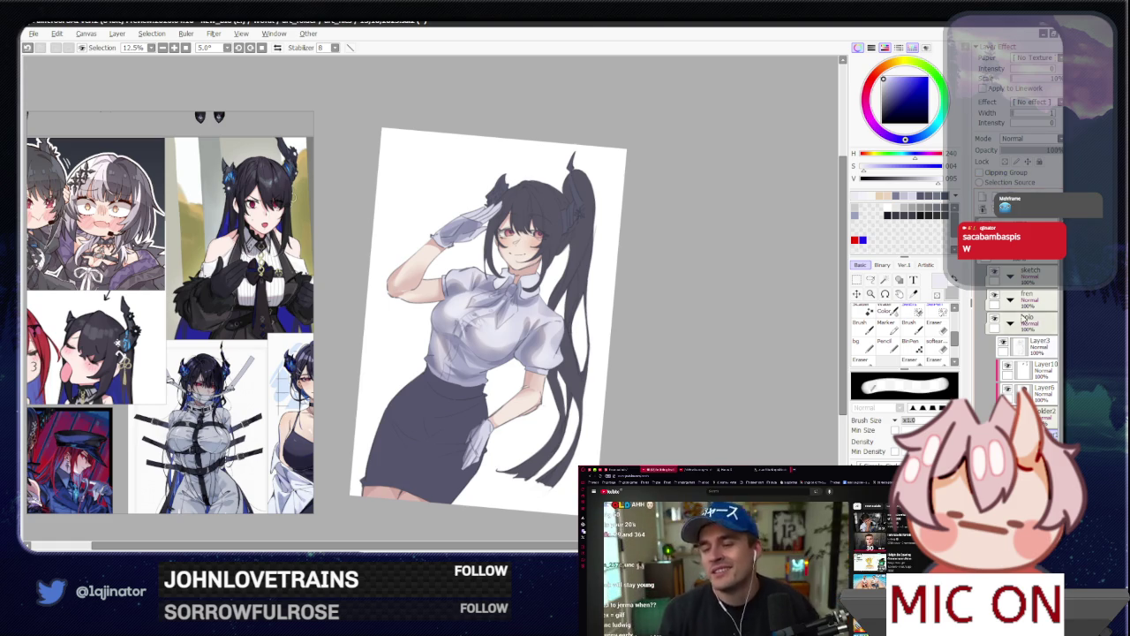
pyautogui.hotkey('ctrl', '+')
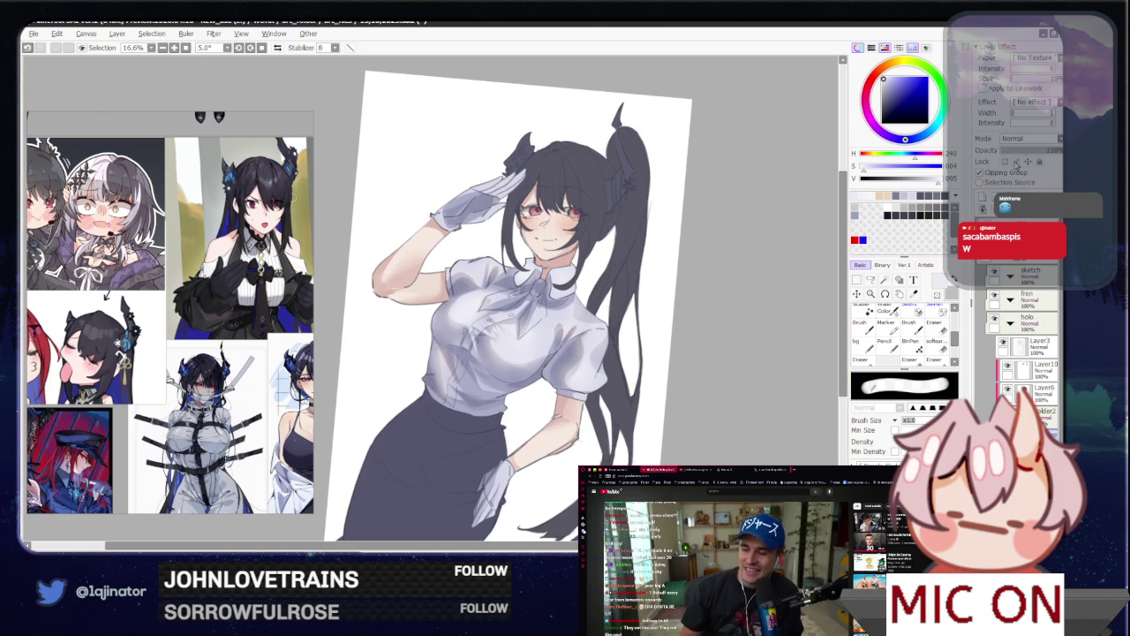
# Step: Set the layer to Multiply blending and undo a test stroke on the skirt
pyautogui.click(1029, 139)
pyautogui.click(1013, 163)
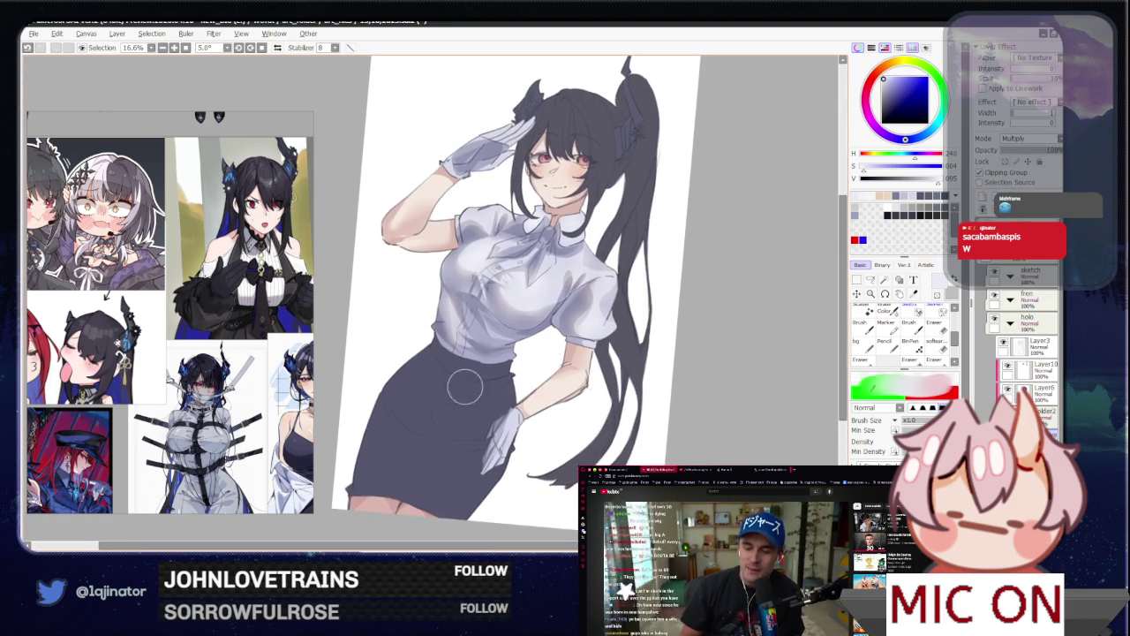
pyautogui.moveTo(441, 354); pyautogui.dragTo(415, 450)
pyautogui.hotkey('ctrl', 'z')
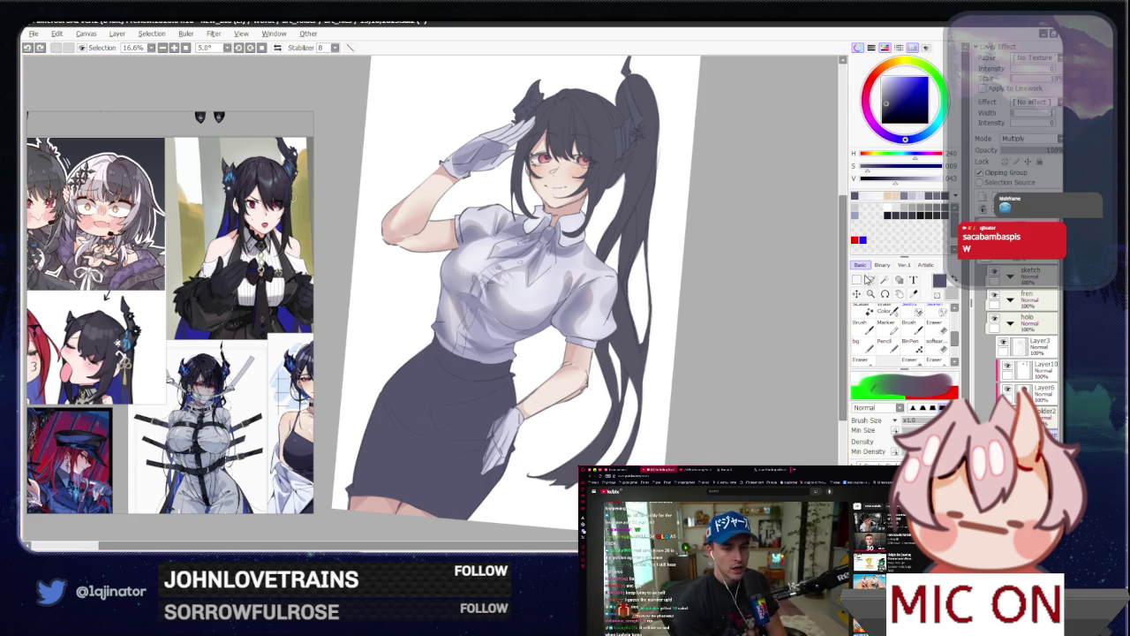
# Step: Lasso-select the left part of the skirt, then deselect it
pyautogui.press('a')
pyautogui.moveTo(444, 406); pyautogui.dragTo(466, 389)
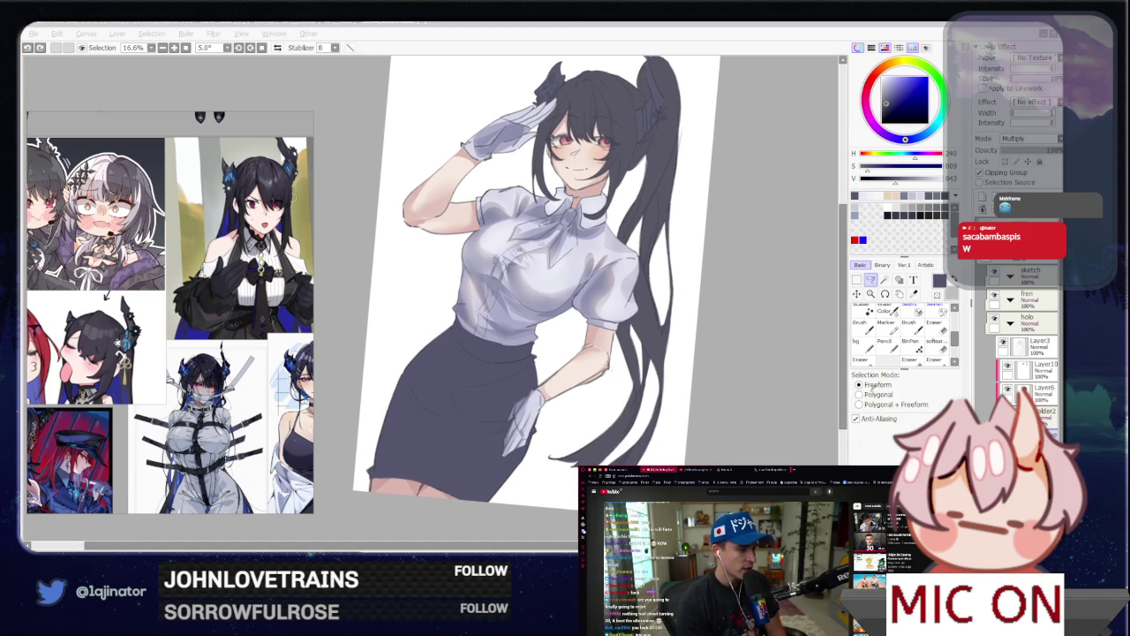
pyautogui.click(709, 346)
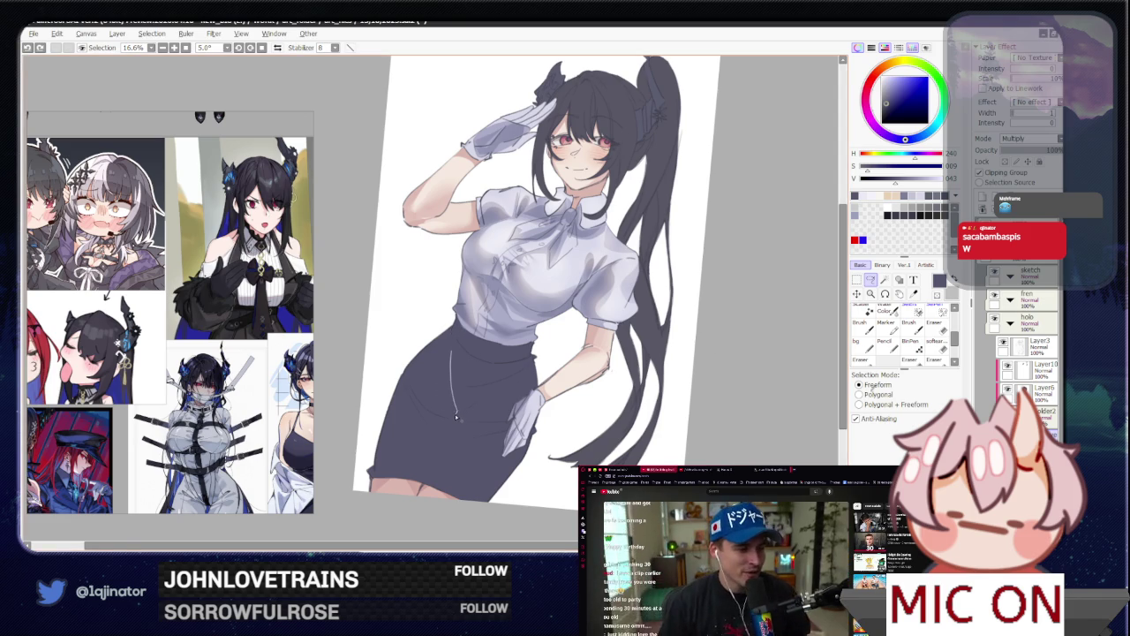
pyautogui.moveTo(456, 416); pyautogui.dragTo(458, 311)
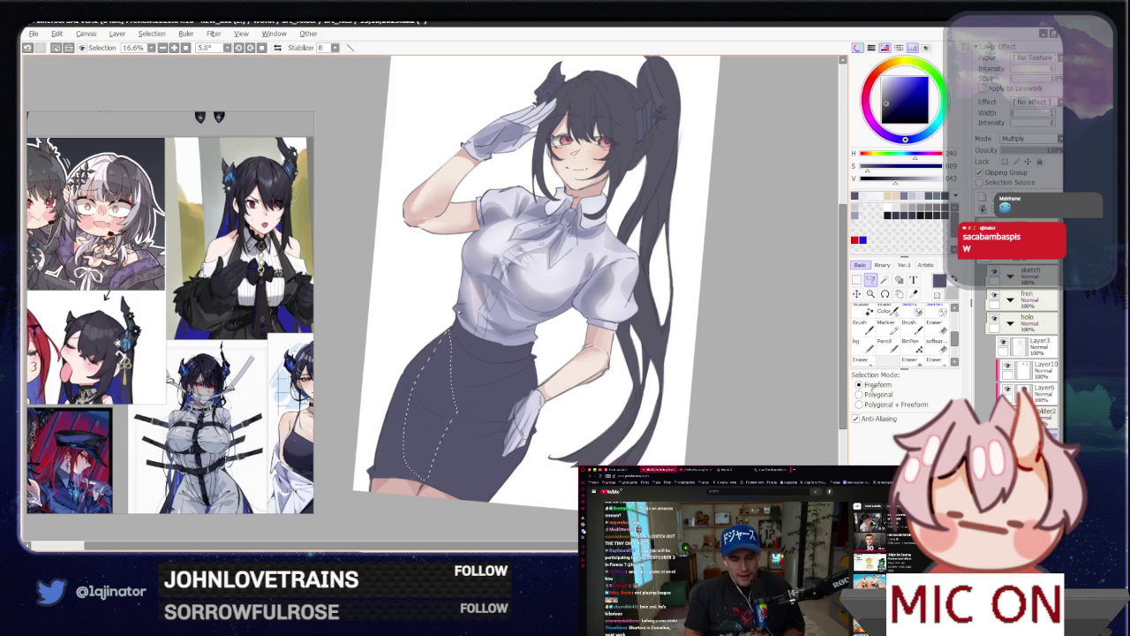
pyautogui.press('b')
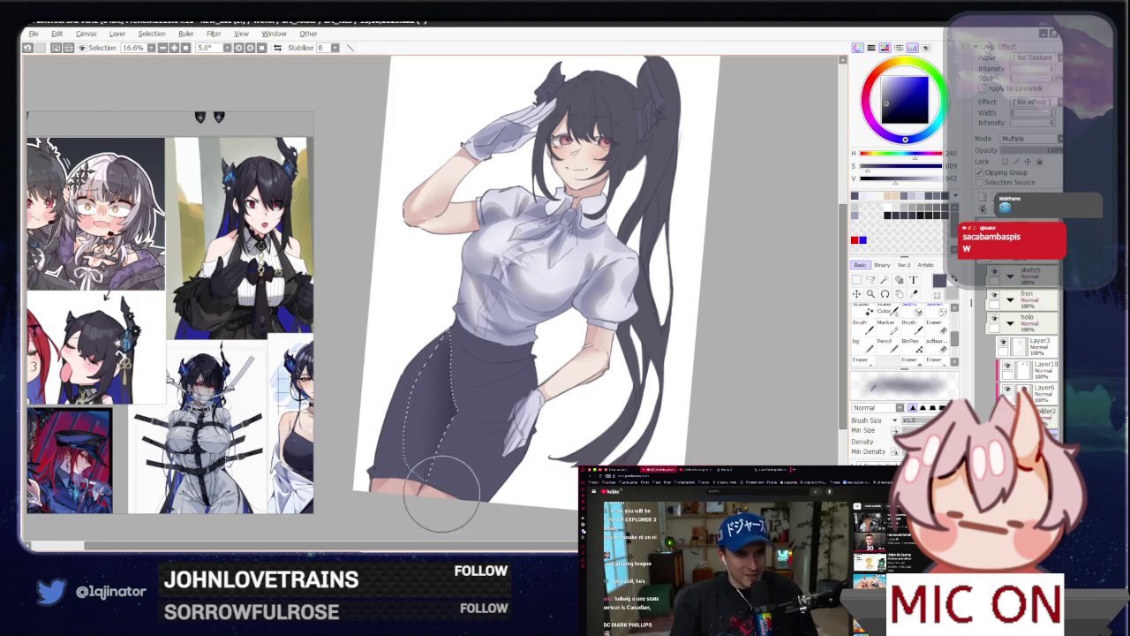
pyautogui.hotkey('ctrl', 'd')
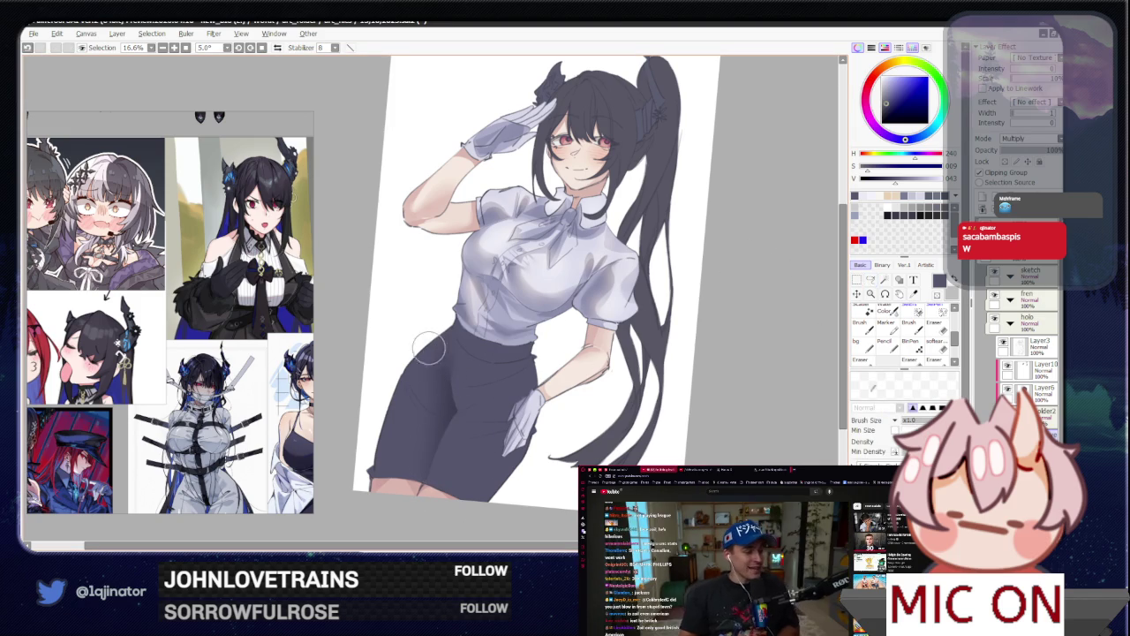
# Step: Outline a skirt strip from the hand to the hem and shade it softly
pyautogui.press('l')
pyautogui.moveTo(447, 429); pyautogui.dragTo(479, 359)
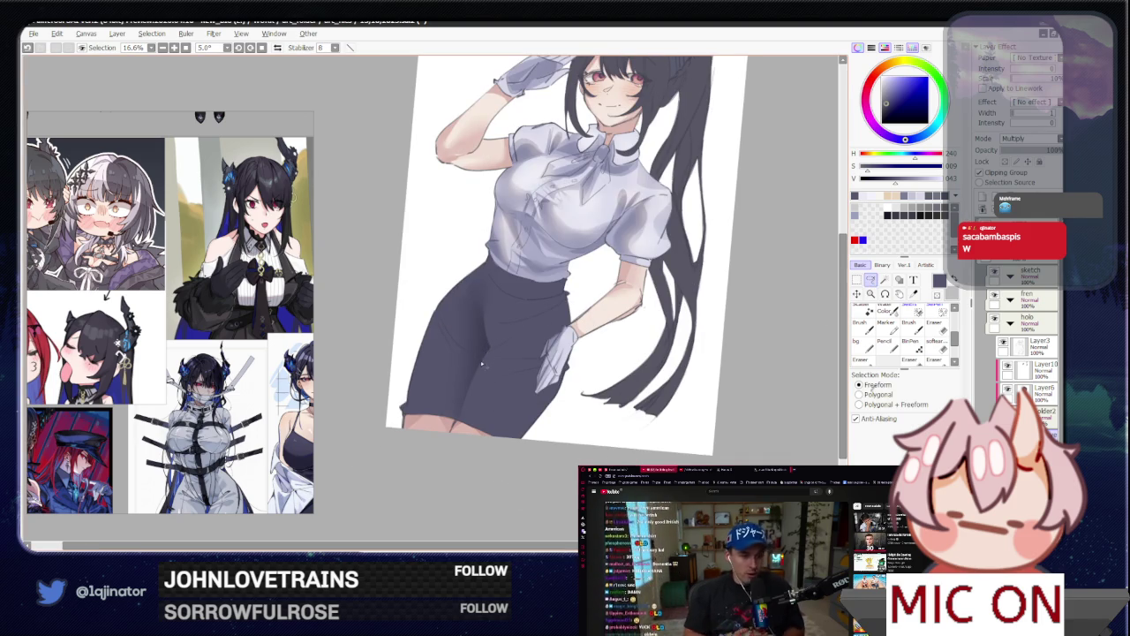
pyautogui.moveTo(556, 311)
pyautogui.mouseDown()
pyautogui.moveTo(506, 340)
pyautogui.moveTo(462, 426)
pyautogui.mouseUp()
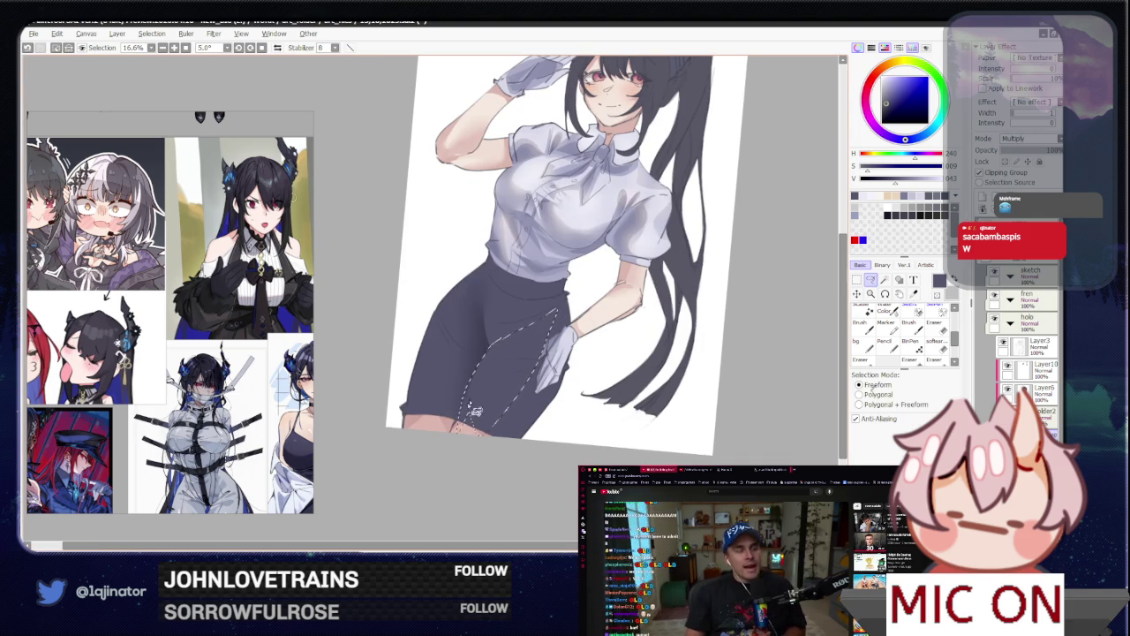
pyautogui.press('b')
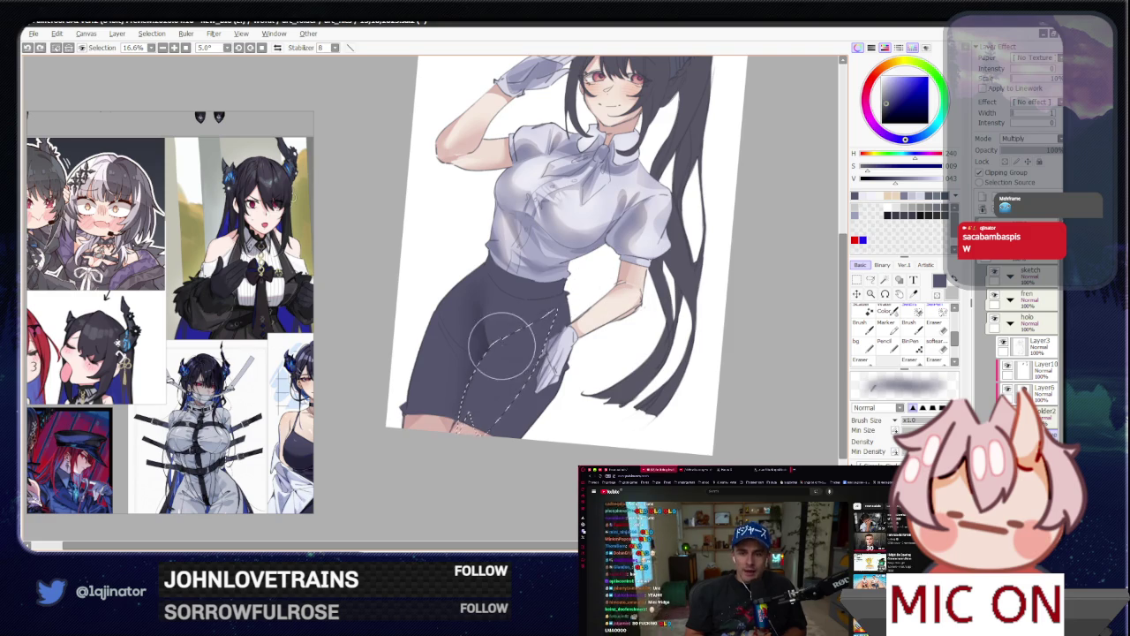
pyautogui.click(871, 281)
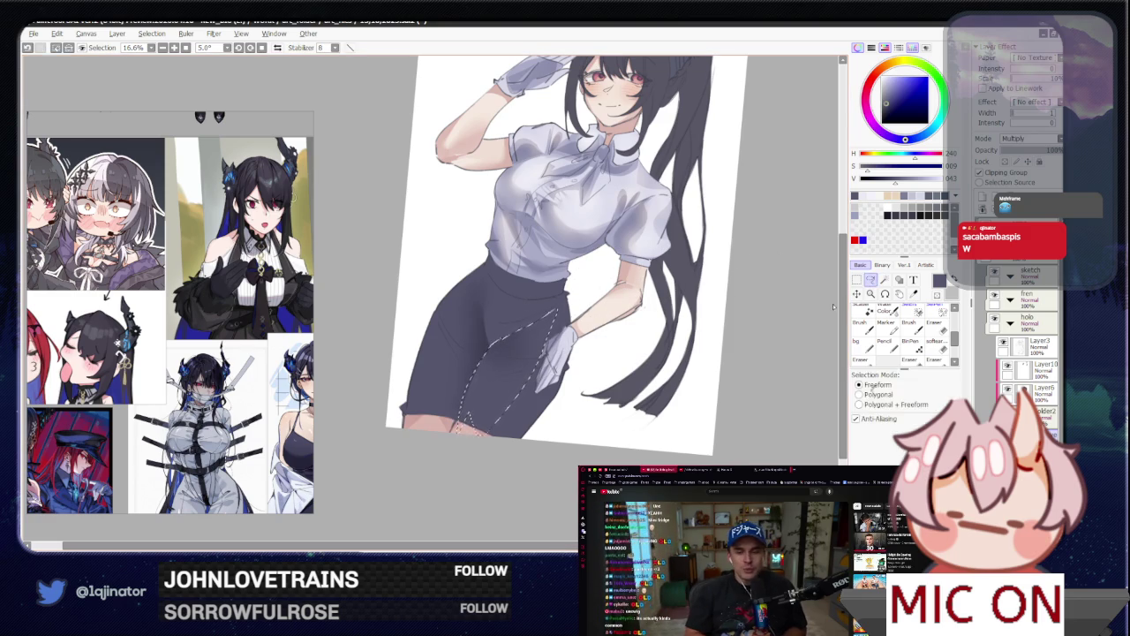
pyautogui.hotkey('ctrl', 'd')
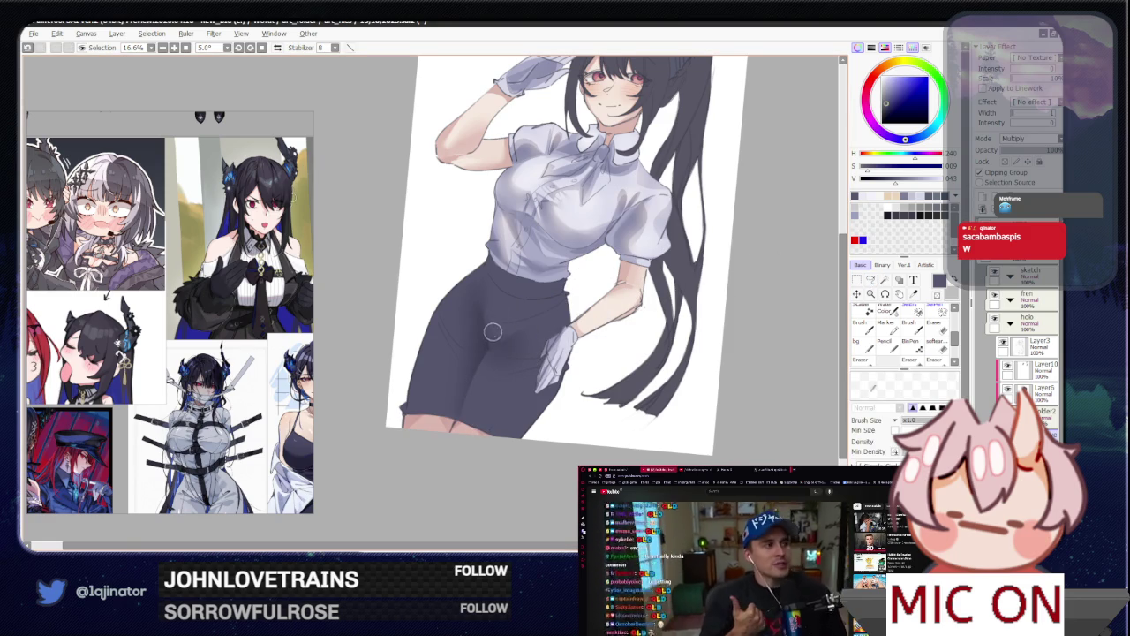
pyautogui.moveTo(518, 321); pyautogui.dragTo(562, 343)
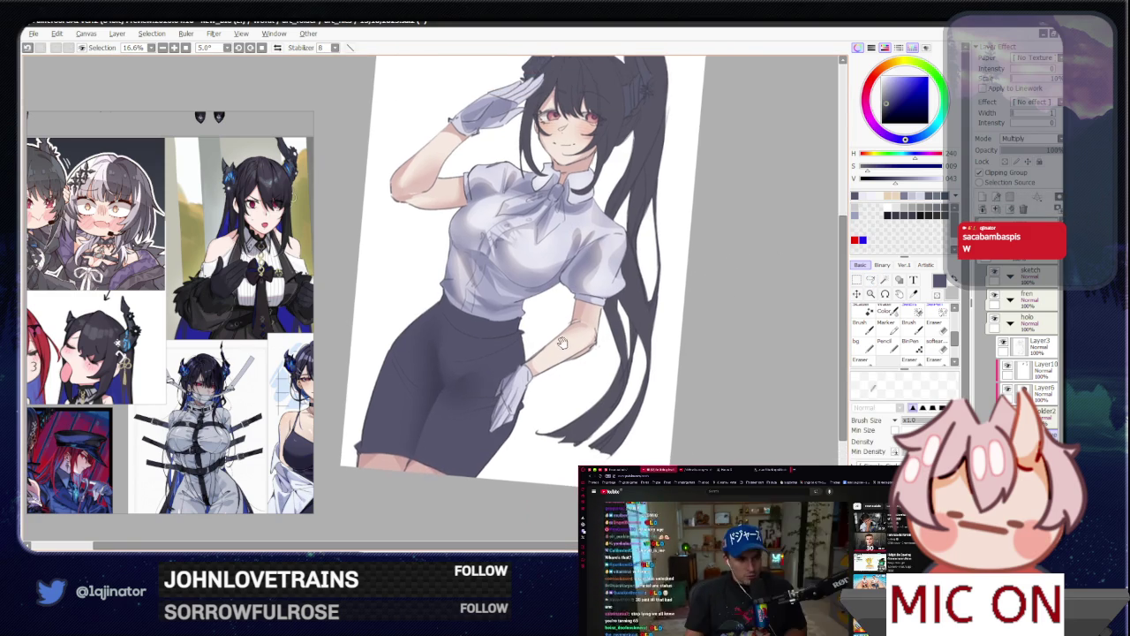
pyautogui.click(871, 279)
pyautogui.scroll(2, 583, 329)
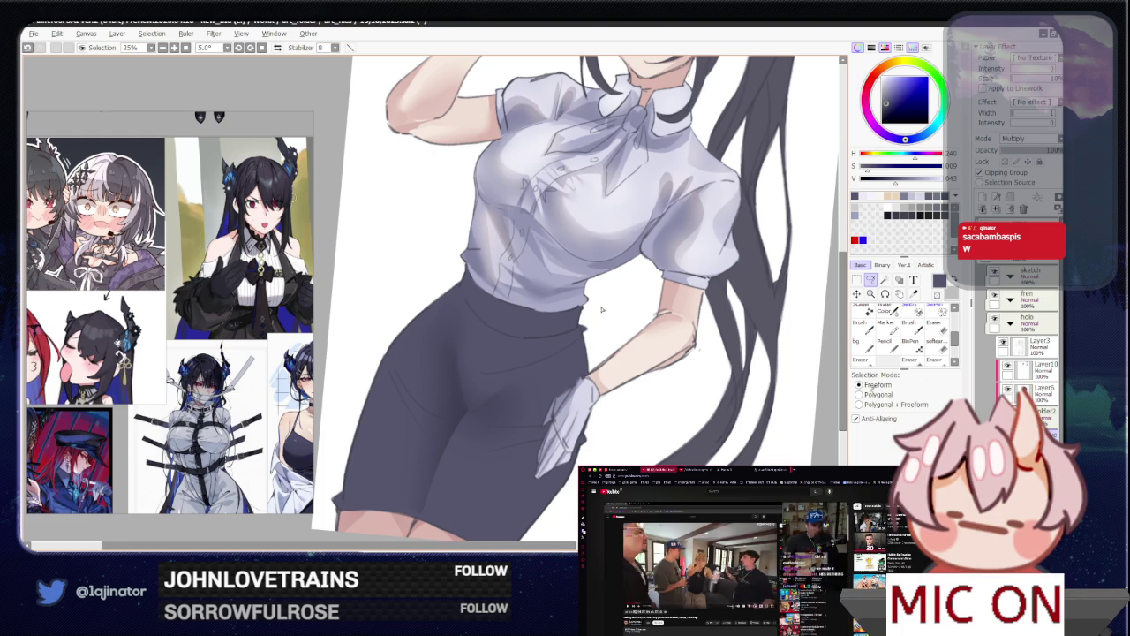
# Step: Outline a second fold area on the skirt and paint shadow into it
pyautogui.moveTo(588, 317); pyautogui.dragTo(574, 333)
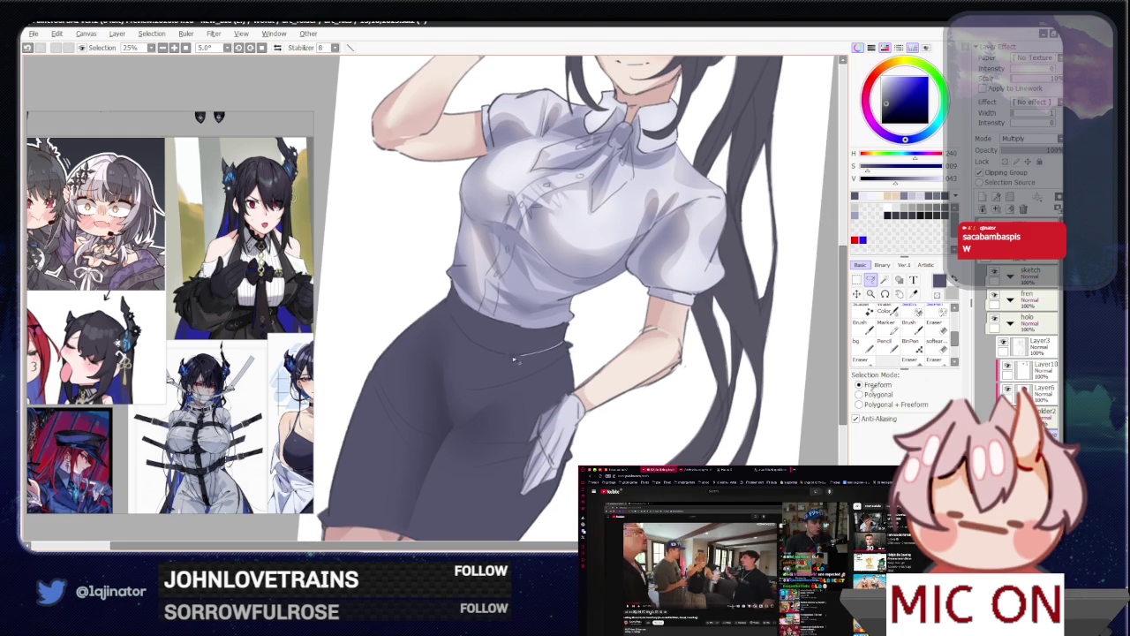
pyautogui.moveTo(496, 384); pyautogui.dragTo(541, 371)
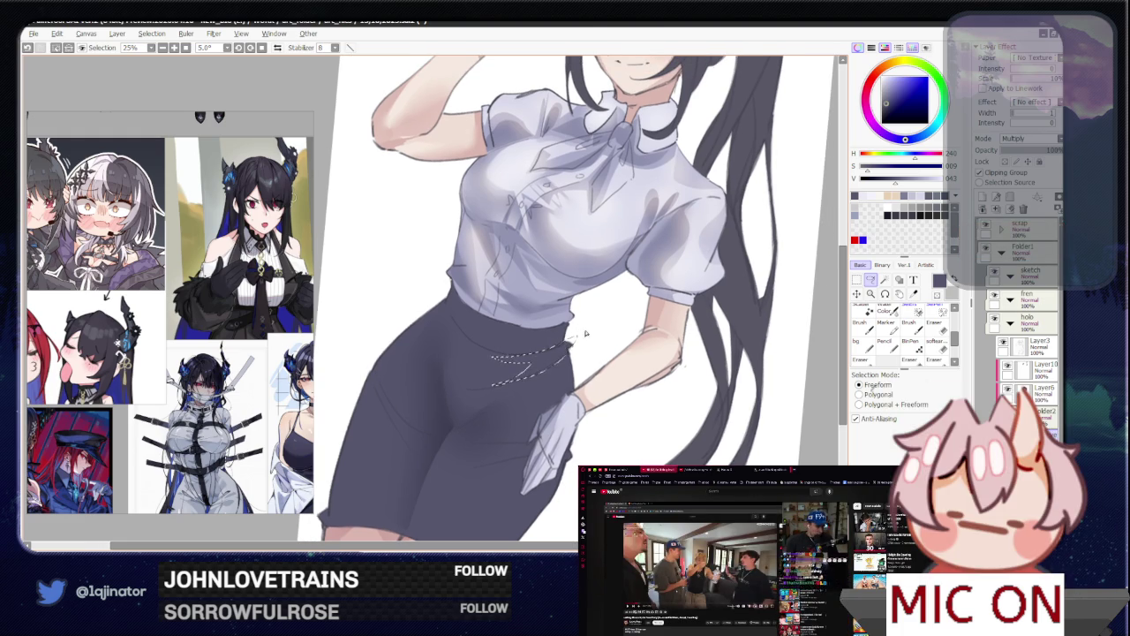
pyautogui.press('b')
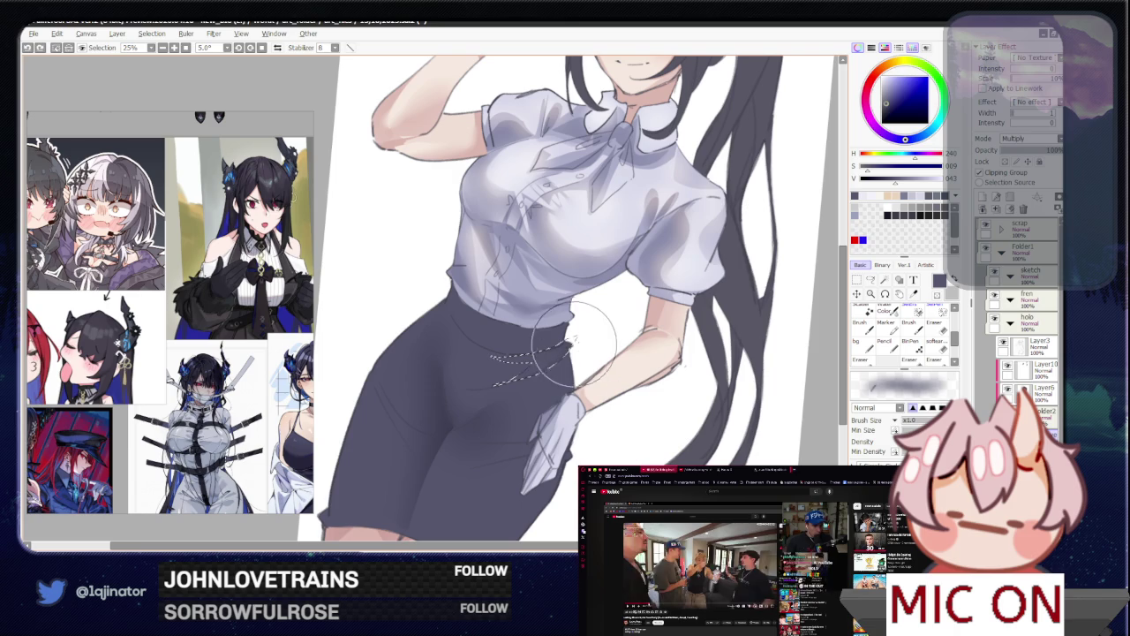
pyautogui.moveTo(566, 340); pyautogui.dragTo(572, 340)
pyautogui.click(870, 279)
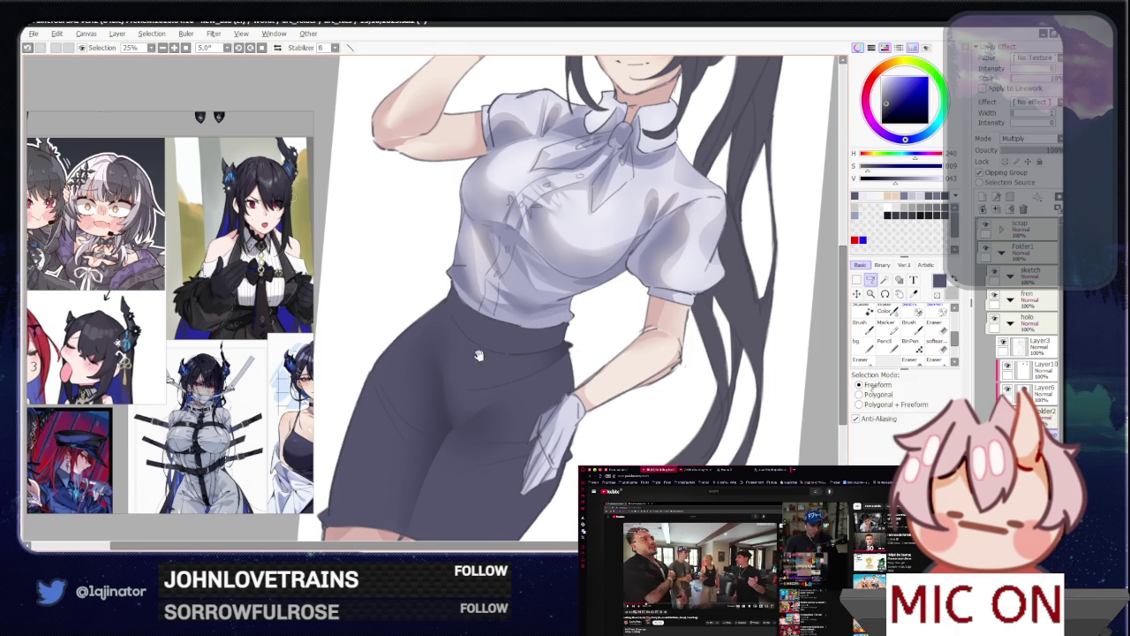
# Step: Outline the waistband along the skirt top, then view the whole figure at 16.6%
pyautogui.moveTo(478, 355); pyautogui.dragTo(491, 381)
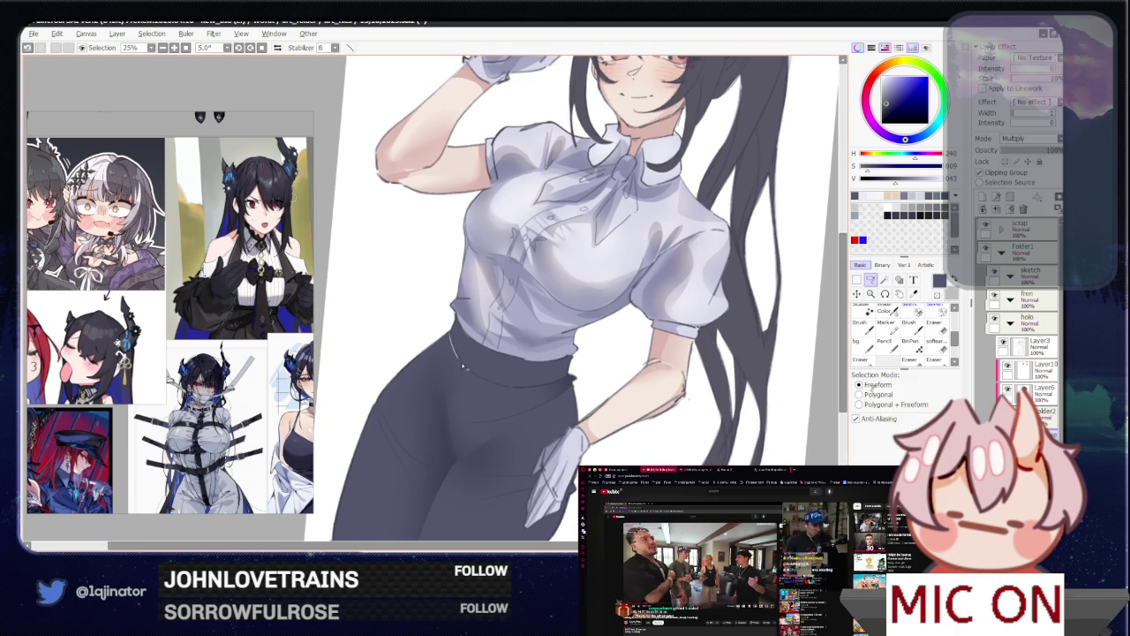
pyautogui.moveTo(488, 388); pyautogui.dragTo(469, 371)
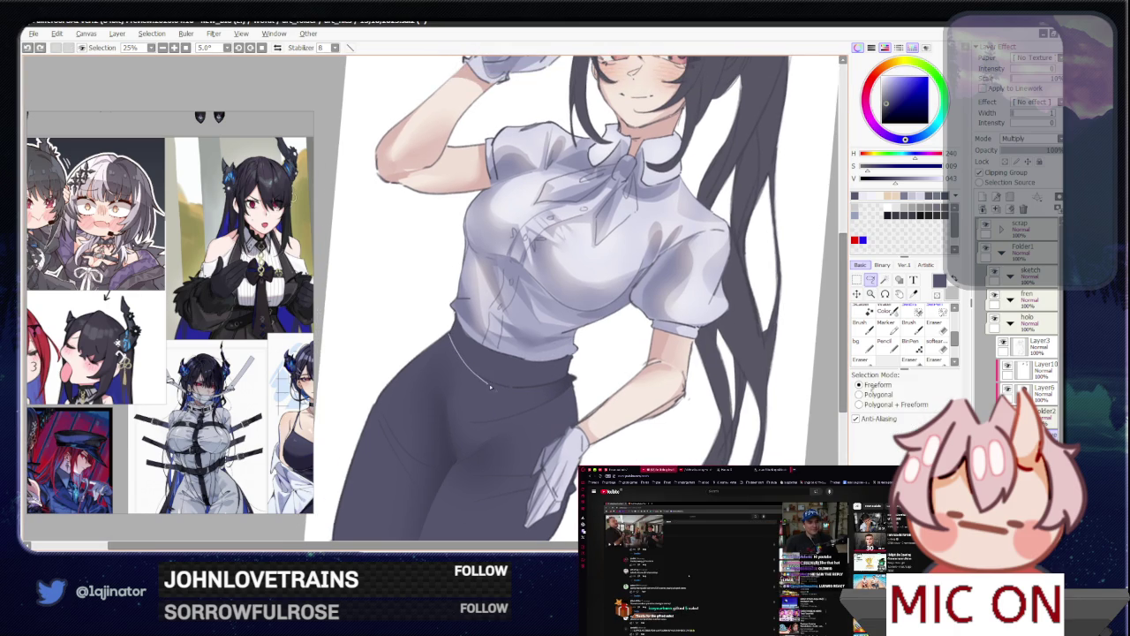
pyautogui.press('b')
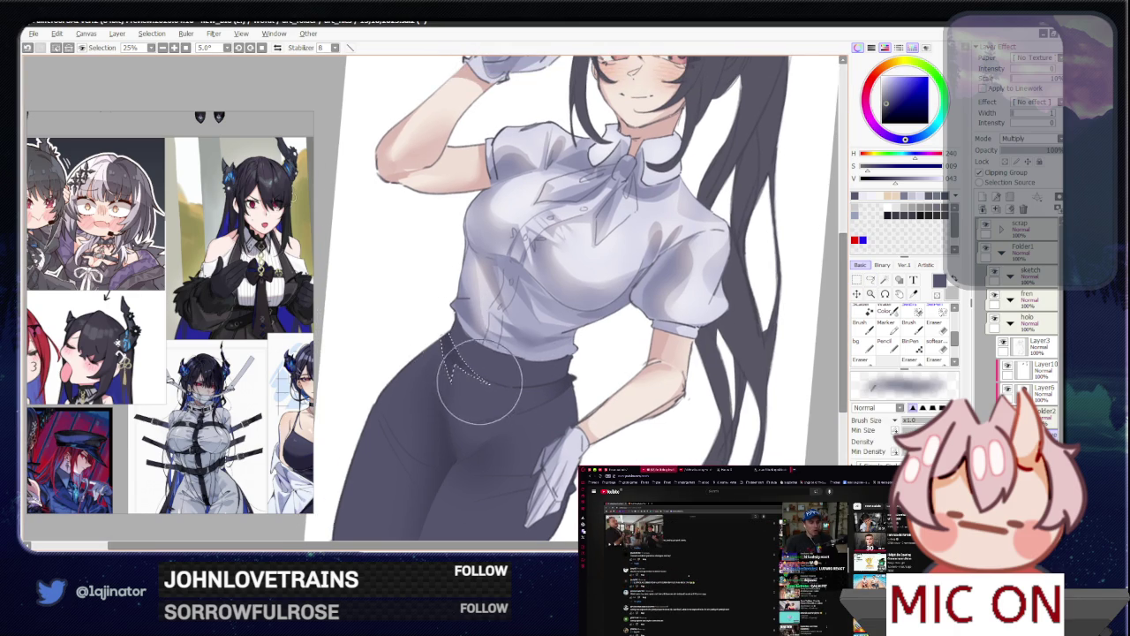
pyautogui.press('-')
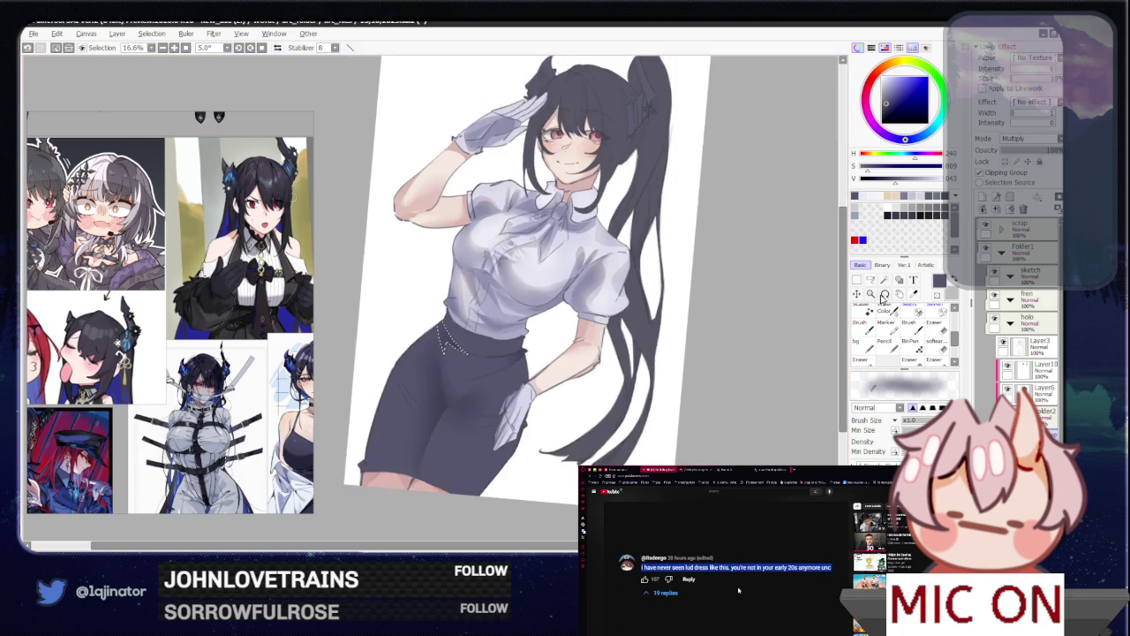
pyautogui.press('+')
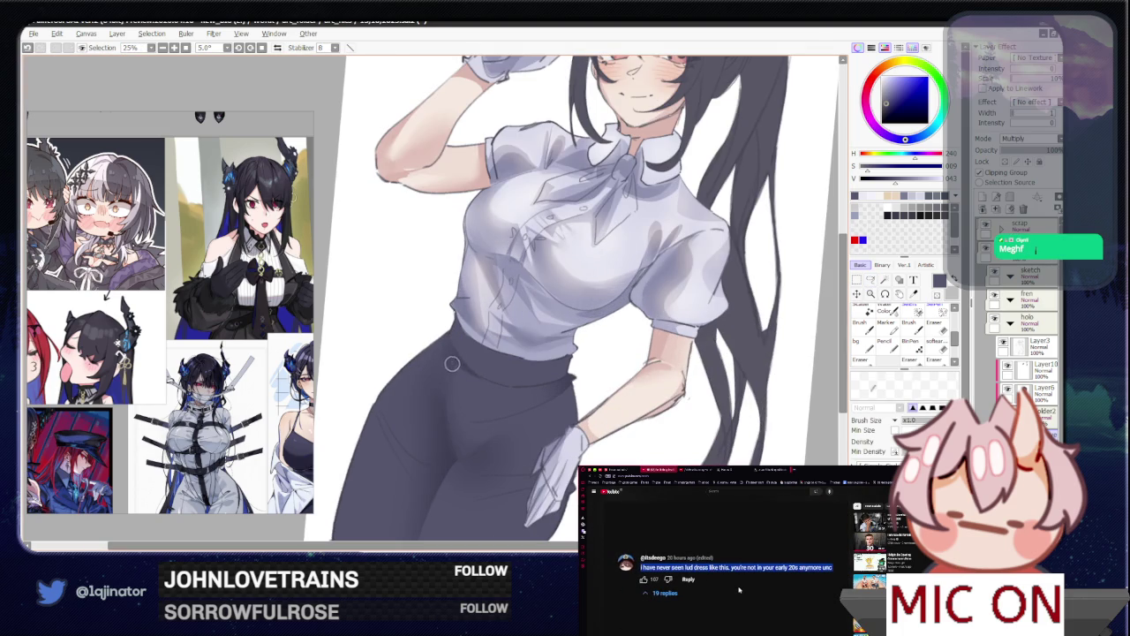
pyautogui.moveTo(488, 395); pyautogui.dragTo(750, 315)
pyautogui.press('-')
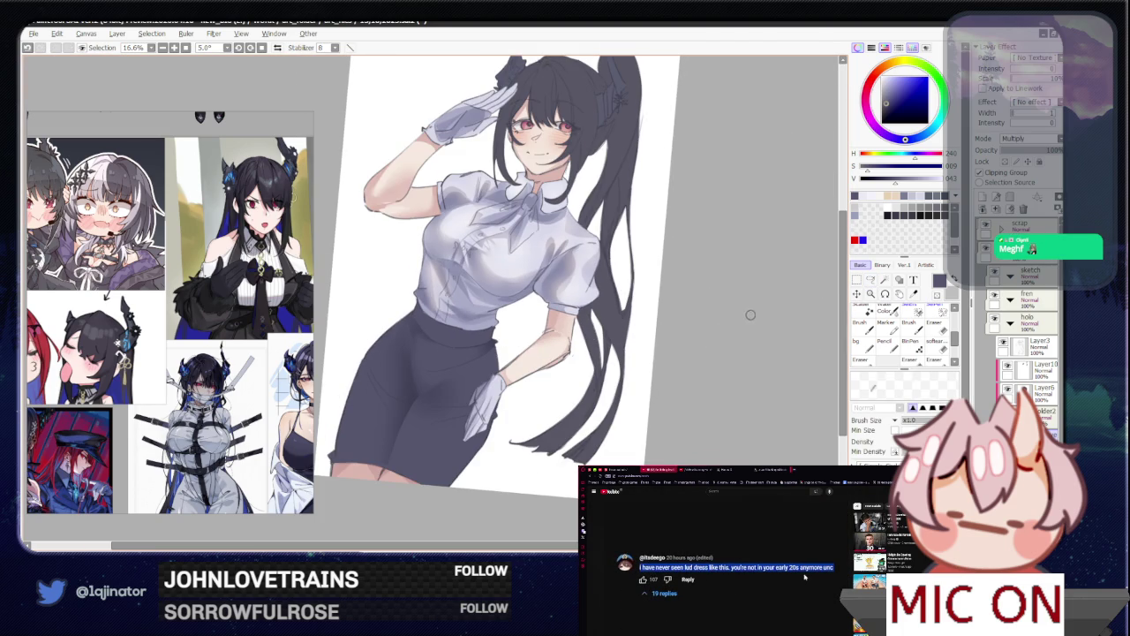
# Step: Lasso a fold area on the skirt's left side, paint shadow inside, and deselect
pyautogui.click(871, 279)
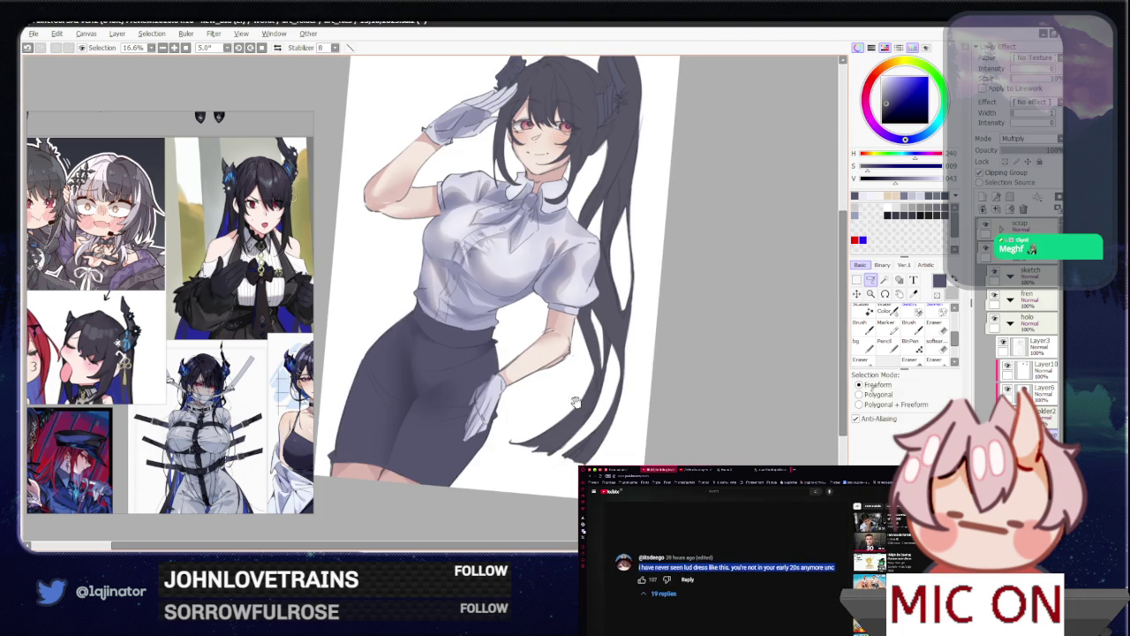
pyautogui.moveTo(575, 402); pyautogui.dragTo(517, 358)
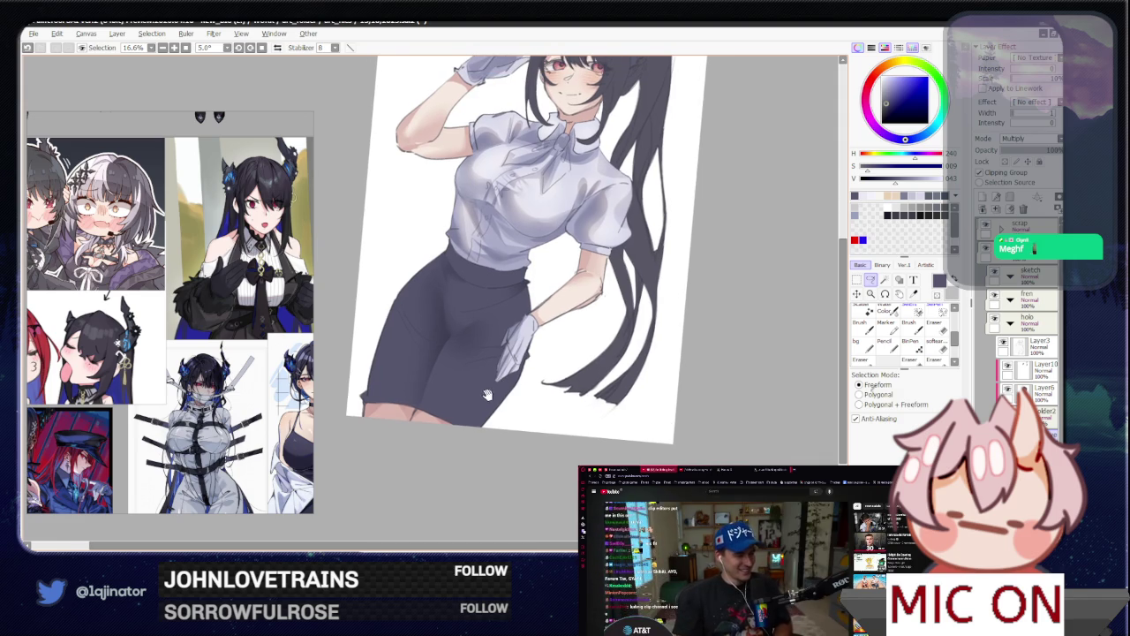
pyautogui.moveTo(488, 395); pyautogui.dragTo(489, 379)
pyautogui.press('+')
pyautogui.moveTo(411, 301); pyautogui.dragTo(440, 360)
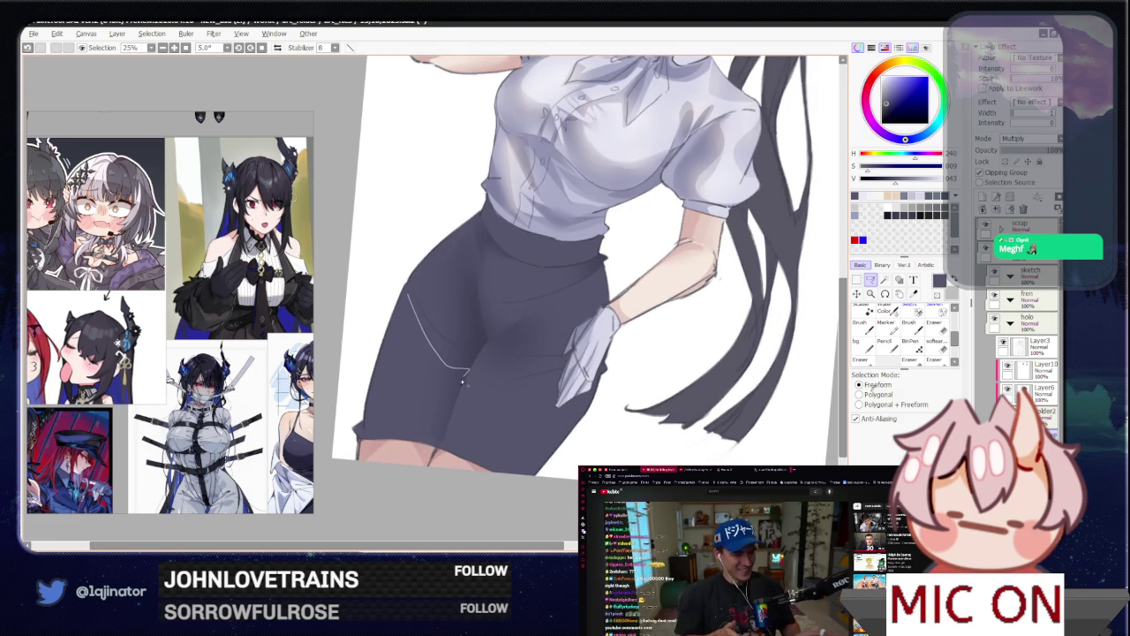
pyautogui.moveTo(462, 381); pyautogui.dragTo(406, 305)
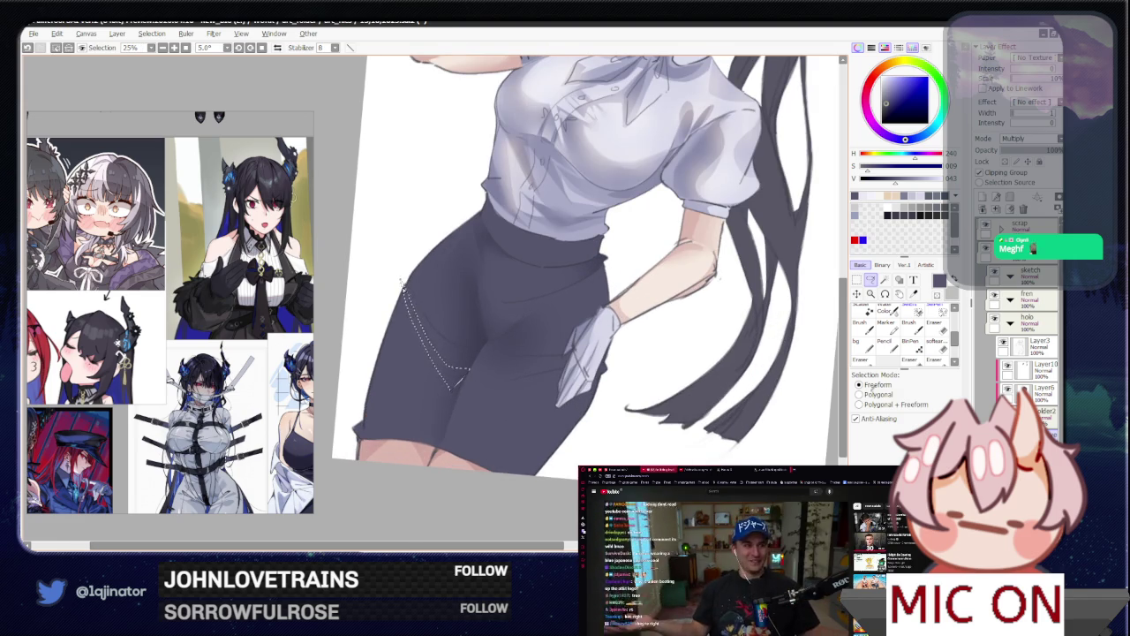
pyautogui.press('b')
pyautogui.moveTo(460, 399); pyautogui.dragTo(441, 366)
pyautogui.hotkey('ctrl', 'd')
# Step: Shade a fold area below the gloved hand, then rotate the canvas nearly level
pyautogui.press('l')
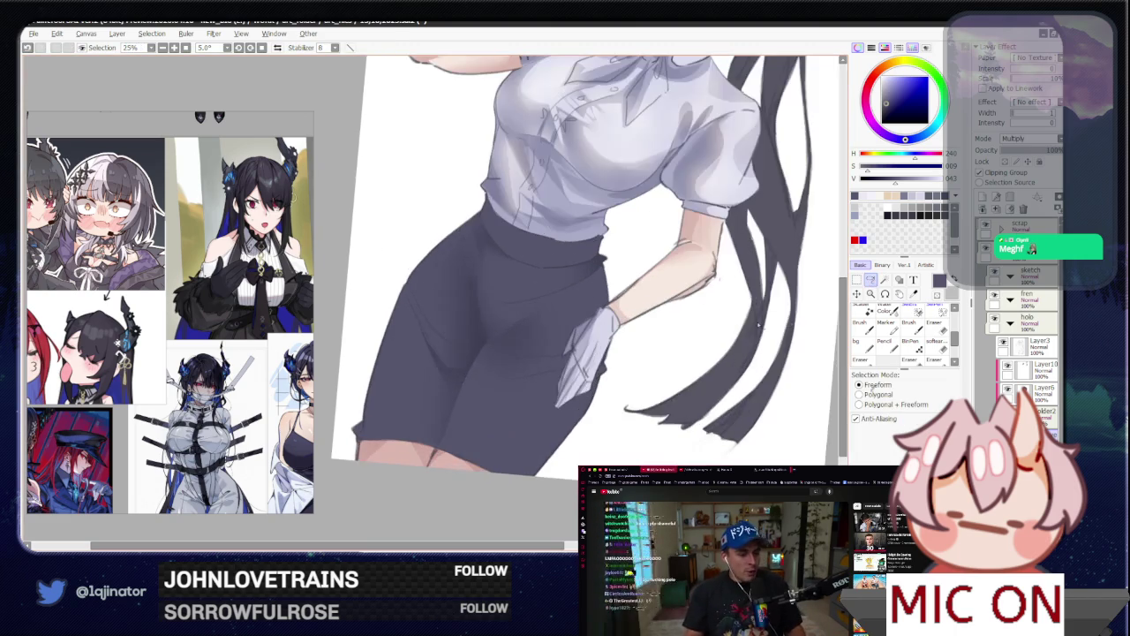
pyautogui.moveTo(513, 406); pyautogui.dragTo(588, 341)
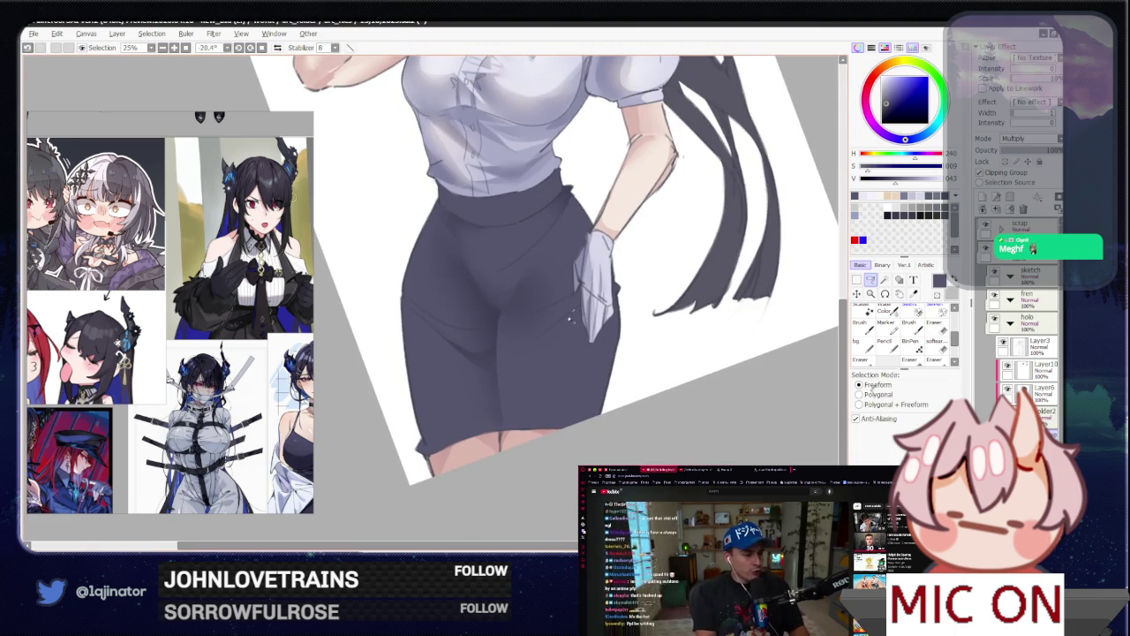
pyautogui.moveTo(529, 360); pyautogui.dragTo(530, 358)
pyautogui.press('b')
pyautogui.press('l')
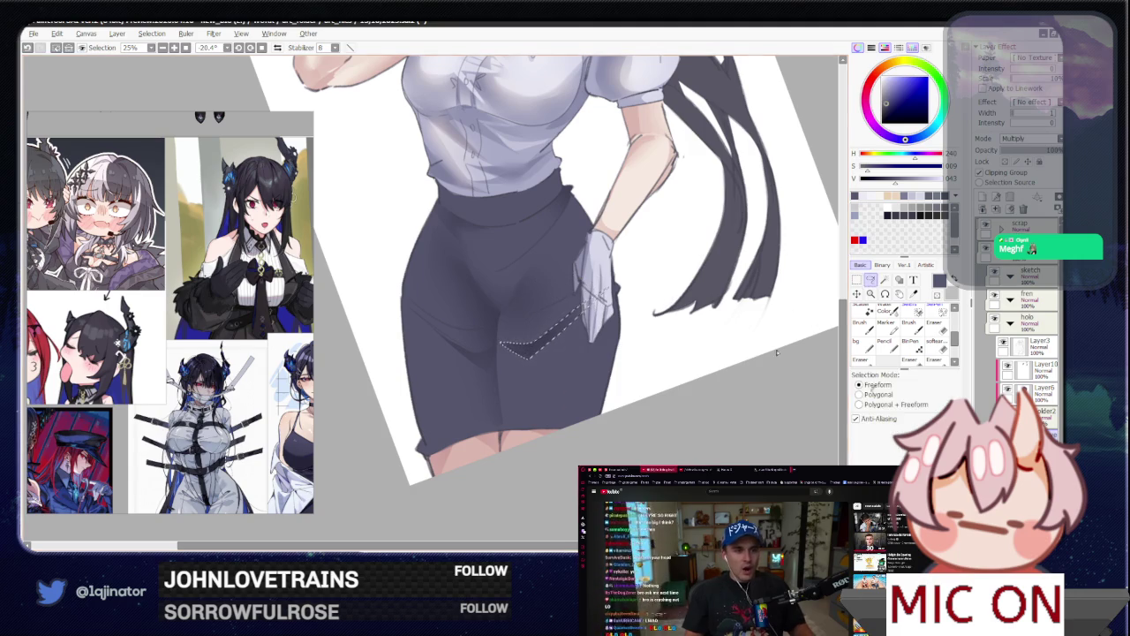
pyautogui.hotkey('ctrl', 'd')
pyautogui.press('b')
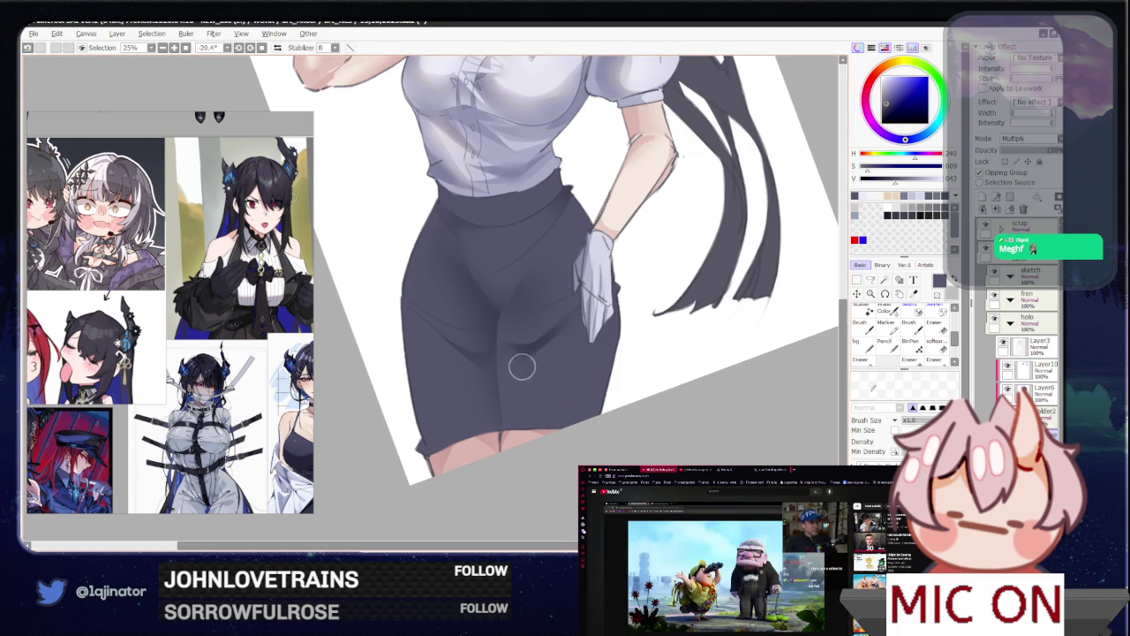
pyautogui.moveTo(560, 376)
pyautogui.mouseDown()
pyautogui.moveTo(618, 336)
pyautogui.moveTo(795, 291)
pyautogui.mouseUp()
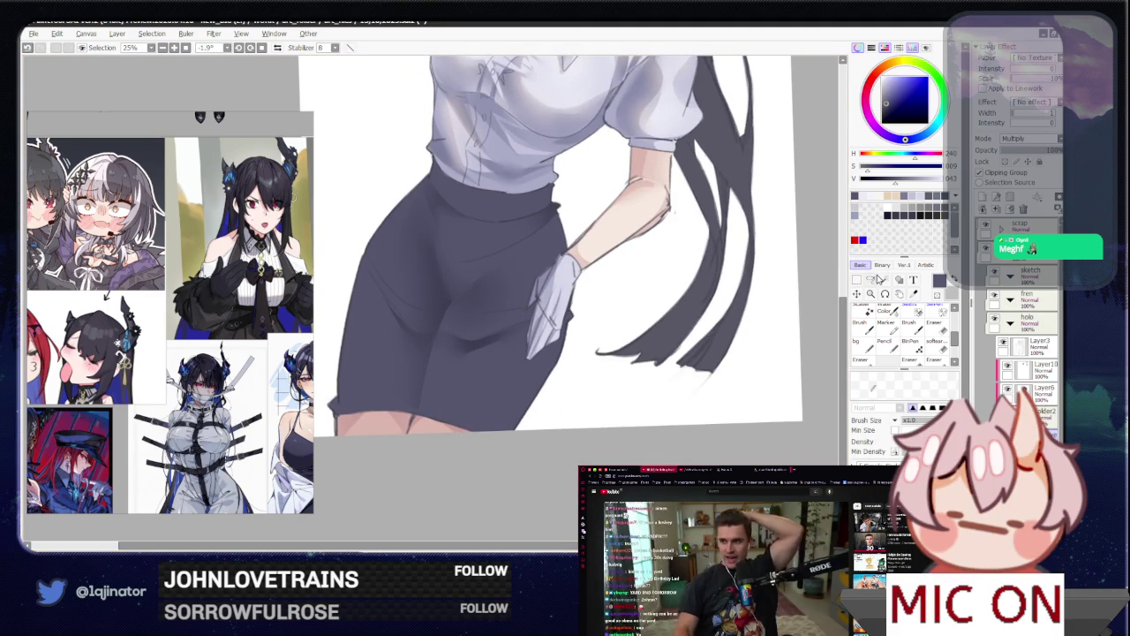
# Step: Lasso-select the skirt's waistband area, then deselect it
pyautogui.press('l')
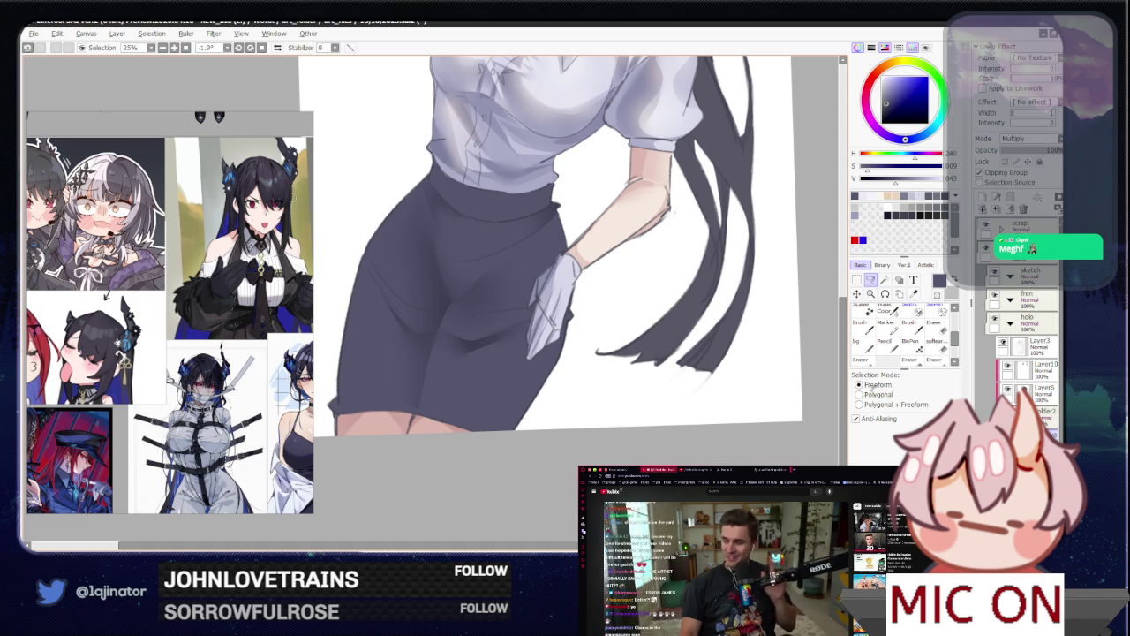
pyautogui.moveTo(543, 281)
pyautogui.mouseDown()
pyautogui.moveTo(515, 395)
pyautogui.moveTo(529, 439)
pyautogui.mouseUp()
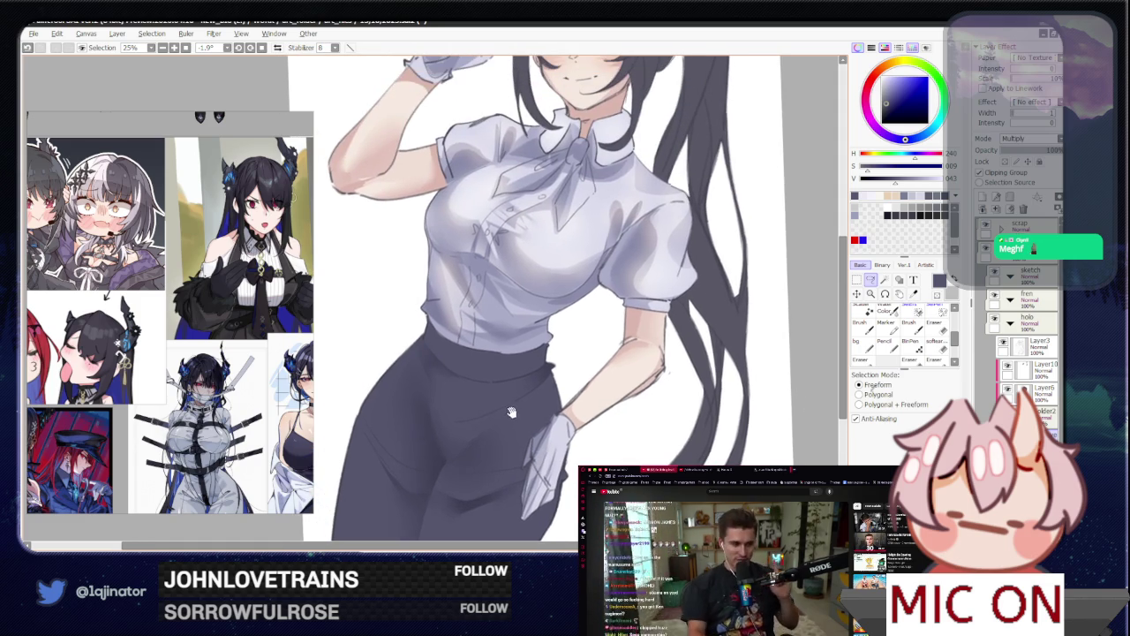
pyautogui.moveTo(442, 329); pyautogui.dragTo(458, 363)
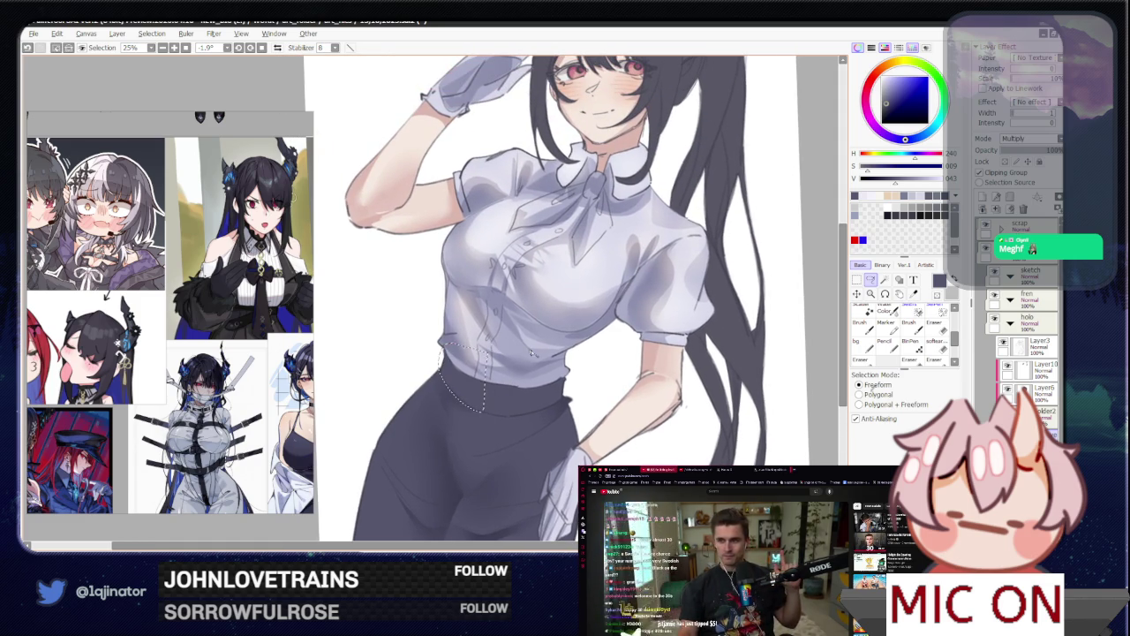
pyautogui.moveTo(475, 411); pyautogui.dragTo(531, 365)
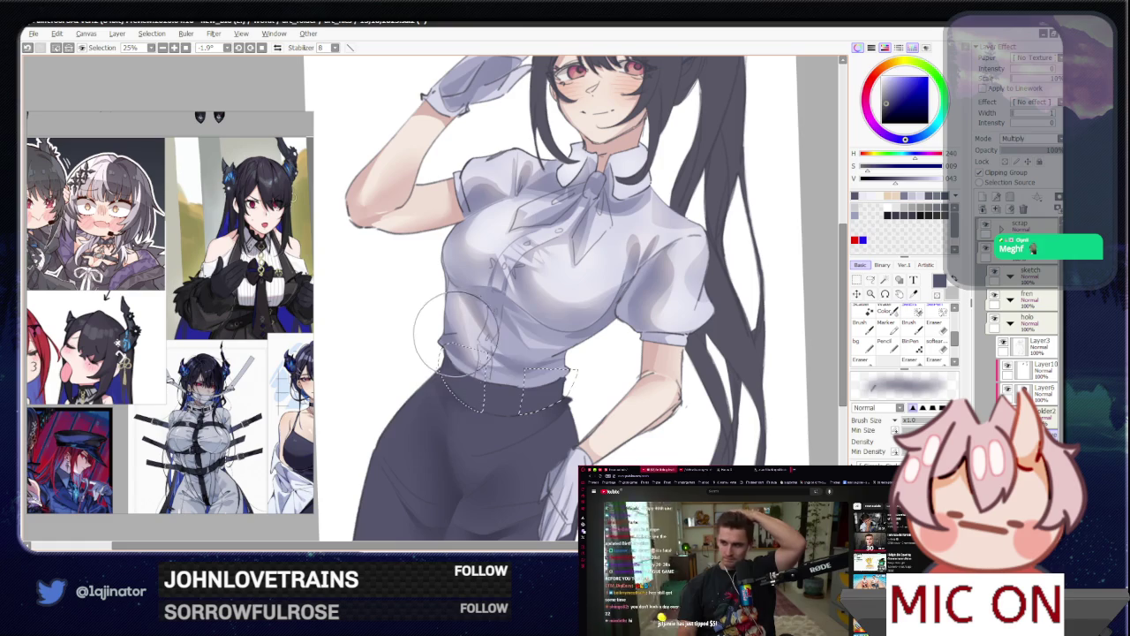
pyautogui.hotkey('ctrl', 'd')
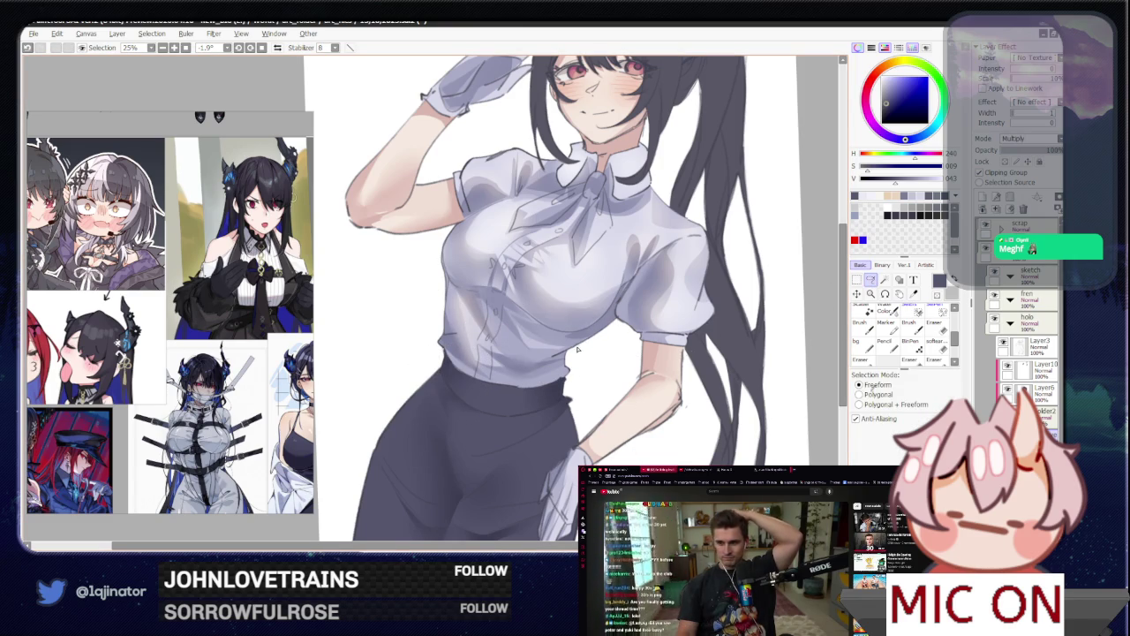
# Step: Lasso the skirt's left edge, shade inside the selection with the brush, and deselect
pyautogui.scroll(1, 528, 404)
pyautogui.scroll(1, 530, 404)
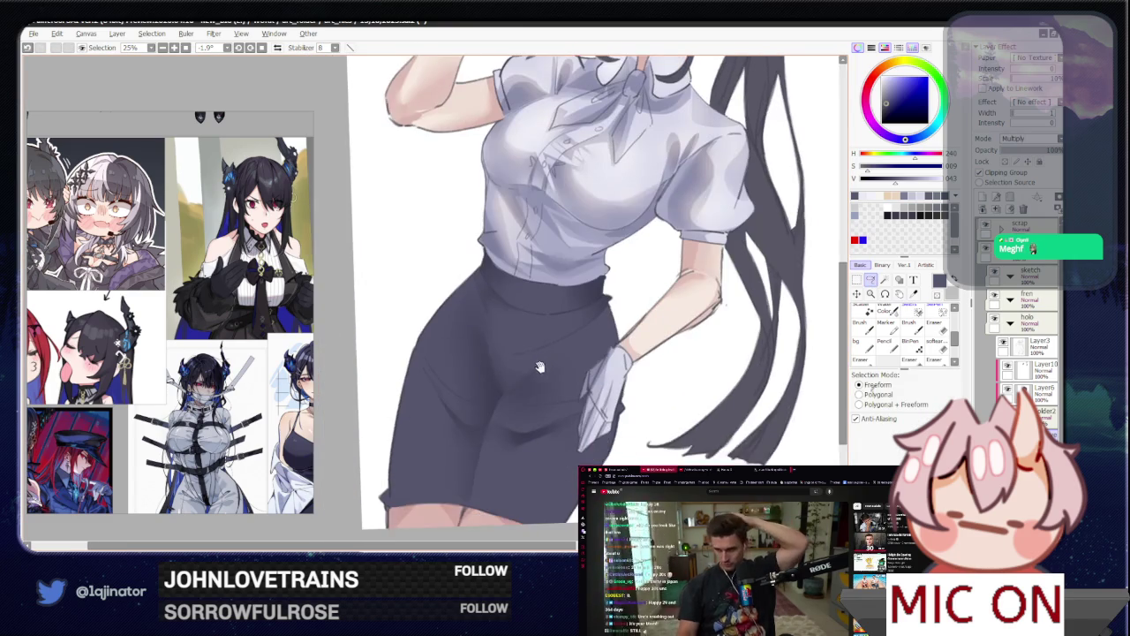
pyautogui.scroll(1, 531, 406)
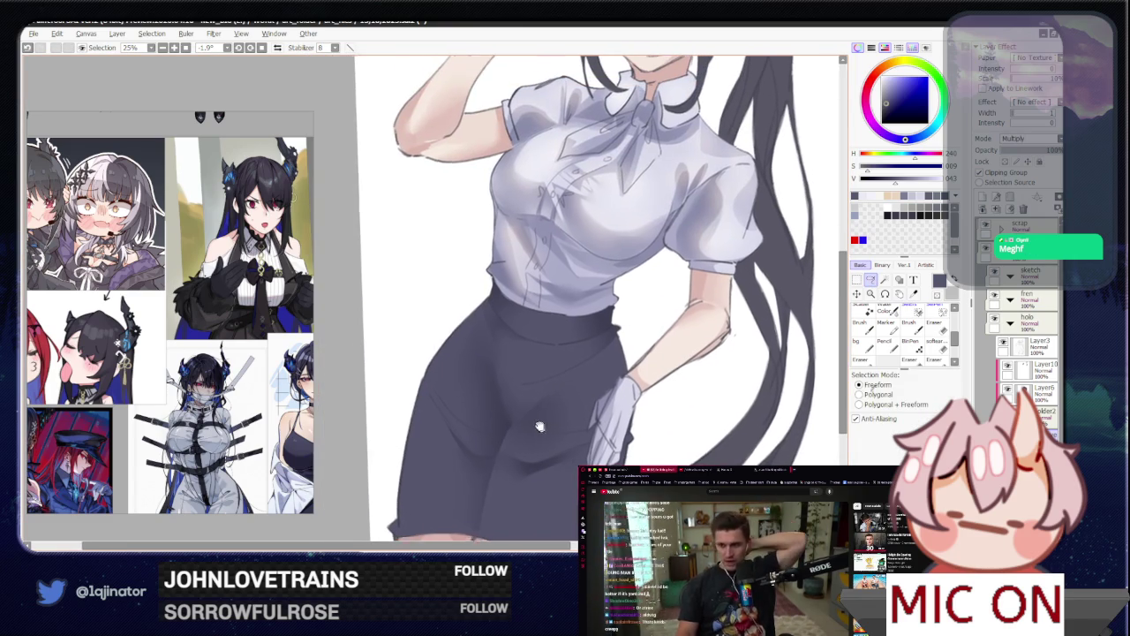
pyautogui.scroll(-2, 528, 335)
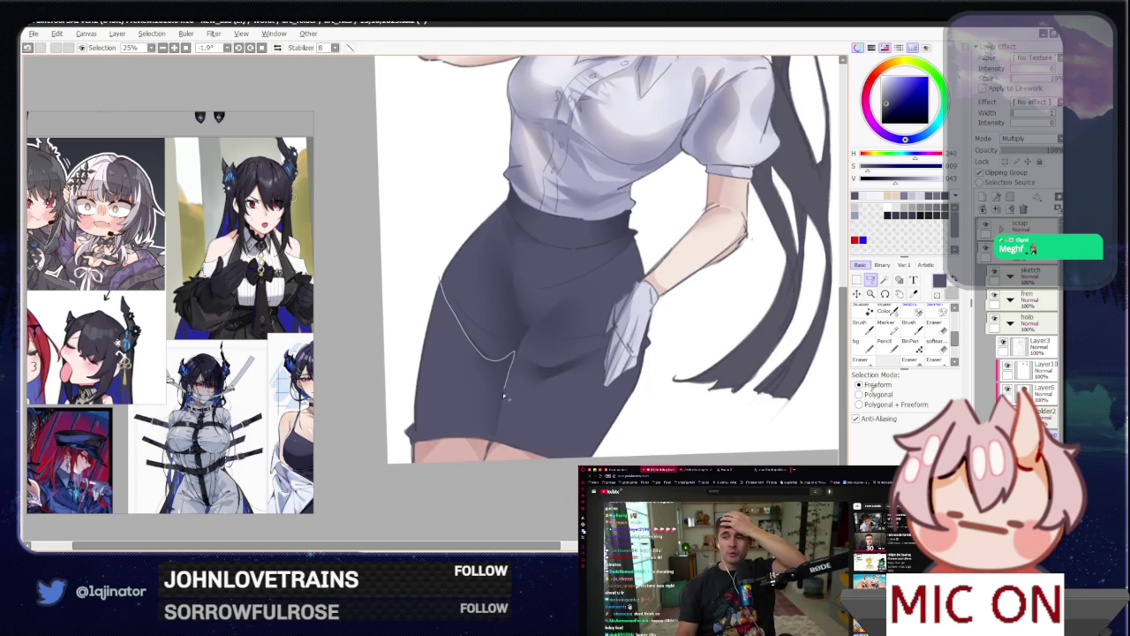
pyautogui.moveTo(476, 464); pyautogui.dragTo(386, 349)
pyautogui.press('b')
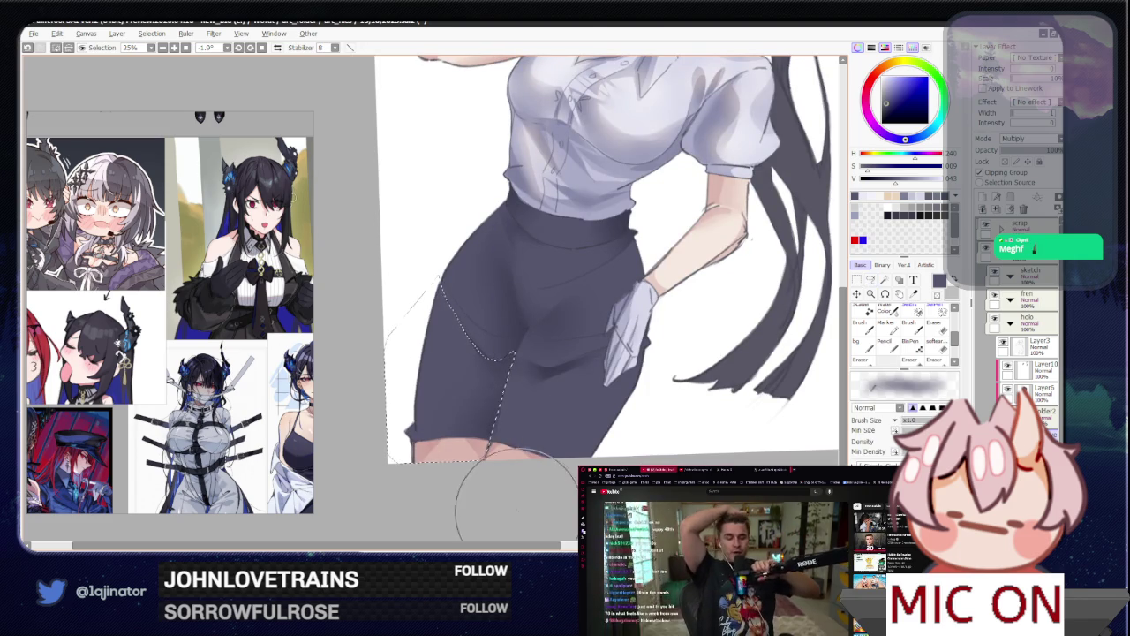
pyautogui.moveTo(415, 508); pyautogui.dragTo(368, 495)
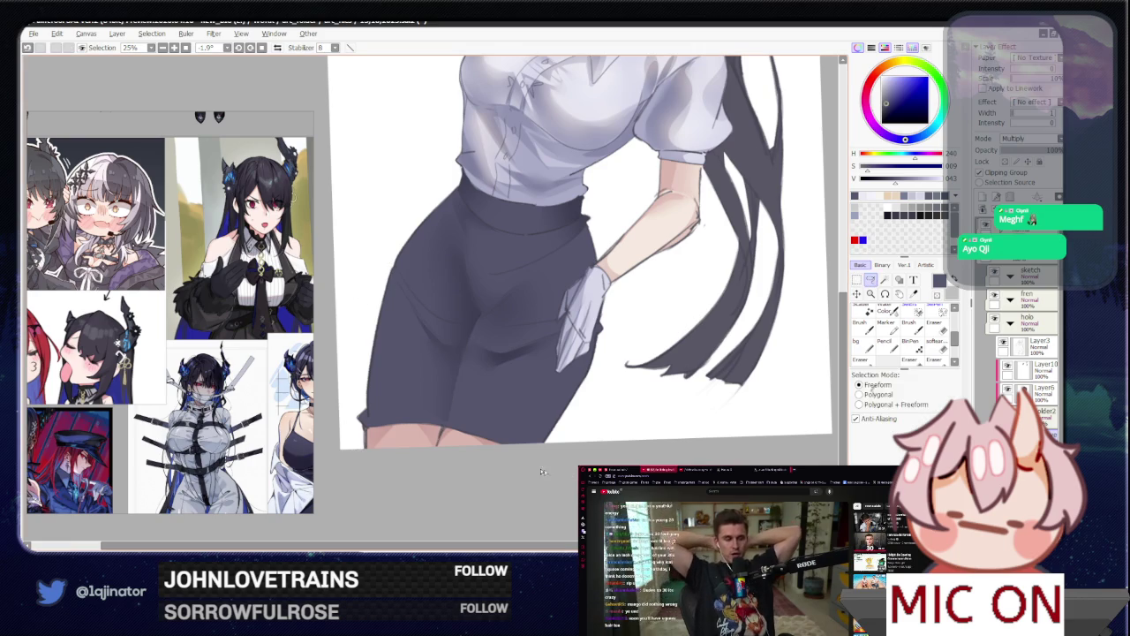
pyautogui.hotkey('ctrl', 'd')
pyautogui.press('b')
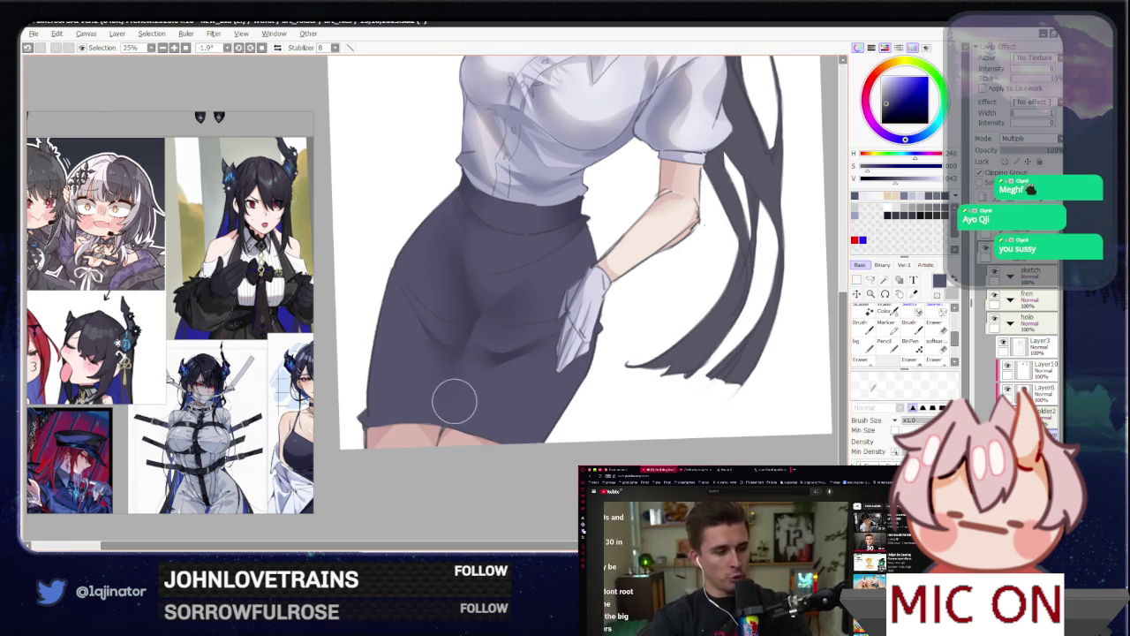
pyautogui.press('a')
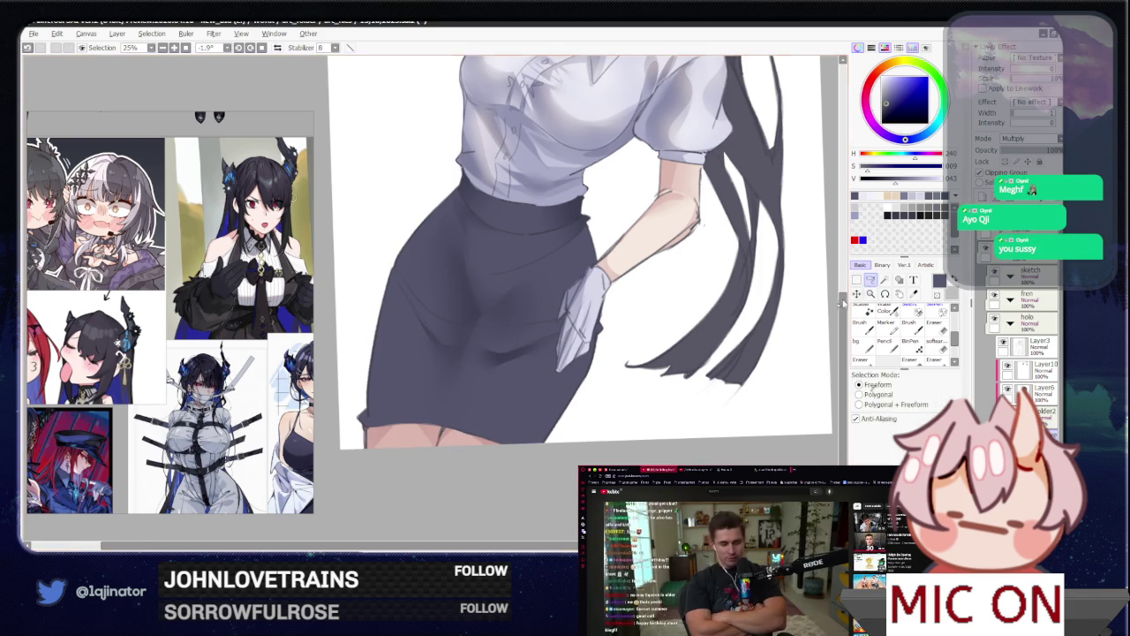
pyautogui.scroll(-1, 463, 449)
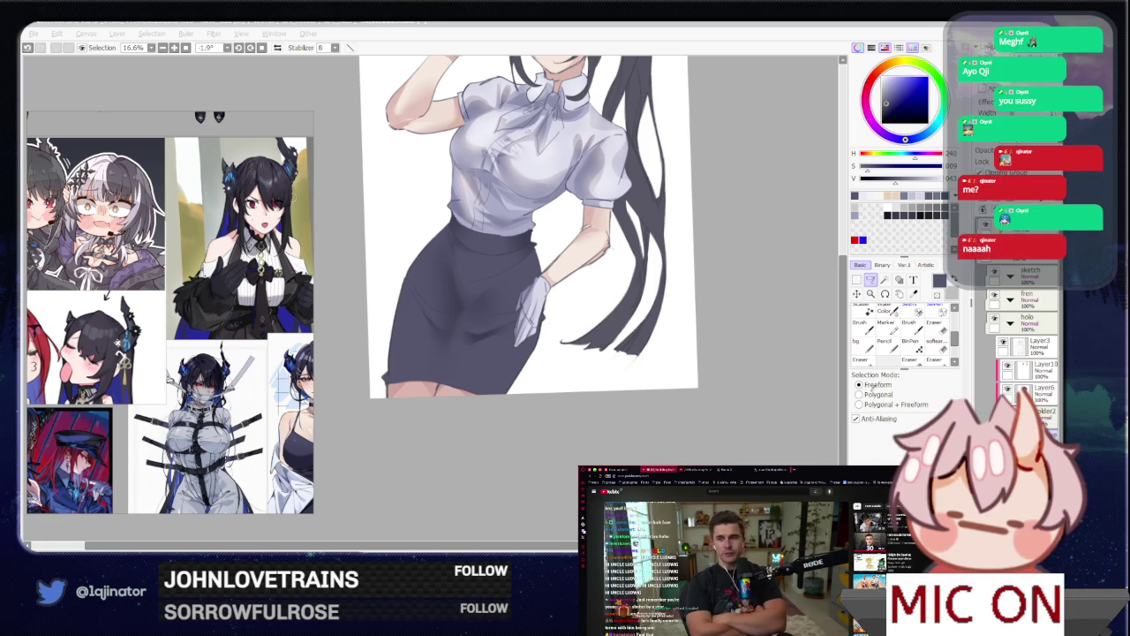
pyautogui.click(776, 375)
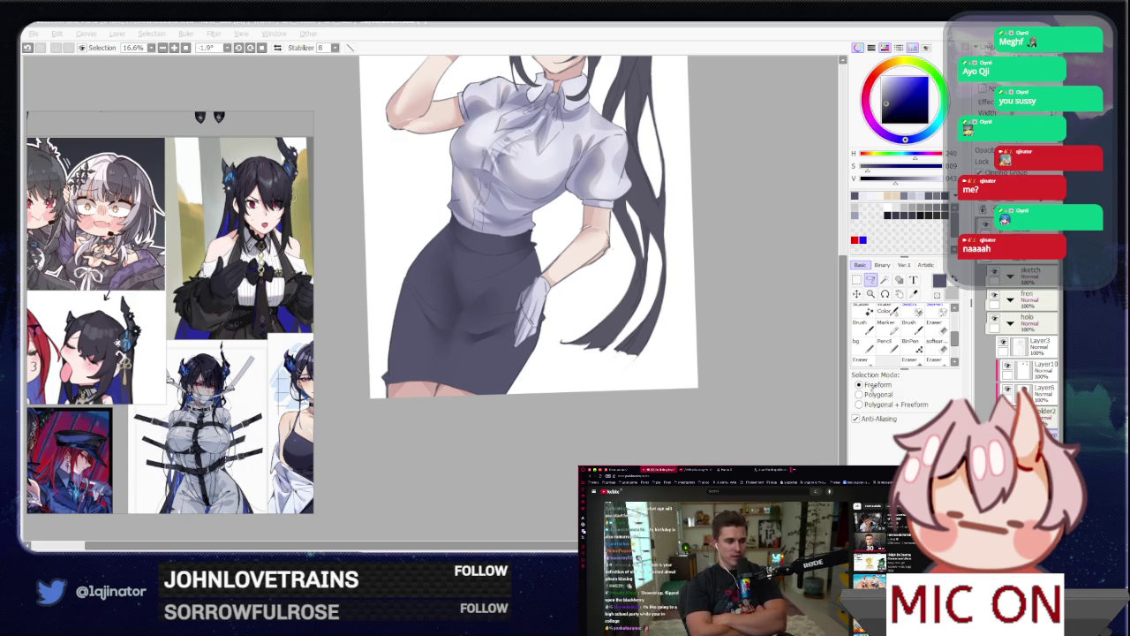
pyautogui.click(756, 326)
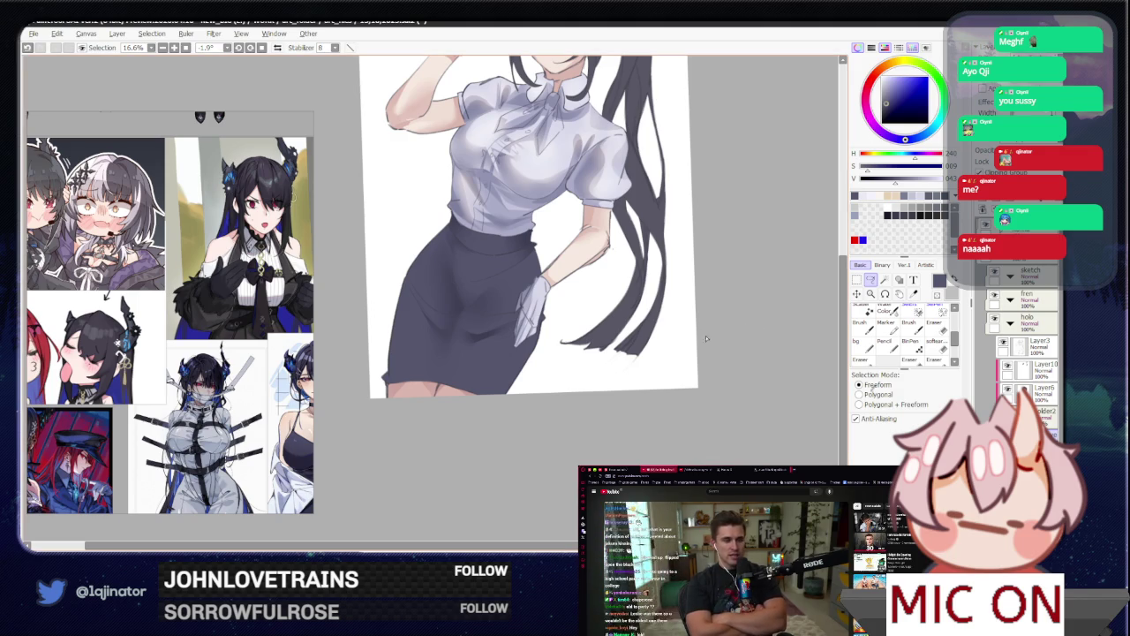
pyautogui.moveTo(708, 341)
pyautogui.mouseDown()
pyautogui.moveTo(556, 353)
pyautogui.moveTo(628, 354)
pyautogui.moveTo(617, 409)
pyautogui.mouseUp()
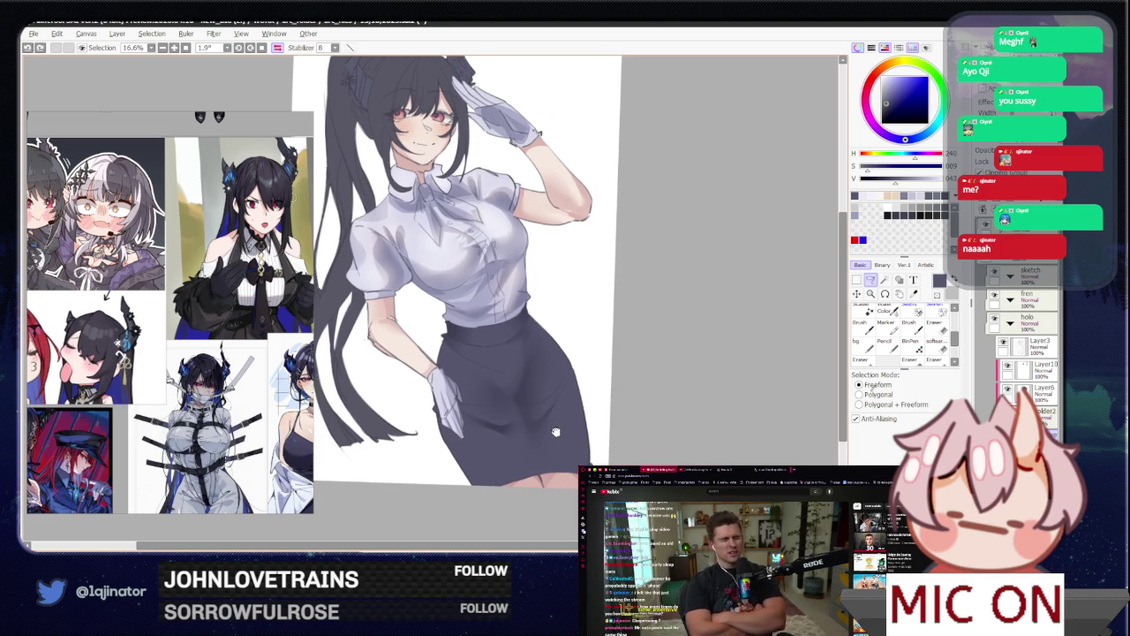
pyautogui.scroll(1, 583, 415)
pyautogui.press('b')
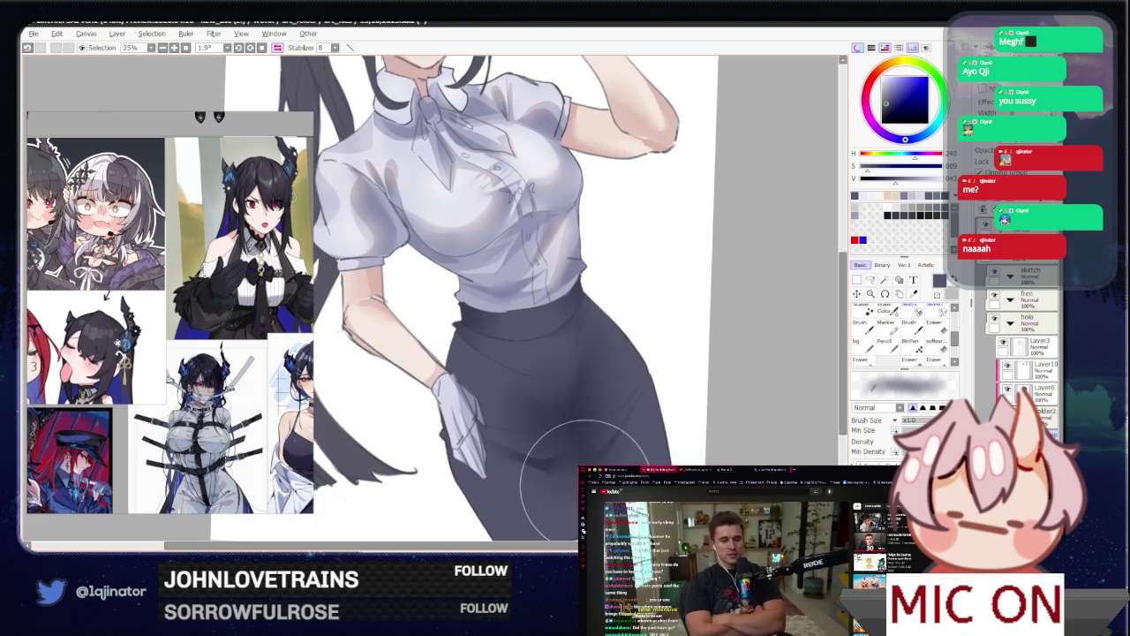